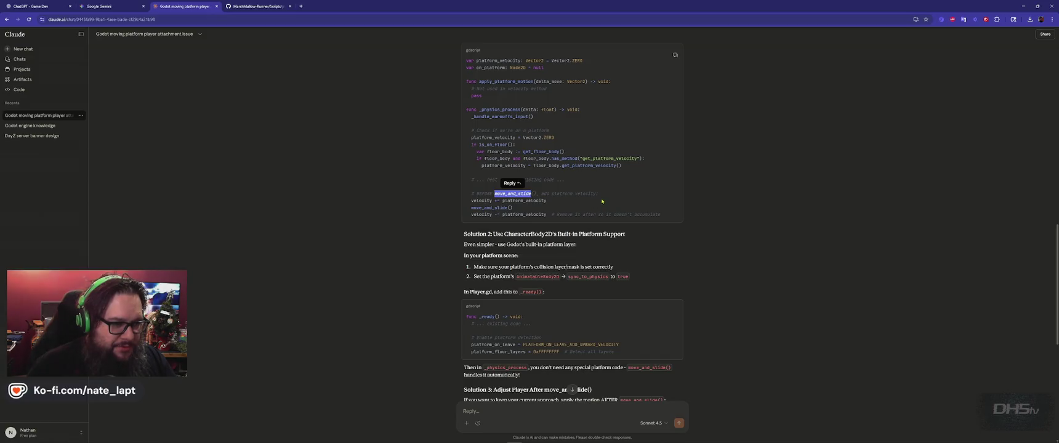
Step: Paste Claude's platform_velocity add and subtract lines around move_and_slide() in player.gd
mouse_move(602, 195)
left_mouse_down()
mouse_move(554, 204)
mouse_move(668, 216)
left_mouse_up()
key("alt+Tab")
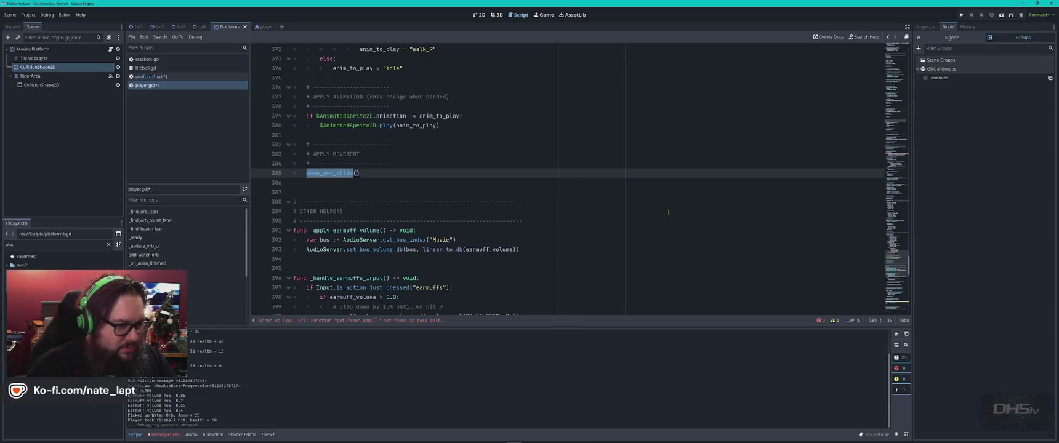
key("Return")
type("velocity += platform_velocity \tmove_and_slide() \tvelocity -= platform_velocity  # Remove it after so it doesn't accumulate")
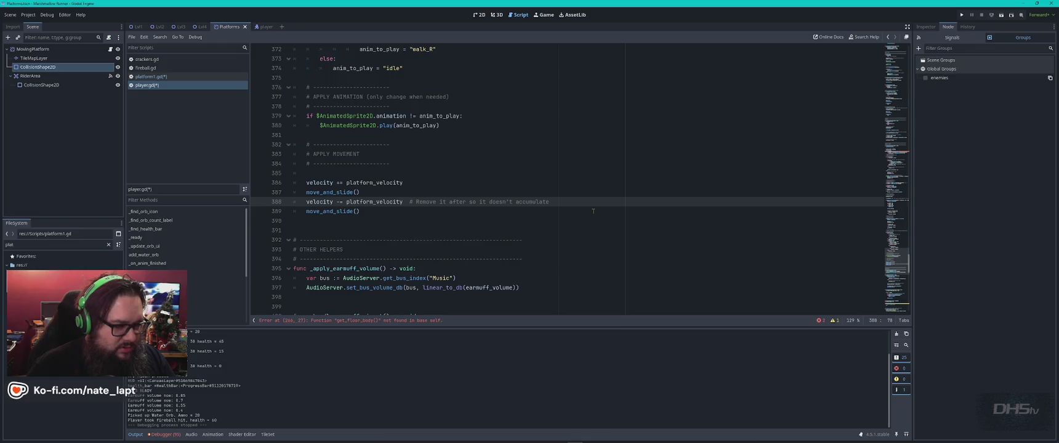
Step: Clear the selection in Claude's answer and search player.gd for _ready
key("alt+Tab")
scroll(668, 212, "down", 1)
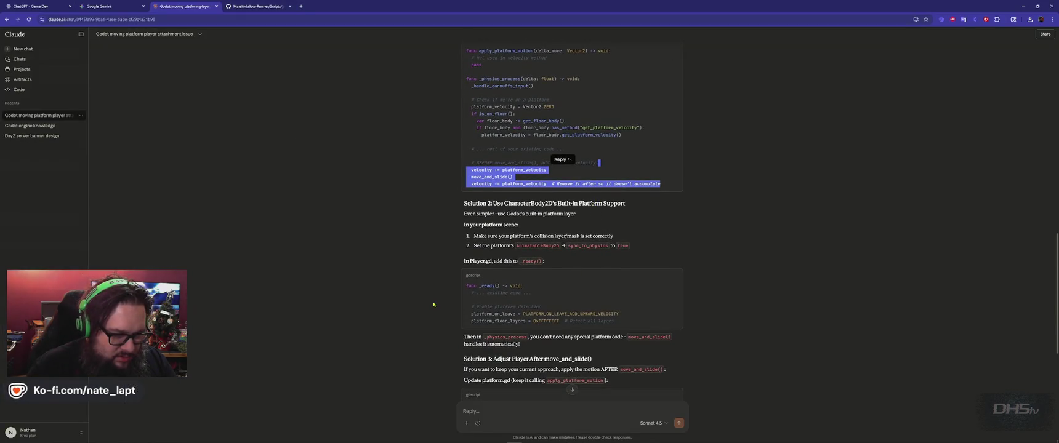
left_click(538, 260)
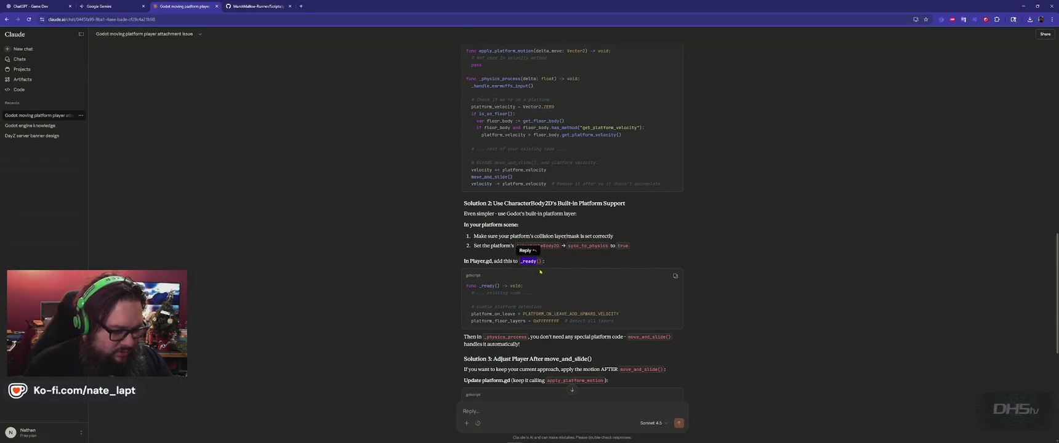
key("alt+Tab")
type("_ready")
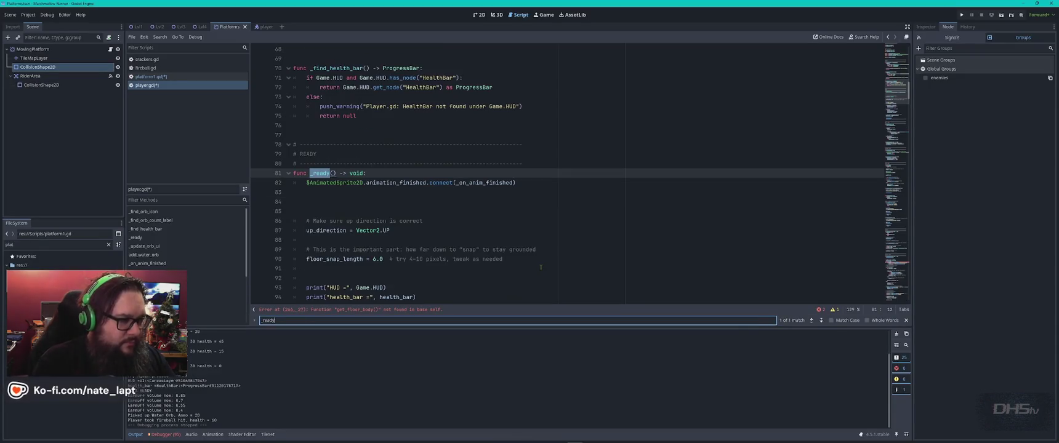
Step: Select the '# Enable platform detection' block in Claude's answer
left_click(182, 89)
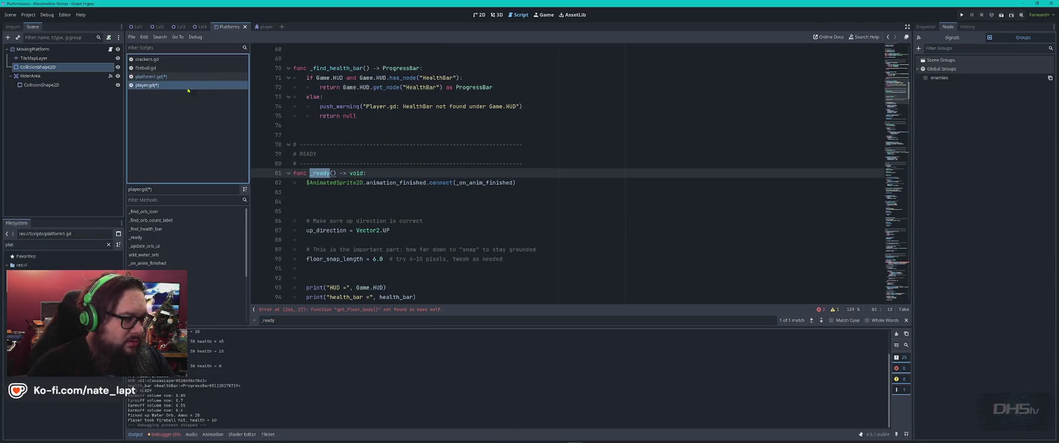
key("alt+Tab")
scroll(536, 276, "down", 2)
triple_click(368, 215)
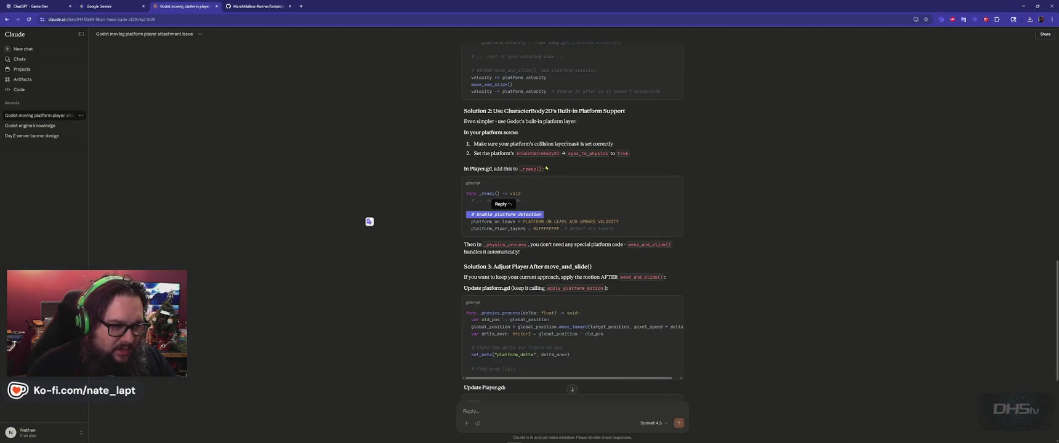
key("ctrl+plus")
key("ctrl+plus")
key("ctrl+plus")
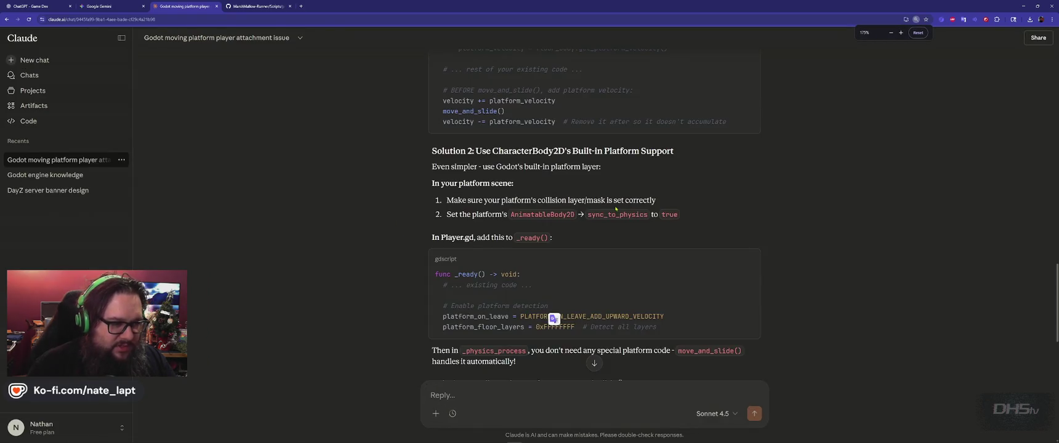
key("ctrl+minus")
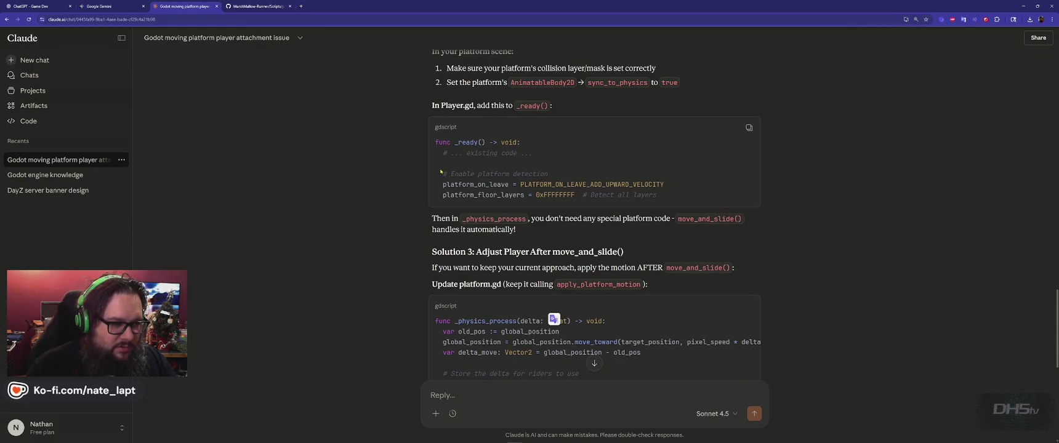
mouse_move(444, 162)
left_mouse_down()
mouse_move(606, 176)
mouse_move(689, 204)
left_mouse_up()
key("ctrl+c")
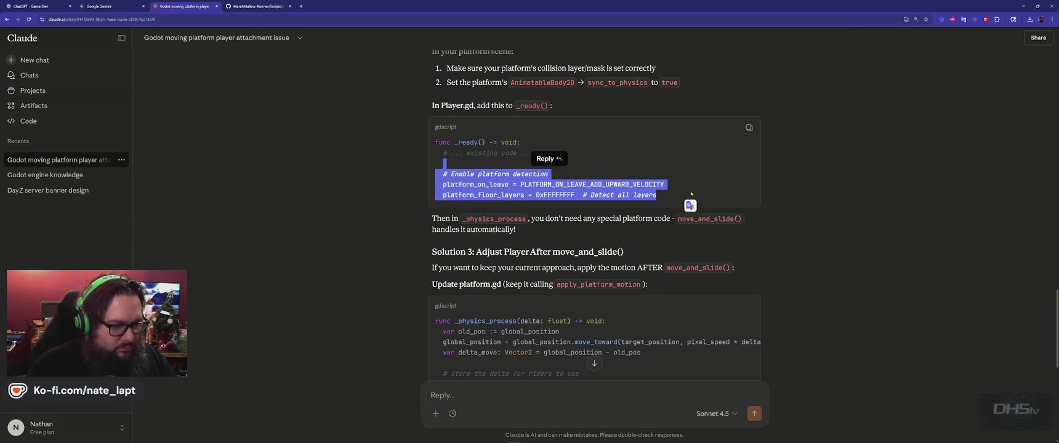
key("alt+Tab")
Step: Paste the platform_on_leave and platform_floor_layers lines at the end of _ready()
left_click(336, 192)
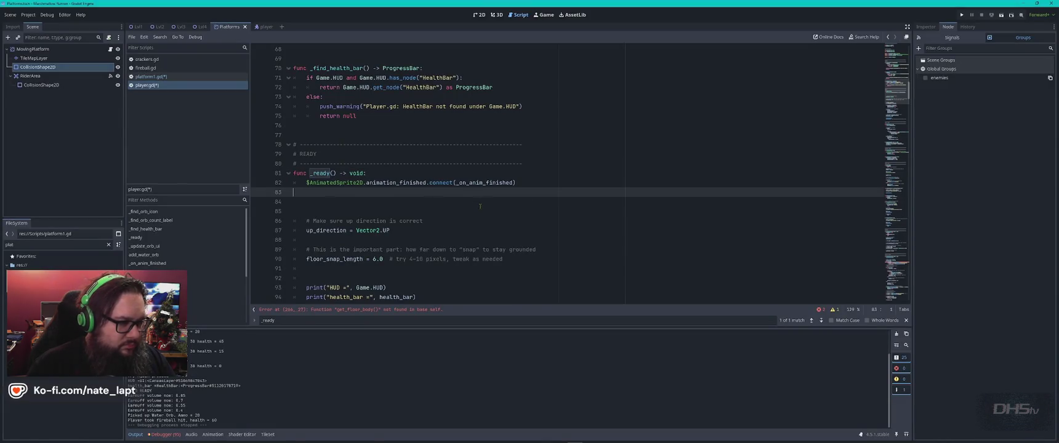
key("alt+Tab")
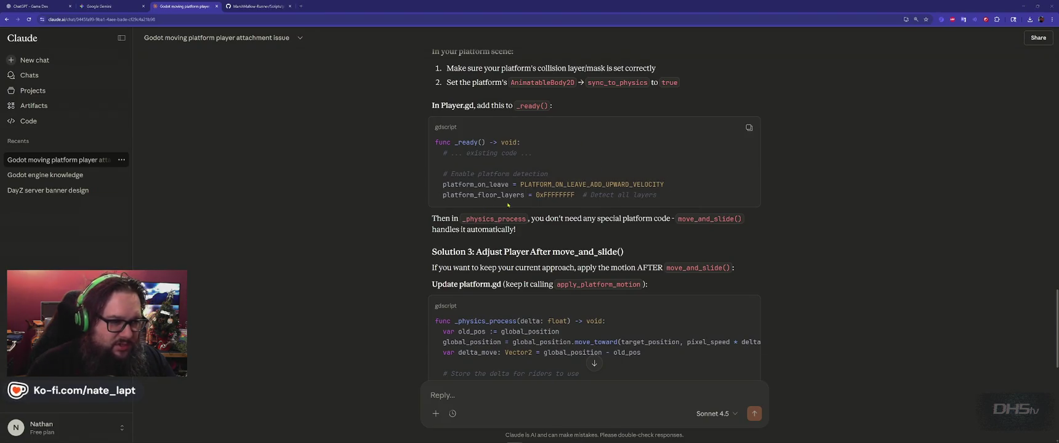
key("alt+Tab")
scroll(355, 205, "down", 7)
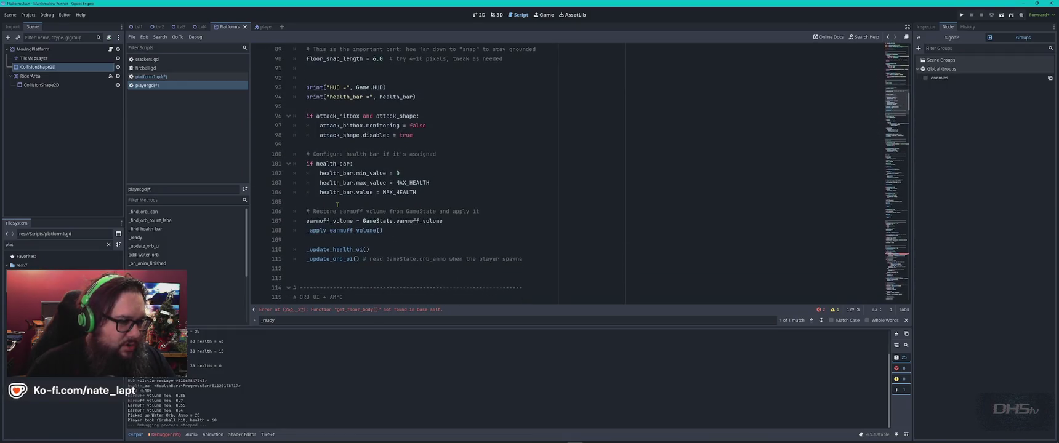
left_click(325, 273)
key("ctrl+v")
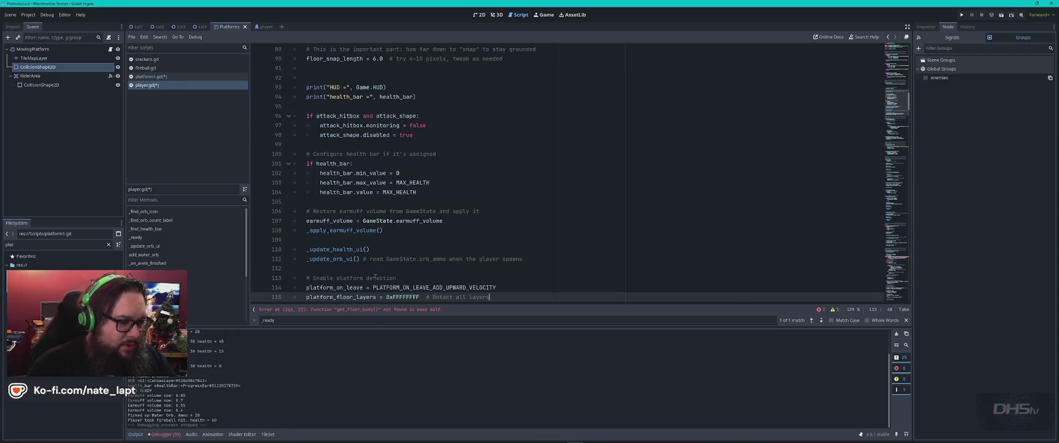
Step: Pick out the _physics_process name from further down Claude's reply
key("alt+Tab")
scroll(531, 230, "down", 1)
scroll(531, 231, "down", 2)
double_click(494, 157)
key("ctrl+c")
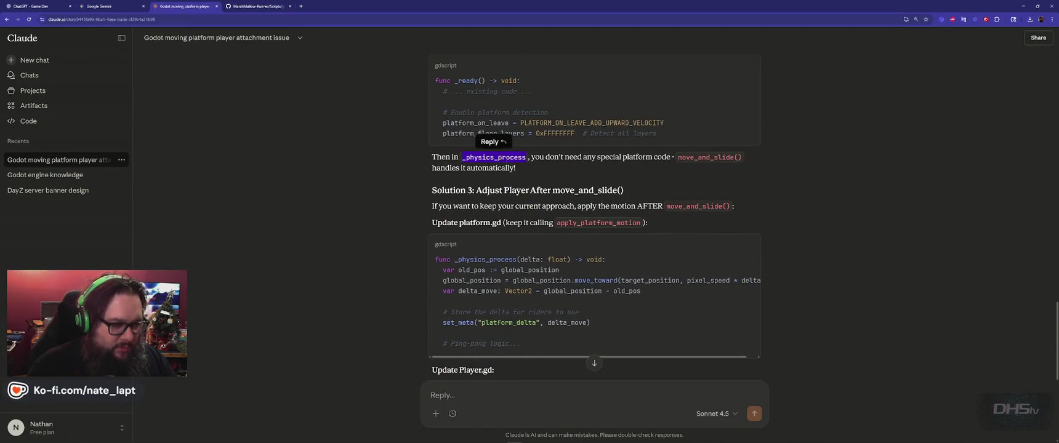
Step: Find _physics_process in player.gd and compare it with Claude's suggestion
key("alt+Tab")
key("ctrl+f")
key("ctrl+v")
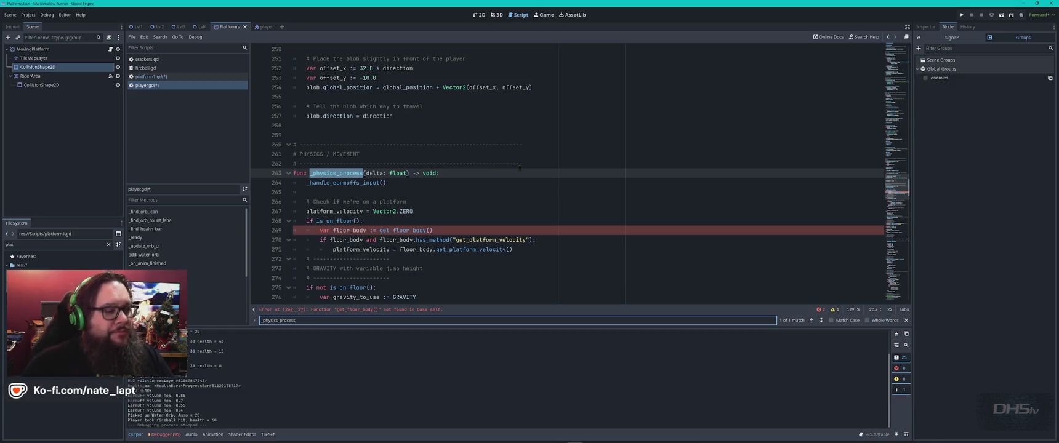
key("alt+Tab")
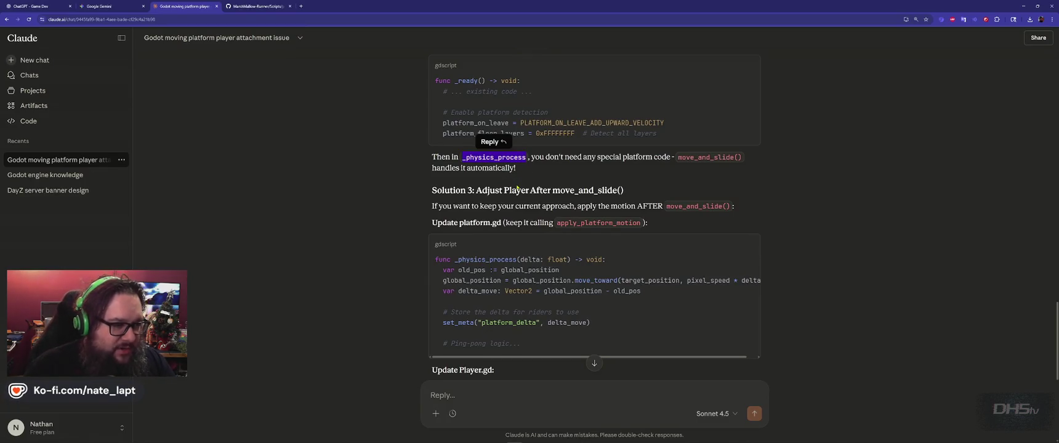
key("alt+Tab")
key("alt+Tab")
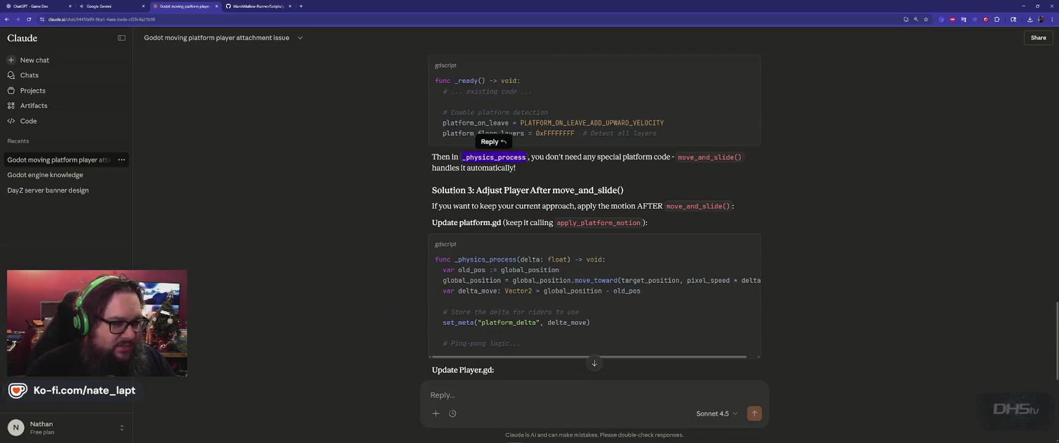
scroll(476, 219, "down", 2)
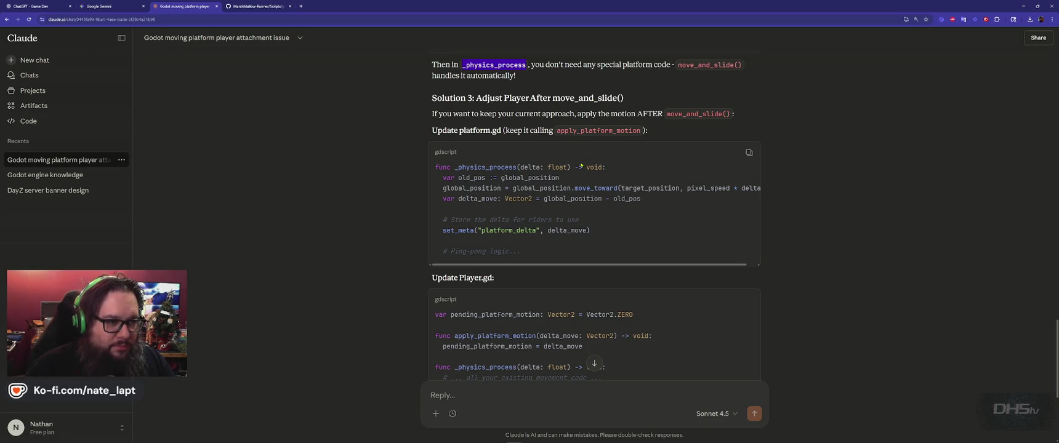
scroll(580, 165, "up", 2)
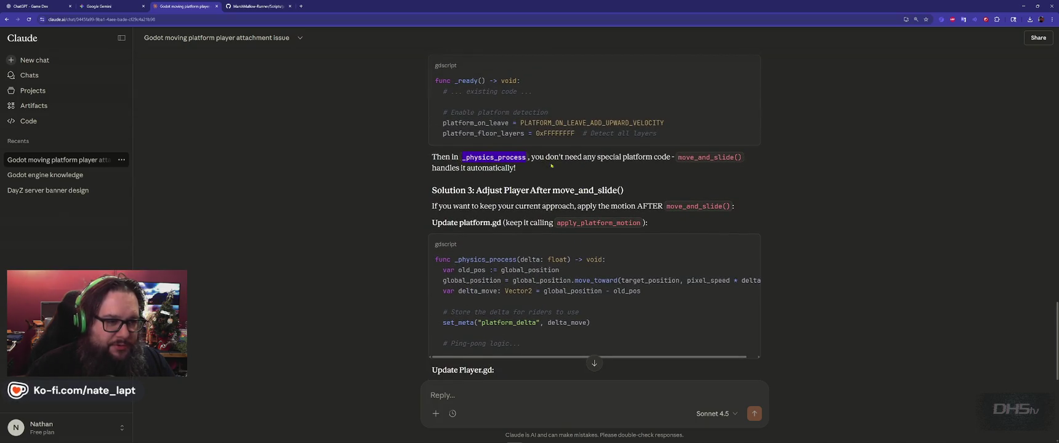
Step: Insert move_and_slide() just below the platform_velocity = Vector2.ZERO reset
key("alt+Tab")
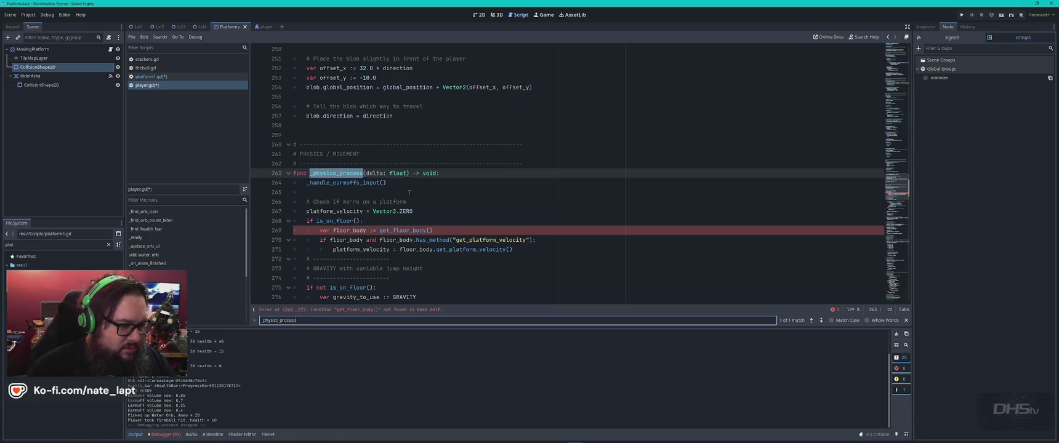
left_click(409, 193)
key("Return")
type("move_and_slide()")
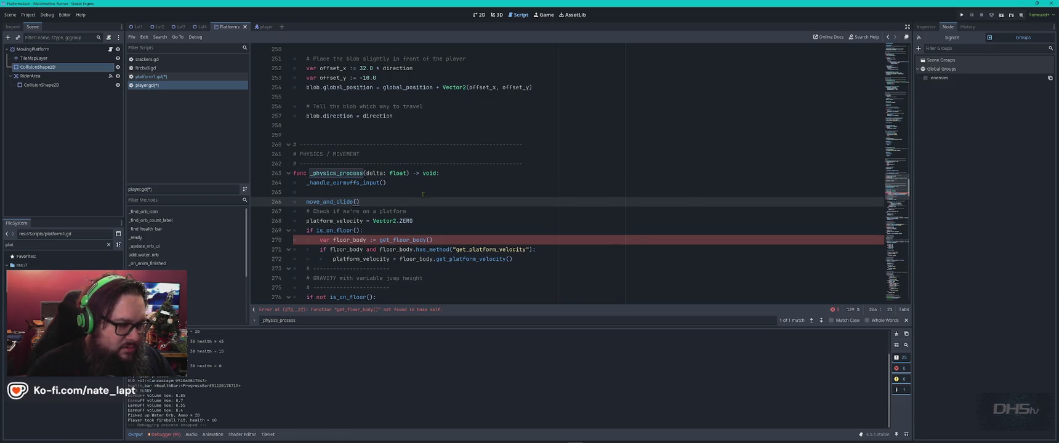
key("alt+Down")
key("alt+Down")
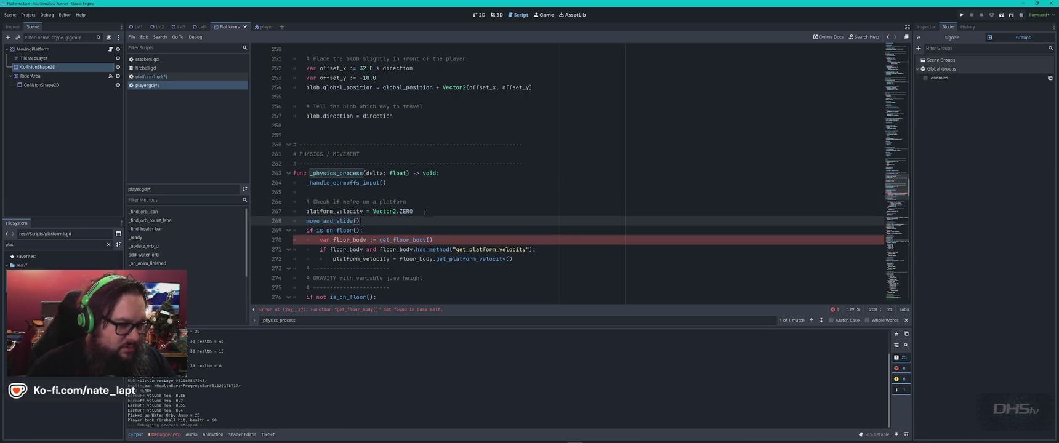
Step: Select the pending_platform_motion code lines in Claude's answer
key("alt+Tab")
key("alt+Tab")
key("alt+Tab")
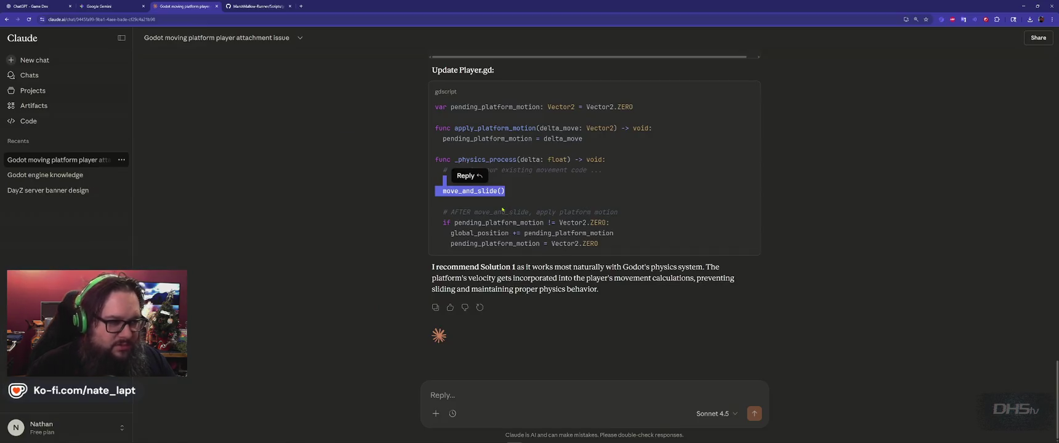
left_click(558, 223)
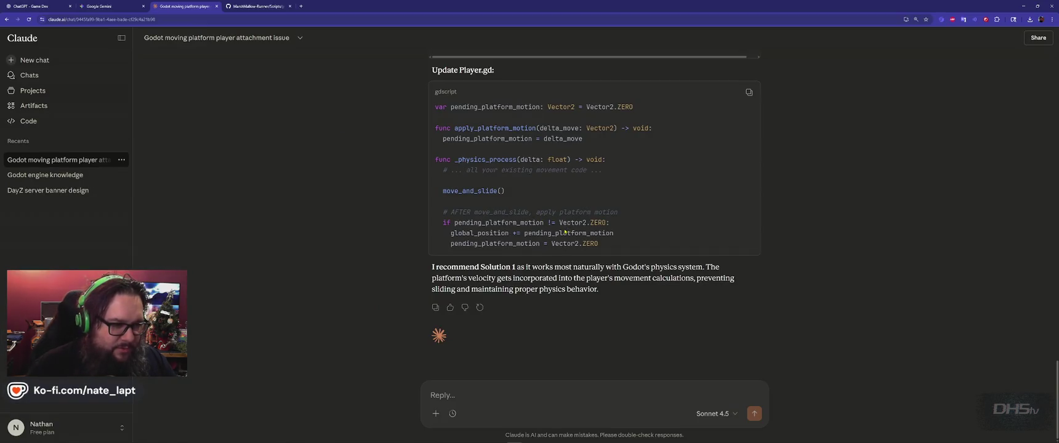
left_click_drag(619, 212, 599, 244)
key("ctrl+c")
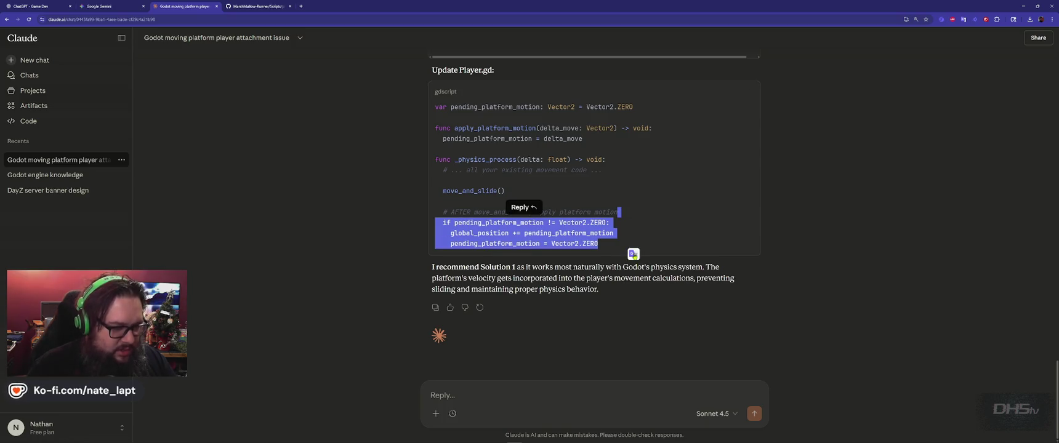
key("alt+Tab")
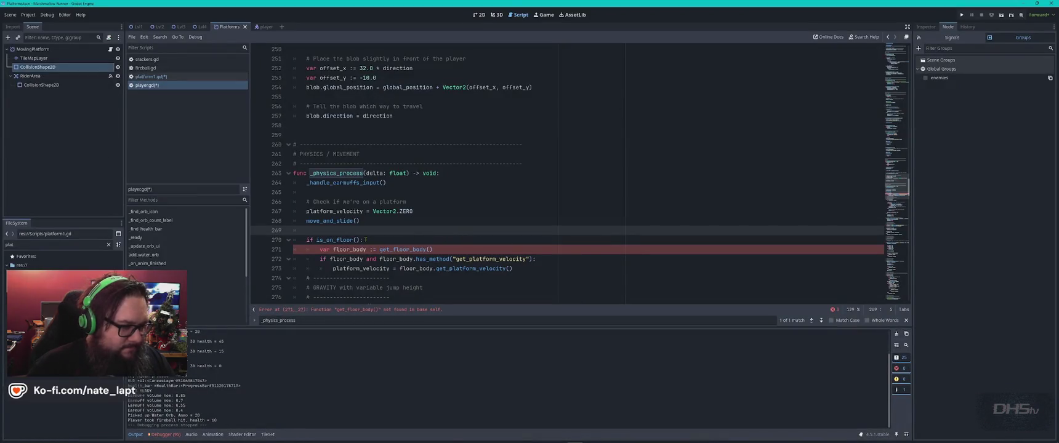
Step: Paste the pending_platform_motion block after move_and_slide() in _physics_process
key("ctrl+v")
scroll(388, 241, "down", 2)
key("Return")
Step: Search player.gd for pending_platform_motion to check whether it is declared
left_click(329, 183)
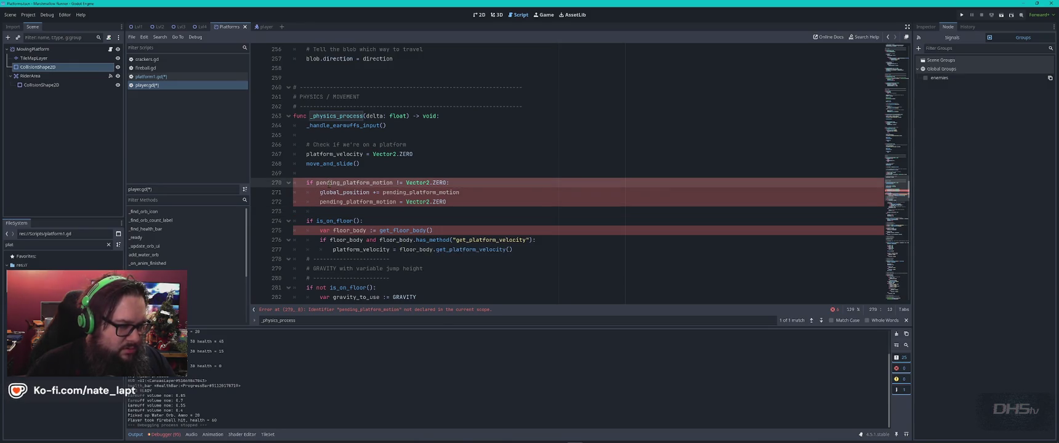
double_click(339, 182)
key("ctrl+f")
key("Return")
key("Return")
key("Return")
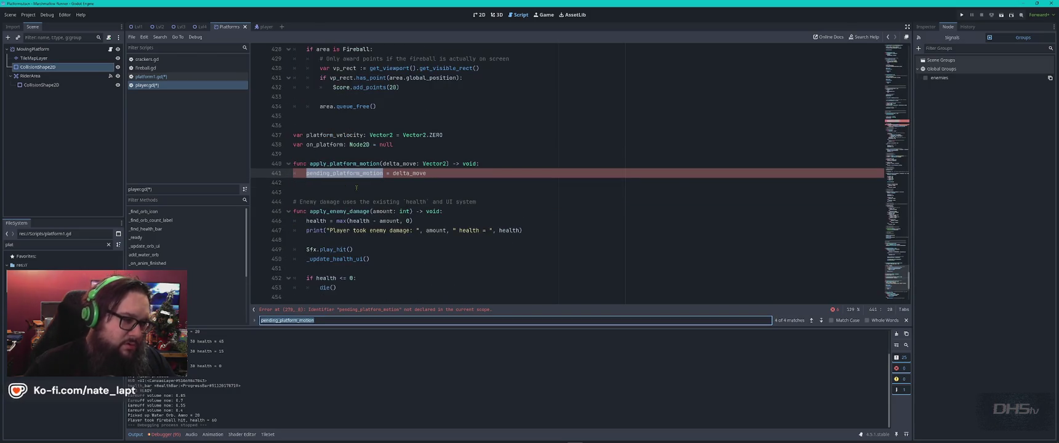
key("Return")
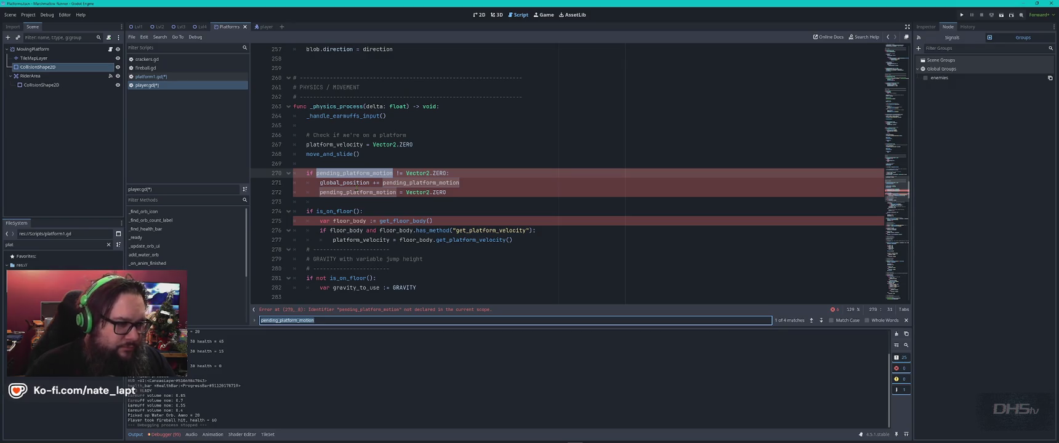
Step: Copy the pending_platform_motion Vector2 declaration from Claude's suggestion
key("alt+Tab")
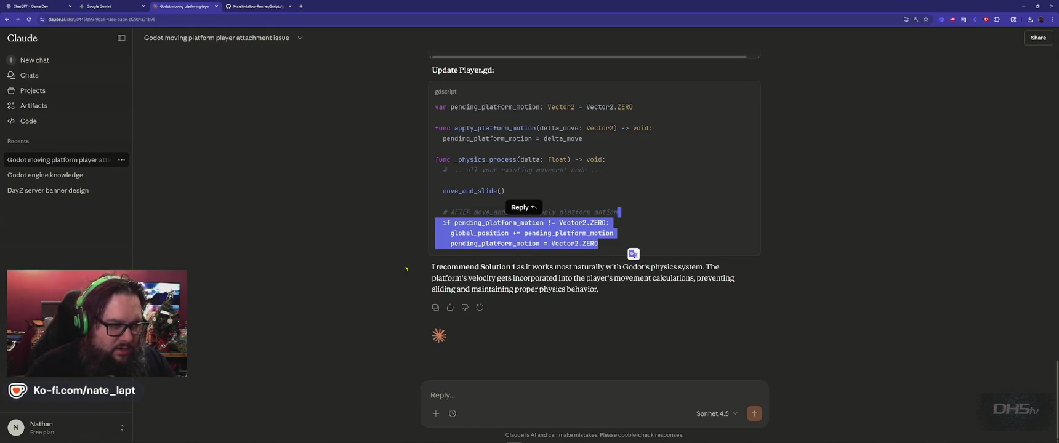
left_click_drag(634, 105, 427, 114)
key("ctrl+c")
key("alt+Tab")
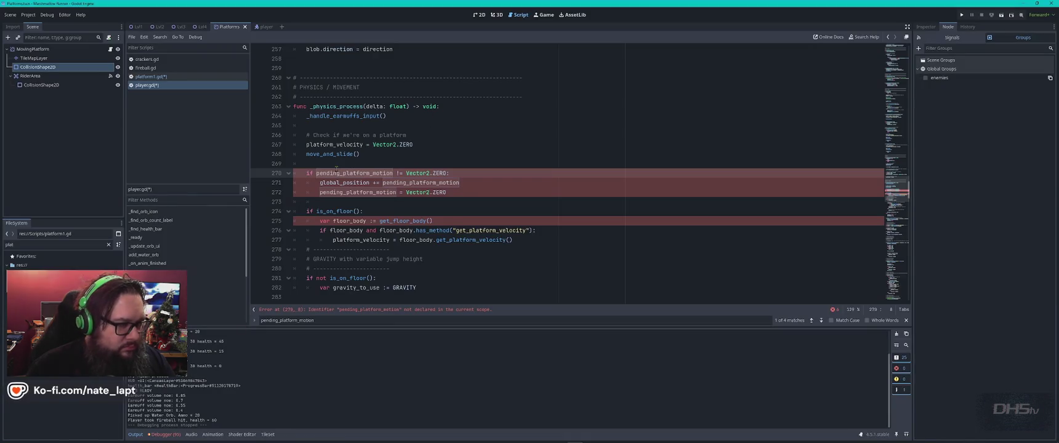
scroll(336, 168, "up", 1)
left_click(317, 87)
left_click(317, 96)
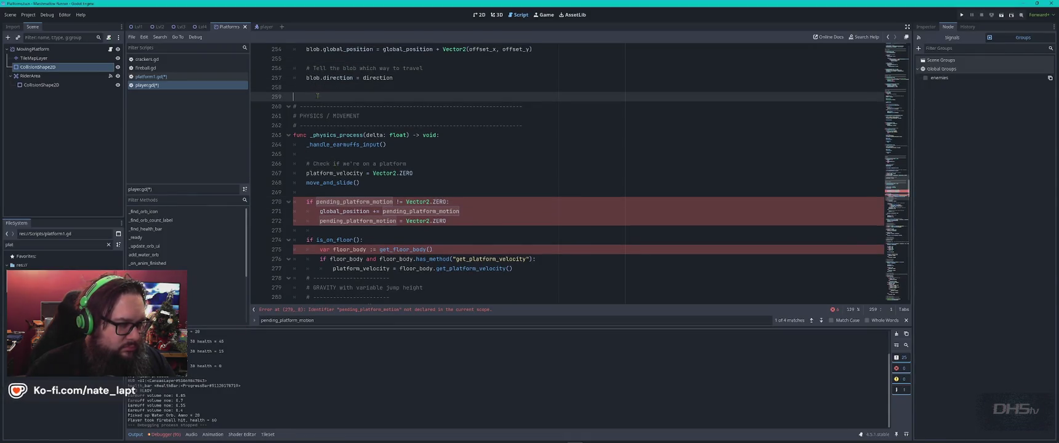
Step: Paste the declaration among the member variables at line 33, save, and run the game
scroll(352, 104, "up", 20)
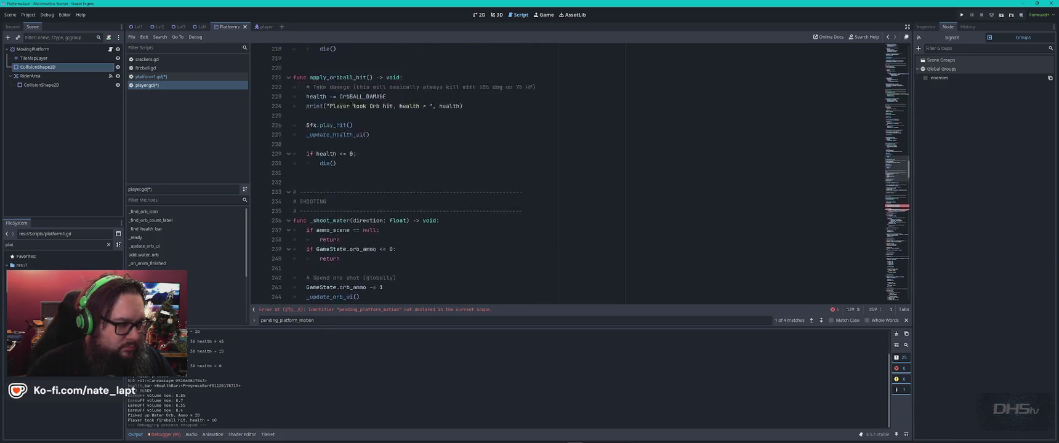
scroll(352, 104, "up", 20)
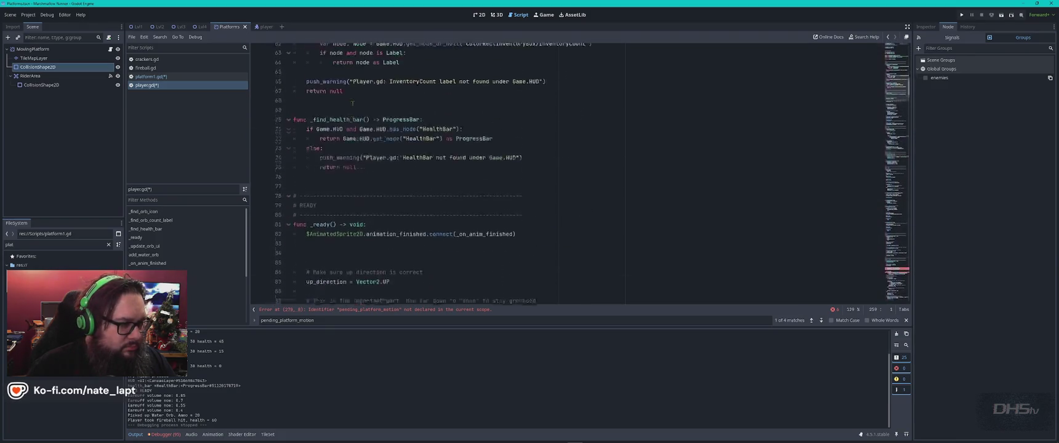
scroll(352, 103, "down", 3)
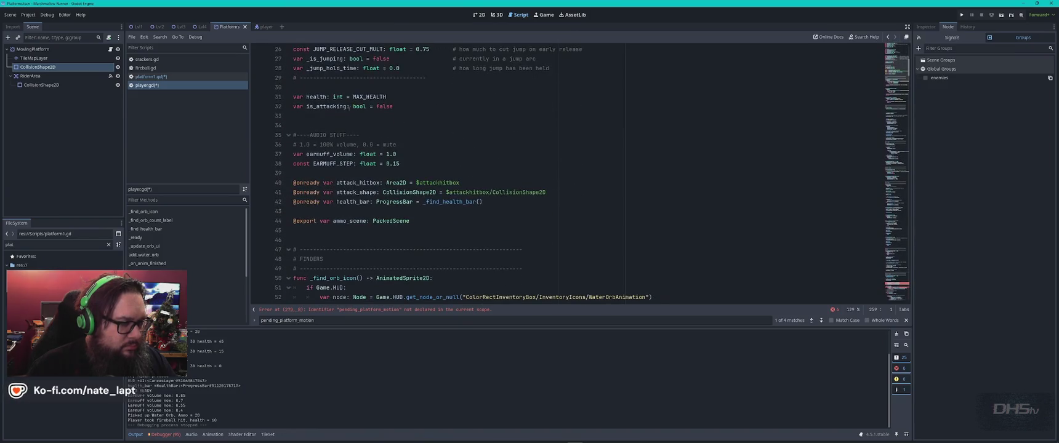
left_click(349, 116)
key("ctrl+v")
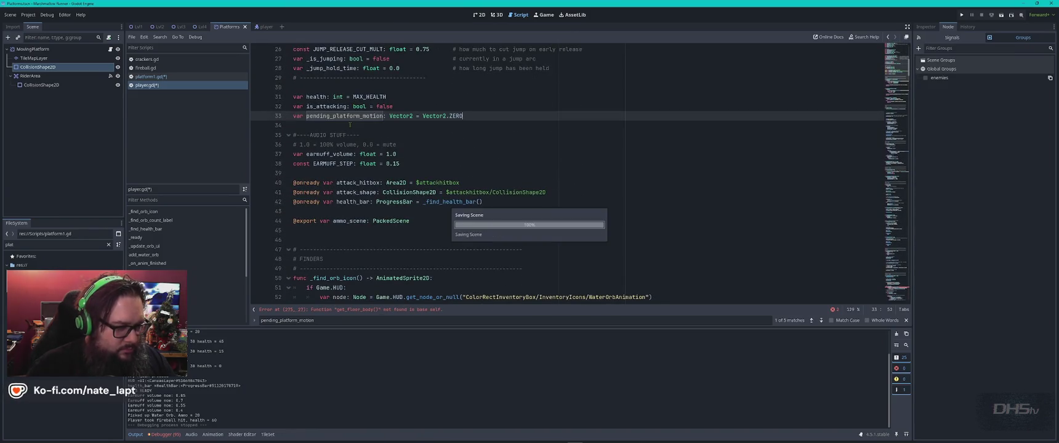
key("ctrl+s")
key("F5")
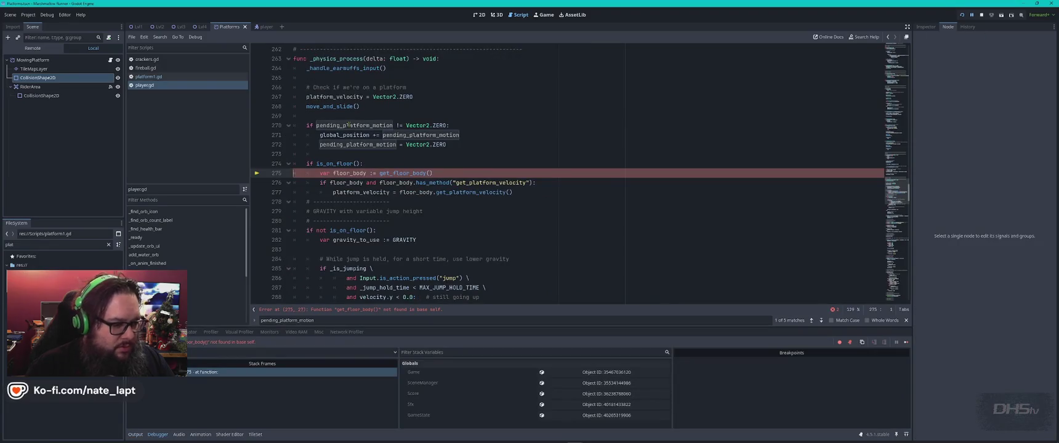
Step: Inspect the get_floor_body() error on line 275 and close the running game
left_click(375, 309)
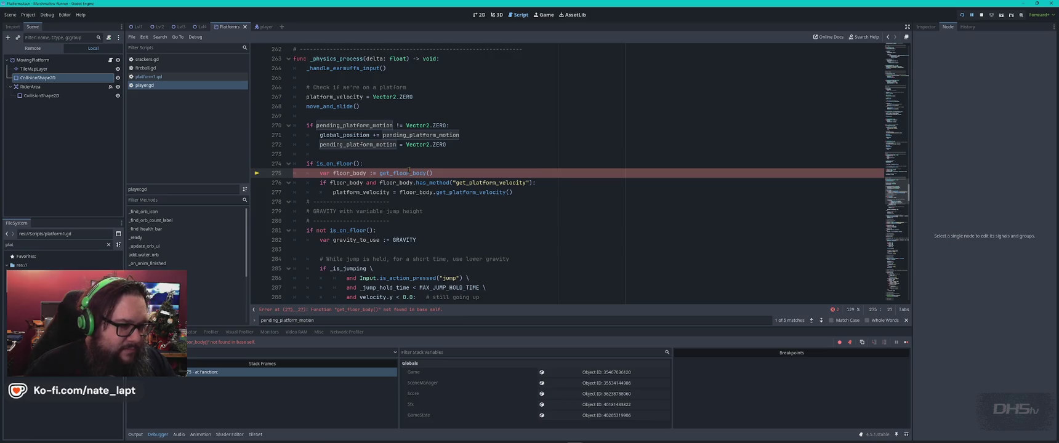
key("Up")
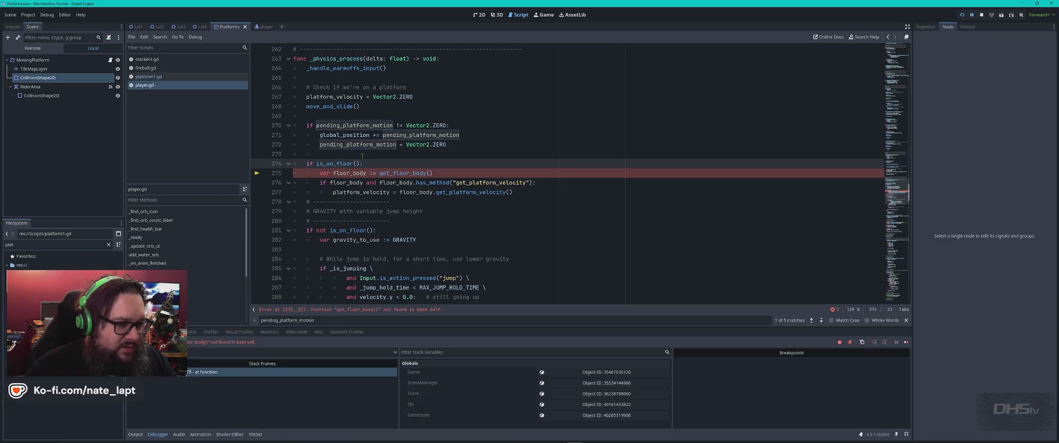
key("F5")
left_click(550, 272)
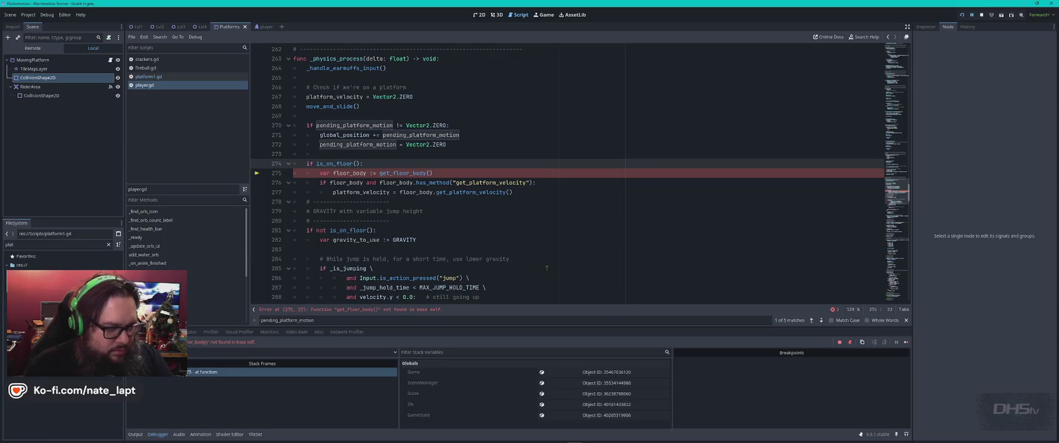
Step: Select all of player.gd's code to share with Claude
key("alt+Tab")
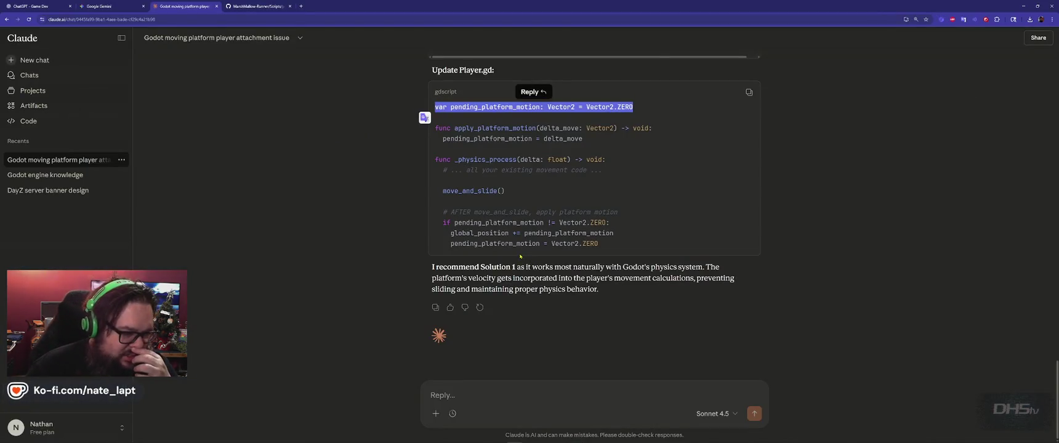
key("alt+Tab")
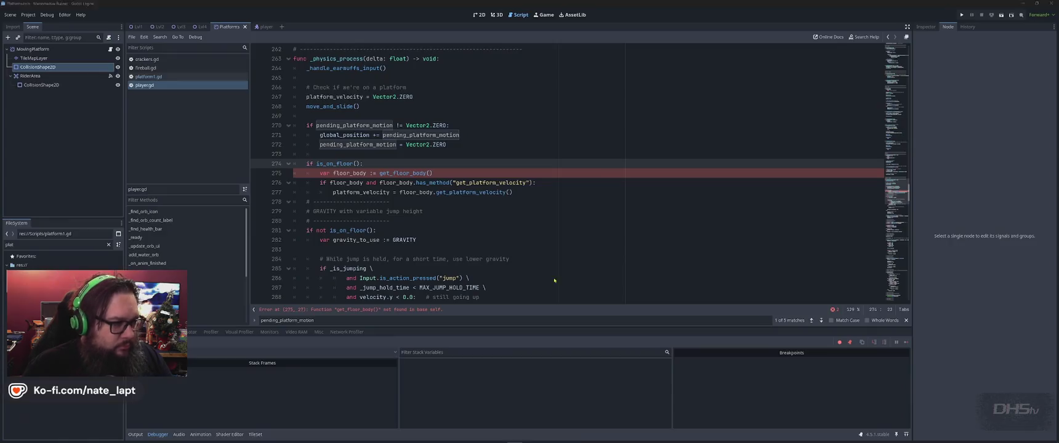
left_click(563, 250)
key("ctrl+a")
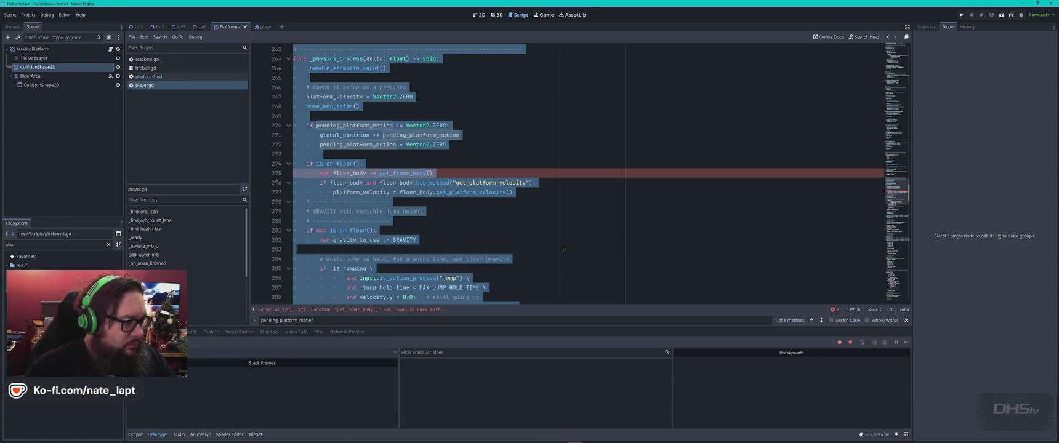
key("alt+Tab")
Step: Send Claude a message headed 'player.gd' containing the full pasted script
type("p")
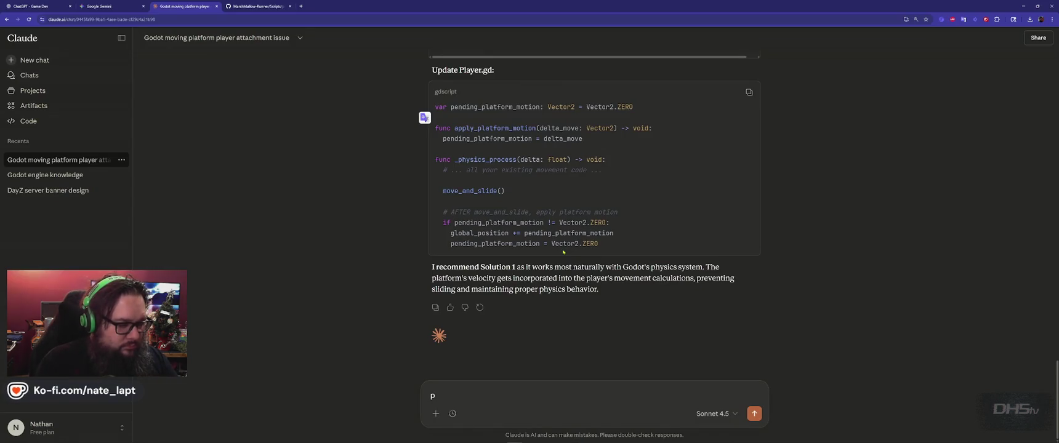
key("BackSpace")
key("alt+Tab")
left_click(562, 252)
key("alt+Tab")
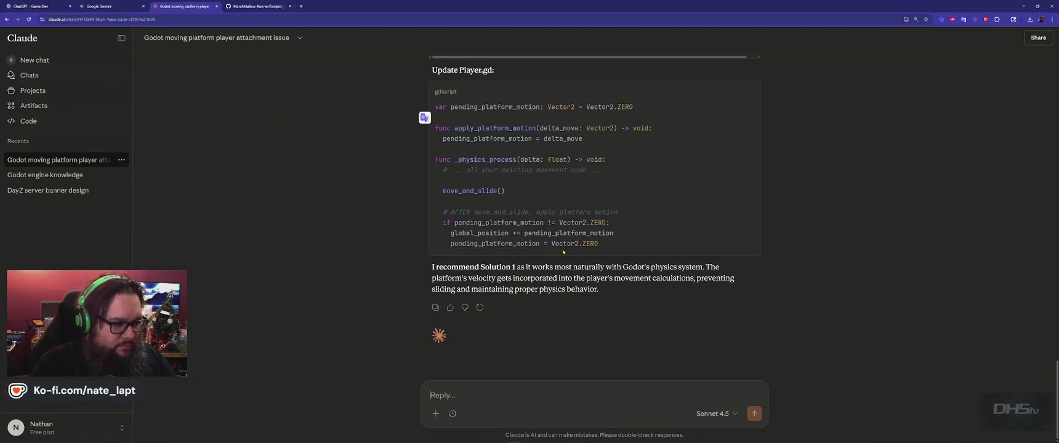
type("player.gd")
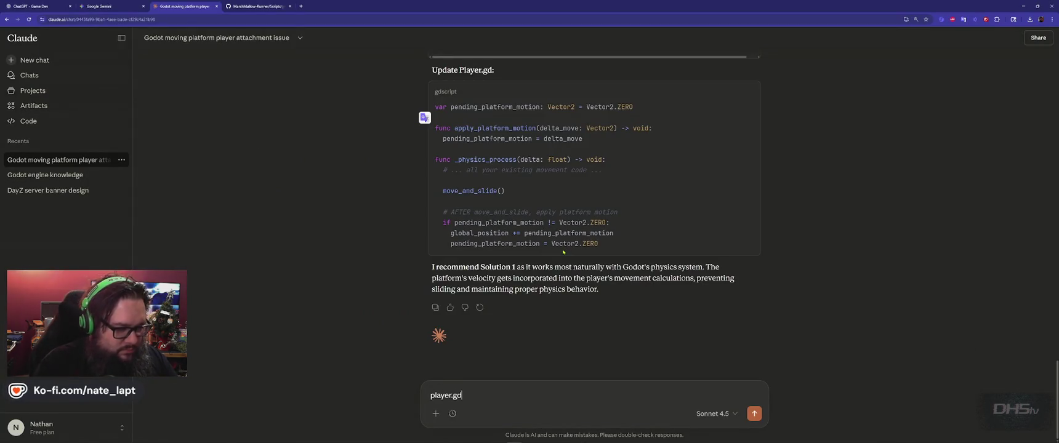
key("ctrl+v")
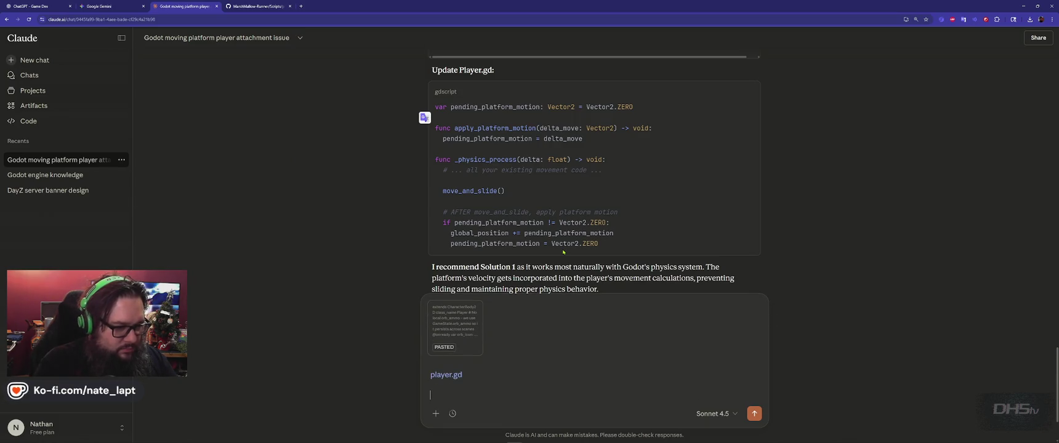
key("Return")
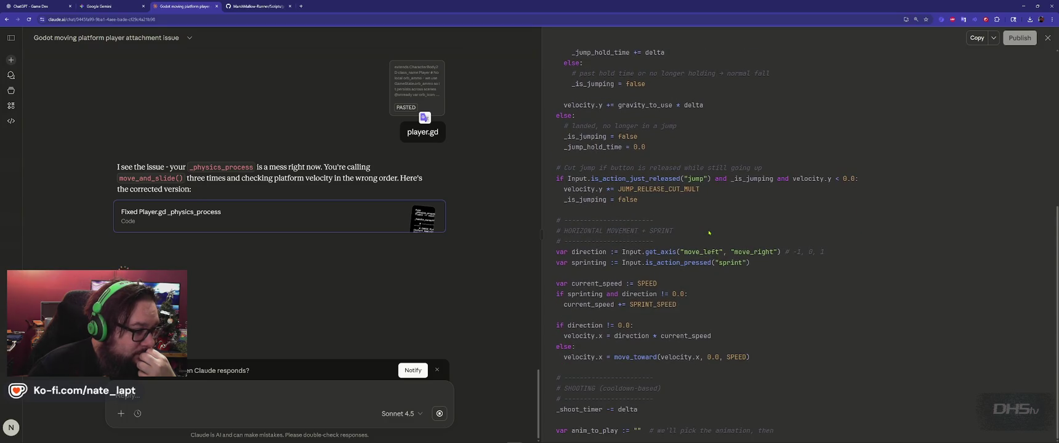
Step: Search player.gd for the move_and_slide call Claude's reply points out
double_click(147, 178)
key("ctrl+c")
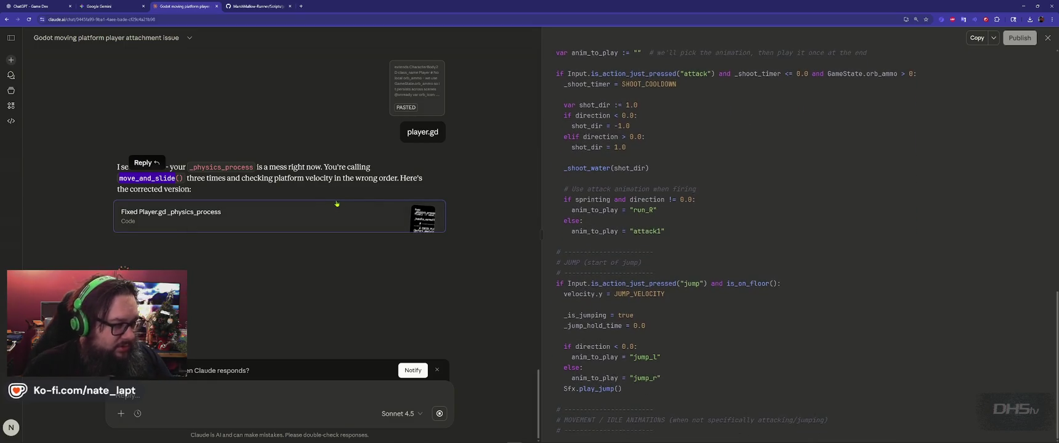
key("alt+Tab")
key("ctrl+f")
key("ctrl+v")
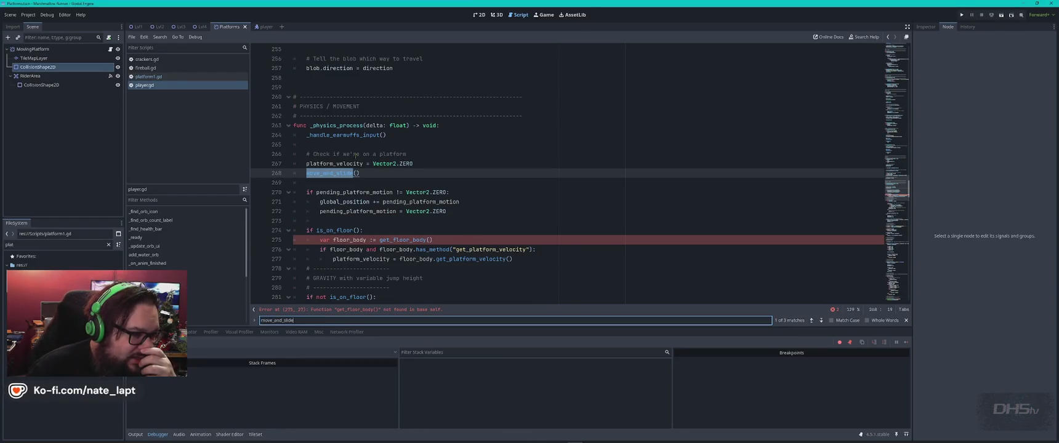
Step: Step through the move_and_slide() calls at lines 268, 396 and 398, then return to Claude
key("Return")
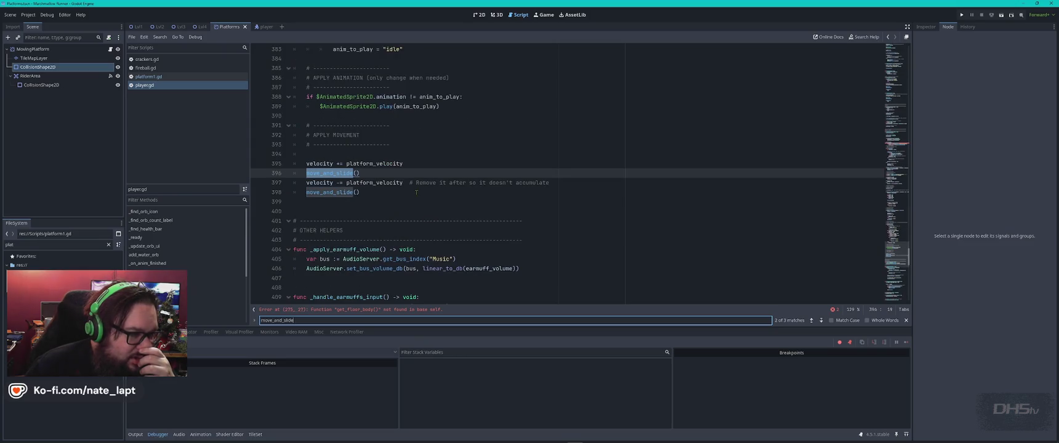
key("Return")
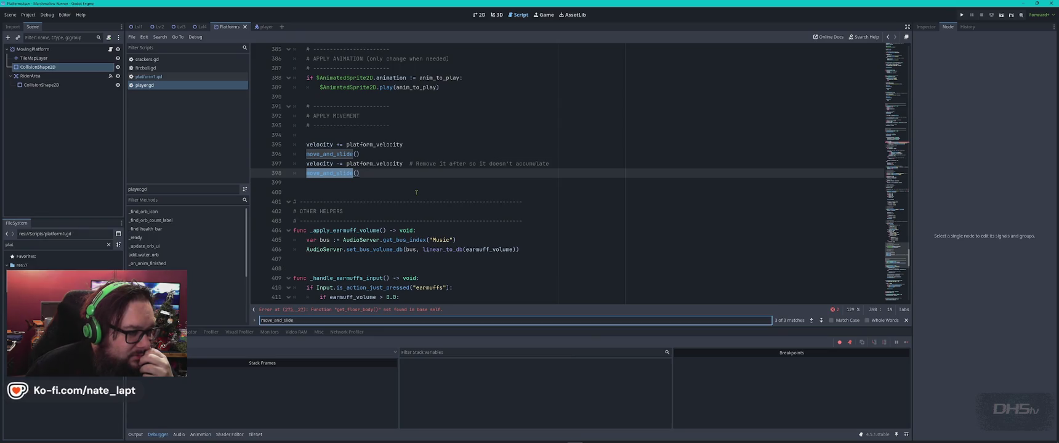
key("Return")
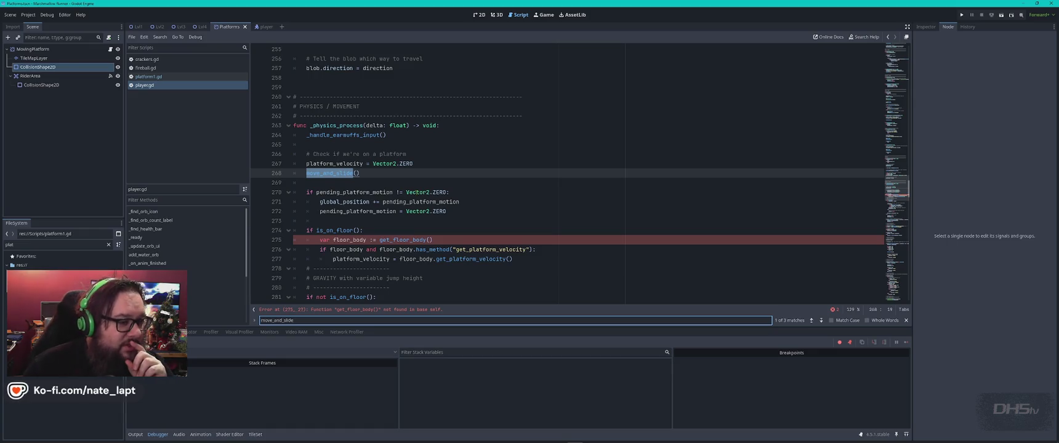
key("Return")
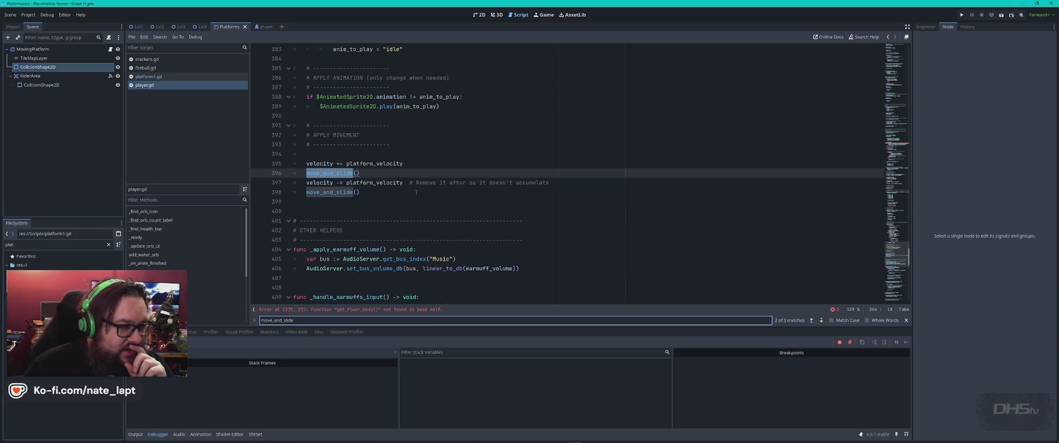
key("alt+Tab")
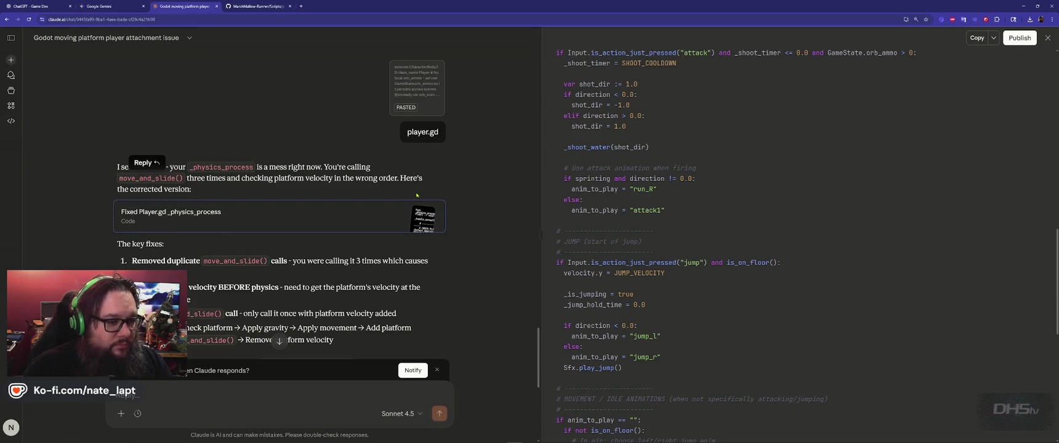
scroll(280, 216, "down", 2)
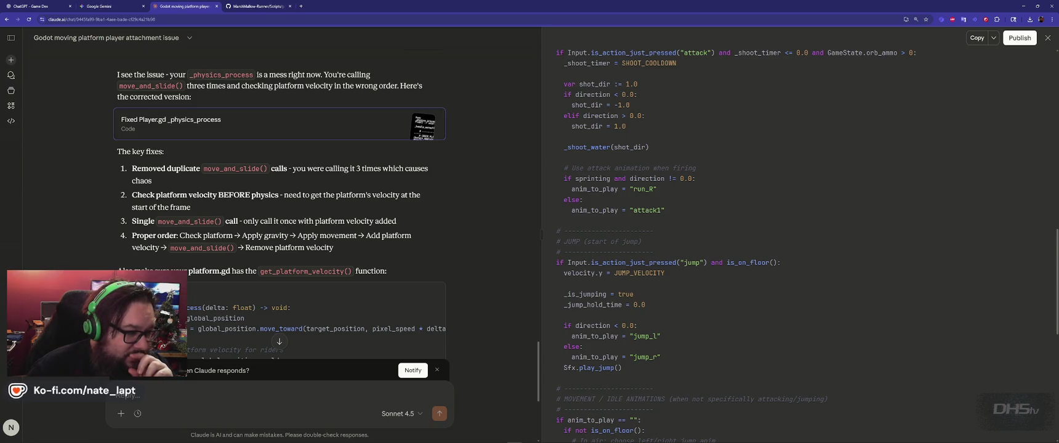
scroll(337, 232, "down", 2)
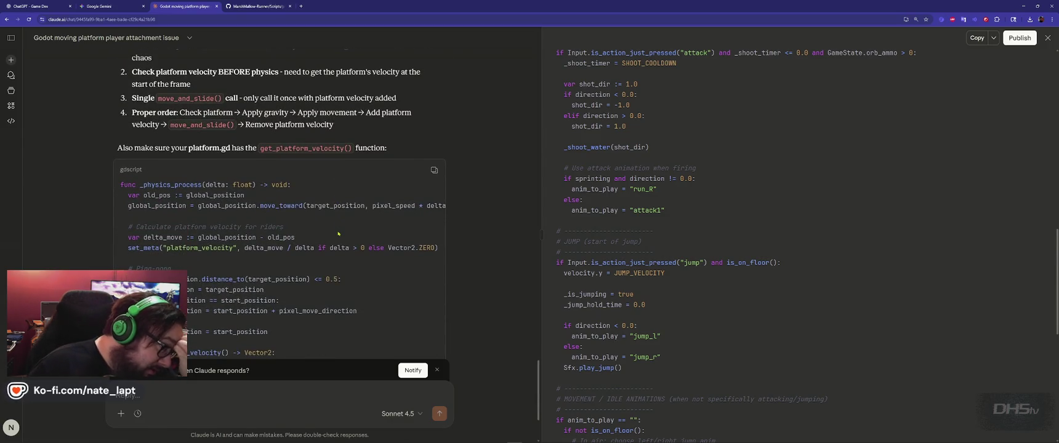
scroll(337, 233, "down", 2)
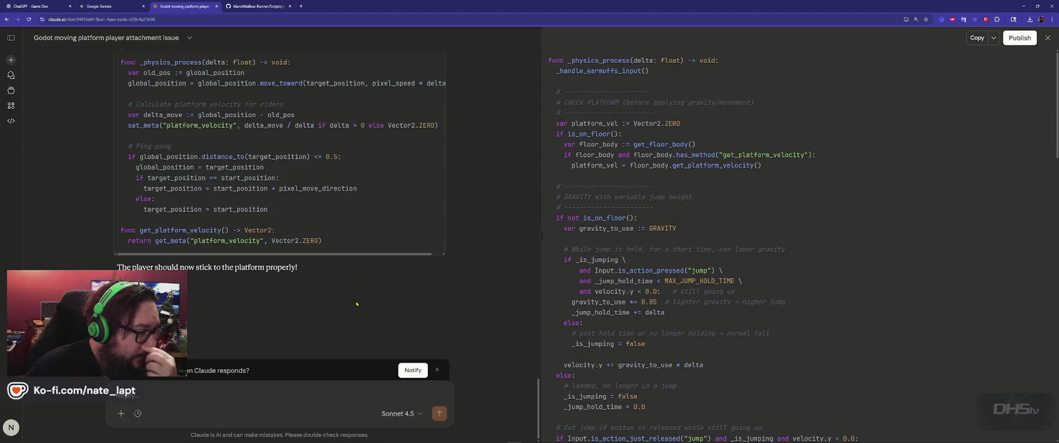
scroll(357, 304, "up", 3)
scroll(251, 177, "up", 2)
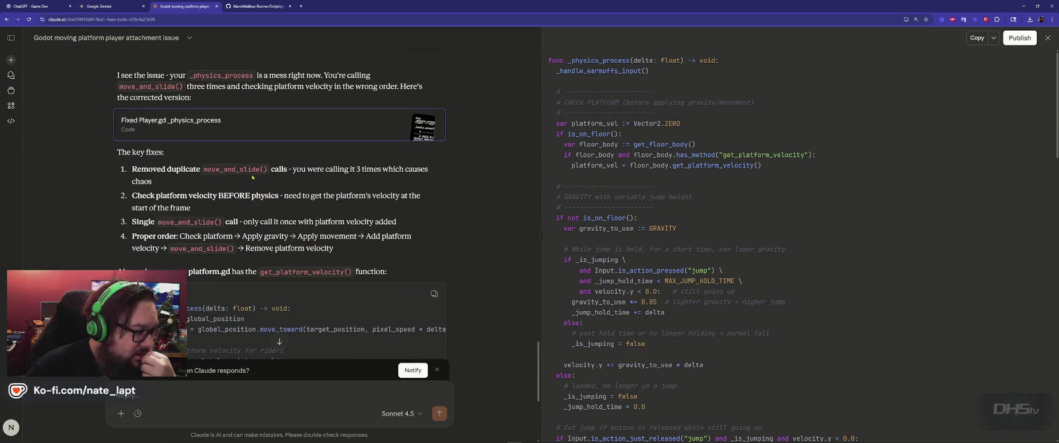
scroll(344, 205, "down", 3)
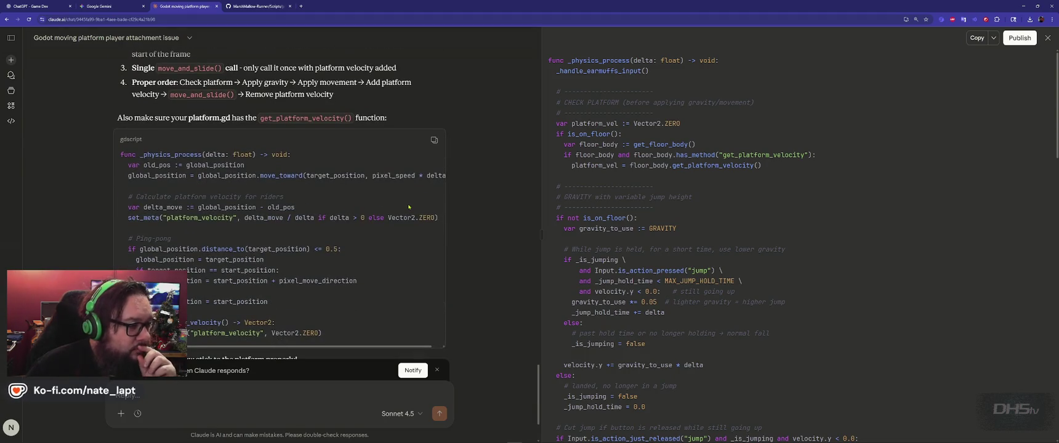
scroll(231, 174, "up", 1)
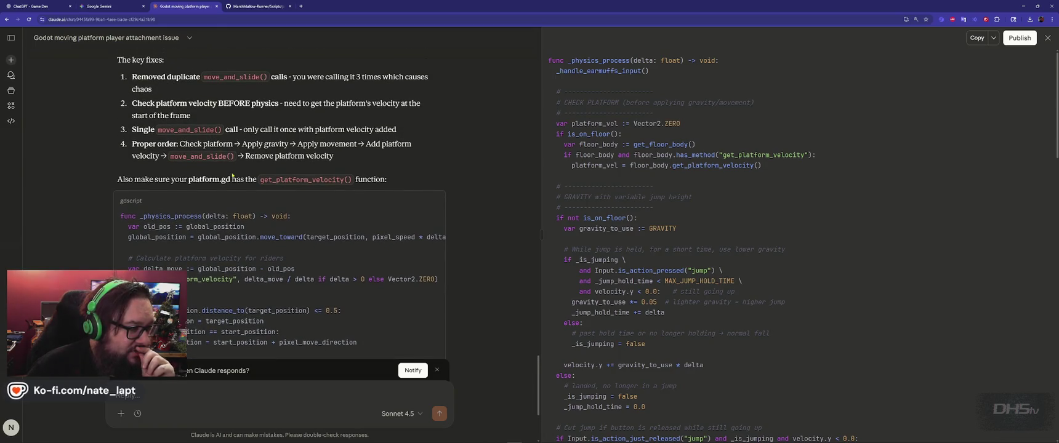
scroll(232, 175, "down", 3)
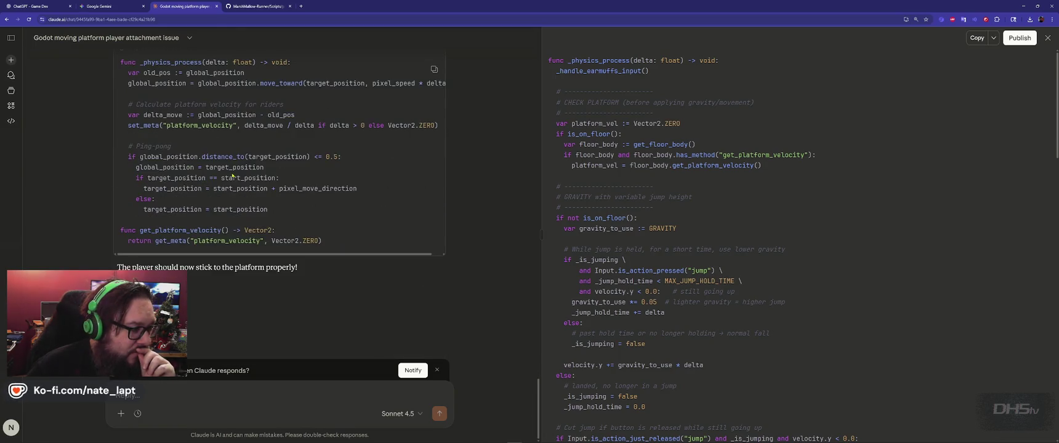
scroll(840, 184, "down", 10)
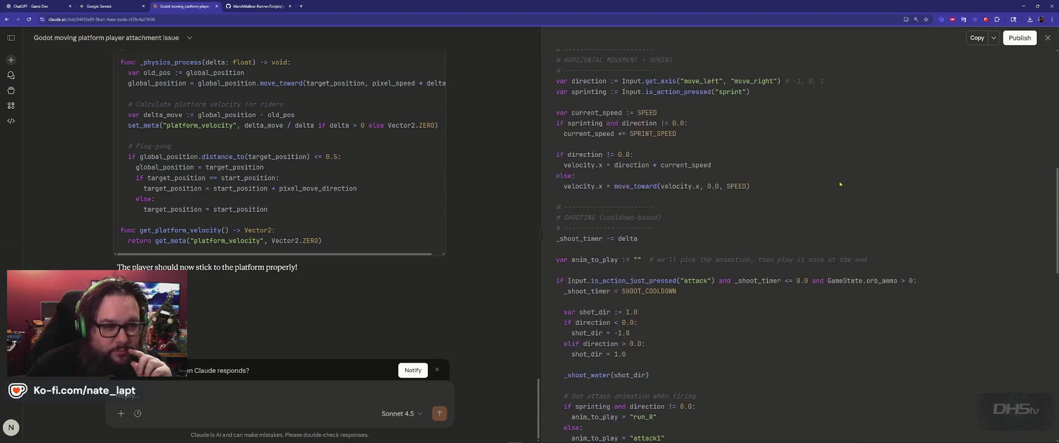
Step: Replace player.gd's contents with Claude's corrected _physics_process code and save
left_click(977, 37)
key("alt+Tab")
key("ctrl+a")
key("Delete")
key("ctrl+v")
scroll(610, 229, "down", 5)
scroll(611, 229, "up", 5)
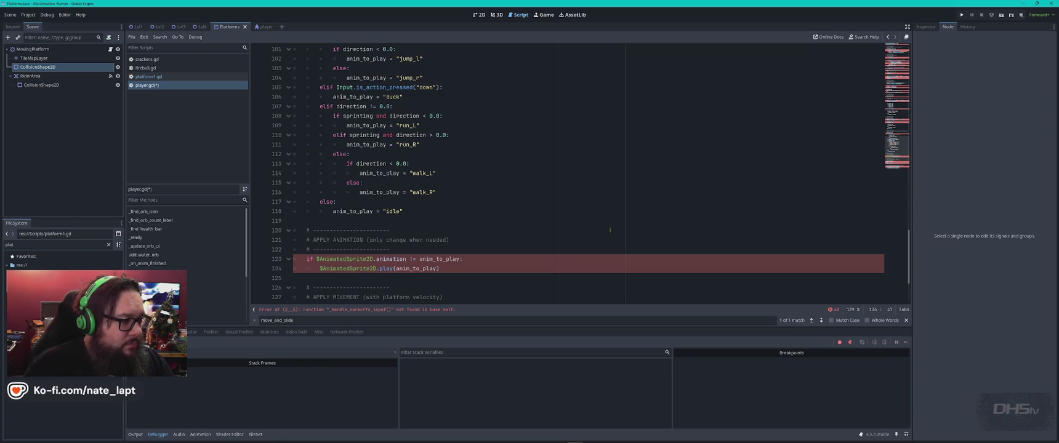
key("ctrl+a")
key("ctrl+s")
Step: Open platform1.gd and compare it with Claude's corrected code
left_click(148, 76)
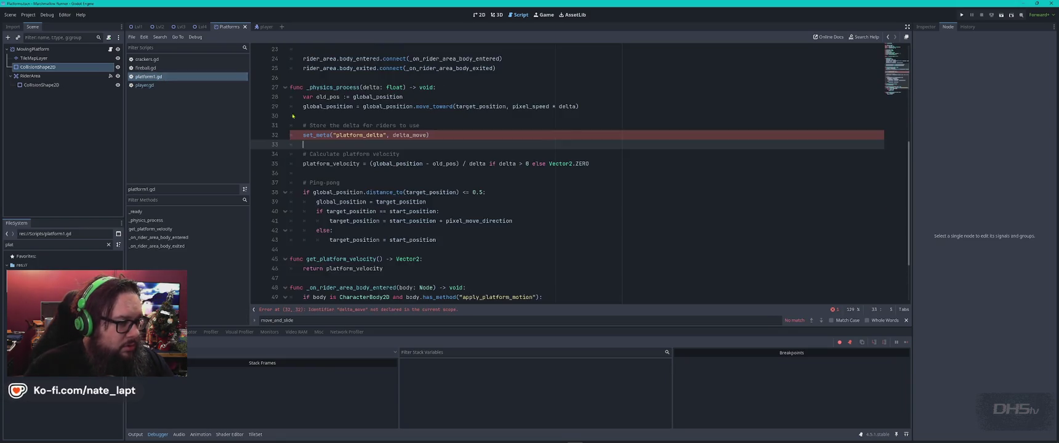
key("alt+Tab")
scroll(360, 146, "down", 10)
scroll(360, 146, "up", 15)
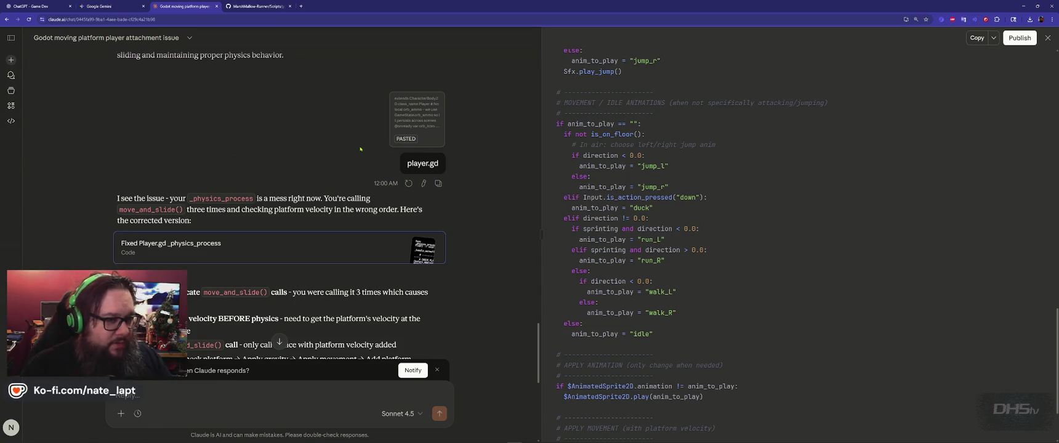
key("alt+Tab")
left_click(498, 183)
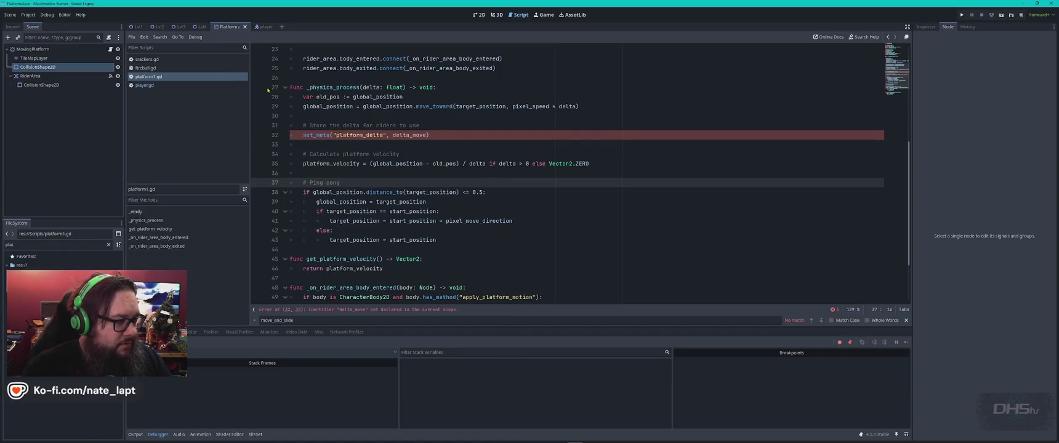
Step: Paste the code into player.gd again, save, and jump to the _handle_earmuffs_input() error
left_click(145, 85)
key("ctrl+v")
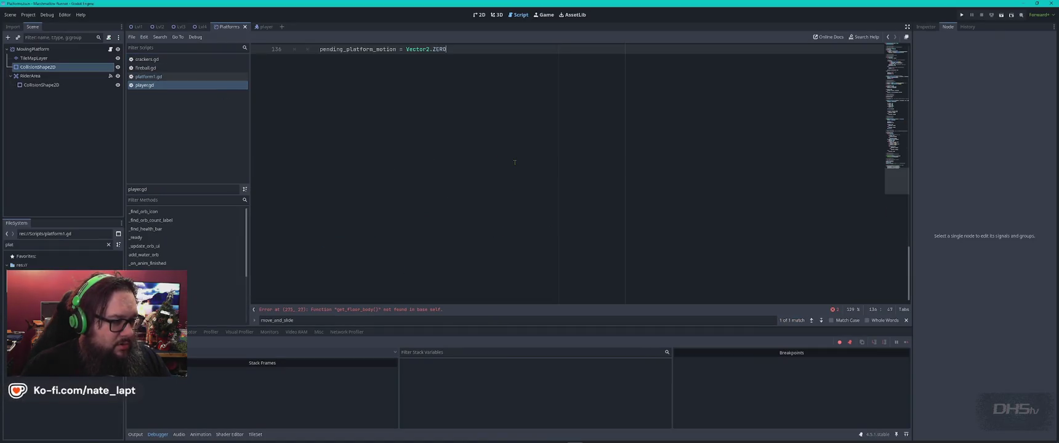
scroll(515, 162, "up", 10)
key("ctrl+s")
scroll(515, 162, "down", 4)
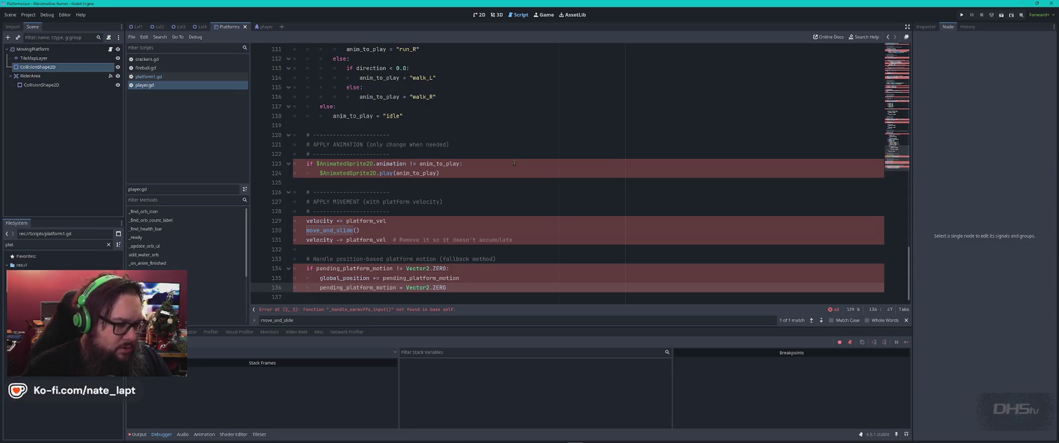
left_click(373, 311)
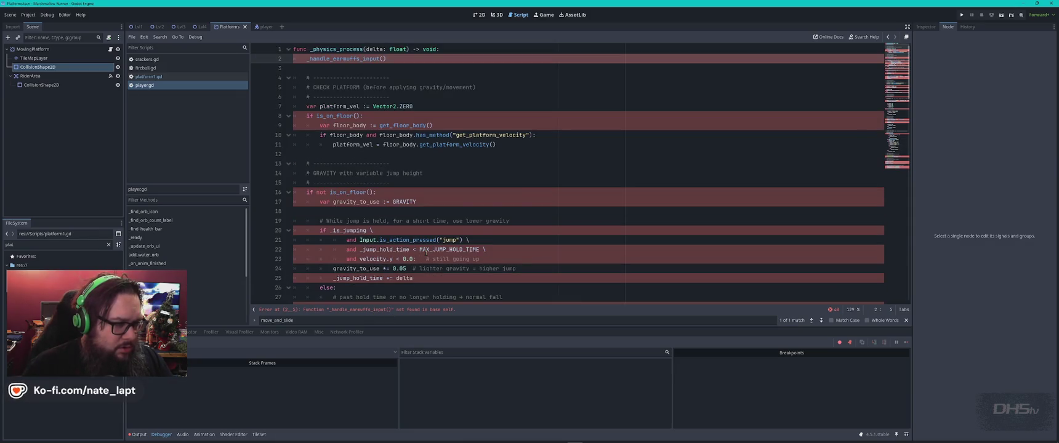
scroll(426, 252, "down", 7)
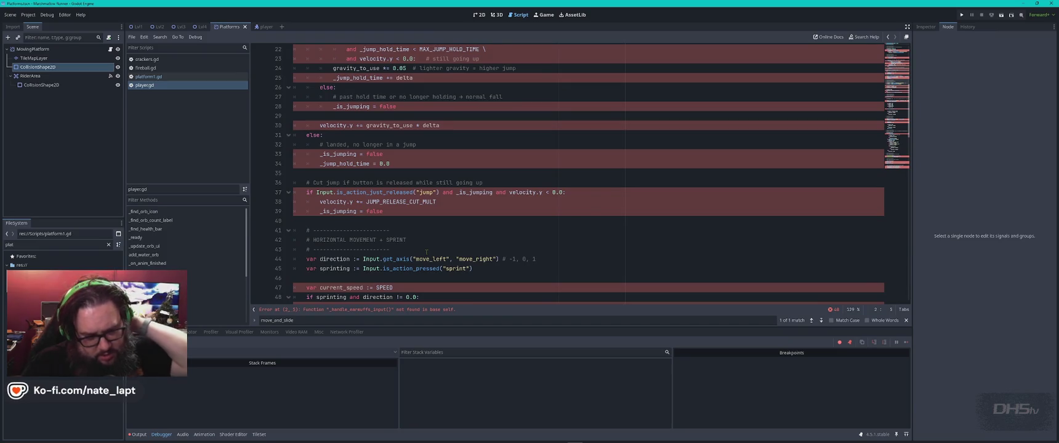
key("alt+Tab")
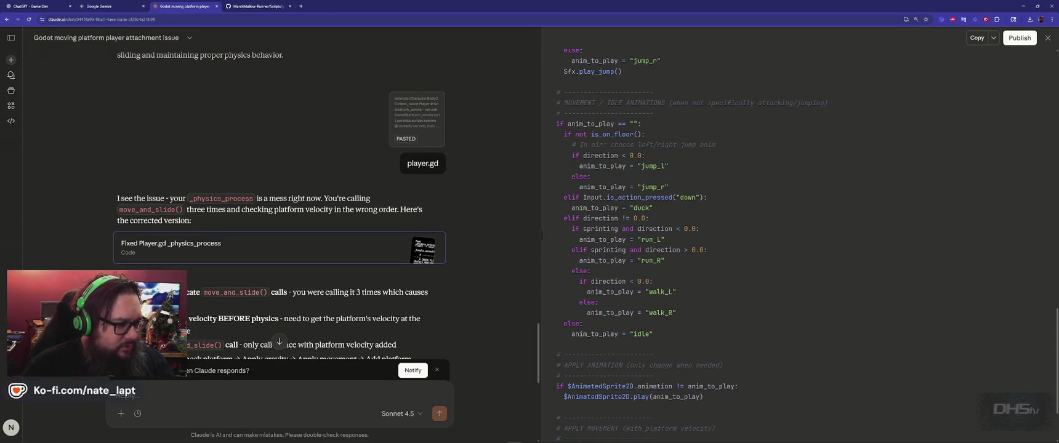
Step: Read through Claude's corrected code, glance at the Gemini tab, then return to player.gd
scroll(330, 296, "down", 5)
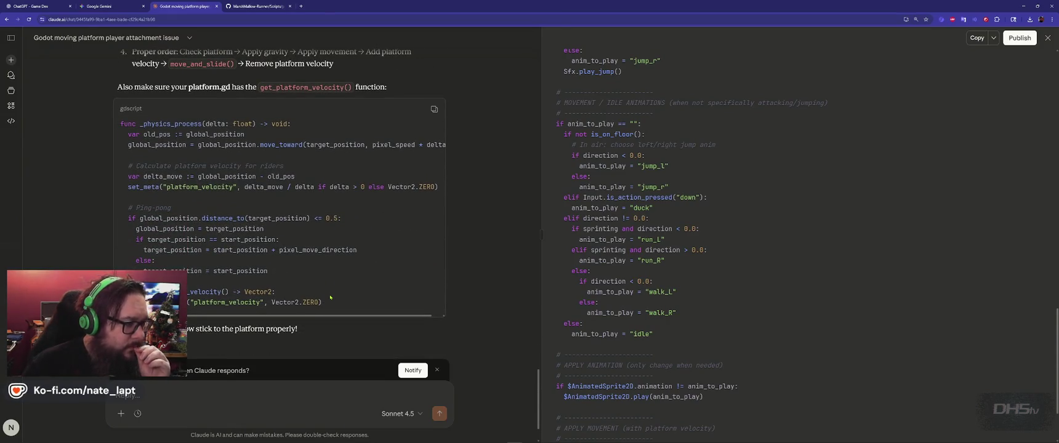
scroll(330, 298, "down", 1)
scroll(663, 274, "down", 2)
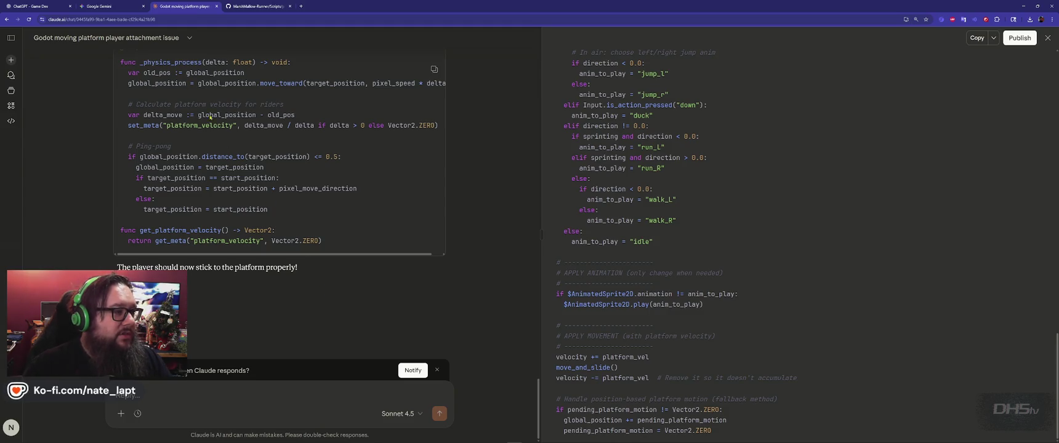
left_click(105, 8)
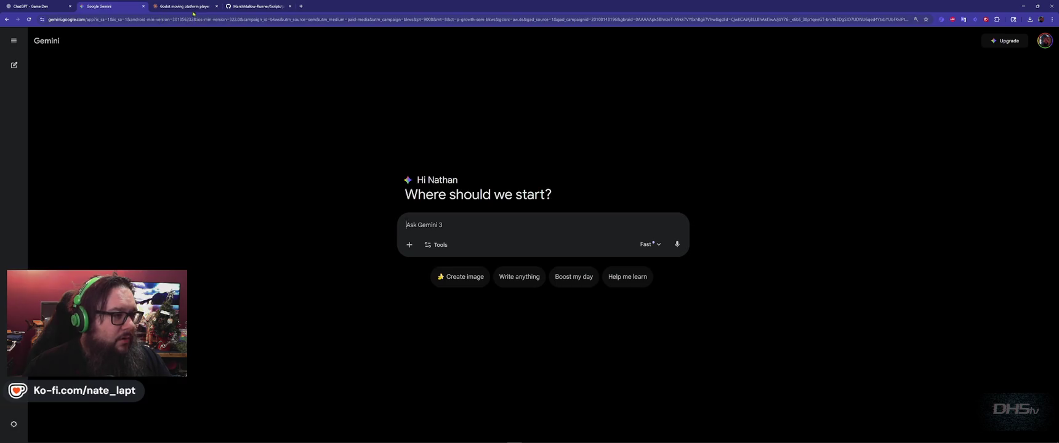
left_click(188, 7)
key("alt+Tab")
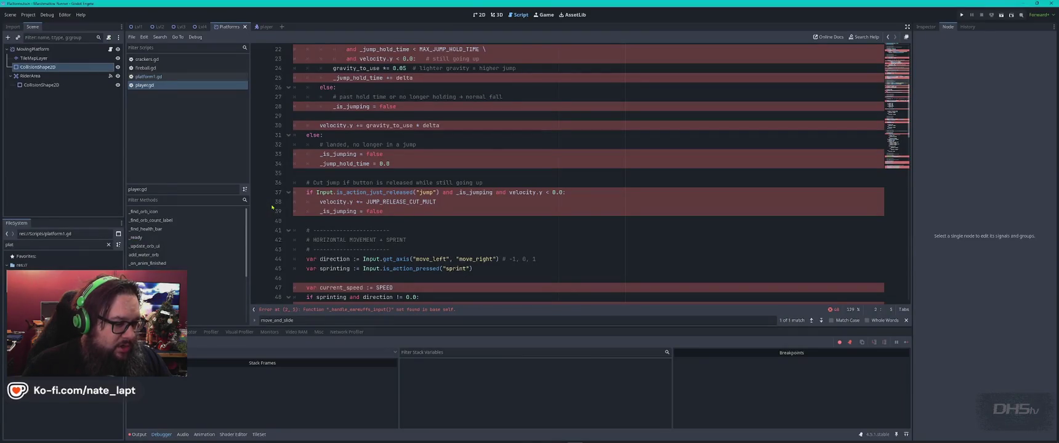
Step: Undo the replacement in player.gd, then select all and paste the copied code over it
scroll(584, 185, "up", 7)
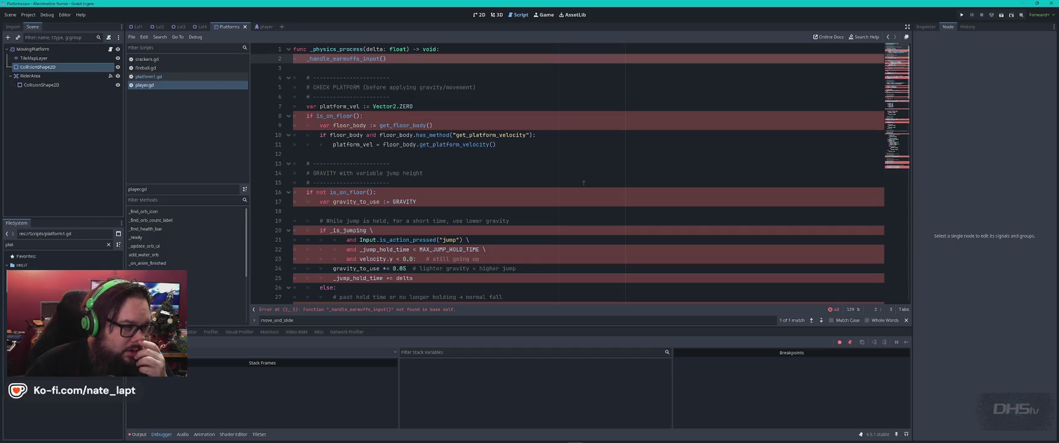
key("ctrl+z")
key("ctrl+z")
key("ctrl+z")
left_click(580, 183)
scroll(580, 182, "up", 5)
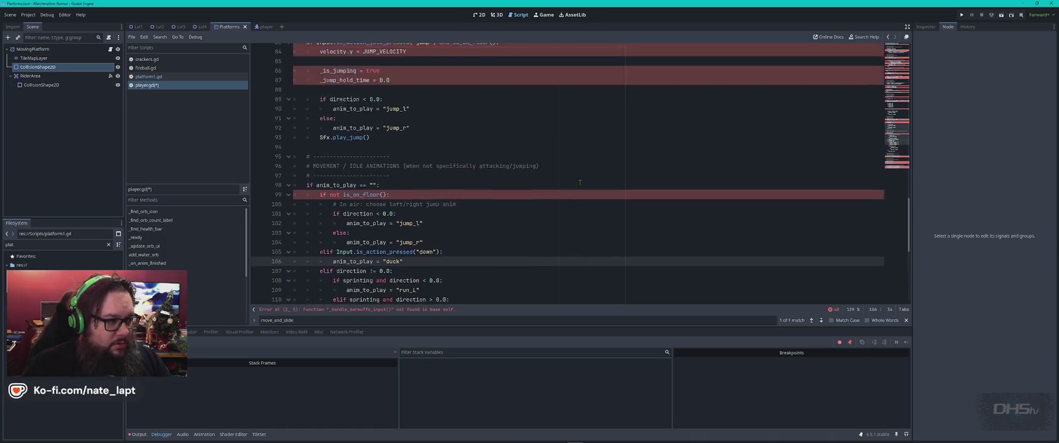
left_click(579, 182)
key("ctrl+a")
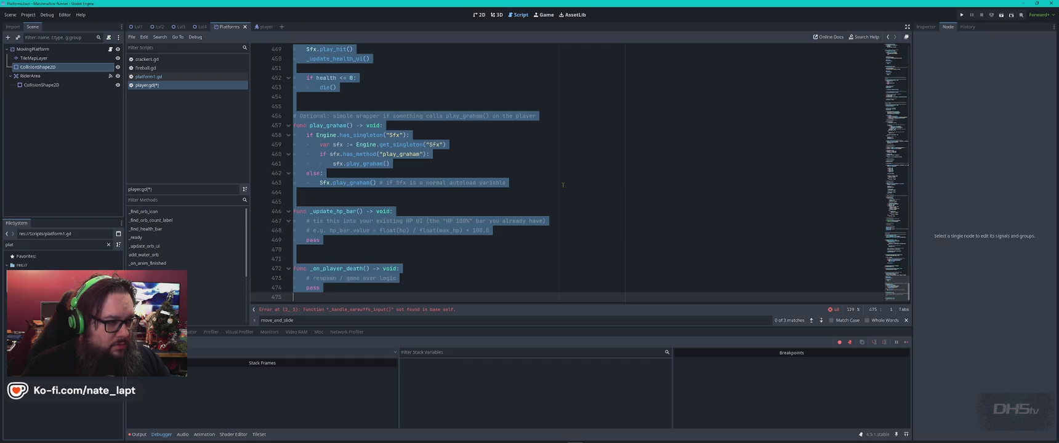
key("ctrl+v")
key("alt+Tab")
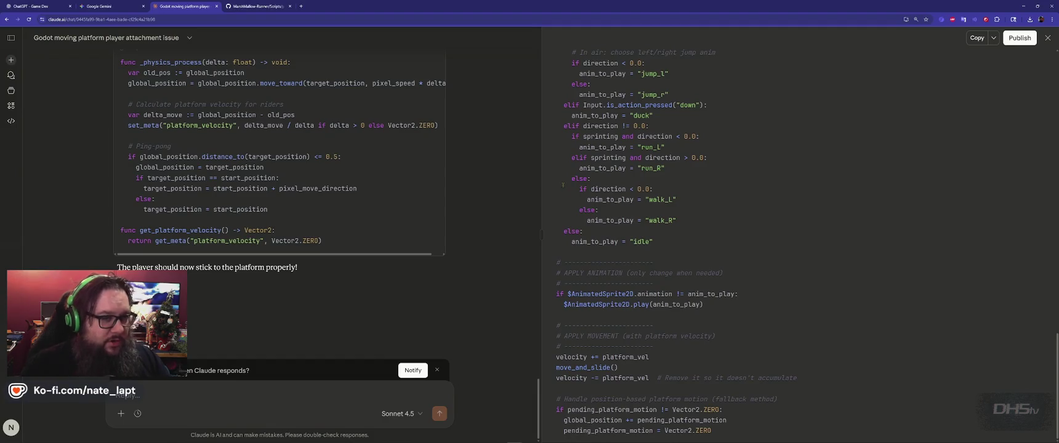
Step: Read Claude's corrected _physics_process, which reads platform velocity first and calls move_and_slide() once
scroll(691, 125, "up", 10)
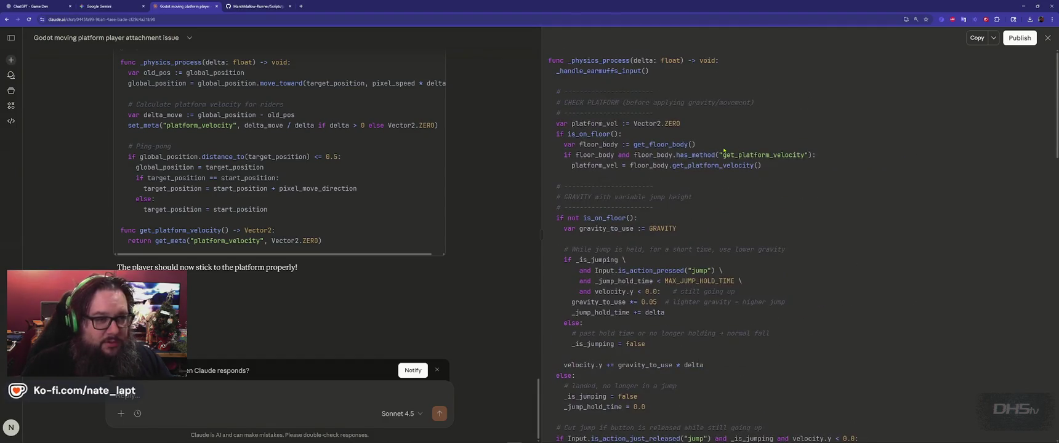
scroll(472, 183, "up", 5)
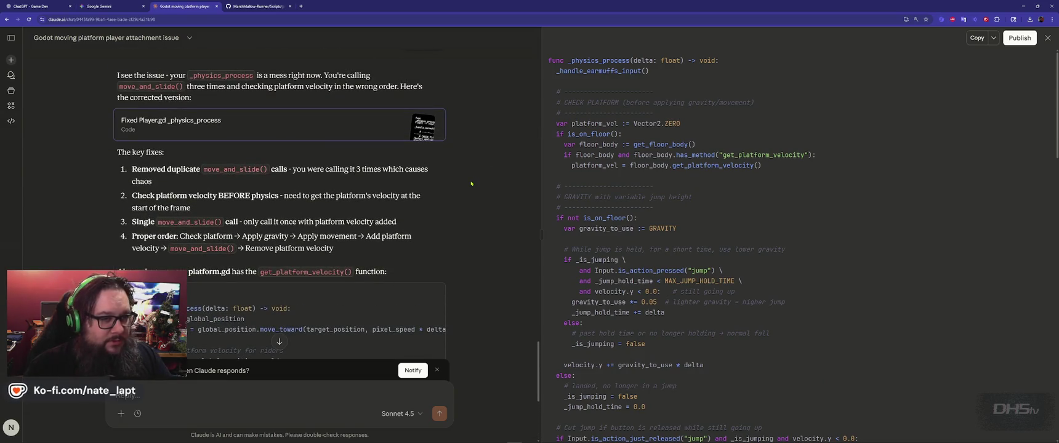
scroll(567, 155, "down", 10)
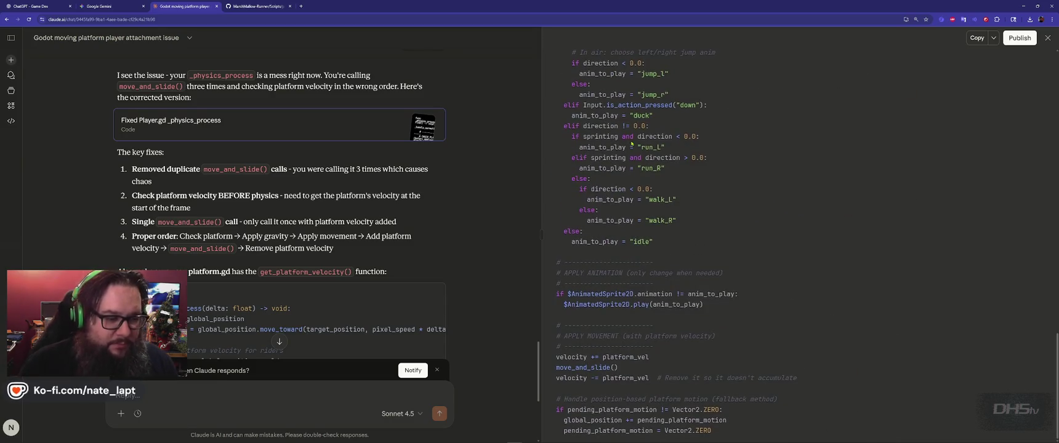
key("alt+Tab")
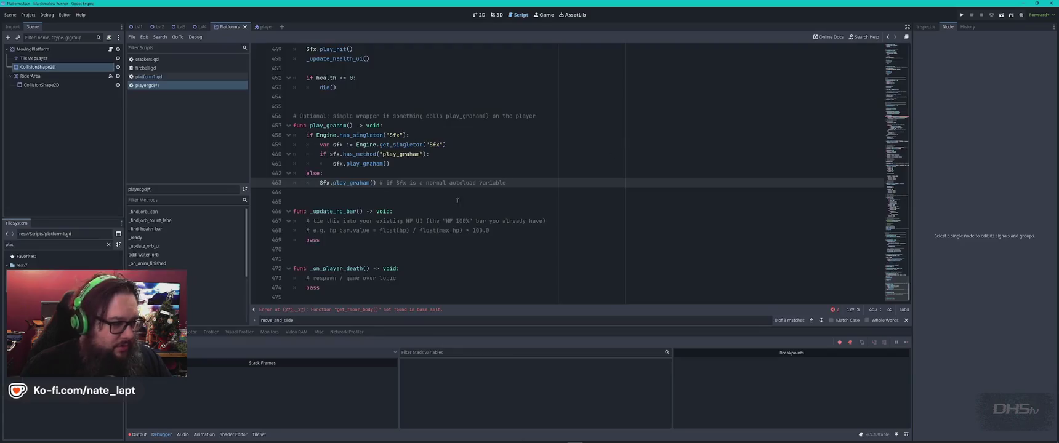
left_click(422, 262)
key("alt+Tab")
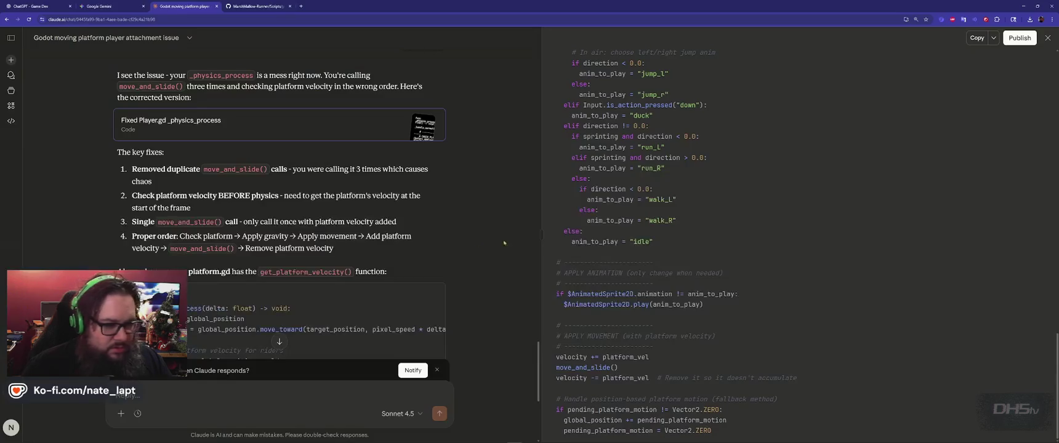
scroll(796, 209, "up", 15)
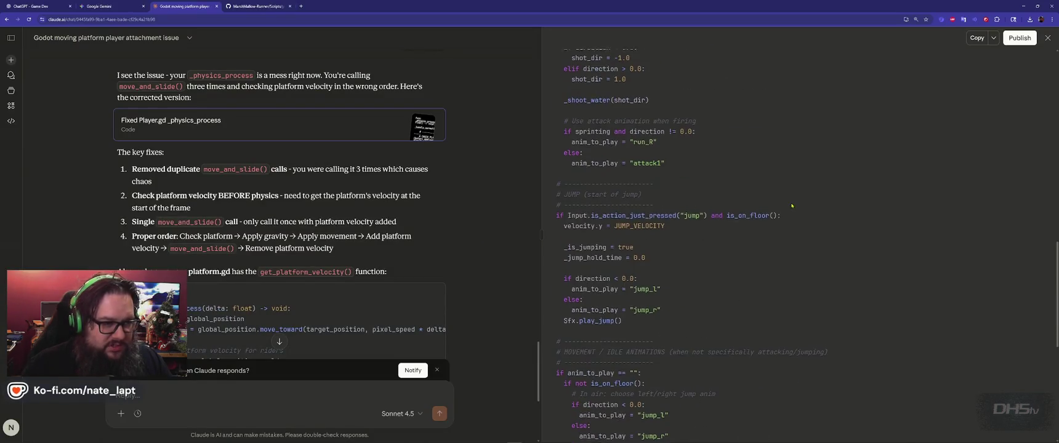
scroll(475, 226, "down", 4)
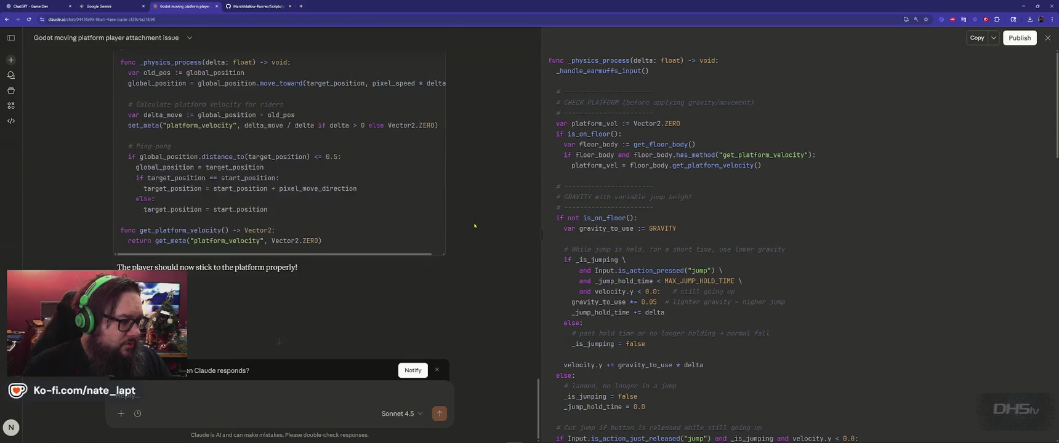
scroll(474, 226, "up", 5)
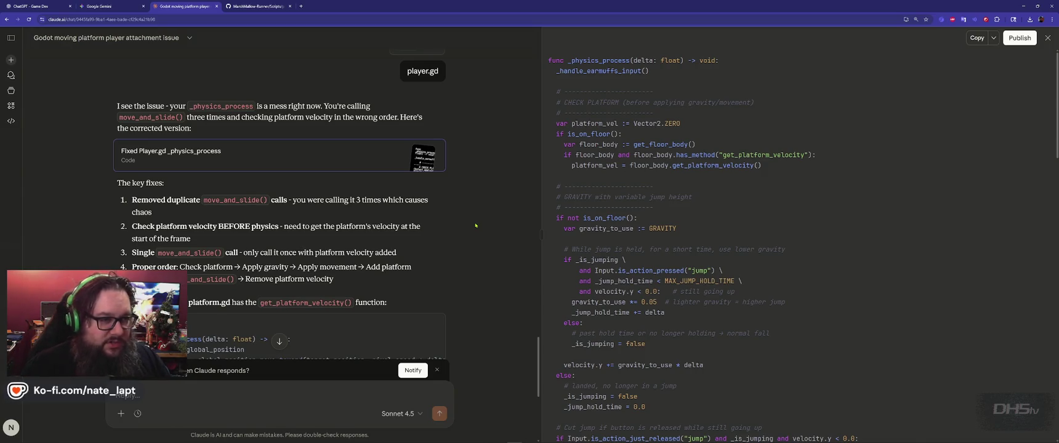
key("alt+Tab")
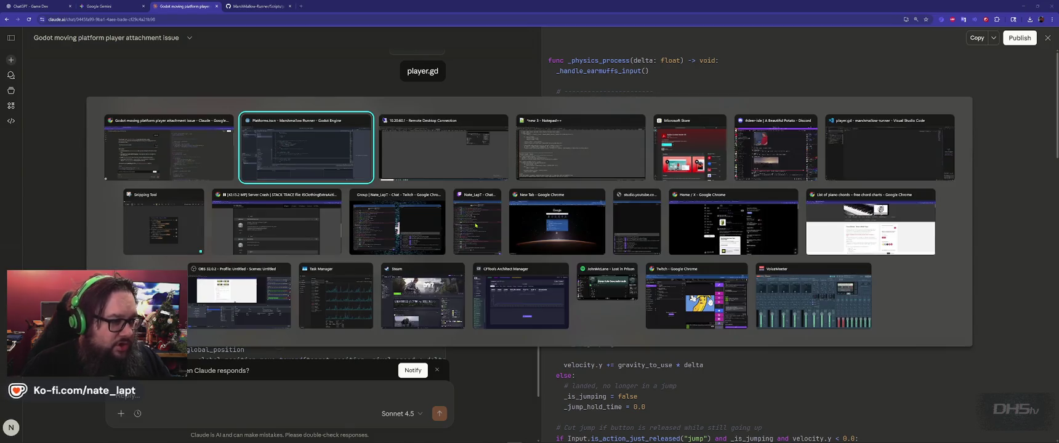
Step: Search player.gd for 'phy' to jump to the start of _physics_process
left_click(501, 173)
scroll(511, 175, "up", 6)
key("ctrl+f")
type("phy")
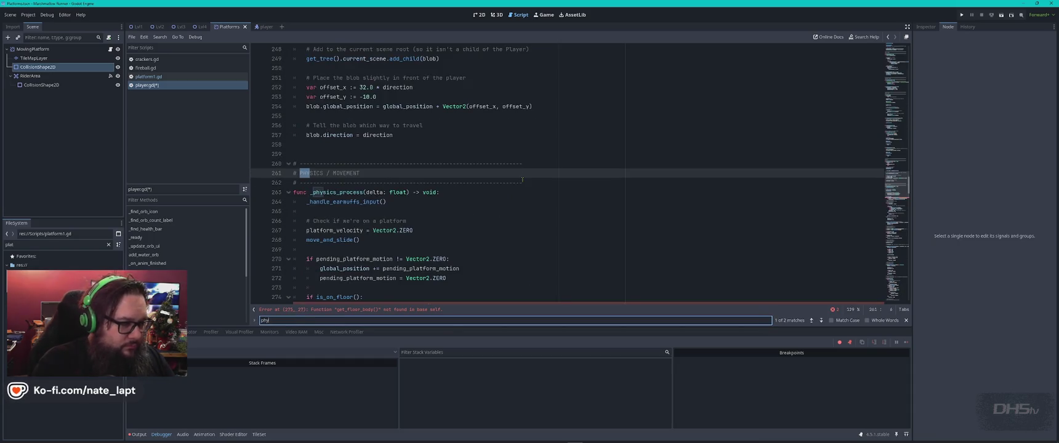
key("Escape")
left_click(459, 133)
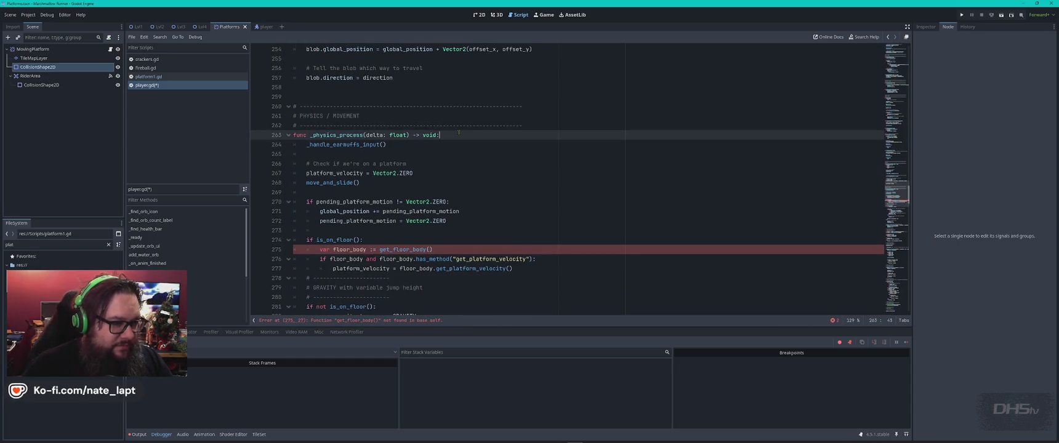
Step: Scroll through Claude's fixed code to compare it with player.gd
key("alt+Tab")
scroll(681, 77, "down", 6)
scroll(602, 185, "down", 10)
scroll(584, 185, "down", 2)
key("alt+Tab")
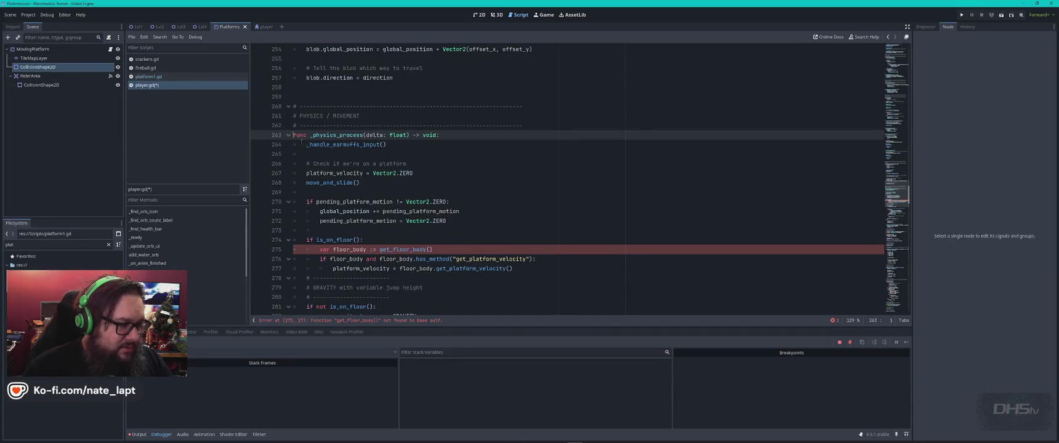
Step: Scroll player.gd down to the APPLY MOVEMENT block with its move_and_slide() calls
scroll(320, 216, "down", 10)
scroll(326, 199, "down", 7)
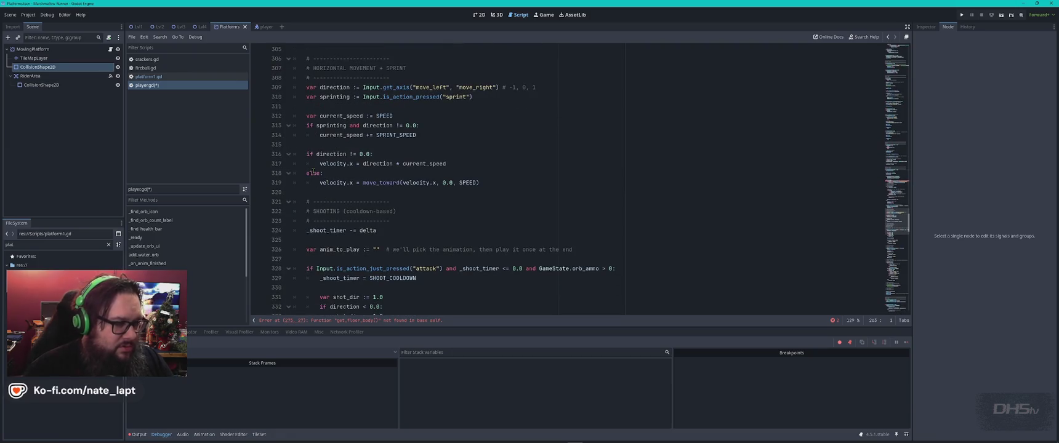
scroll(313, 172, "up", 4)
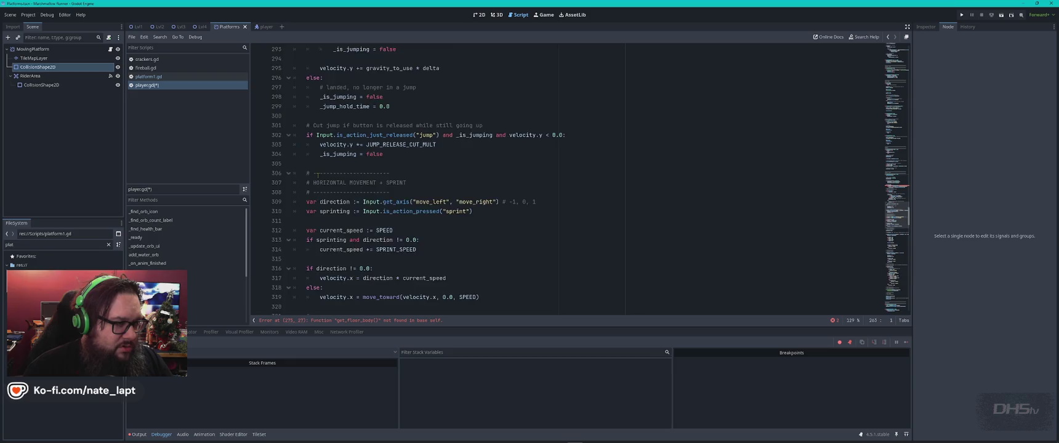
scroll(318, 175, "down", 18)
scroll(318, 174, "down", 10)
scroll(318, 175, "down", 2)
key("alt+Tab")
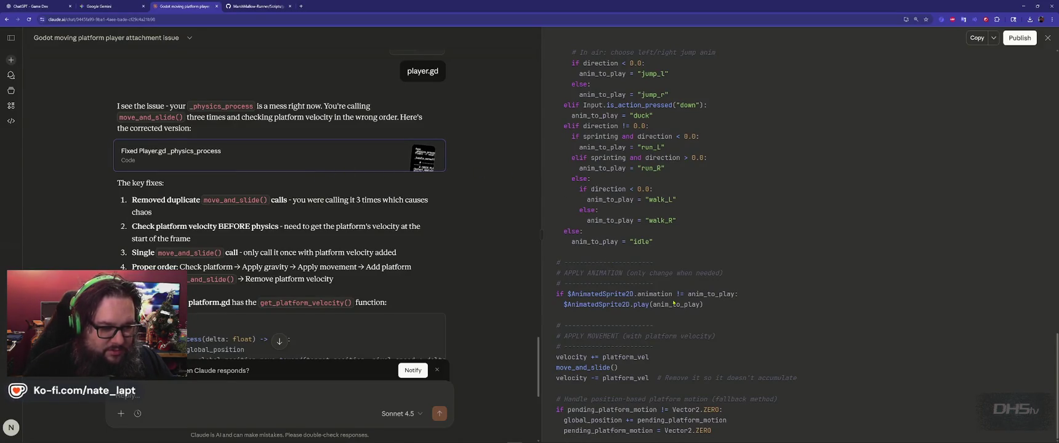
Step: Paste Claude's platform-velocity movement code over player.gd lines 383–398 and save the script
key("alt+Tab")
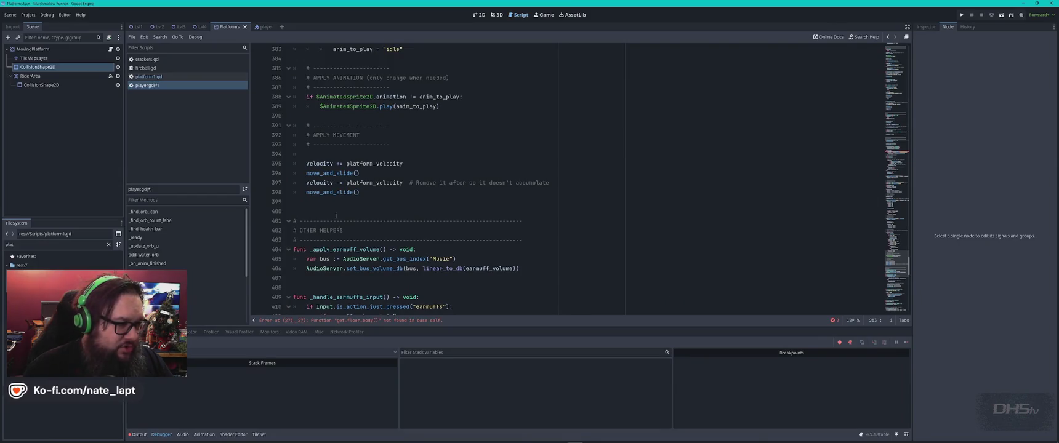
key("alt+Tab")
key("alt+Tab")
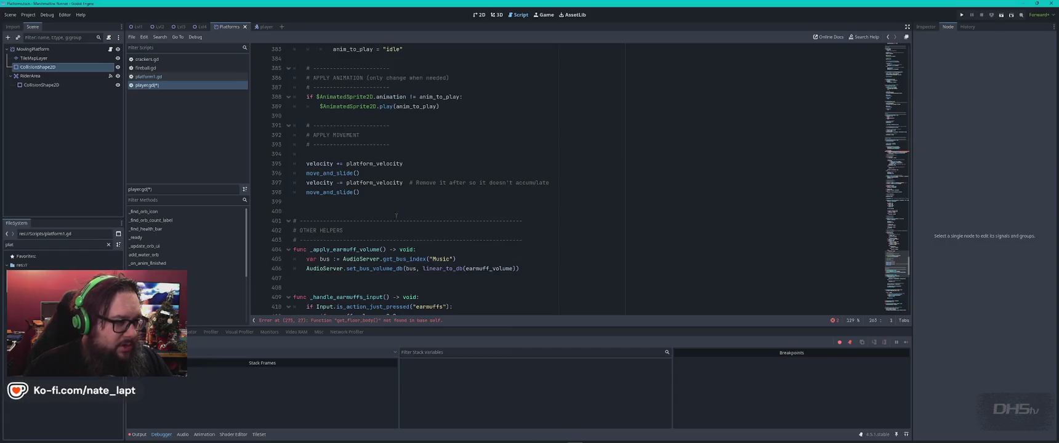
left_click(306, 206, "shift")
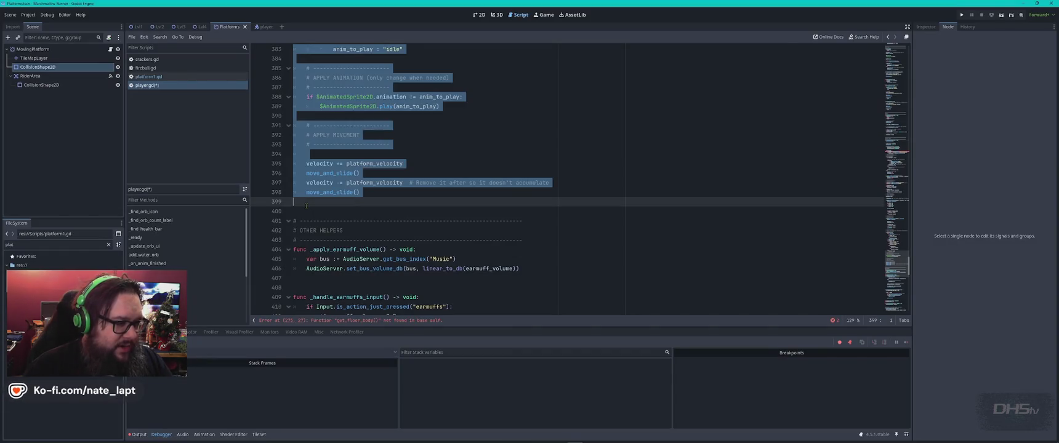
key("ctrl+v")
scroll(440, 239, "down", 1)
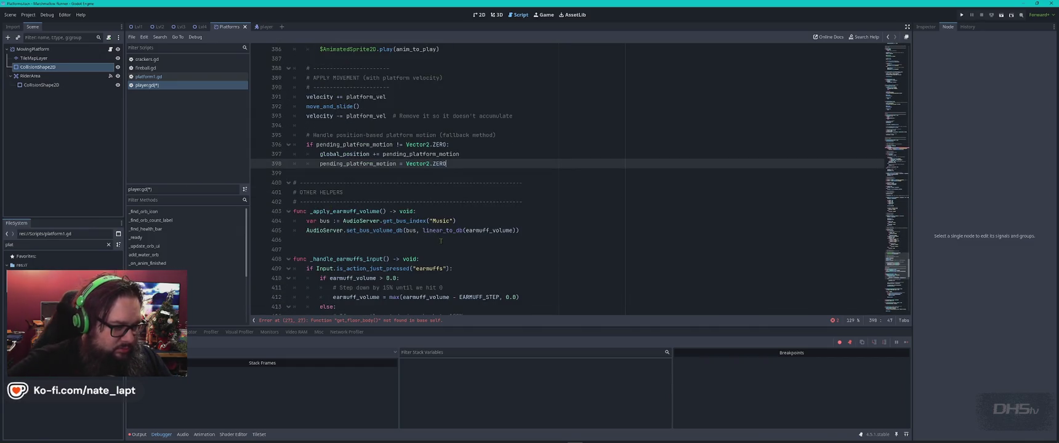
key("ctrl+s")
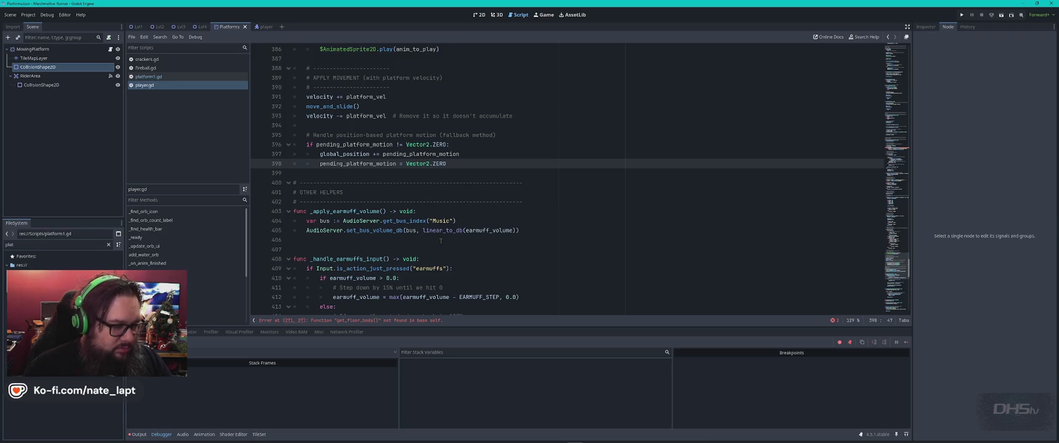
key("alt+Tab")
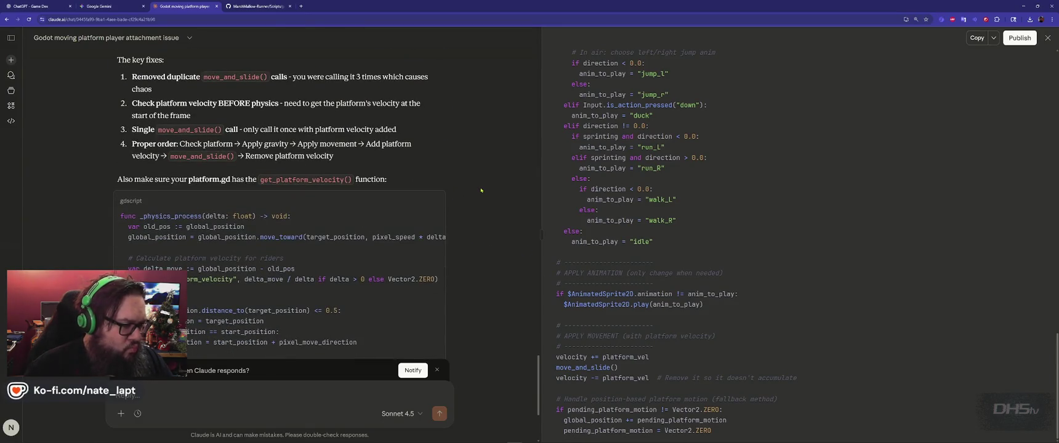
key("alt+Tab")
Step: Run the game with F5 and jump to the get_floor_body() not-found error on line 271
key("F5")
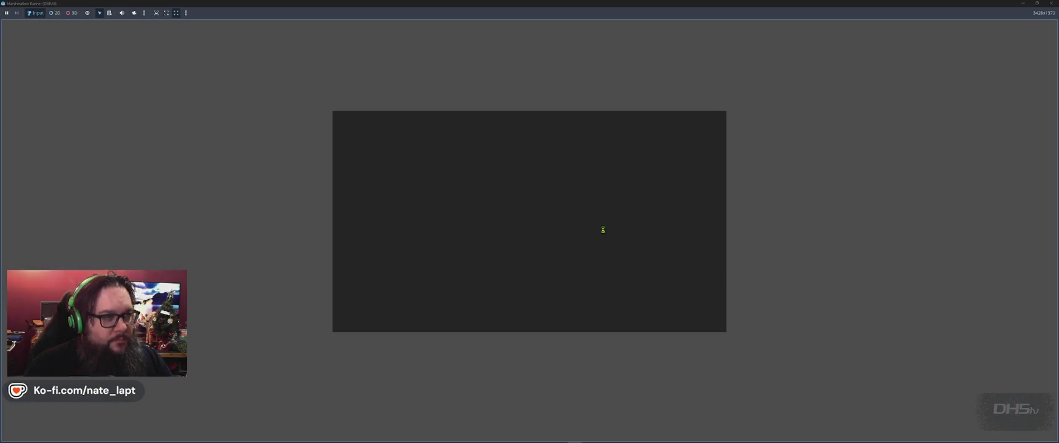
key("alt+Tab")
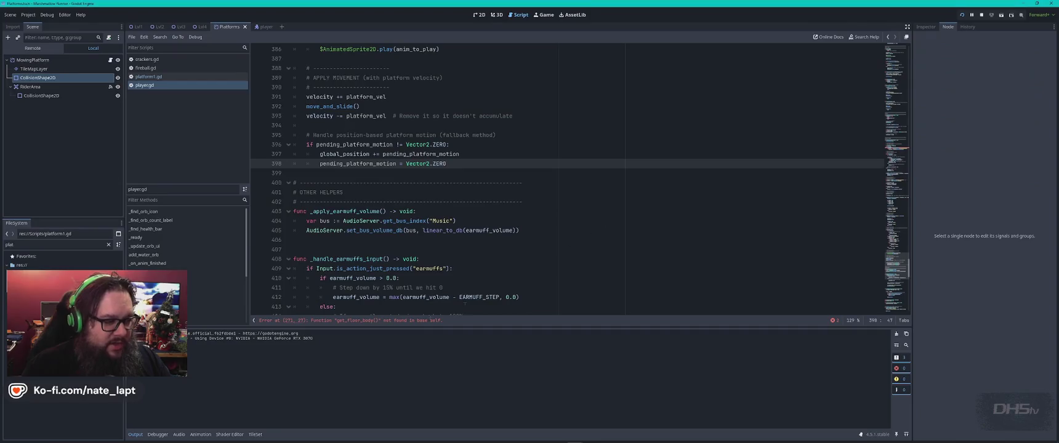
left_click(371, 322)
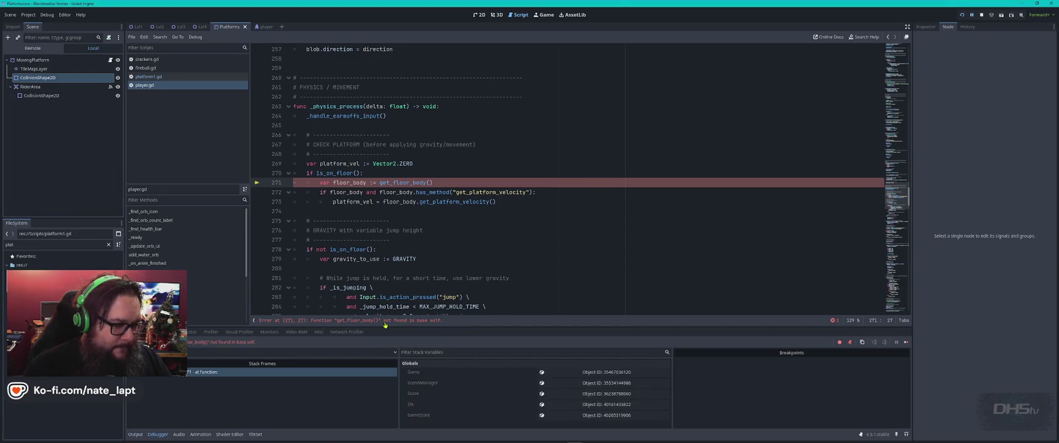
left_click(384, 320)
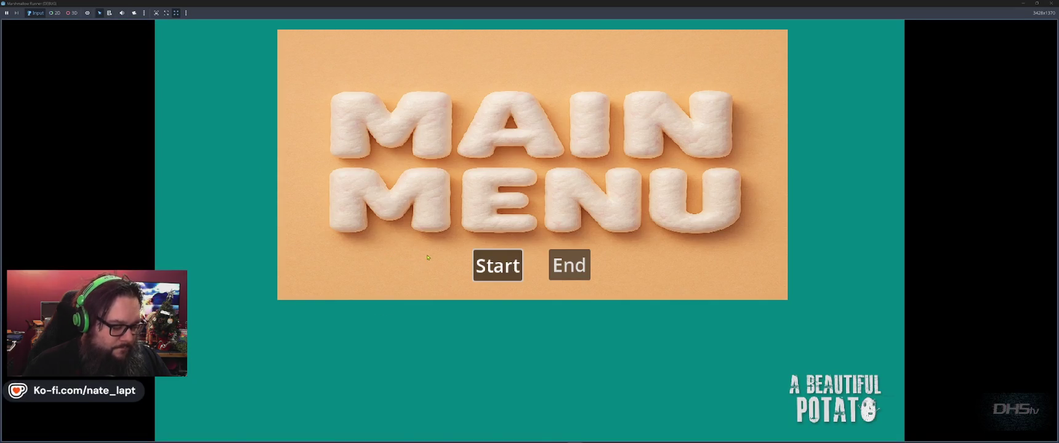
key("alt+Tab")
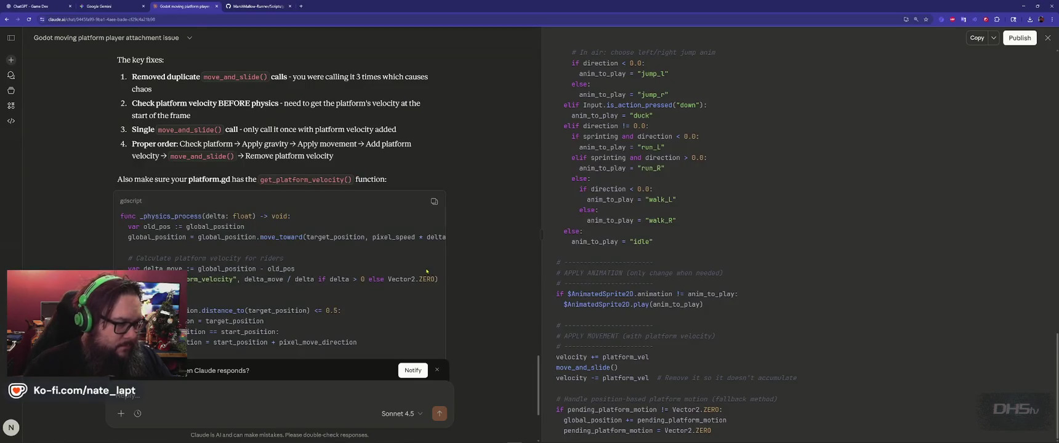
Step: Locate get_platform_velocity in platform1.gd using the name copied from Claude's reply
scroll(475, 249, "down", 1)
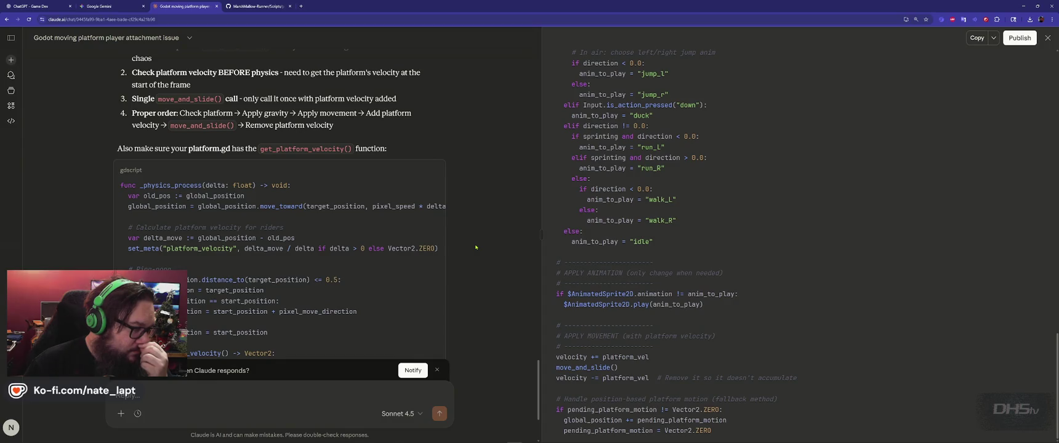
double_click(326, 149)
key("ctrl+c")
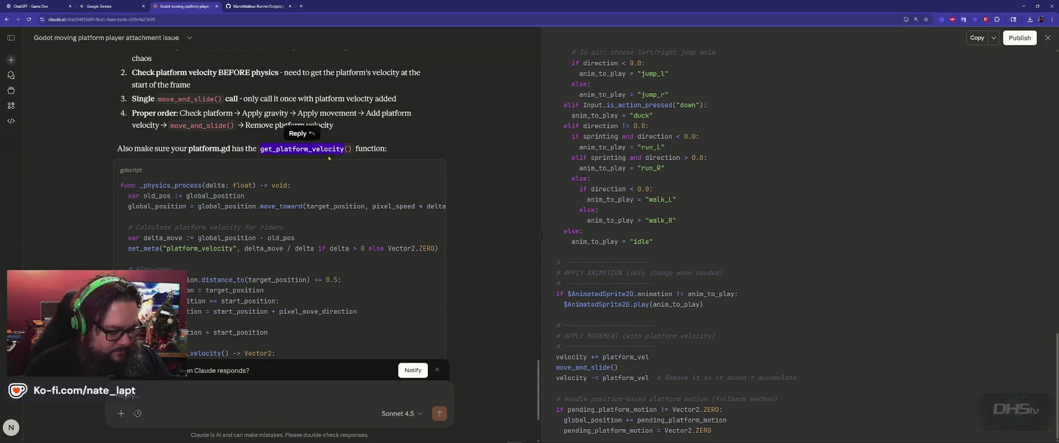
key("alt+Tab")
scroll(468, 145, "down", 2)
left_click(468, 145)
key("ctrl+f")
key("ctrl+v")
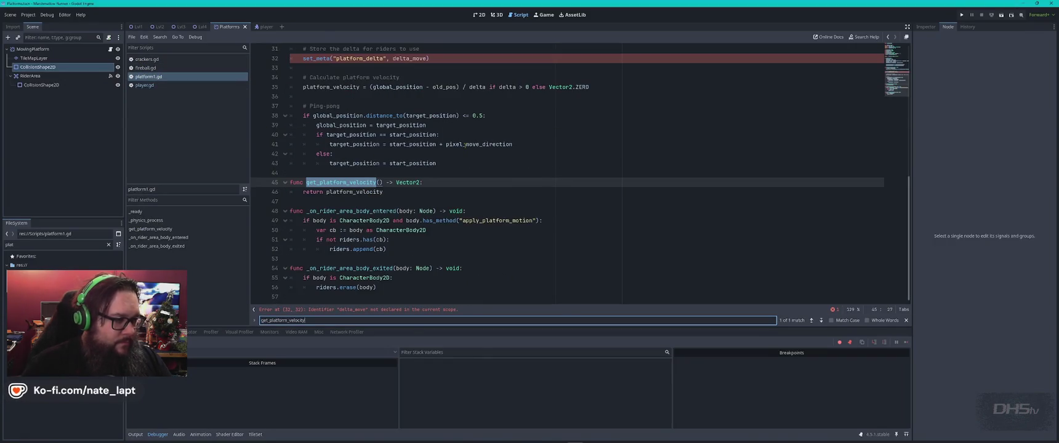
key("Escape")
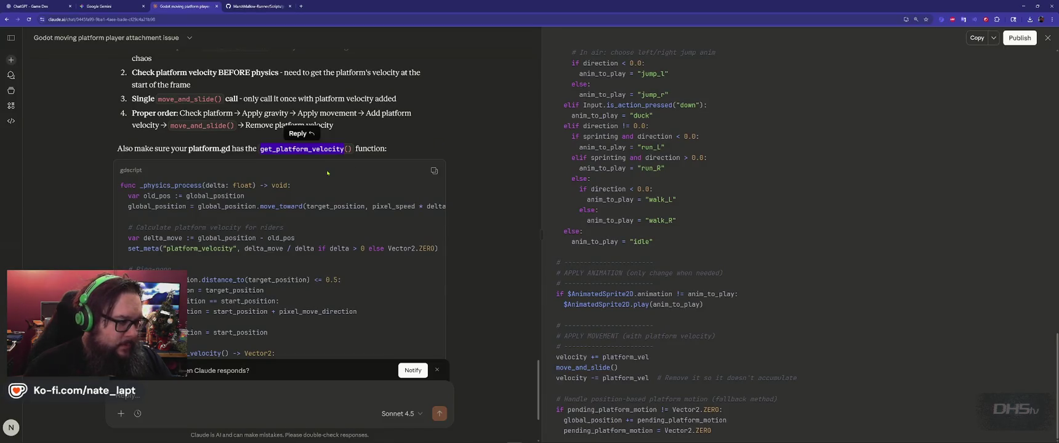
scroll(209, 198, "down", 2)
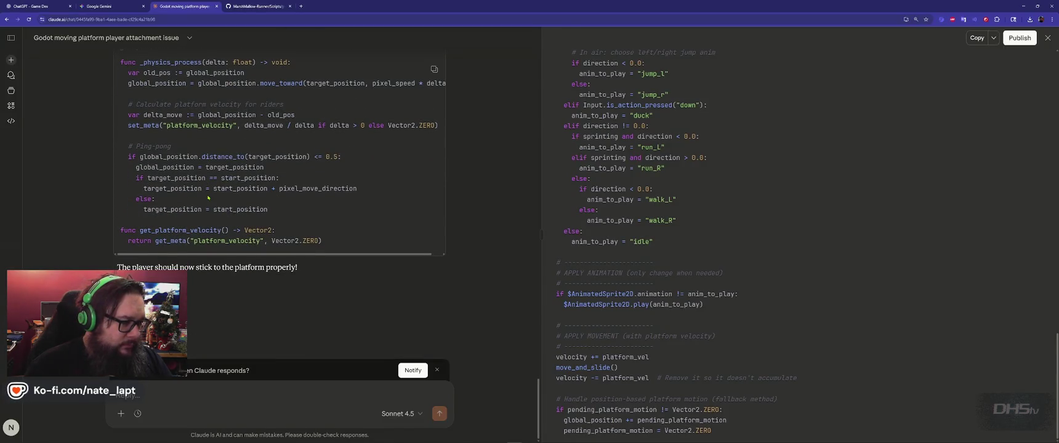
Step: Replace platform1.gd's get_platform_velocity on lines 45–46 with Claude's version
key("alt+Tab")
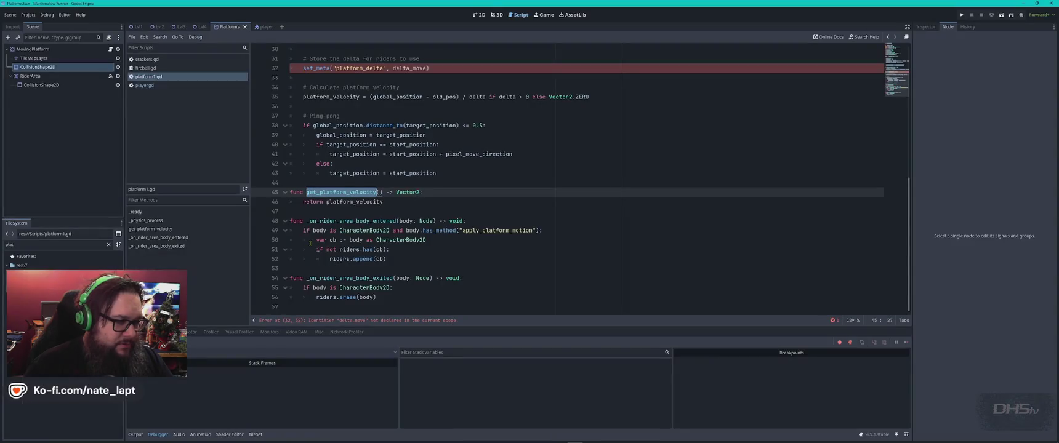
key("alt+Tab")
left_click_drag(120, 220, 370, 246)
key("ctrl+c")
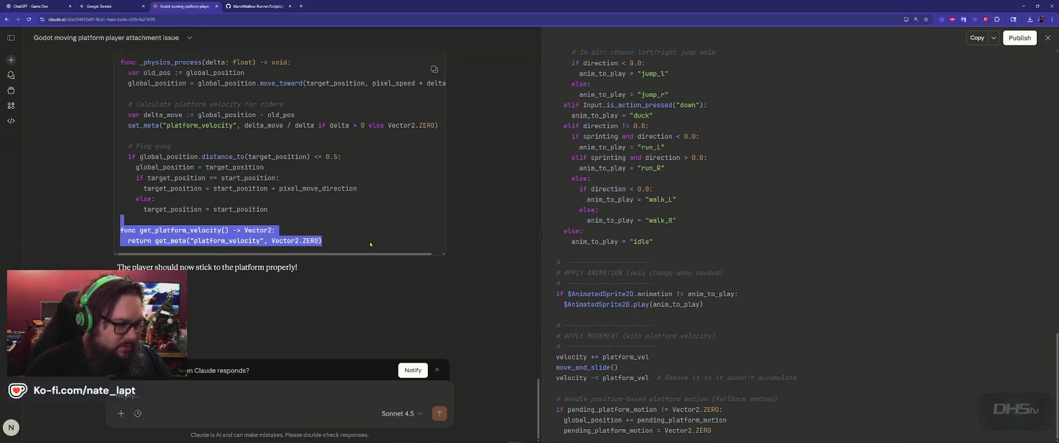
key("alt+Tab")
left_click_drag(351, 183, 447, 202)
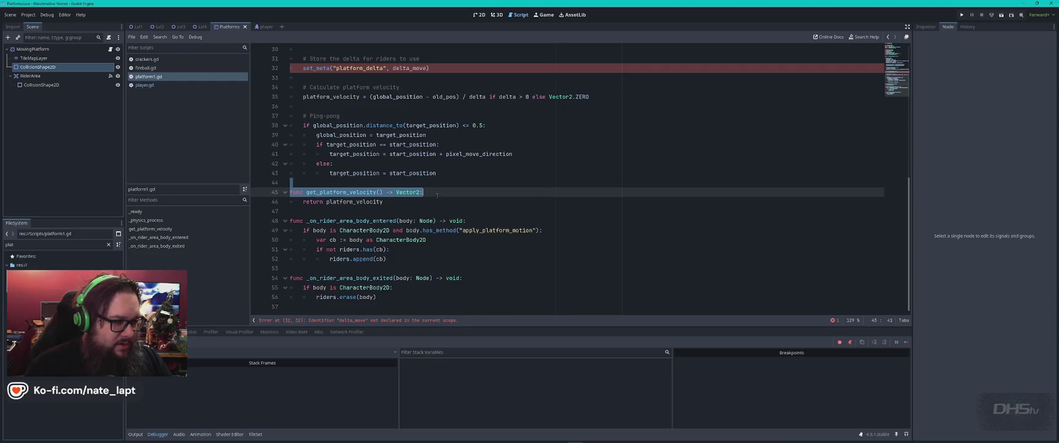
key("ctrl+v")
Step: Paste Claude's delta_move platform code over platform1.gd lines 27–44 and run the game
scroll(429, 210, "up", 3)
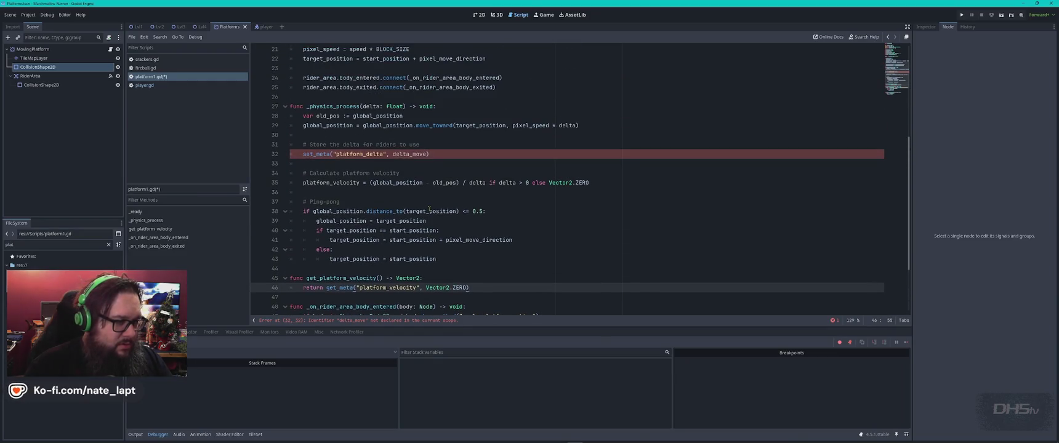
key("alt+Tab")
scroll(120, 152, "up", 2)
mouse_move(120, 152)
left_mouse_down()
mouse_move(358, 280)
mouse_move(268, 302)
left_mouse_up()
key("ctrl+c")
key("alt+Tab")
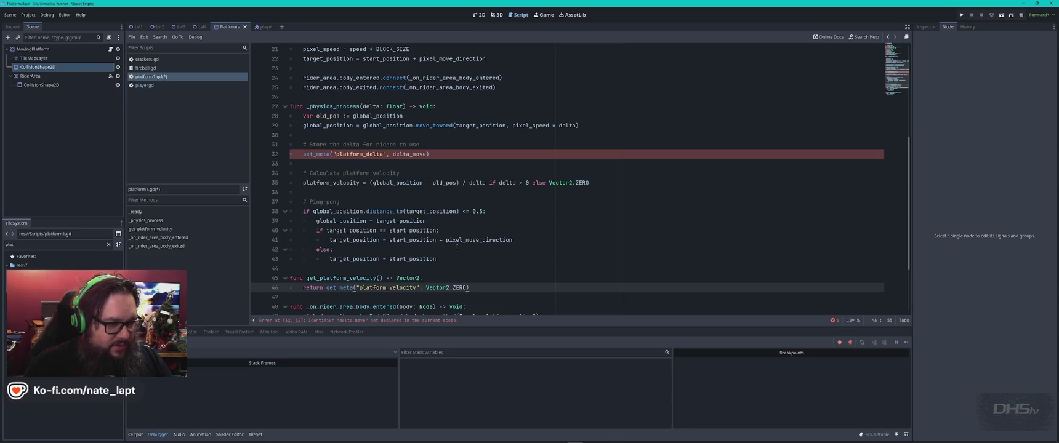
mouse_move(320, 269)
left_mouse_down()
mouse_move(296, 206)
mouse_move(291, 111)
mouse_move(290, 140)
left_mouse_up()
key("ctrl+v")
key("F5")
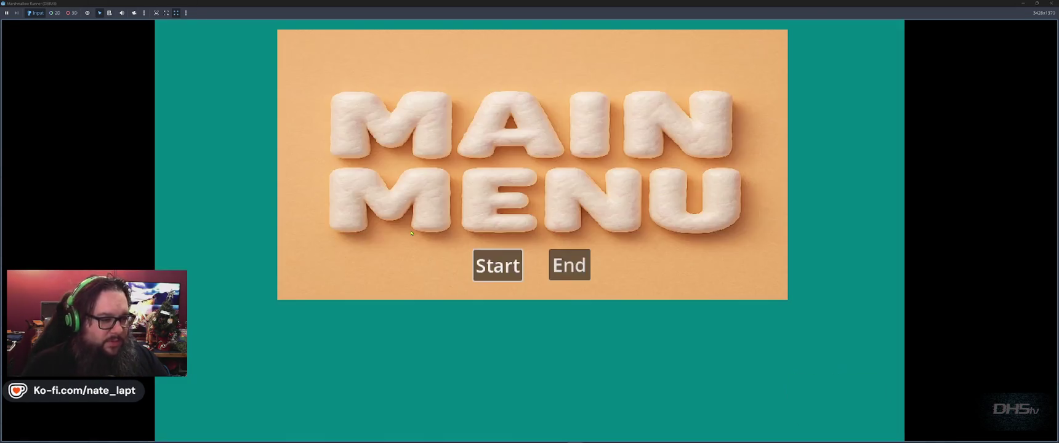
Step: Stop the game and send Claude the get_floor_body() not-found error from player.gd line 271
key("F8")
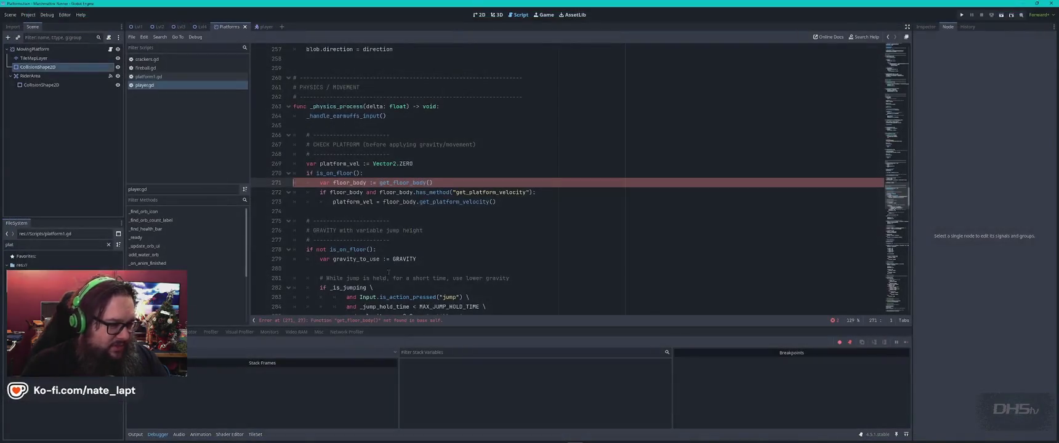
left_click(351, 321)
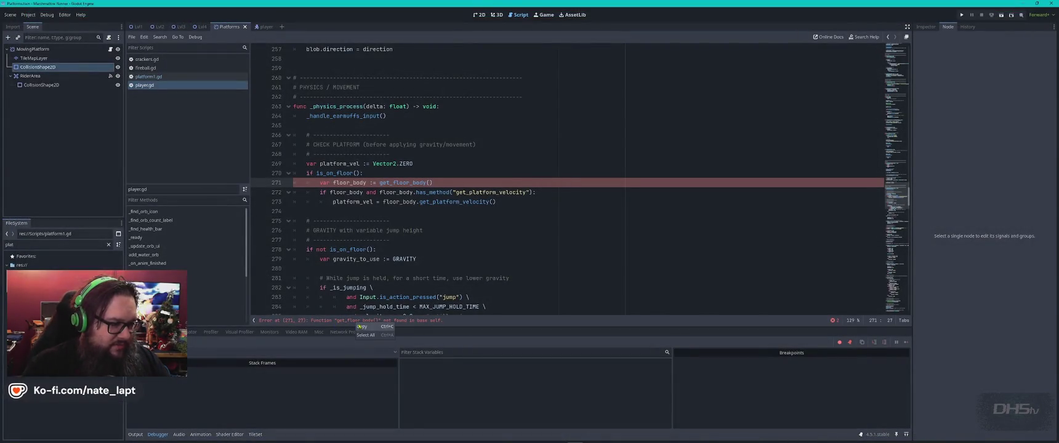
key("alt+Tab")
scroll(361, 298, "down", 2)
scroll(360, 298, "down", 1)
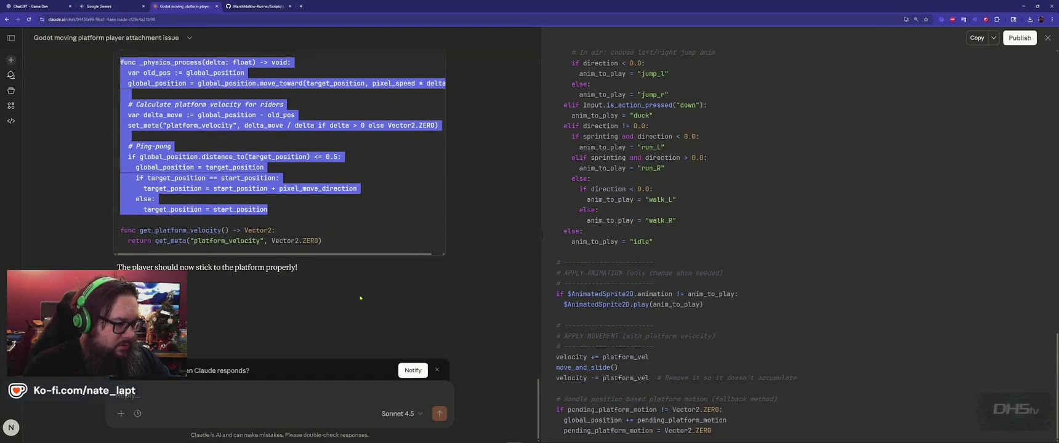
left_click(235, 391)
key("ctrl+v")
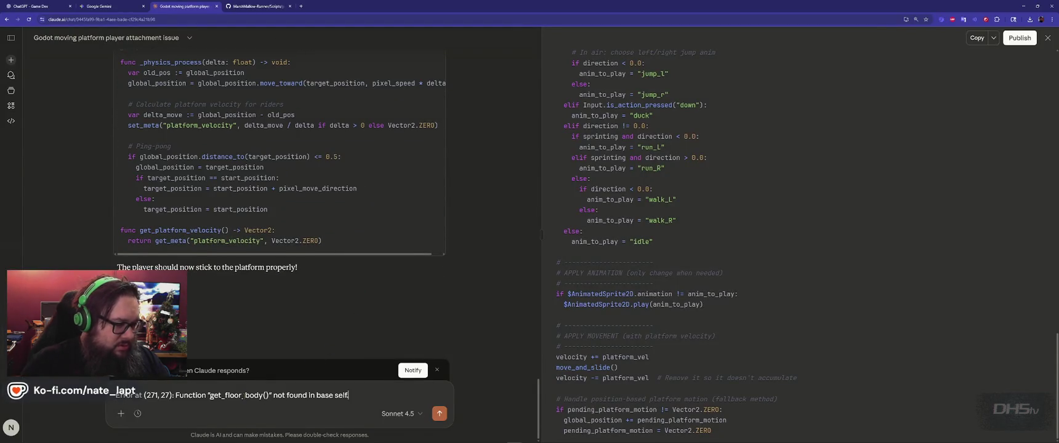
key("Return")
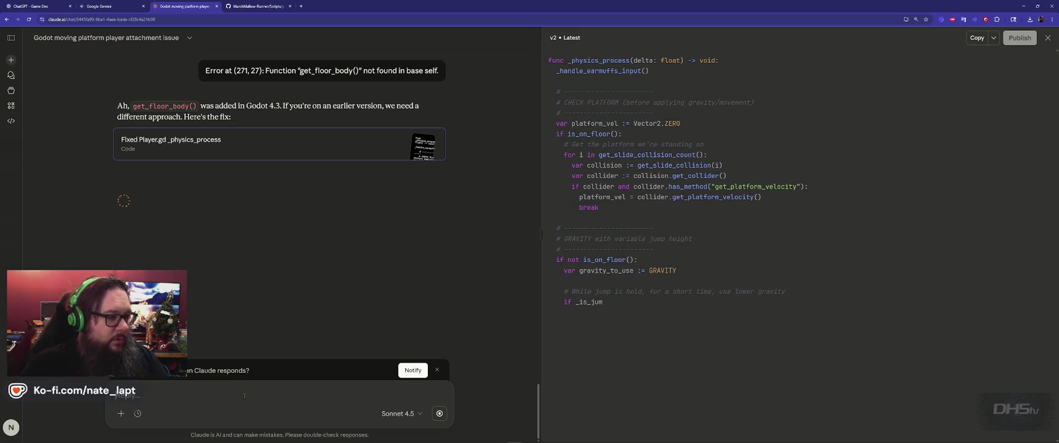
key("alt+Tab")
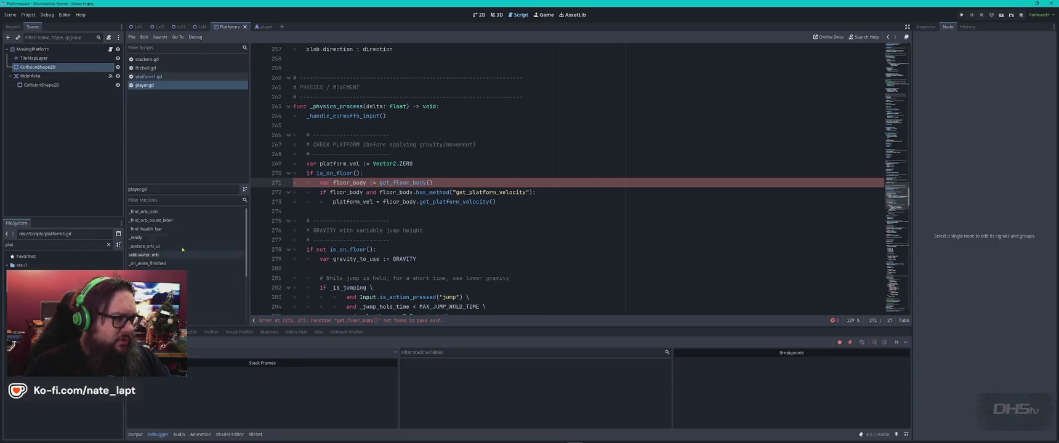
Step: Check Help > About for the Godot version and type "I'm using 4.5.1" in the Claude reply
left_click(79, 14)
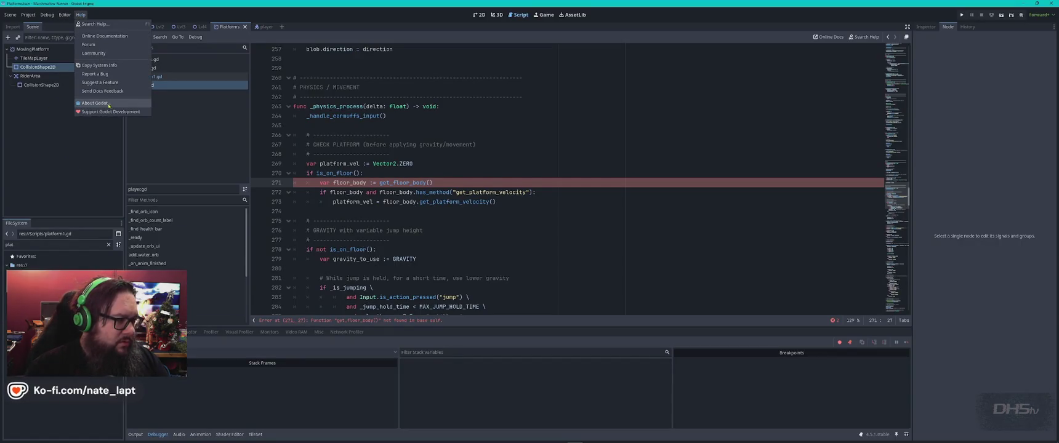
left_click(93, 104)
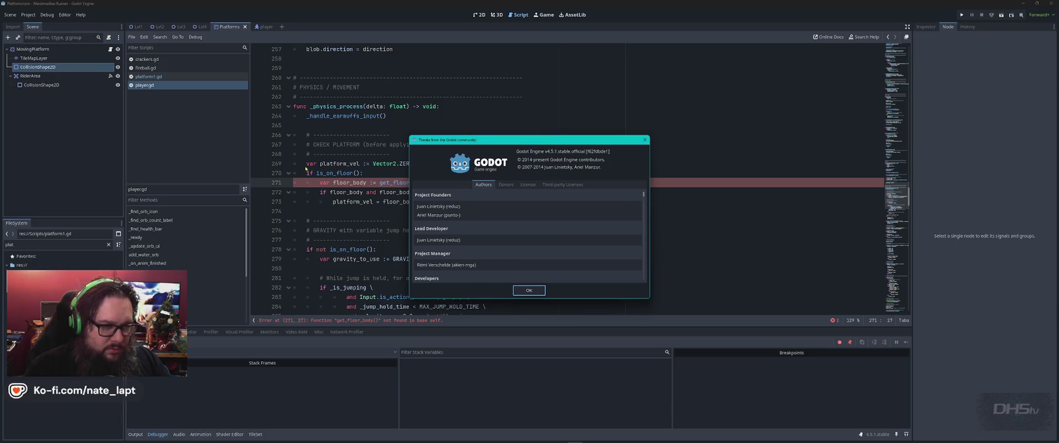
left_click(536, 292)
key("alt+Tab")
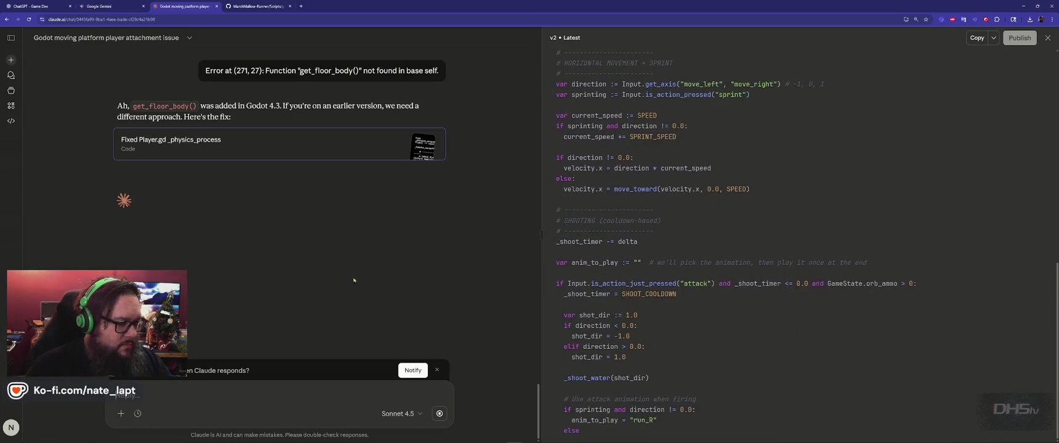
type("I'm using 4.5.")
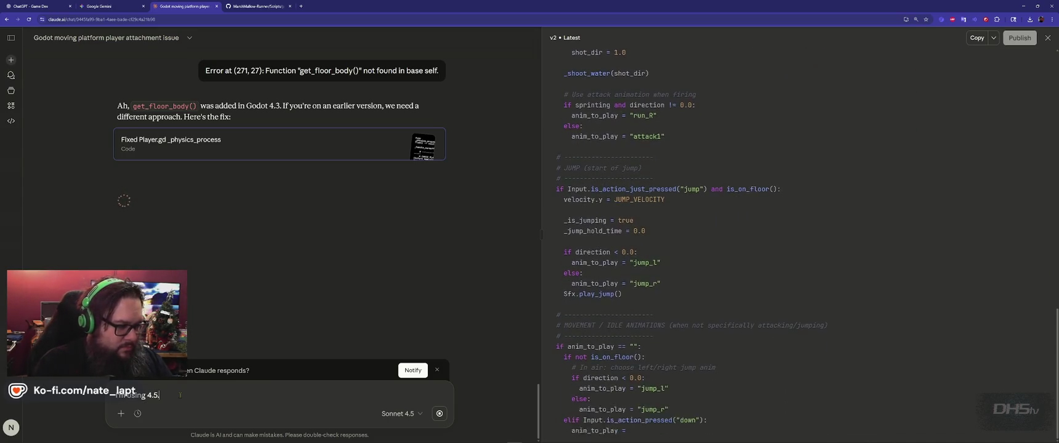
key("alt+Tab")
left_click(80, 14)
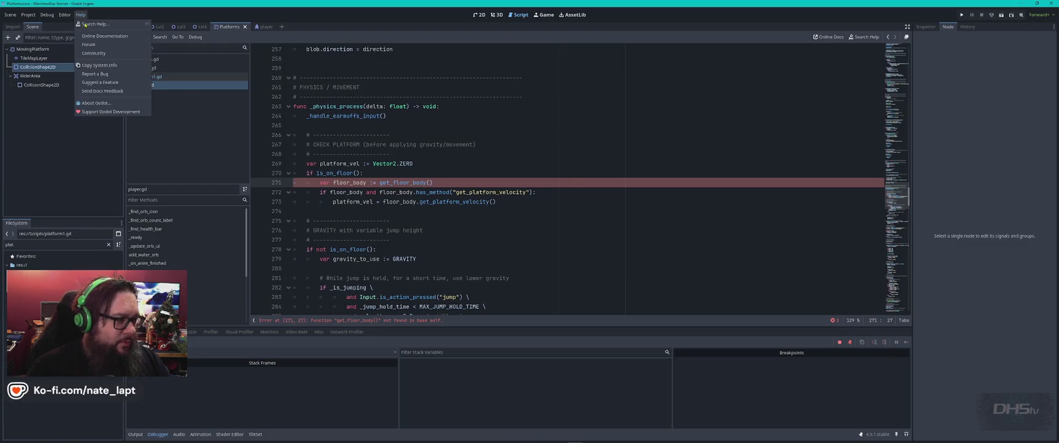
left_click(117, 104)
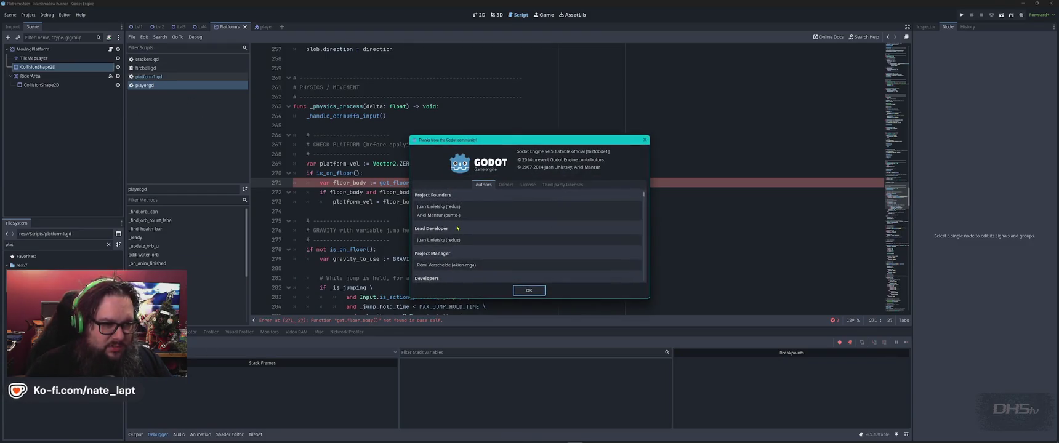
key("Escape")
key("alt+Tab")
type("4.5.1")
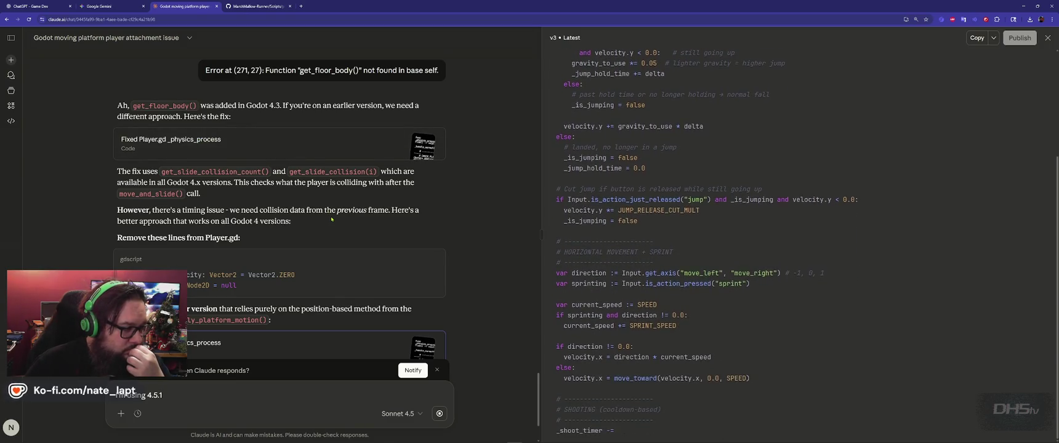
Step: Read Claude's v3 player fix and apply_platform_motion() platform code, then mark player.gd line 263
scroll(332, 220, "down", 1)
scroll(332, 220, "down", 1)
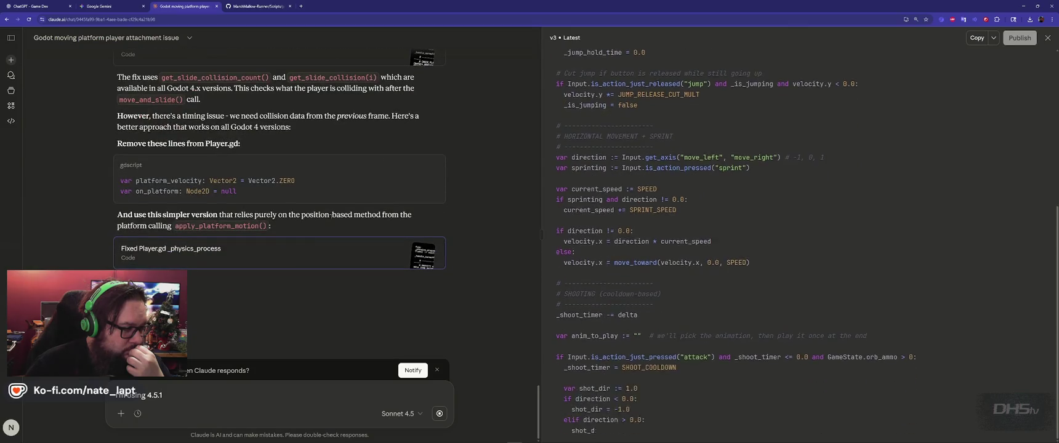
scroll(331, 219, "up", 2)
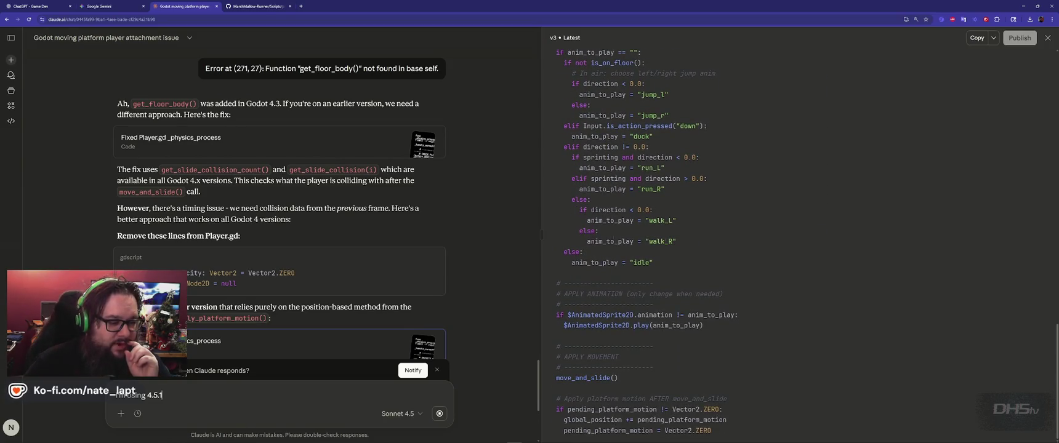
scroll(451, 276, "down", 15)
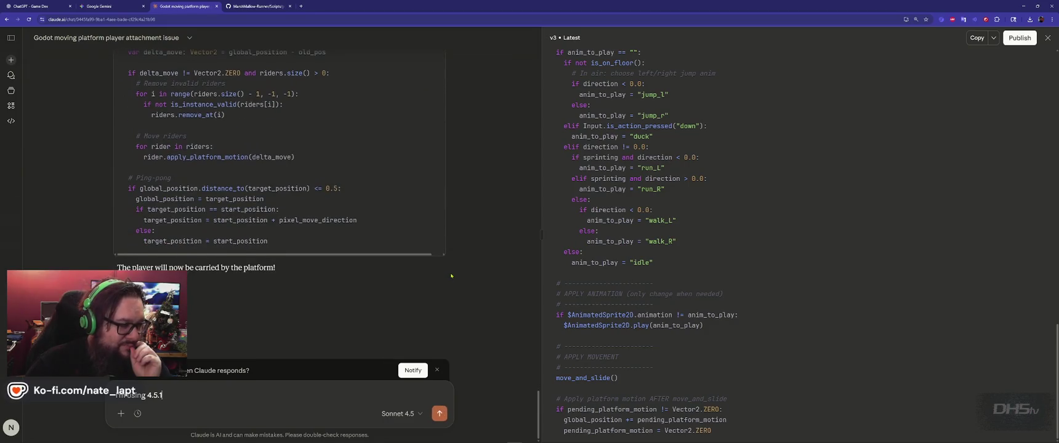
scroll(473, 279, "up", 5)
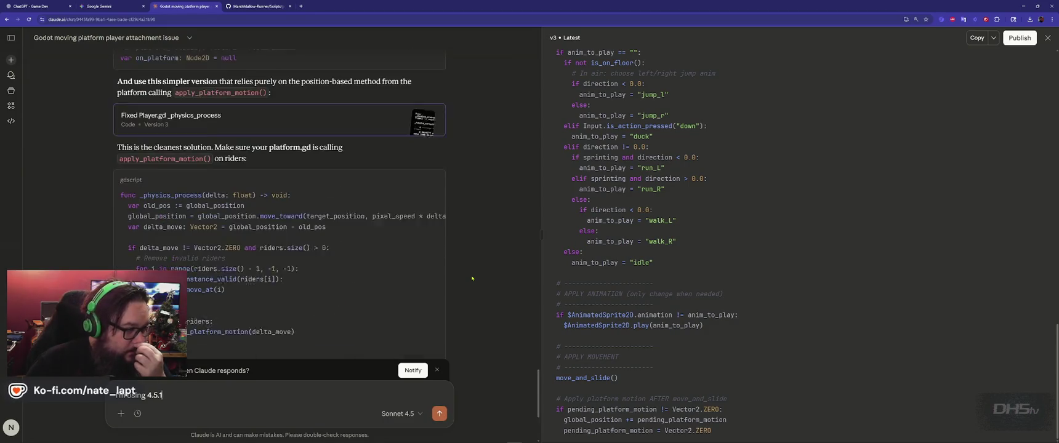
scroll(498, 278, "down", 3)
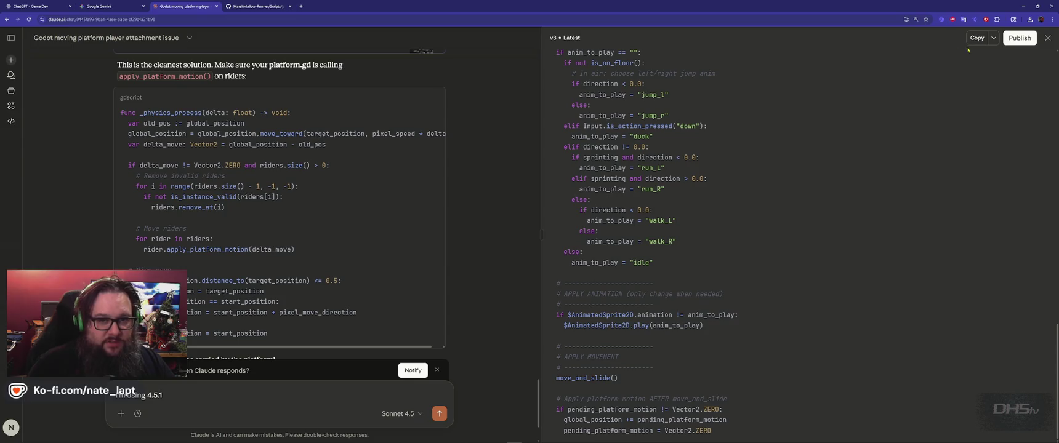
key("alt+Tab")
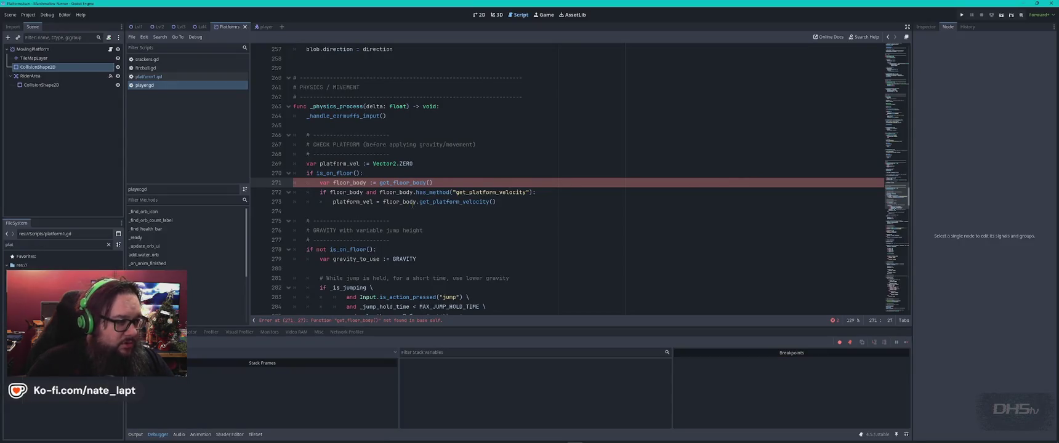
left_click(293, 106)
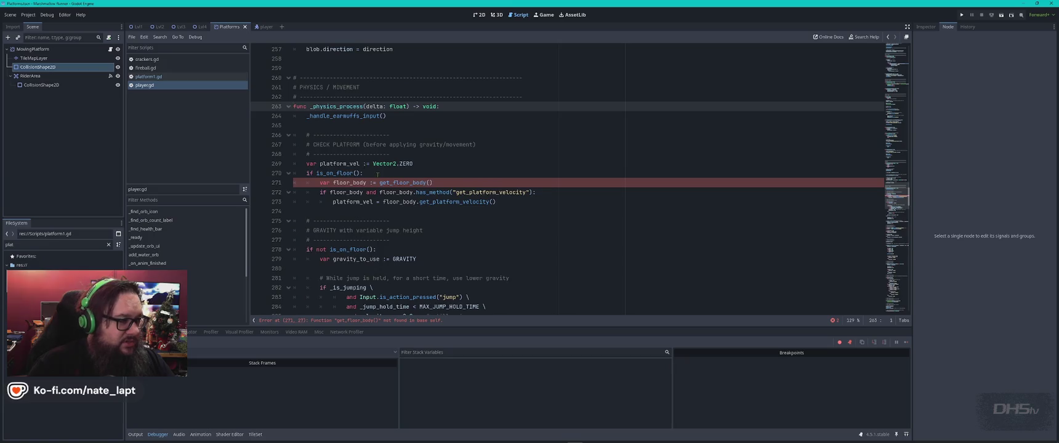
Step: Select player.gd lines 263–399 and paste Claude's v3 physics process over them
scroll(377, 175, "down", 20)
scroll(374, 186, "down", 2)
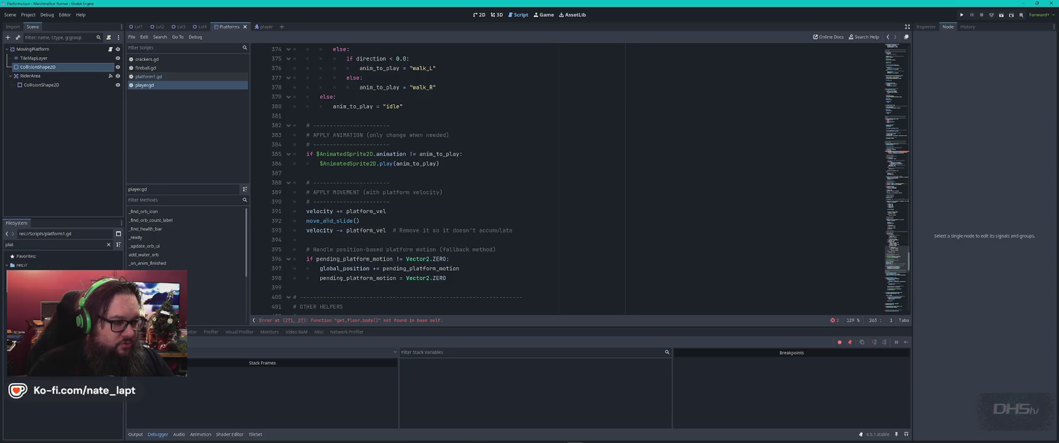
left_click(308, 287, "shift")
key("ctrl+v")
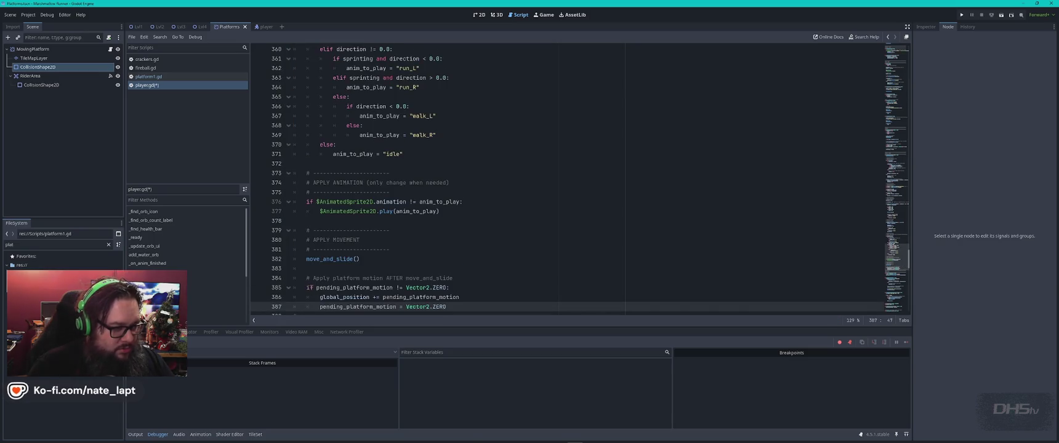
key("alt+Tab")
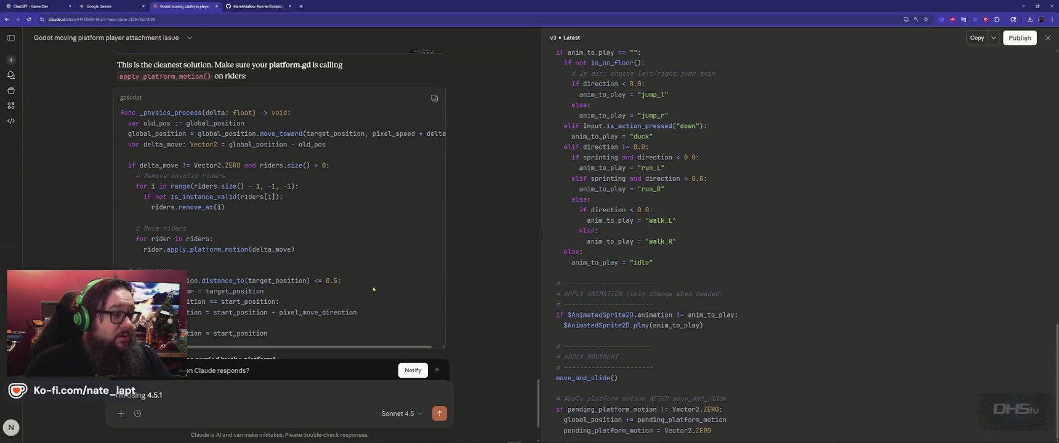
Step: Review Claude's rider-moving _physics_process code and bring up platform1.gd in Godot
scroll(215, 230, "down", 3)
scroll(215, 229, "up", 2)
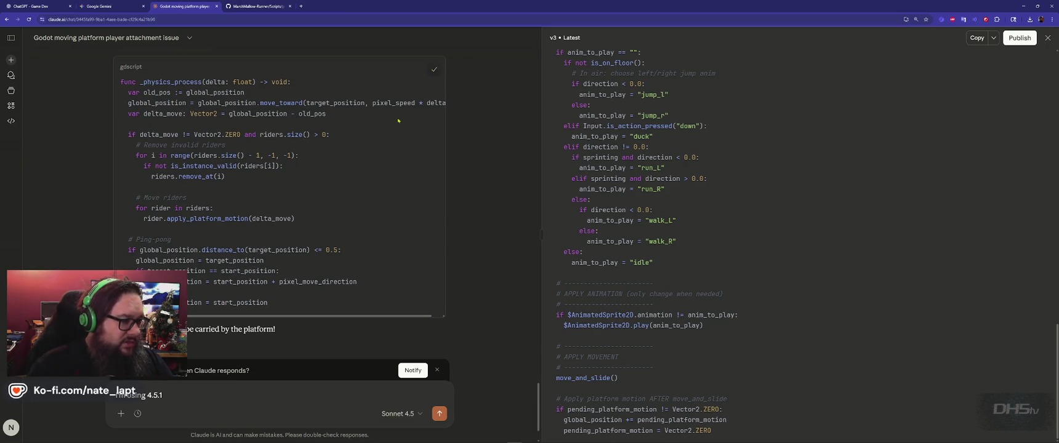
scroll(280, 156, "down", 1)
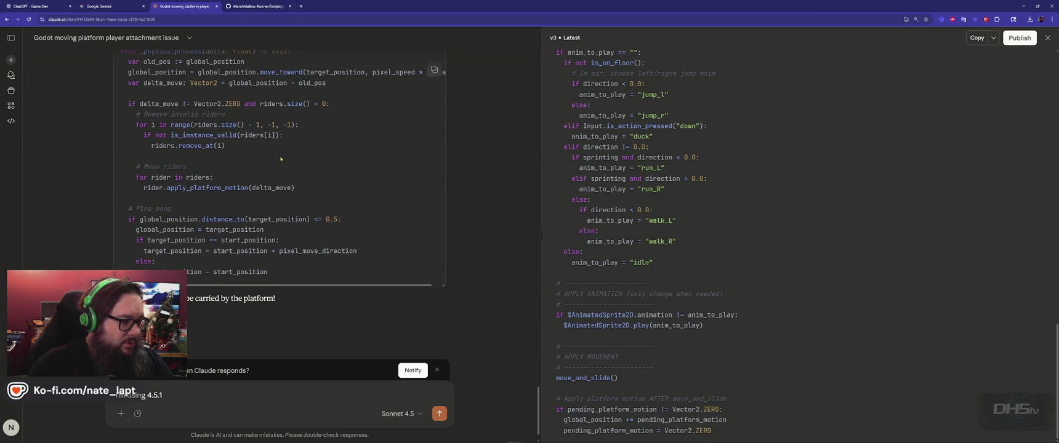
key("alt+Tab")
key("ctrl+z")
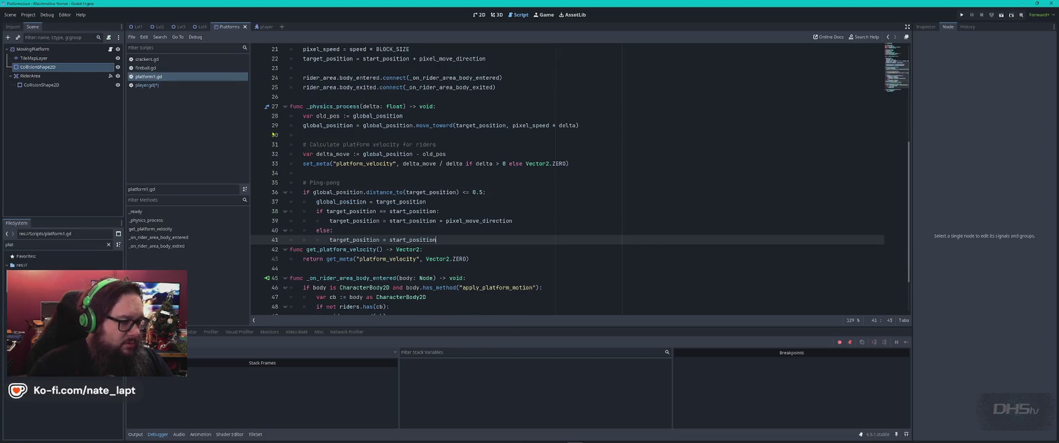
key("alt+Tab")
scroll(267, 159, "up", 2)
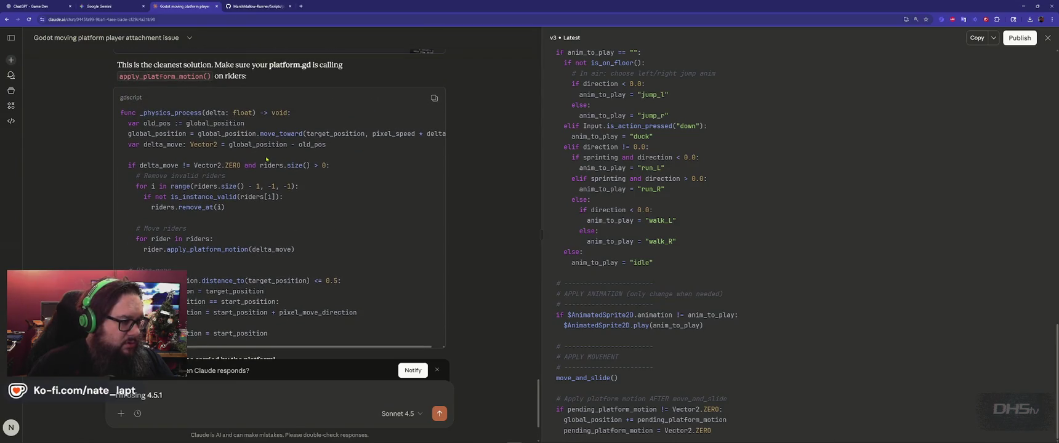
scroll(267, 159, "down", 1)
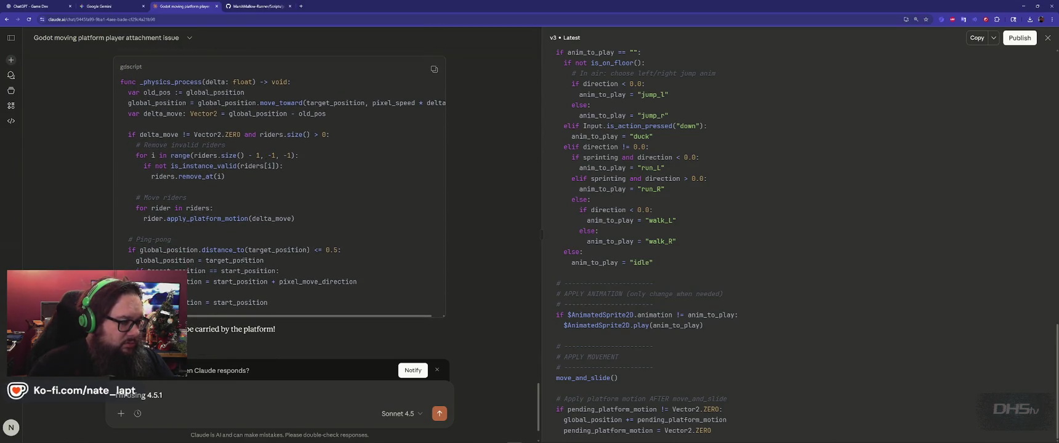
key("alt+Tab")
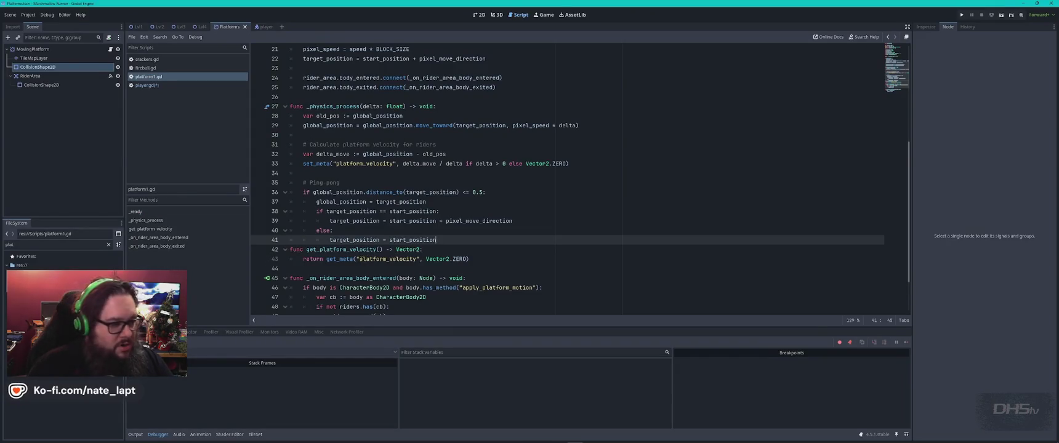
Step: Paste Claude's code over platform1.gd's old _physics_process on lines 27–41 and run the game
key("alt+Tab")
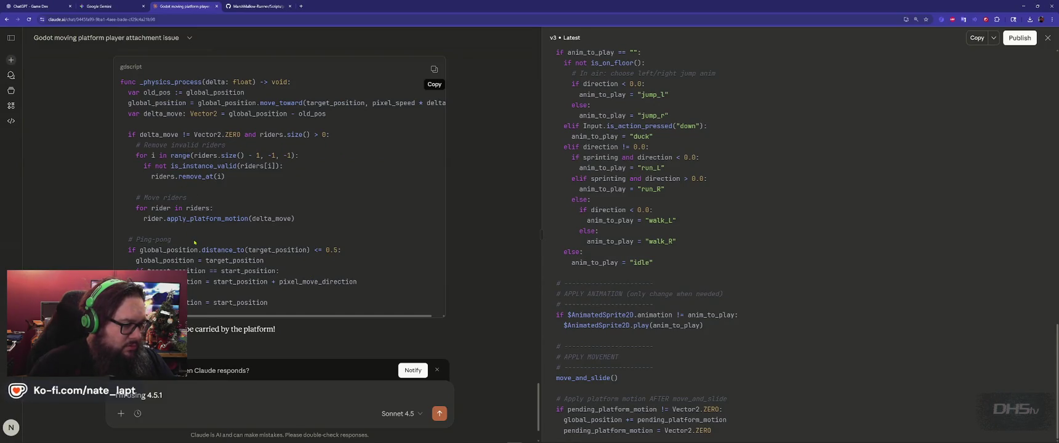
key("alt+Tab")
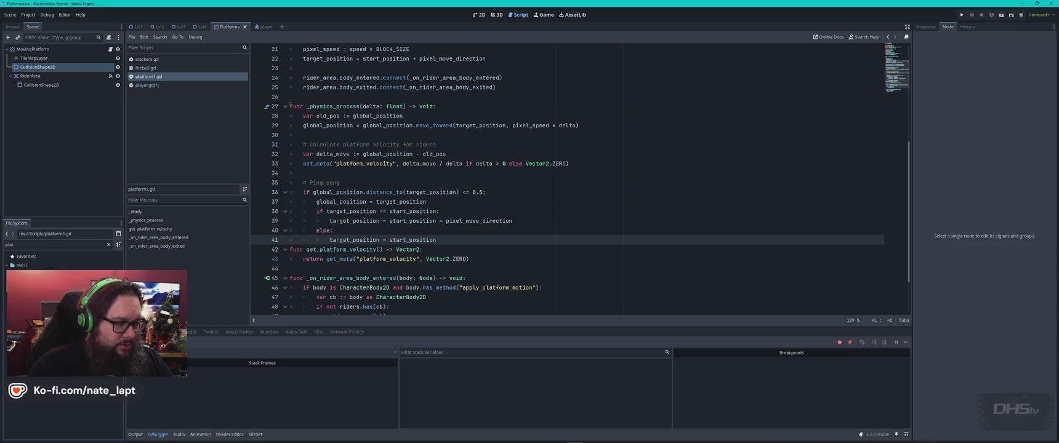
left_click(289, 106, "shift")
type("func _physics_process(delta: float) -> void: \tvar old_pos := global_position \tglobal_position = global_position.move_toward(target_position, pixel_speed * delta) \tvar delta_move: Vector2 = global_position - old_pos \t \tif delta_move != Vector2.ZERO and riders.size() > 0: \t\t# Remove invalid riders \t\tfor i in range(riders.size() - 1, -1, -1): \t\t\tif not is_instance_valid(riders[i]): \t\t\t\triders.remove_at(i) \t\t \t\t# Move riders \t\tfor rider in riders: \t\t\trider.apply_platform_motion(delta_move) \t \t# Ping-pong \tif global_position.distance_to(target_position) <= 0.5: \t\tglobal_position = target_position \t\tif target_position == start_position: \t\t\ttarget_position = start_position + pixel_move_direction \t\telse: \t\t\ttarget_position = start_position")
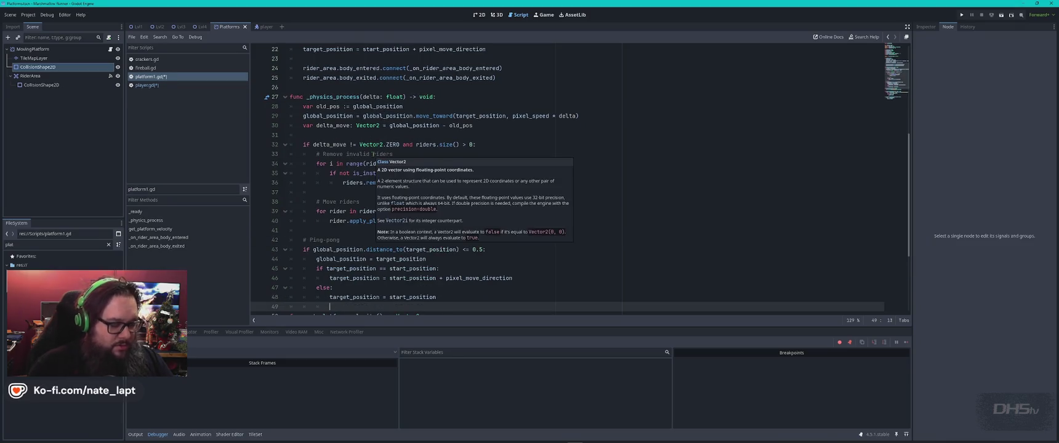
key("F5")
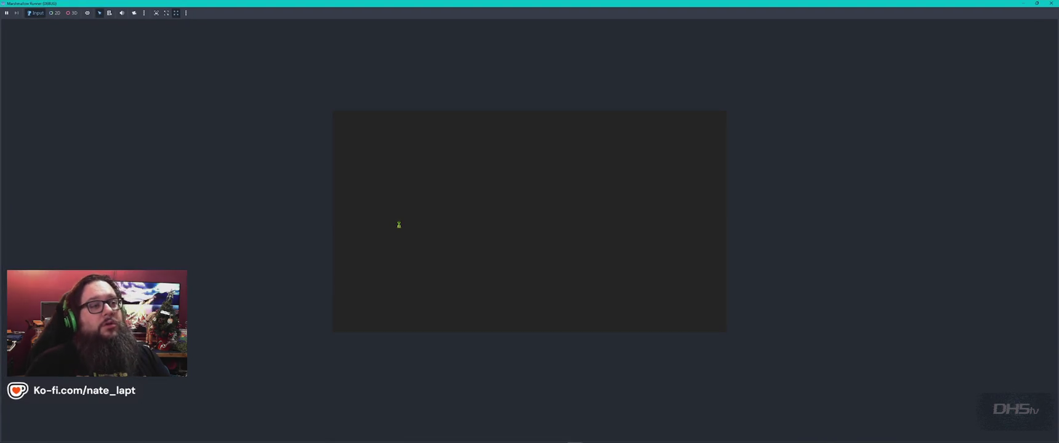
Step: Send Claude the note that Godot is version 4.5.1, then relaunch the game with F5
key("alt+Tab")
key("alt+Tab")
scroll(399, 230, "down", 2)
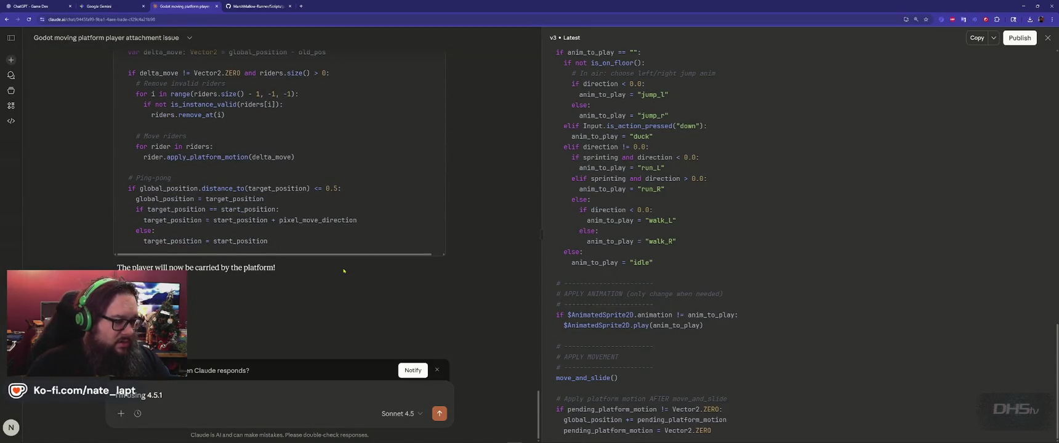
left_click(439, 415)
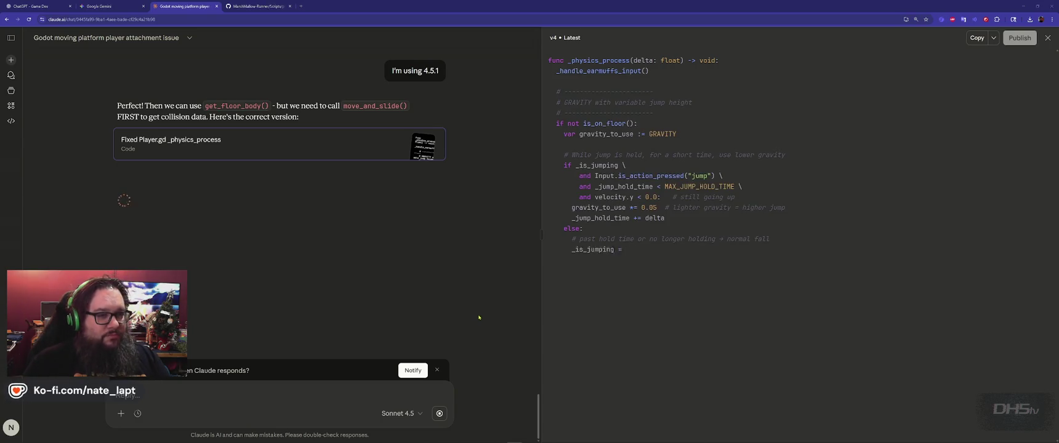
key("alt+Tab")
key("F5")
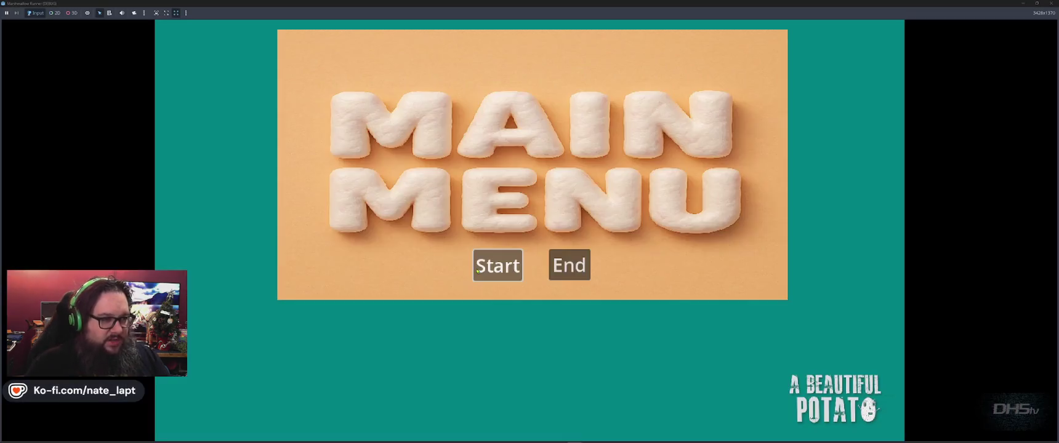
Step: Start the game, stomp the toast and marshmallow enemies, and jump between the first platforms
left_click(487, 266)
key("Right")
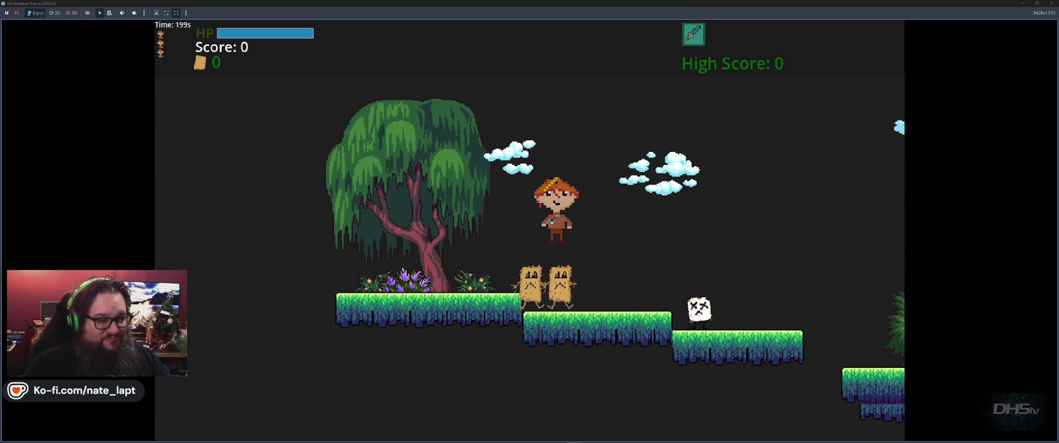
key("space")
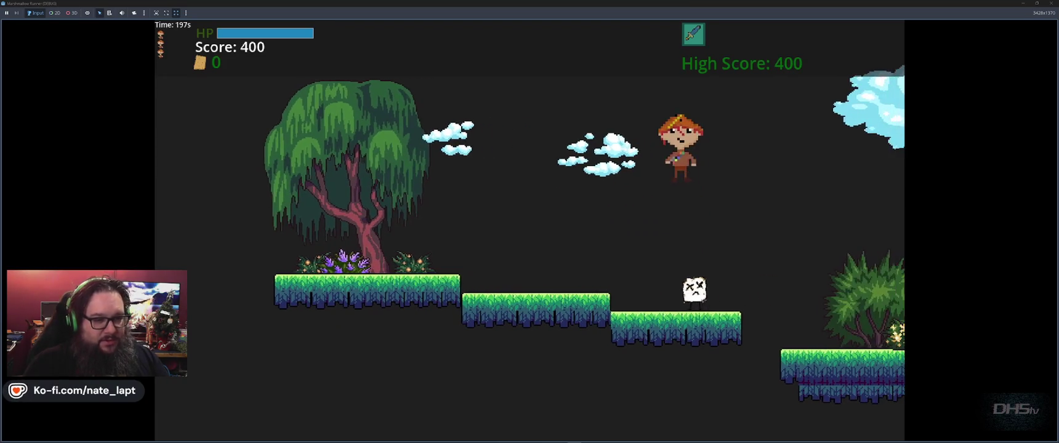
key("Left")
key("space")
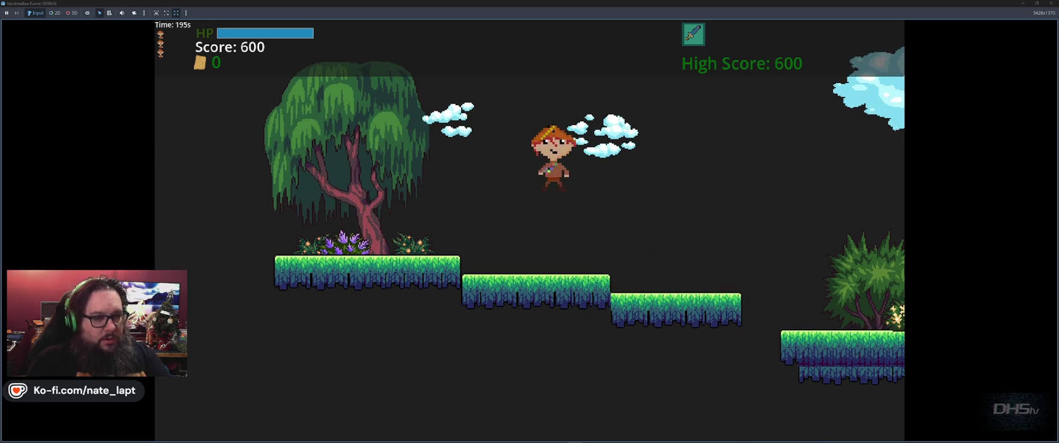
key("space")
key("Right")
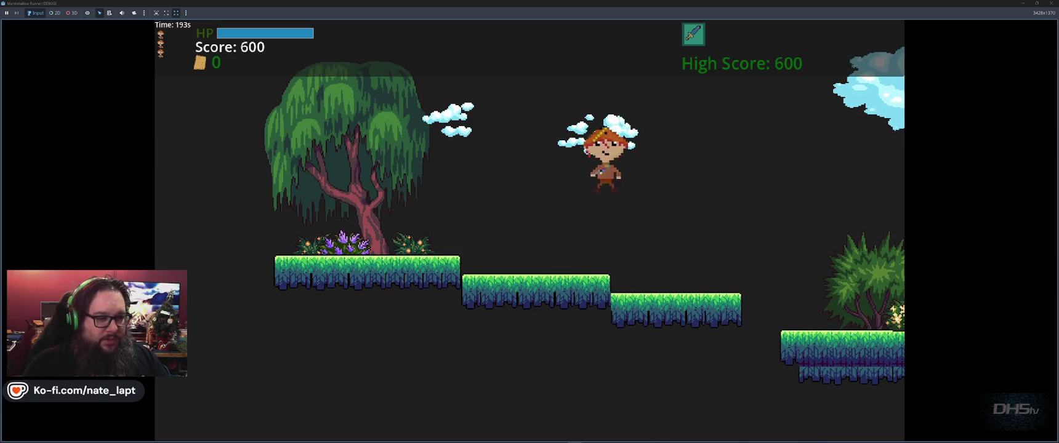
key("Left")
key("space")
key("space")
key("Right")
key("Left")
key("Right")
Step: Run right through the level, jumping both gaps, then stop the game with F8
key("space")
key("space")
key("Right")
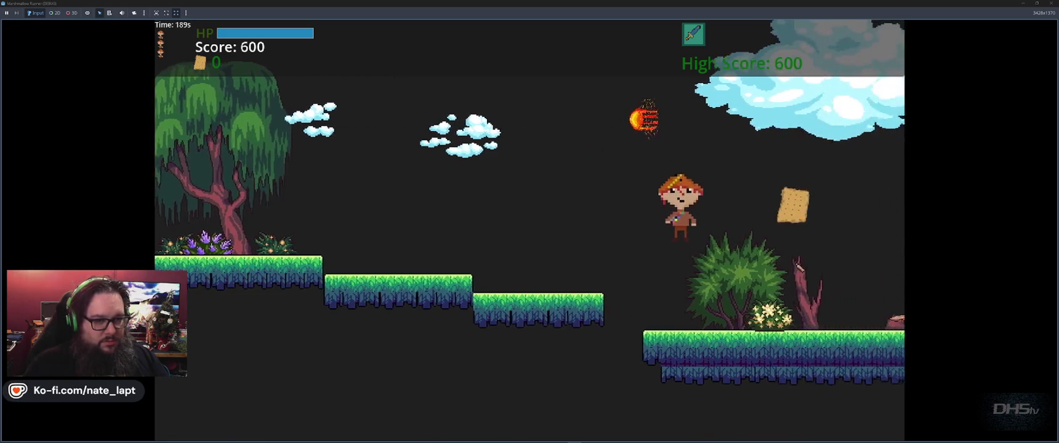
key("Left")
key("space")
key("Right")
key("Right")
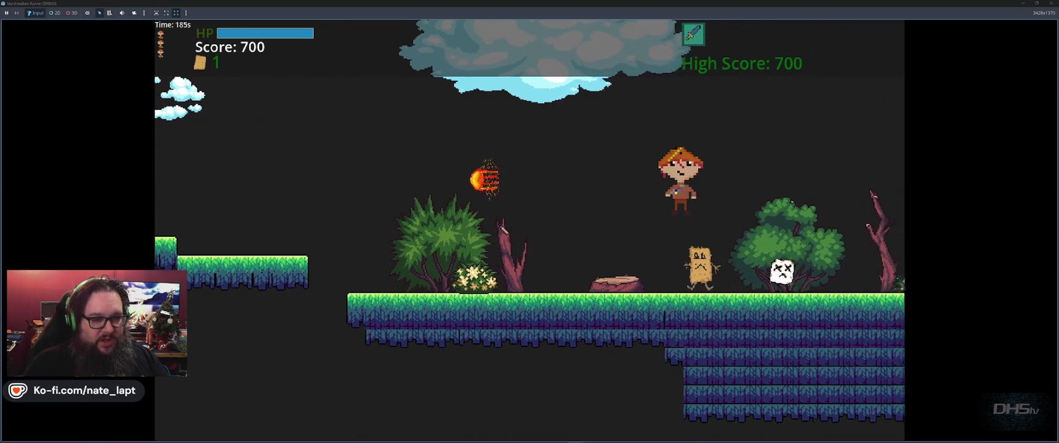
key("space")
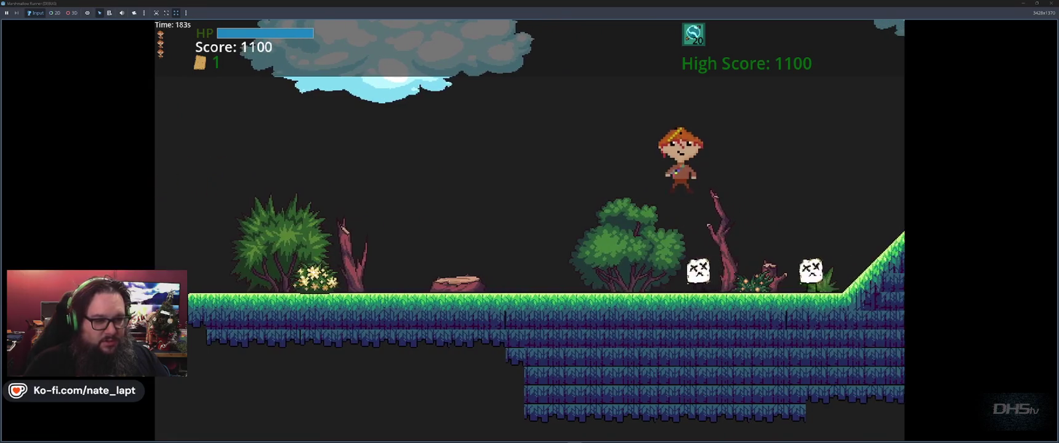
key("space")
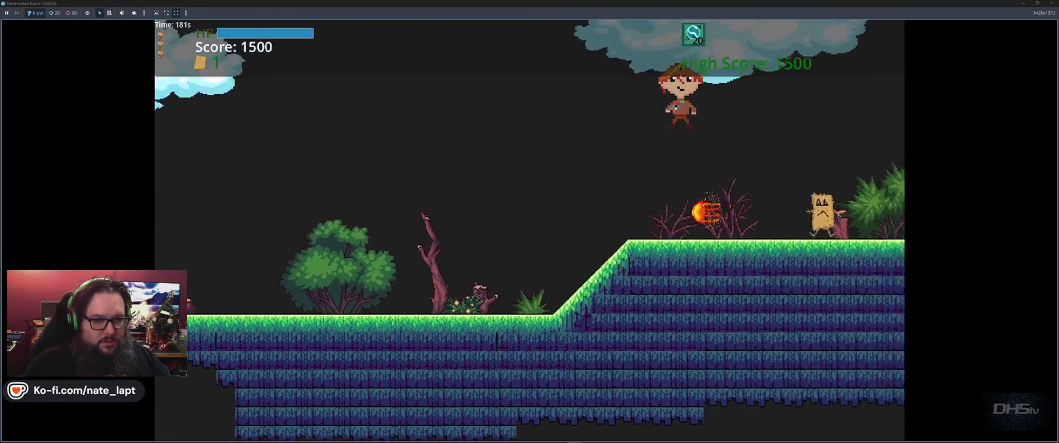
key("Right")
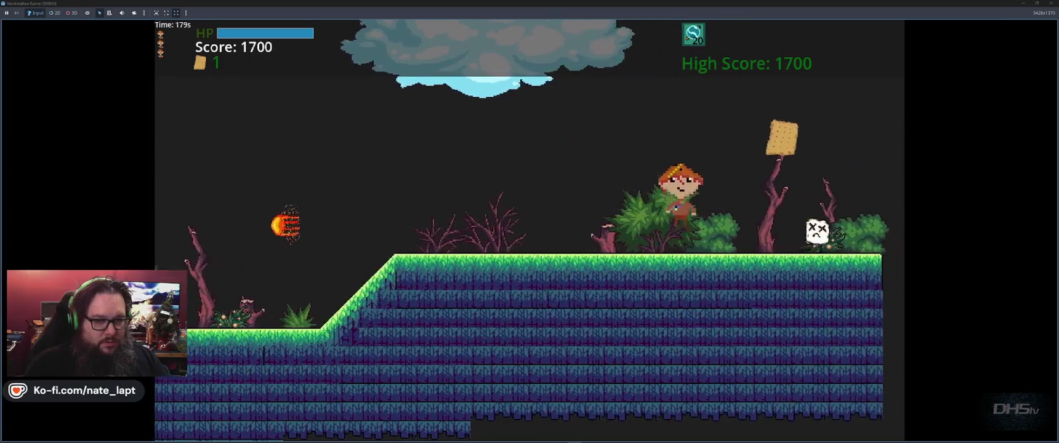
key("space")
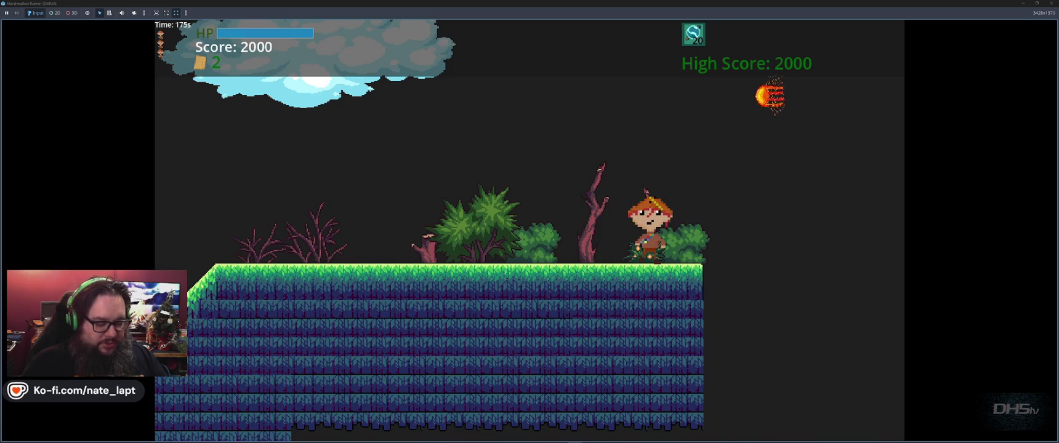
key("Left")
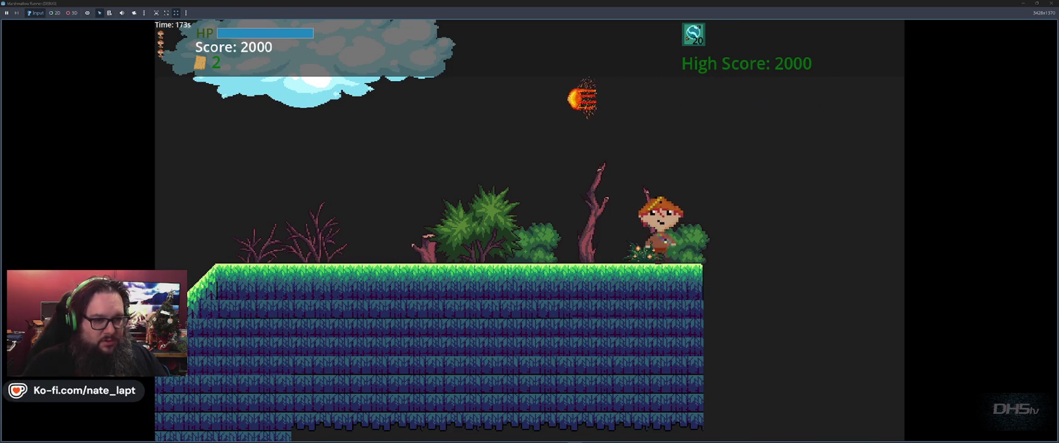
key("space")
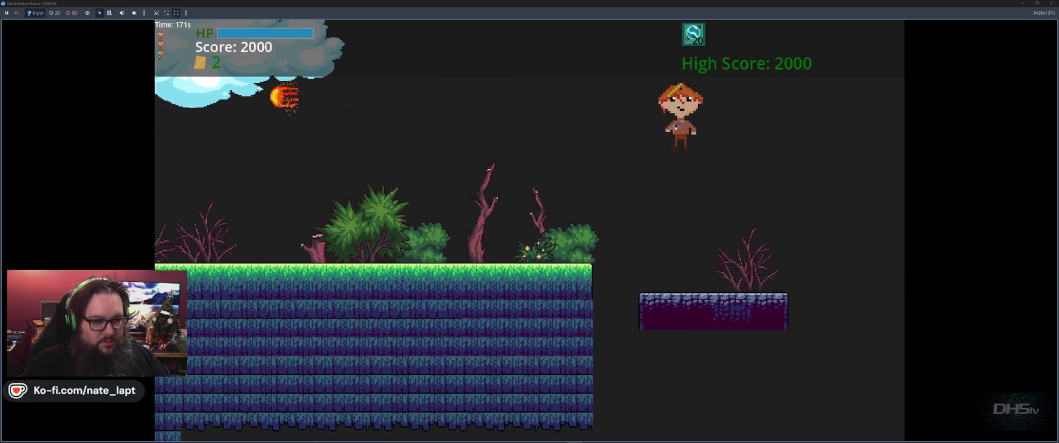
key("F8")
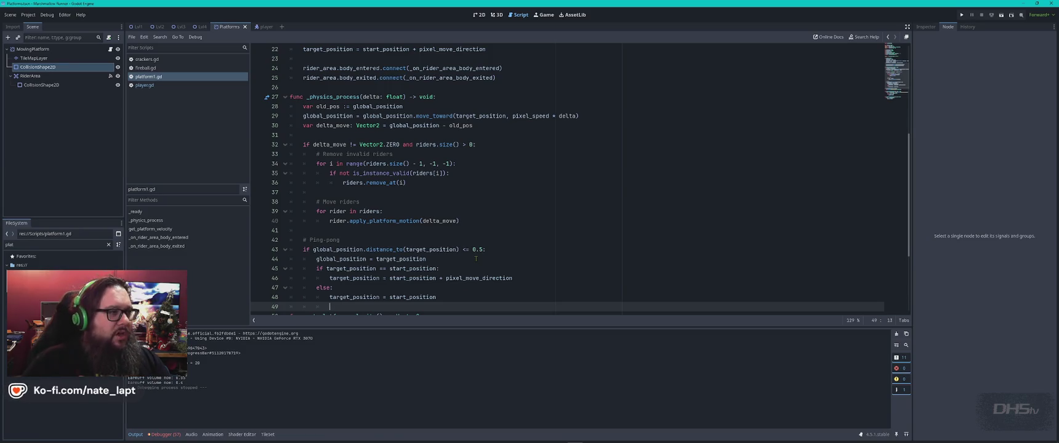
Step: Read through Claude's fixed Player.gd _physics_process and the platform.gd current_velocity and riders changes
key("alt+Tab")
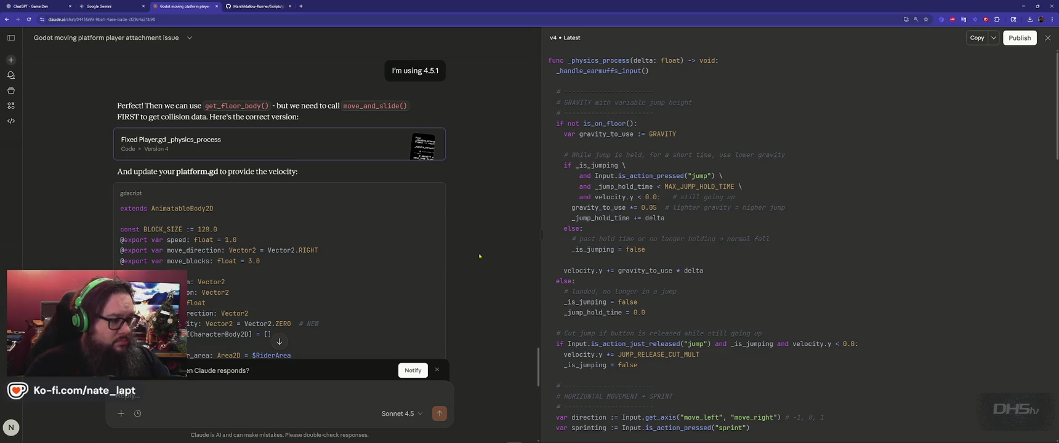
scroll(479, 253, "down", 3)
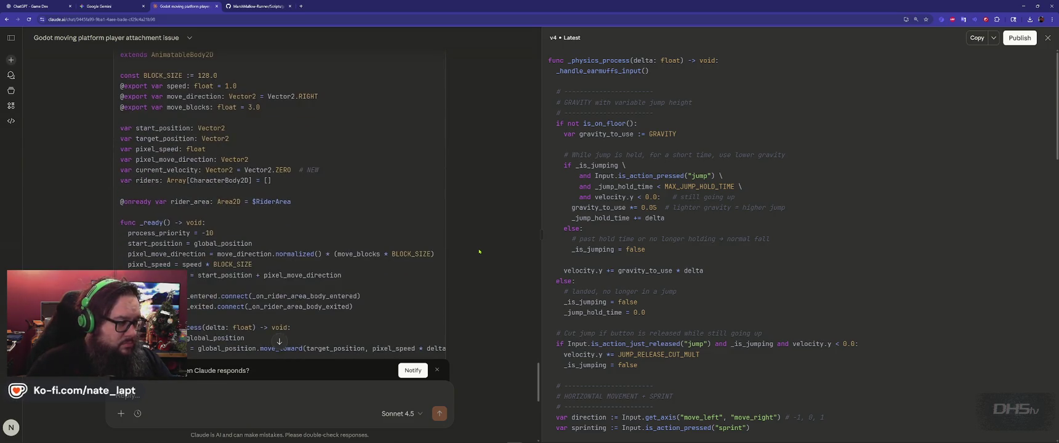
scroll(480, 252, "up", 1)
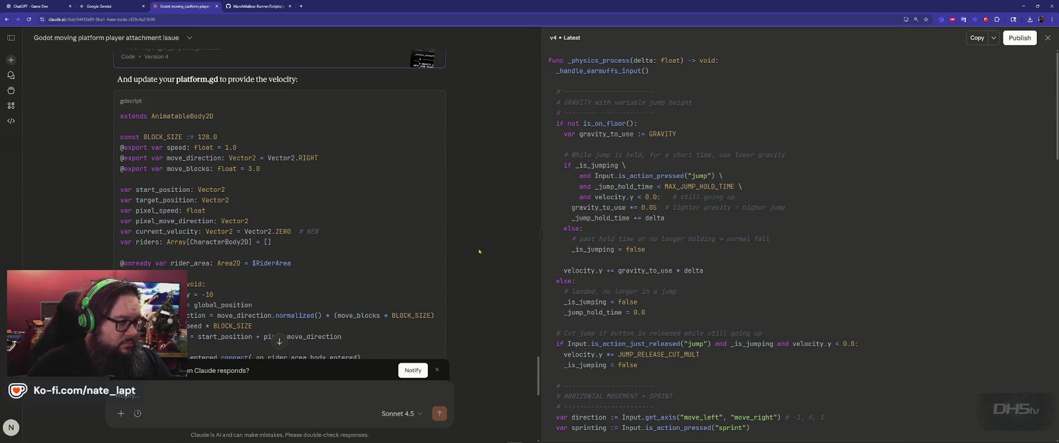
scroll(480, 251, "down", 4)
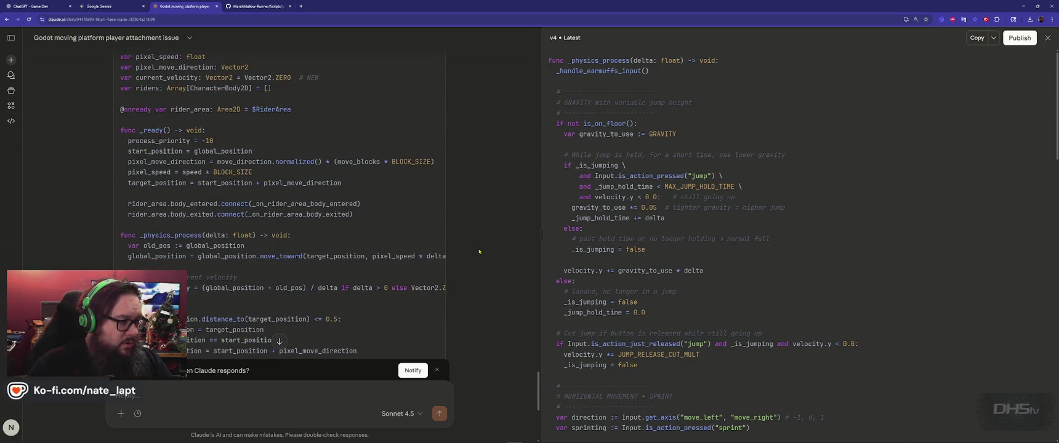
scroll(479, 251, "down", 7)
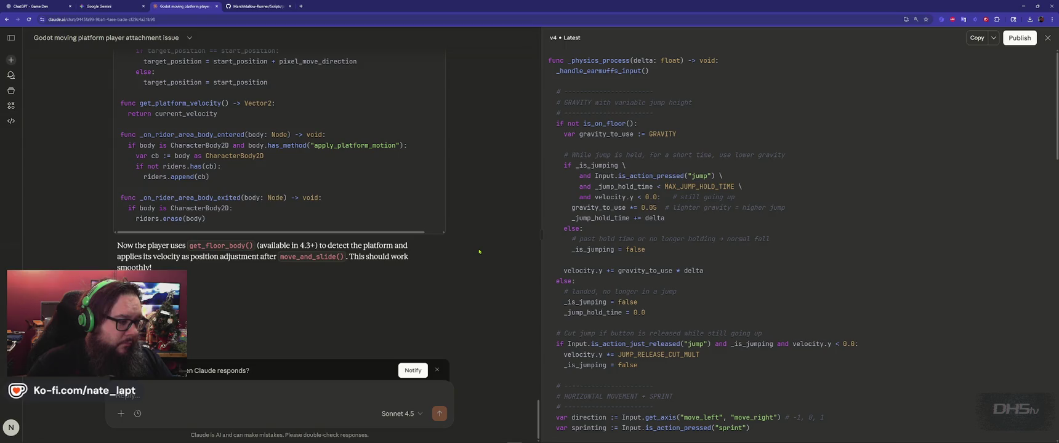
scroll(515, 210, "up", 10)
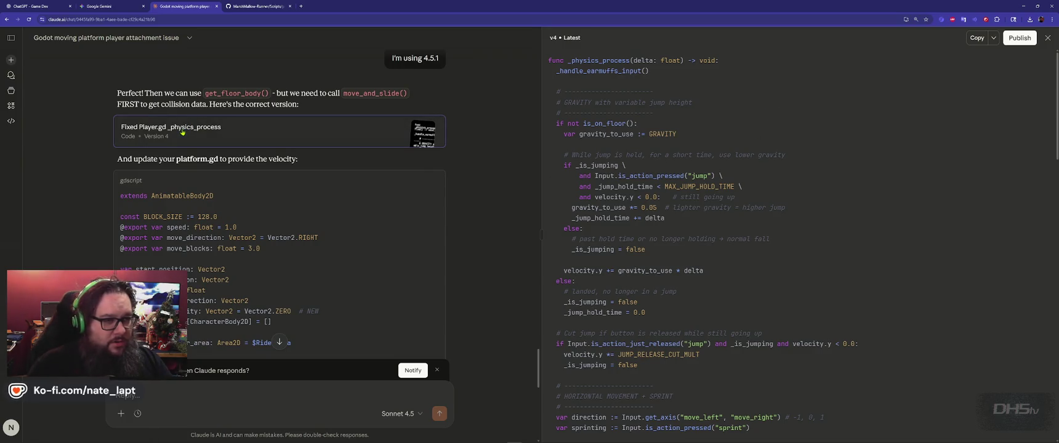
scroll(730, 127, "down", 15)
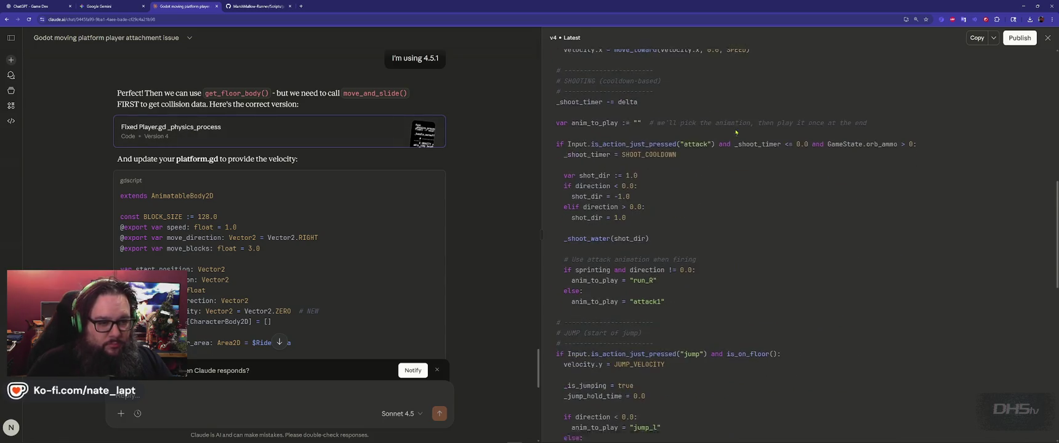
Step: Copy Claude's fixed physics code and review player.gd's movement block in Godot's script editor
left_click(980, 39)
key("alt+Tab")
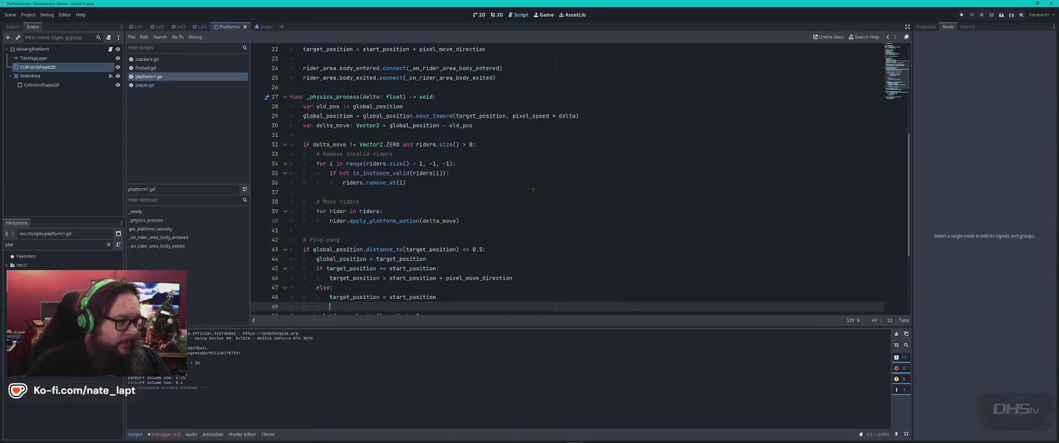
left_click(145, 85)
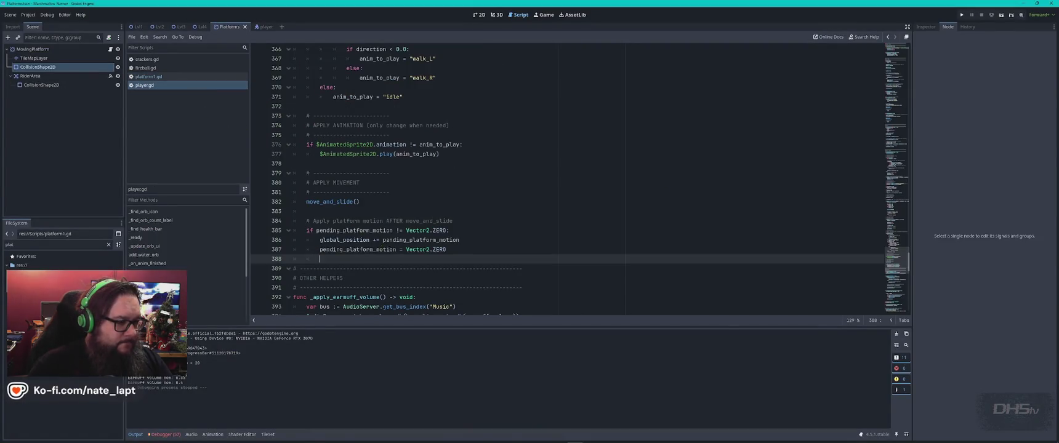
key("alt+Tab")
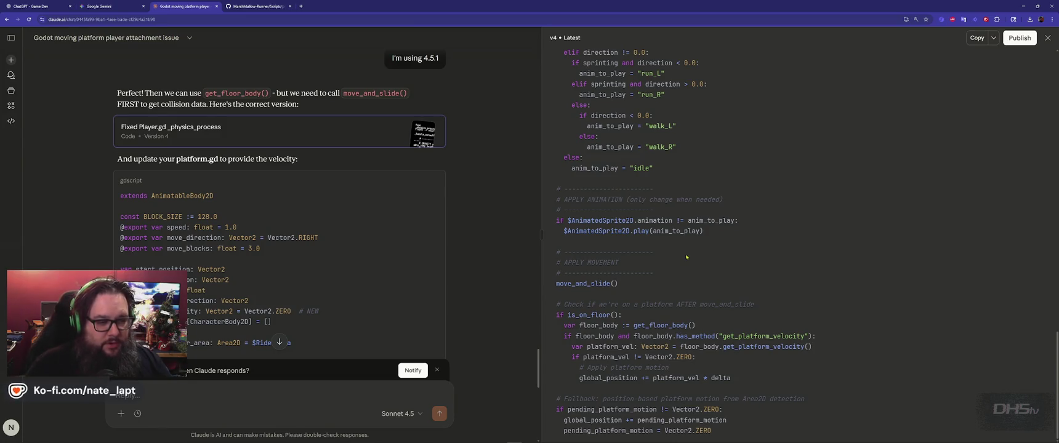
scroll(683, 280, "up", 10)
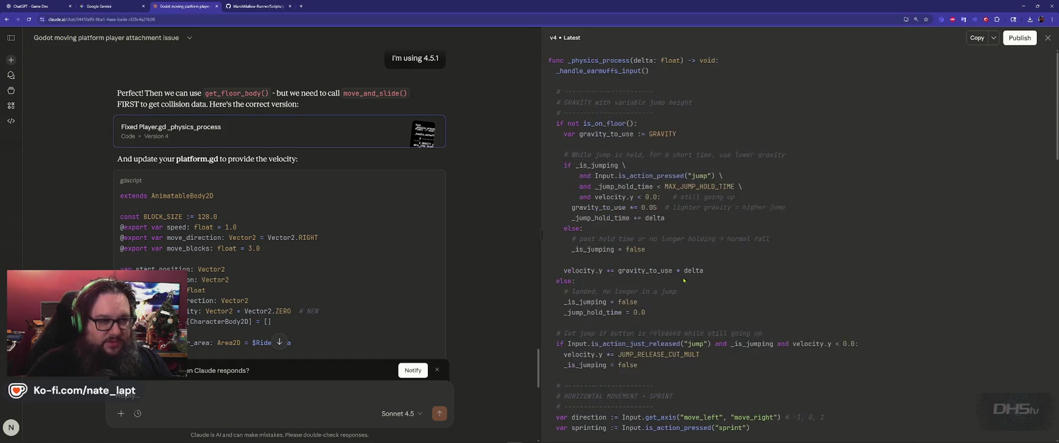
key("alt+Tab")
scroll(404, 262, "up", 20)
scroll(346, 217, "up", 9)
scroll(316, 173, "down", 14)
scroll(317, 208, "down", 8)
scroll(317, 207, "down", 6)
scroll(316, 208, "up", 20)
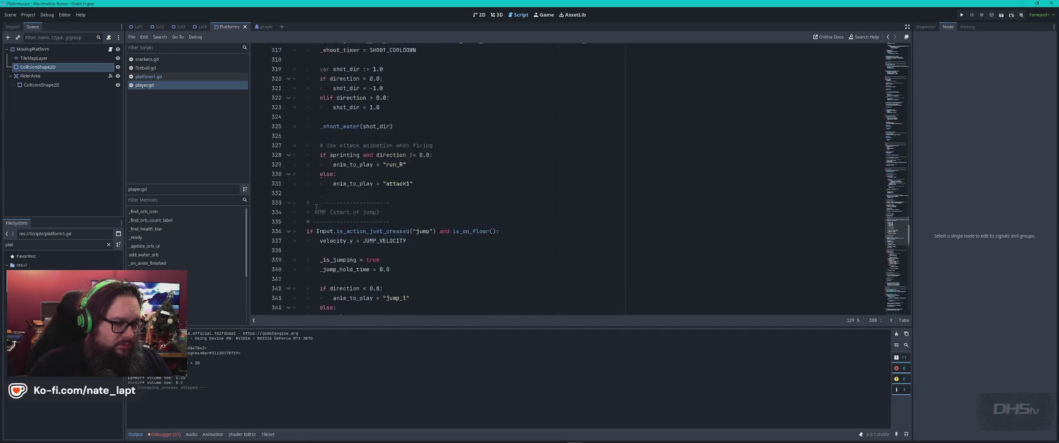
Step: Select player.gd's _physics_process from line 263 and paste Claude's fixed version over it
scroll(317, 207, "up", 12)
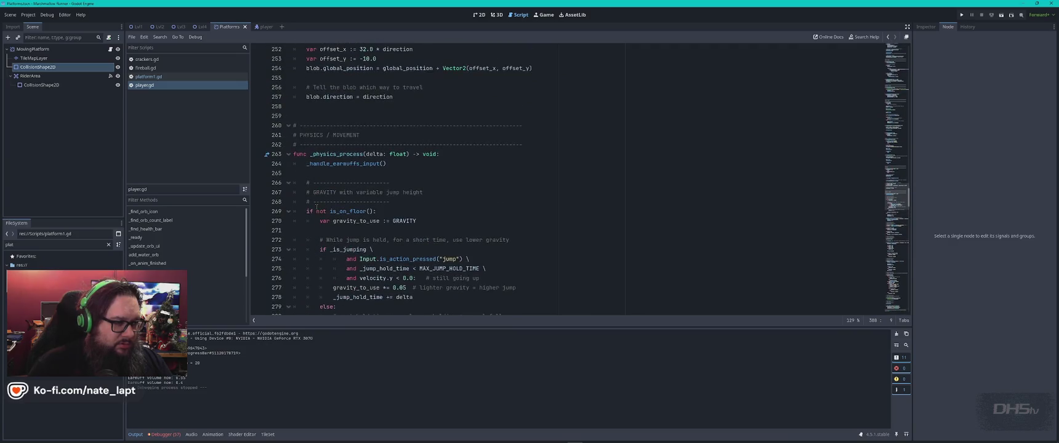
left_click(295, 154, "shift")
left_click(289, 154)
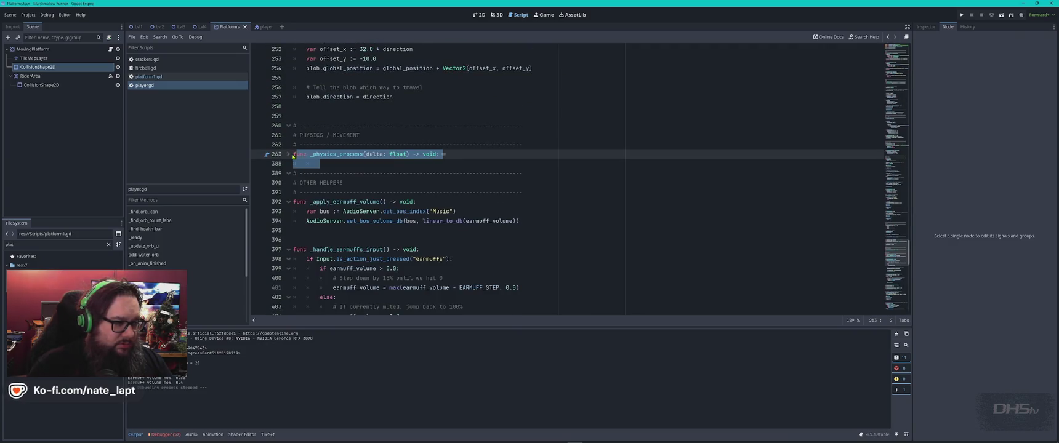
left_click(289, 155)
left_click(289, 154)
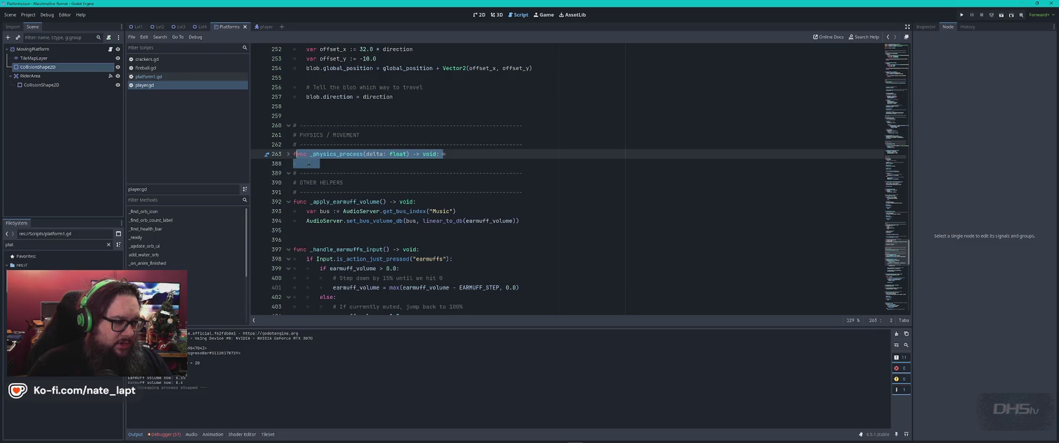
key("ctrl+v")
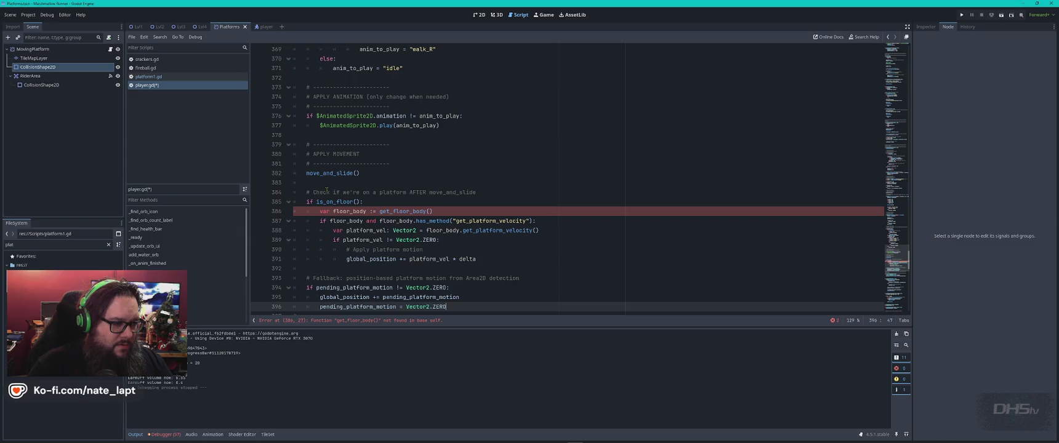
Step: Inspect the get_floor_body() not-found error on line 386 and compare it with Claude's reply
scroll(326, 192, "down", 3)
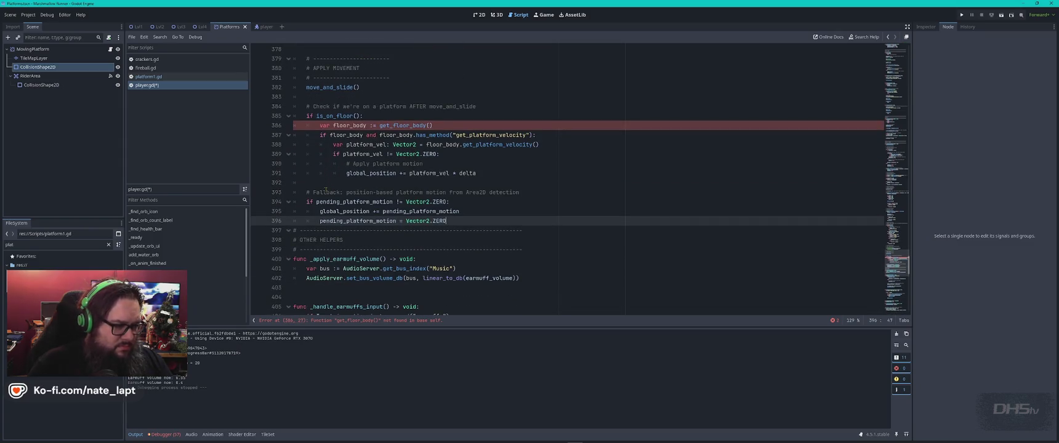
left_click(343, 323)
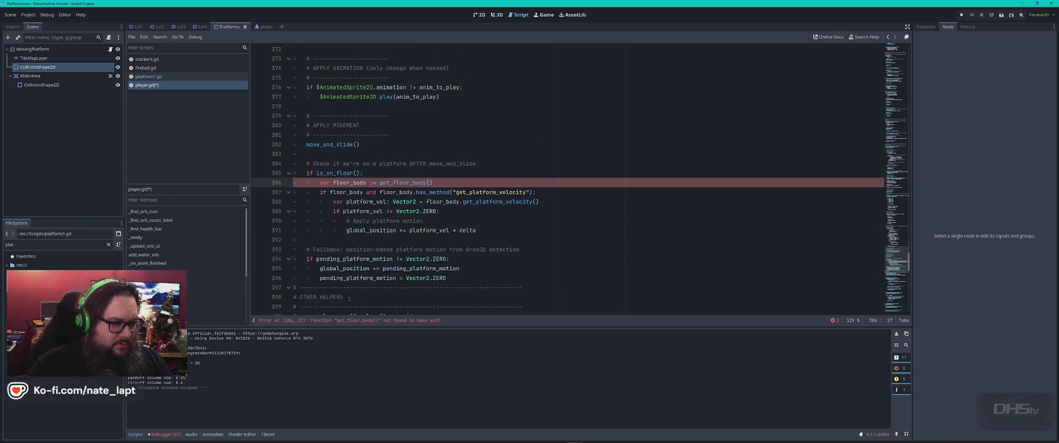
key("alt+Tab")
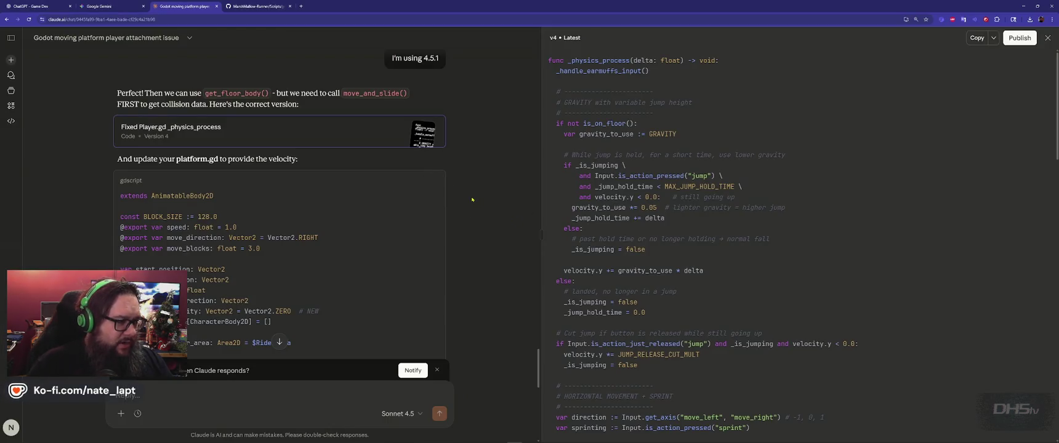
scroll(482, 199, "down", 15)
scroll(484, 199, "up", 1)
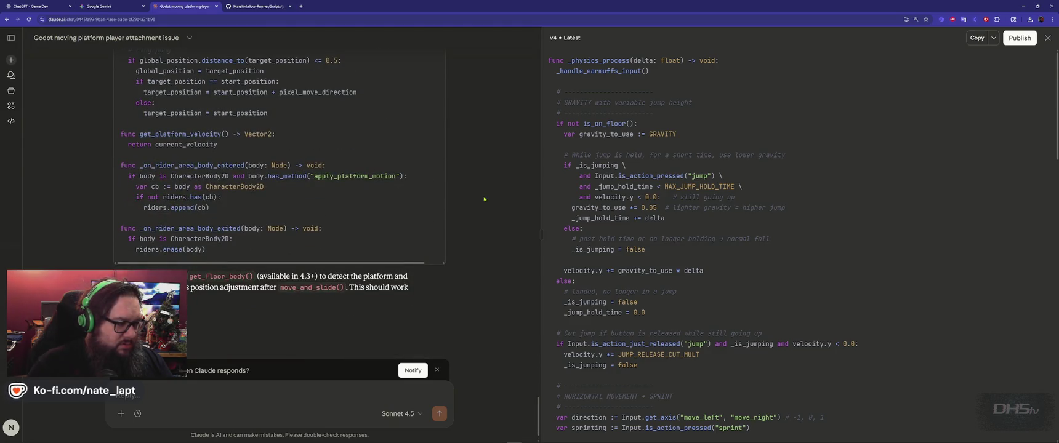
key("alt+Tab")
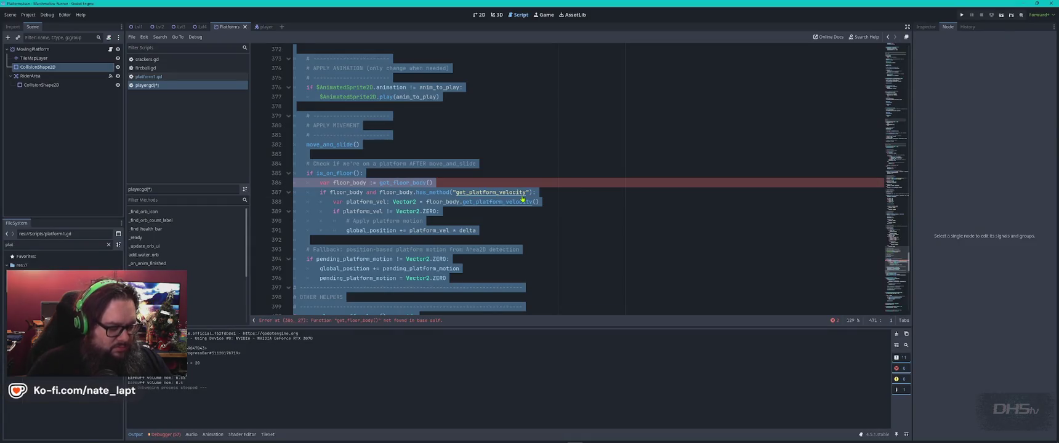
key("alt+Tab")
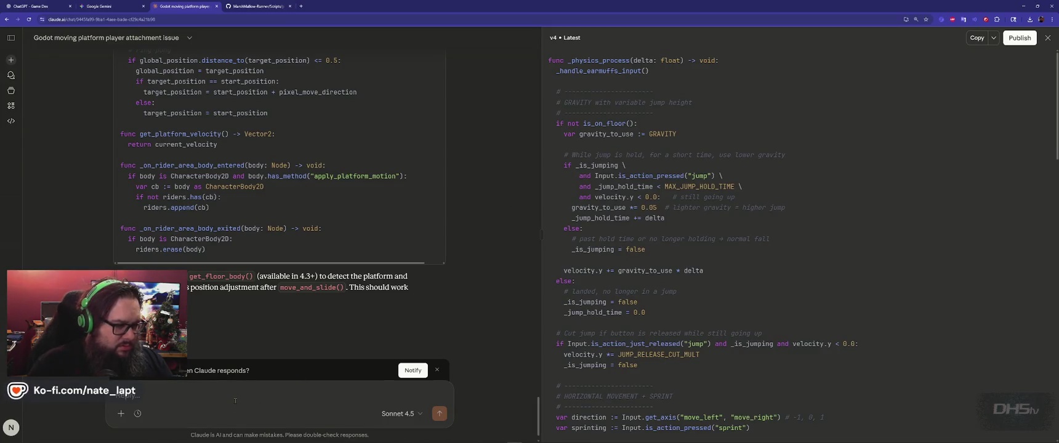
Step: Draft the Claude reply 'get_floor still not working. Output full fixed code' without sending it
type("get_flo")
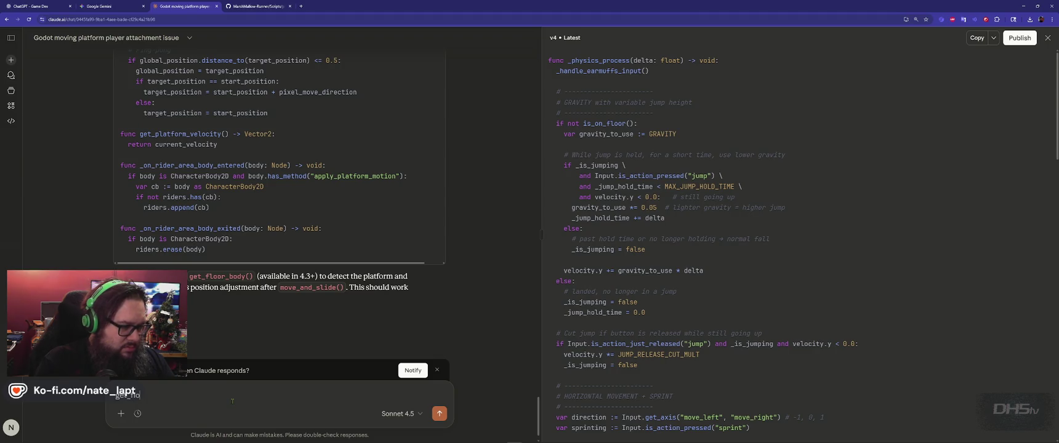
type("or still not w")
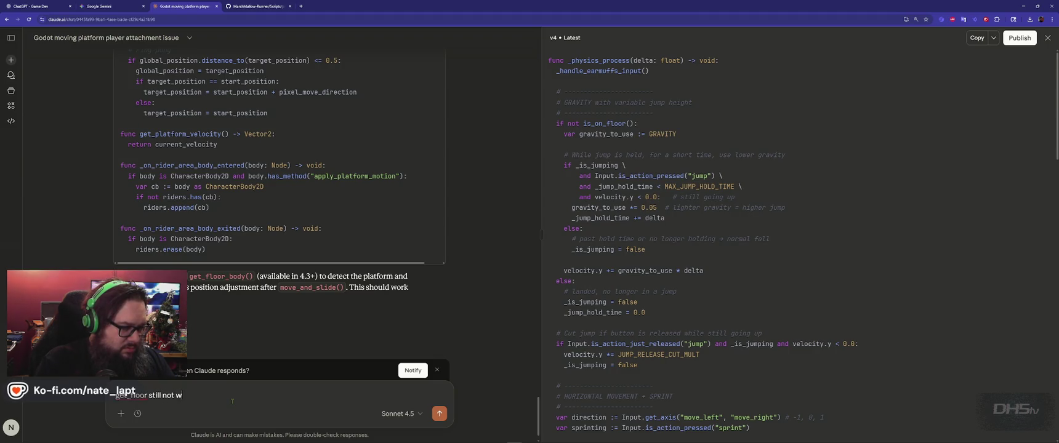
type("orking. Output full fi")
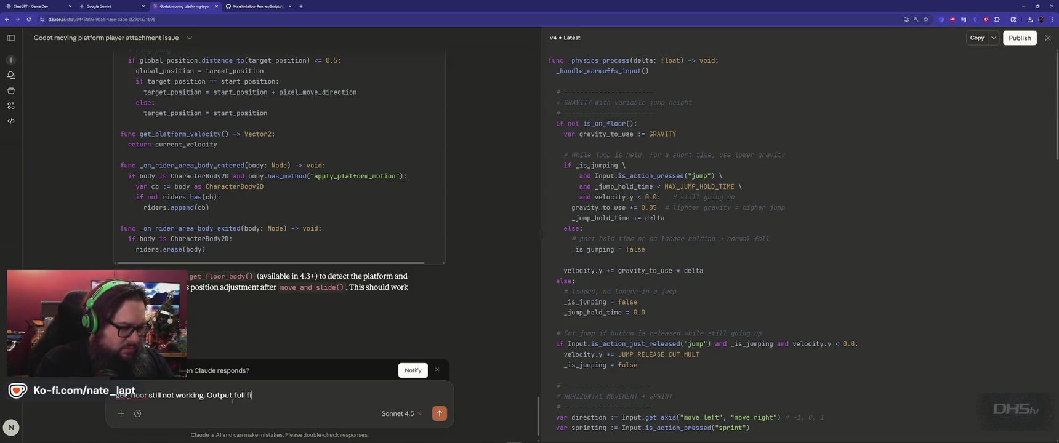
type("xed code")
key("shift+Return")
key("shift+Return")
key("shift+Return")
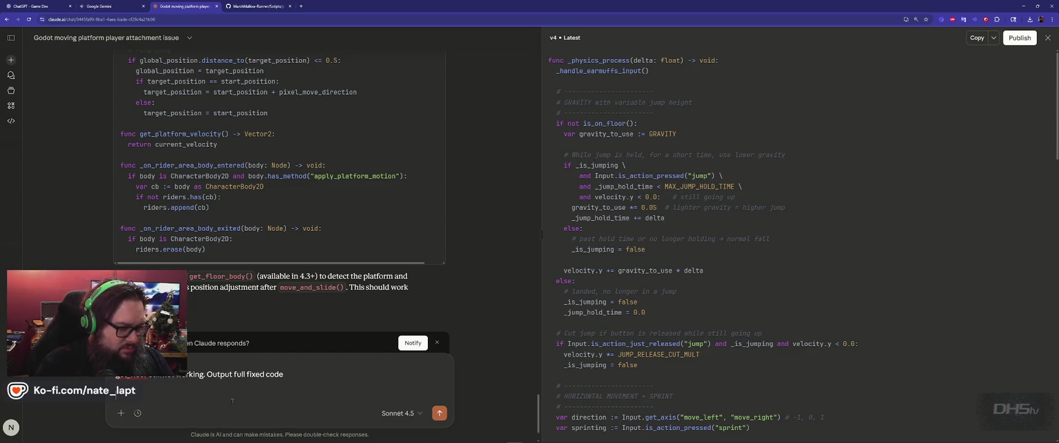
scroll(381, 214, "up", 3)
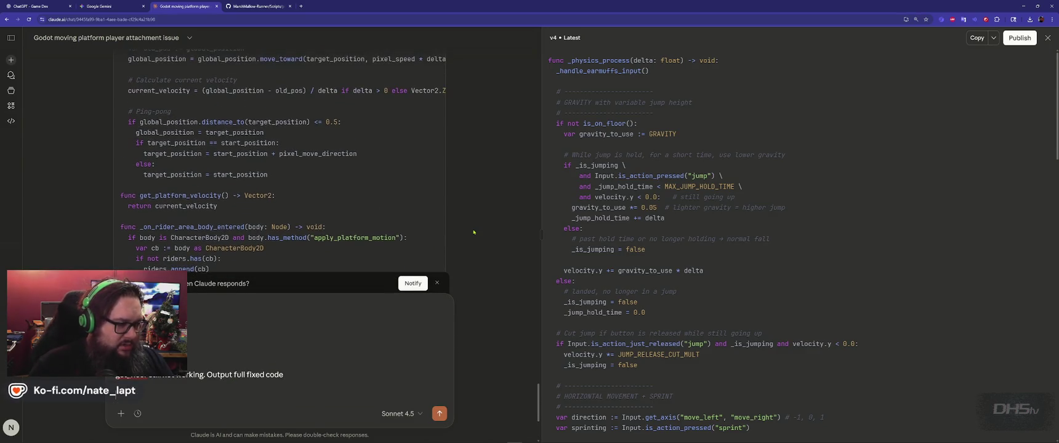
scroll(476, 232, "up", 5)
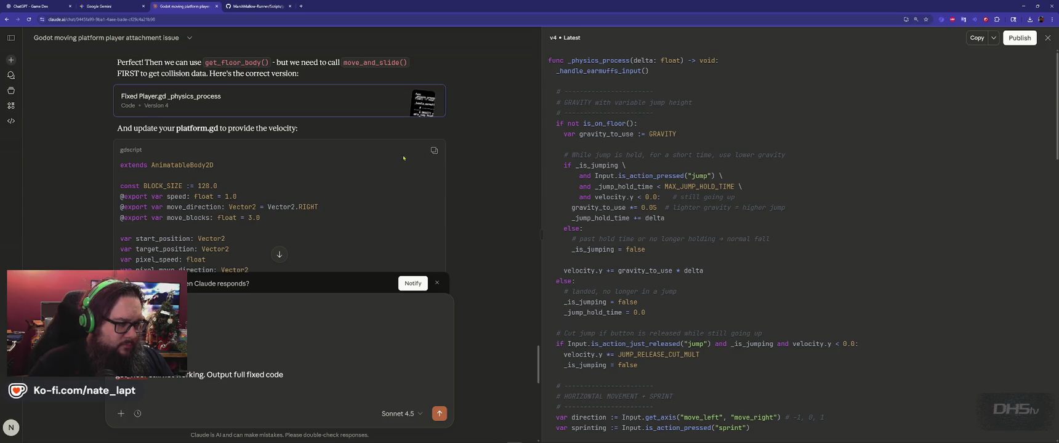
scroll(412, 156, "down", 10)
scroll(327, 191, "up", 6)
scroll(328, 191, "up", 3)
key("alt+Tab")
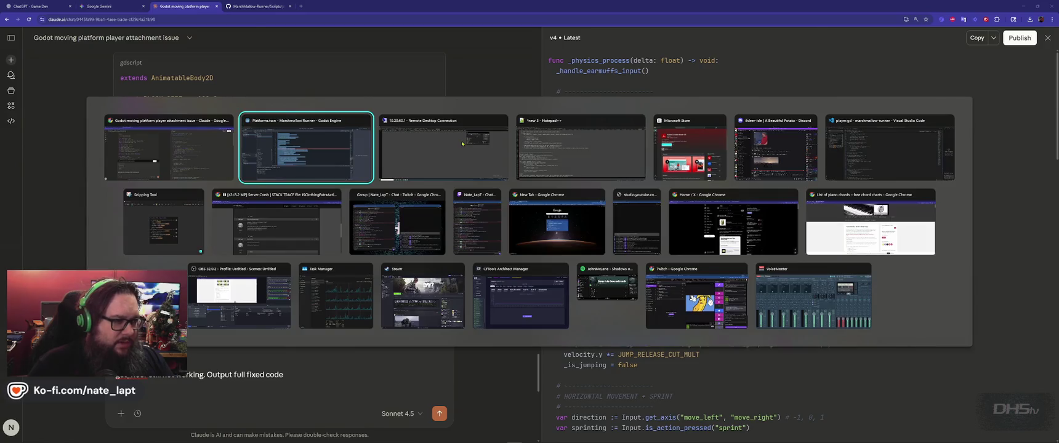
Step: Paste into platform1.gd and review Claude's new shorter platform code in the chat
key("ctrl+v")
key("ctrl+a")
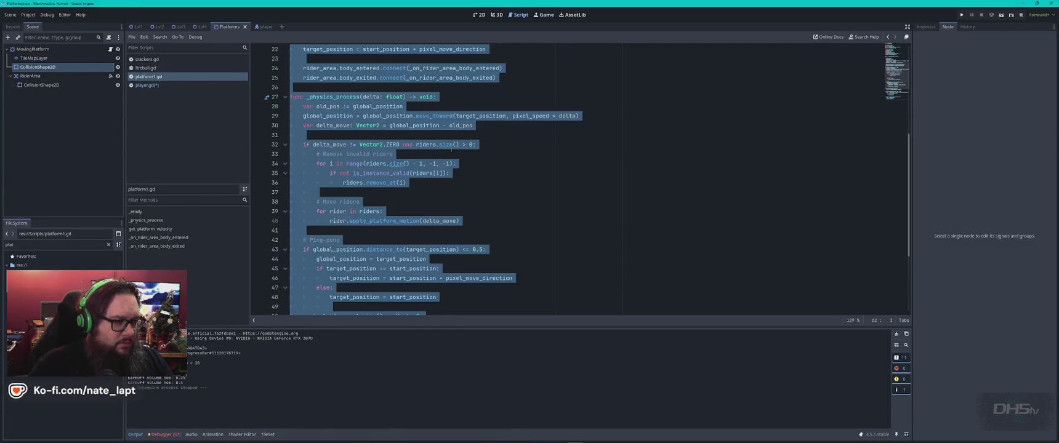
left_click(452, 150)
key("alt+Tab")
scroll(236, 178, "up", 3)
scroll(236, 178, "down", 2)
scroll(234, 178, "down", 15)
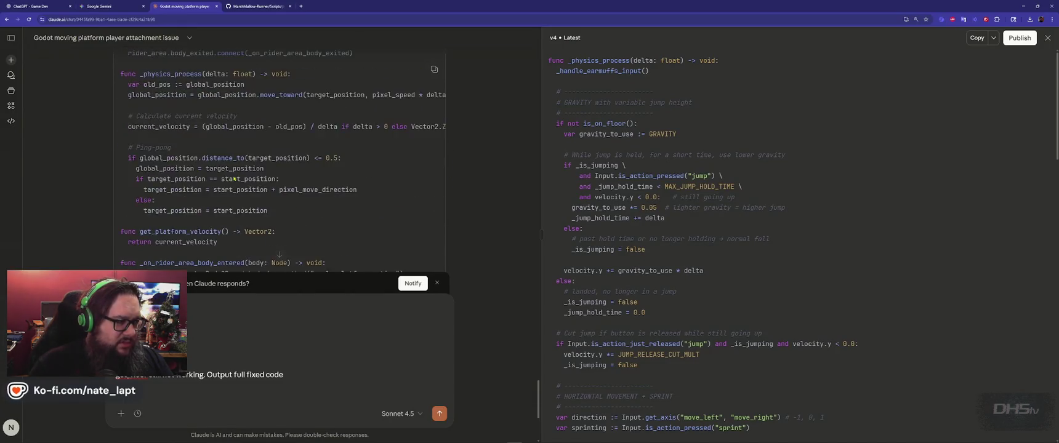
scroll(234, 179, "up", 12)
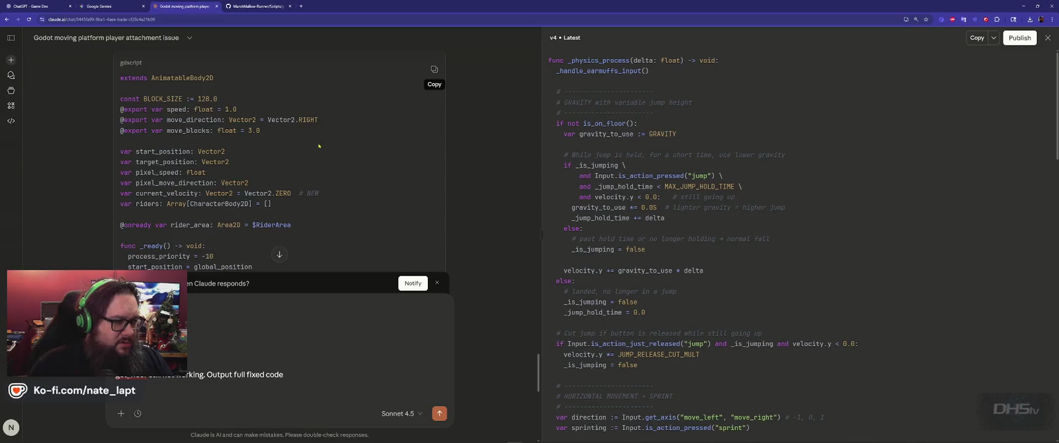
scroll(234, 178, "down", 12)
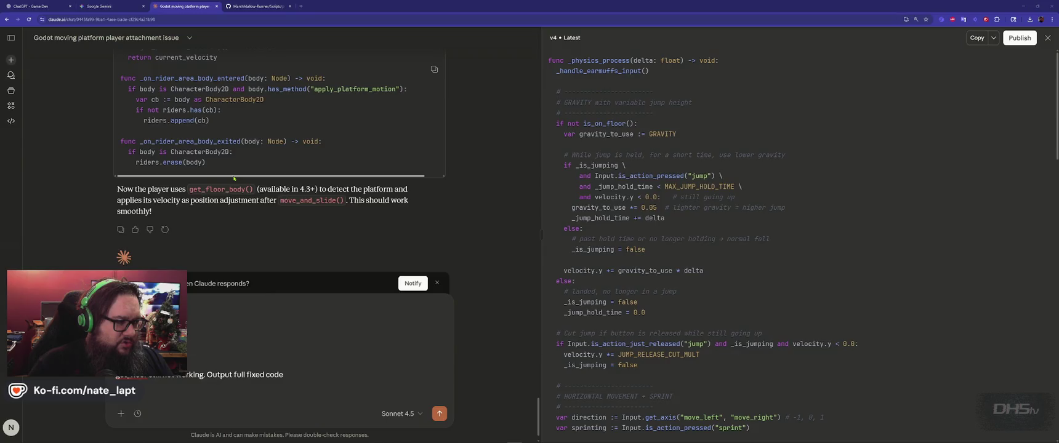
Step: Replace all of platform1.gd with Claude's new code and run the game with F5
key("alt+Tab")
scroll(396, 211, "down", 3)
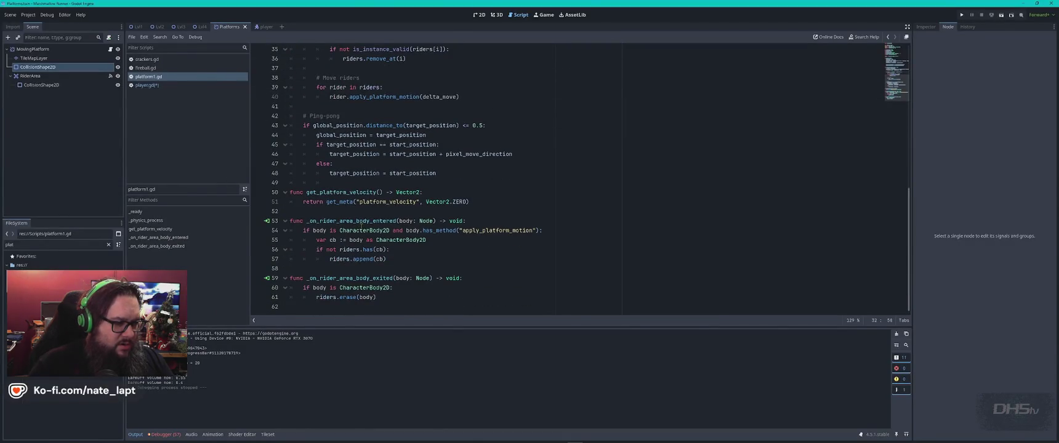
key("alt+Tab")
key("alt+Tab")
key("alt+Tab")
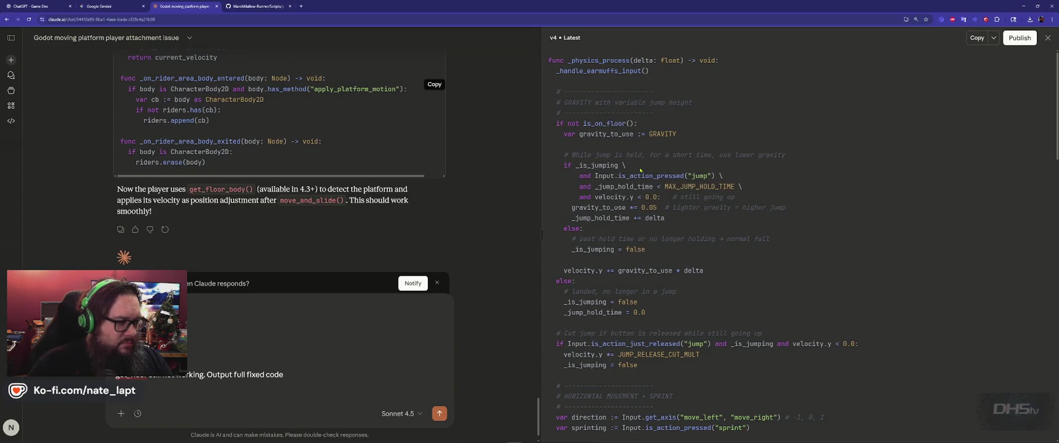
key("alt+Tab")
key("ctrl+a")
key("ctrl+v")
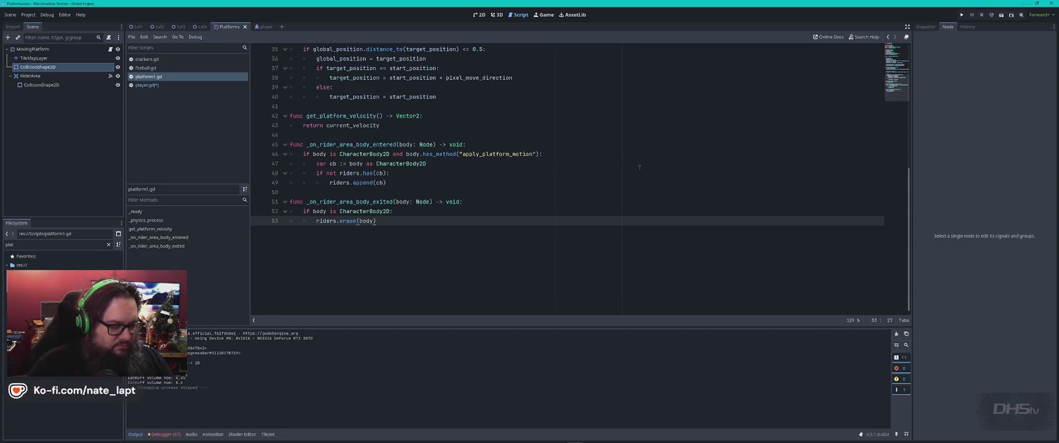
key("F5")
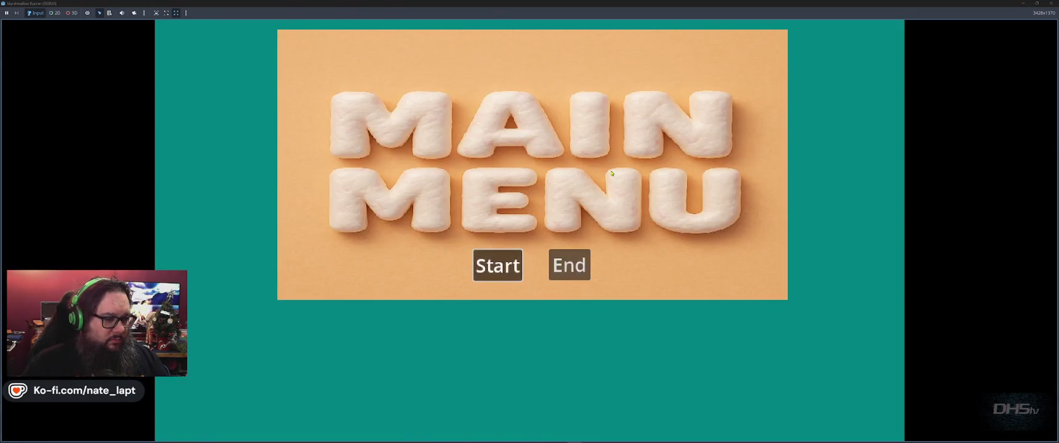
Step: Start the game to reproduce the get_floor_body error, then send Claude the full-code request
left_click(497, 264)
key("alt+Tab")
key("alt+Tab")
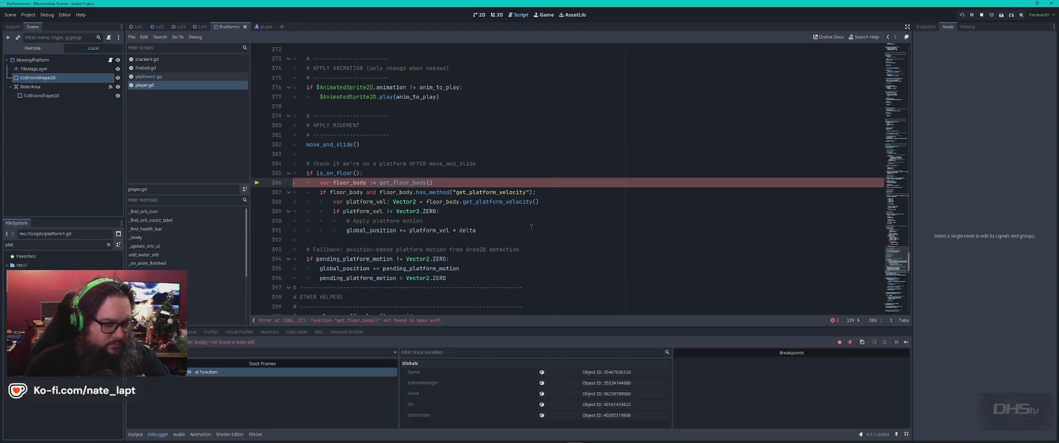
key("alt+Tab")
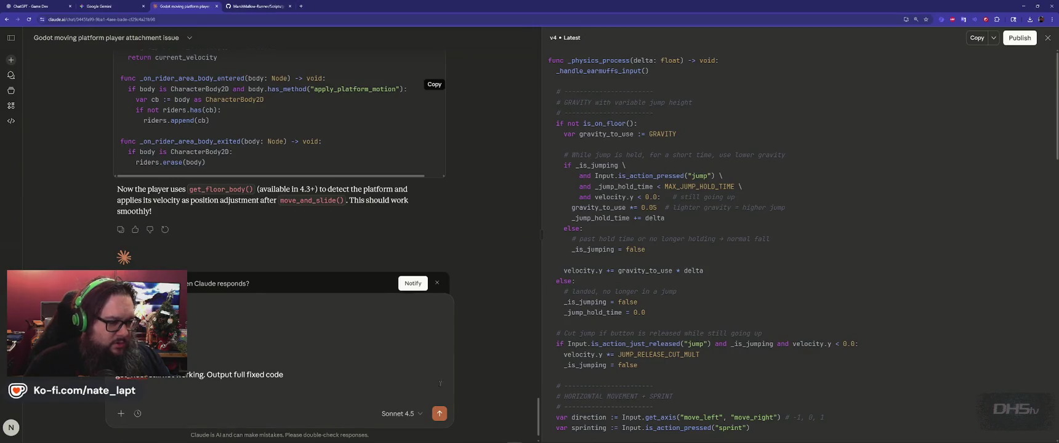
left_click(439, 413)
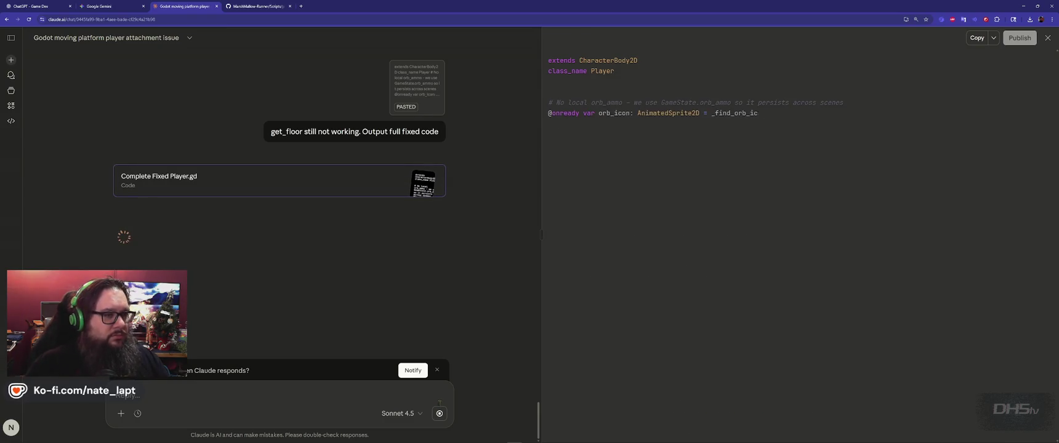
Step: Select all of player.gd's code and switch to a new Google Gemini chat
key("alt+Tab")
key("ctrl+a")
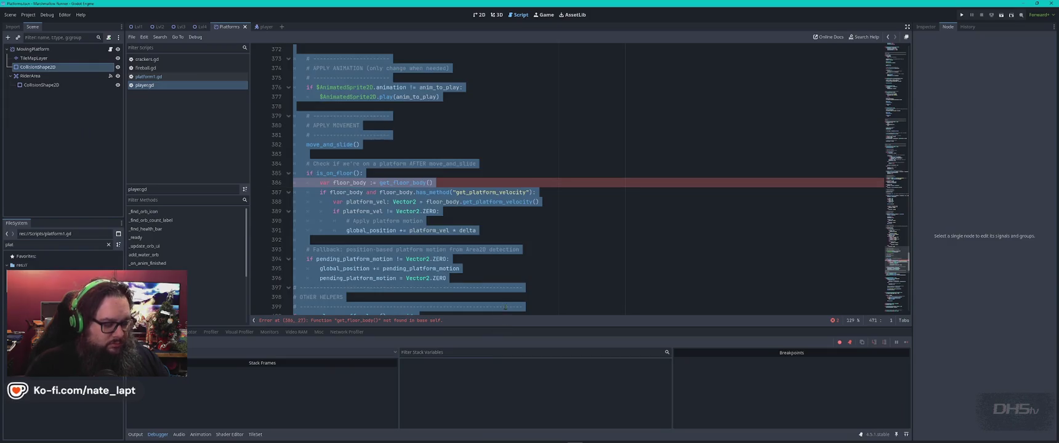
key("alt+Tab")
key("alt+Tab")
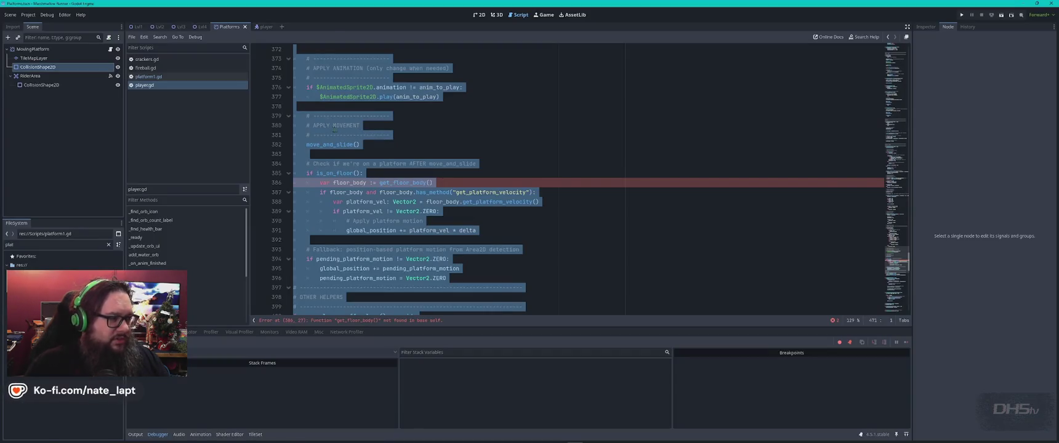
key("alt+Tab")
key("ctrl+shift+Tab")
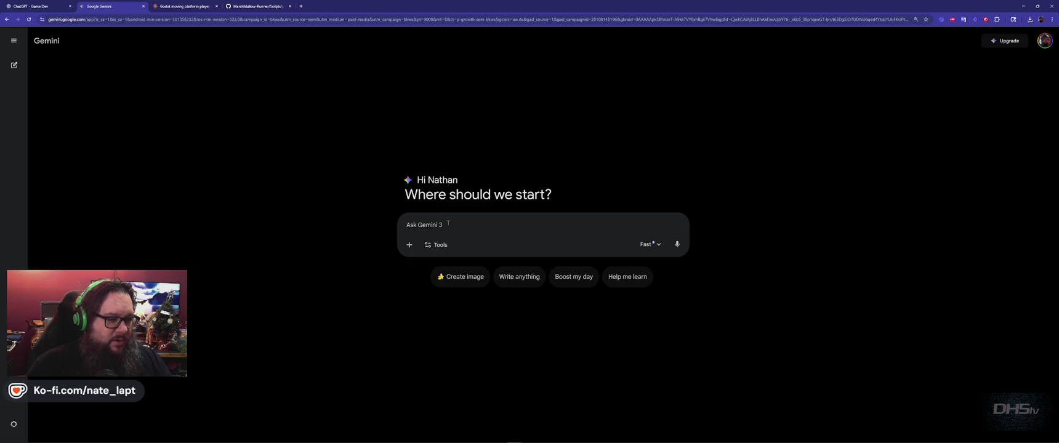
Step: Describe in the Gemini prompt that the player won't ride the moving platform in Godot 4.5.1
type("i")
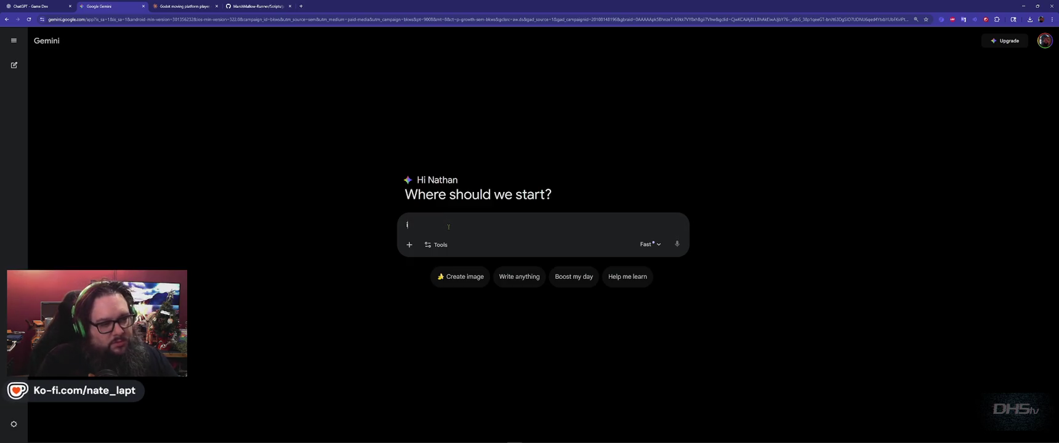
key("BackSpace")
key("BackSpace")
type("GoDot 4.5.1")
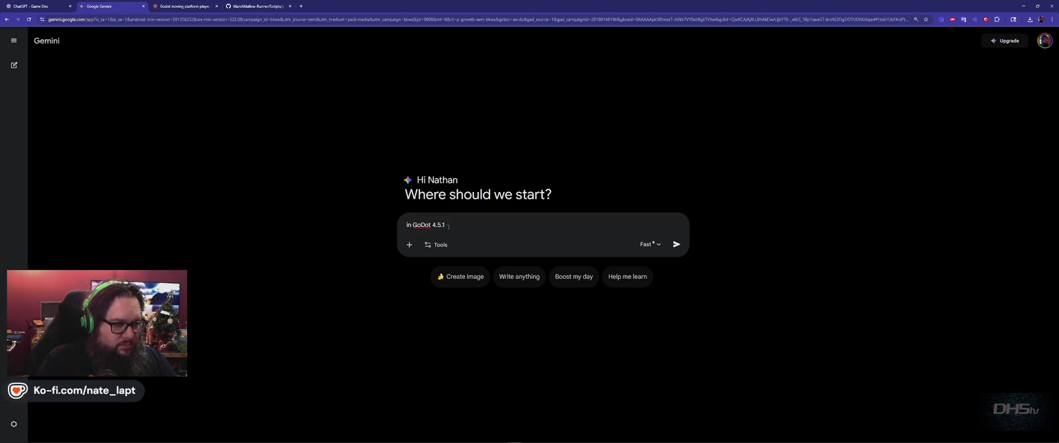
key("shift+Return")
type("I have a moving platform, b")
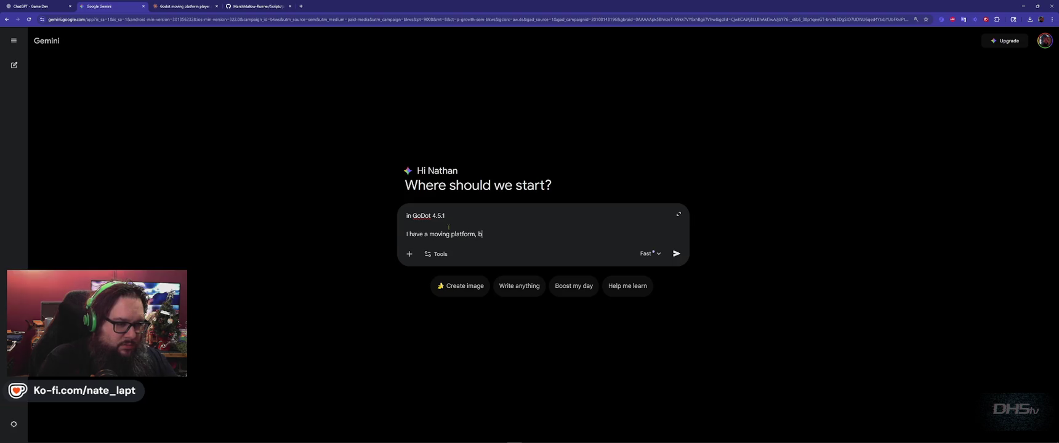
type("ut the pla")
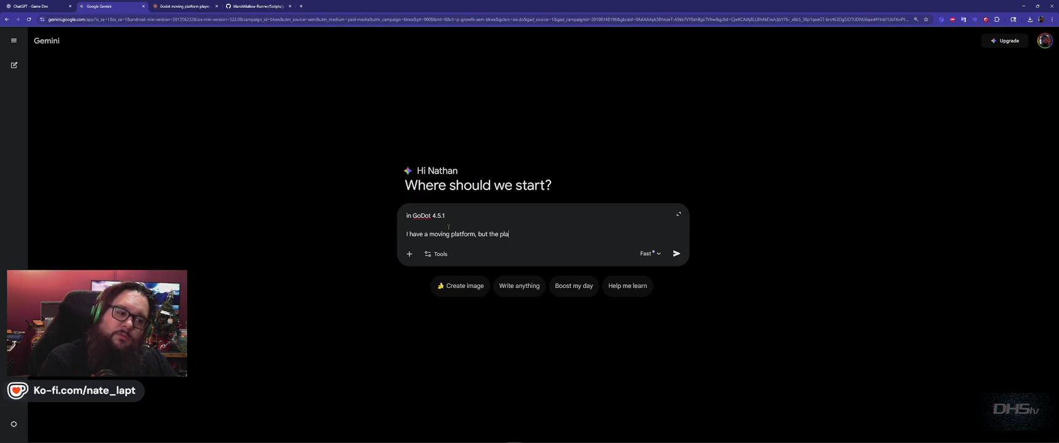
type("yer is not sticking to it whil")
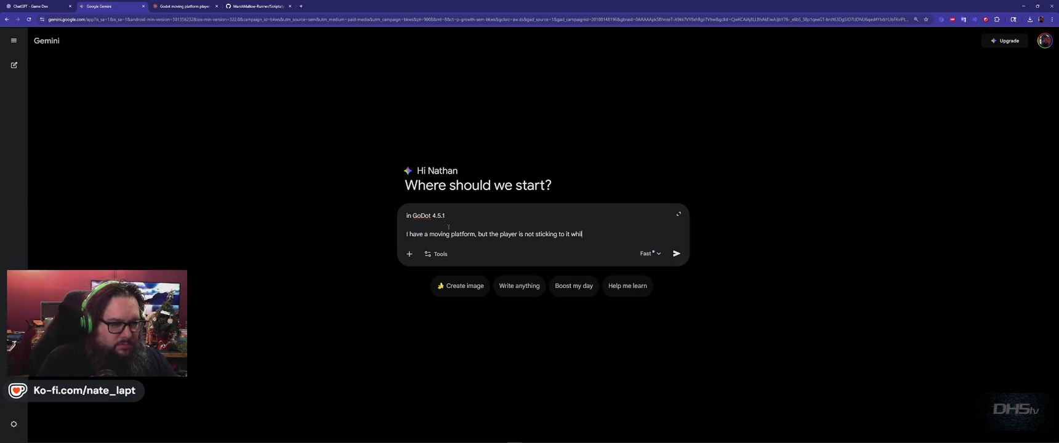
type("s.")
key("shift+Return")
key("shift+Return")
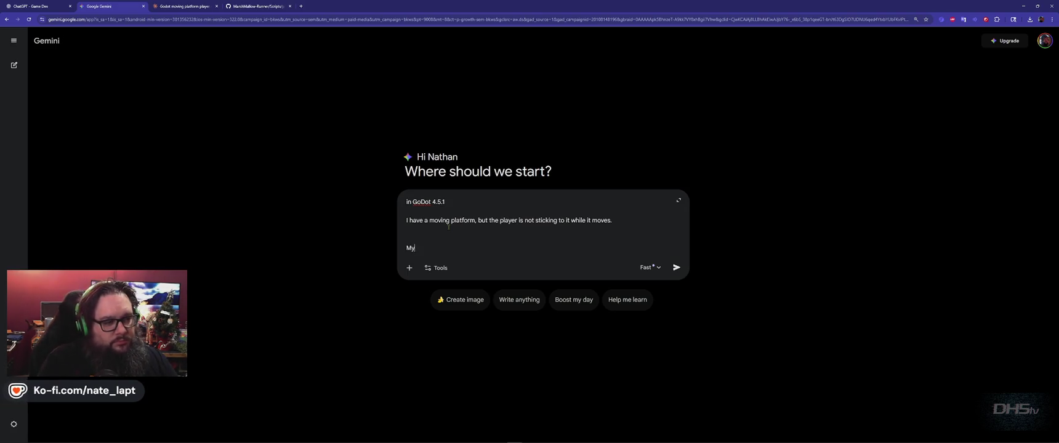
type(" old player.gd")
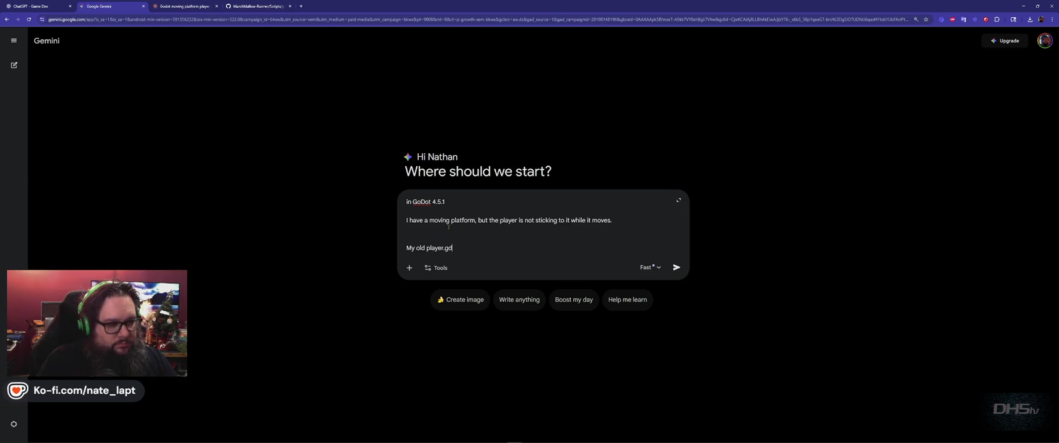
type(" script worked, but I can't")
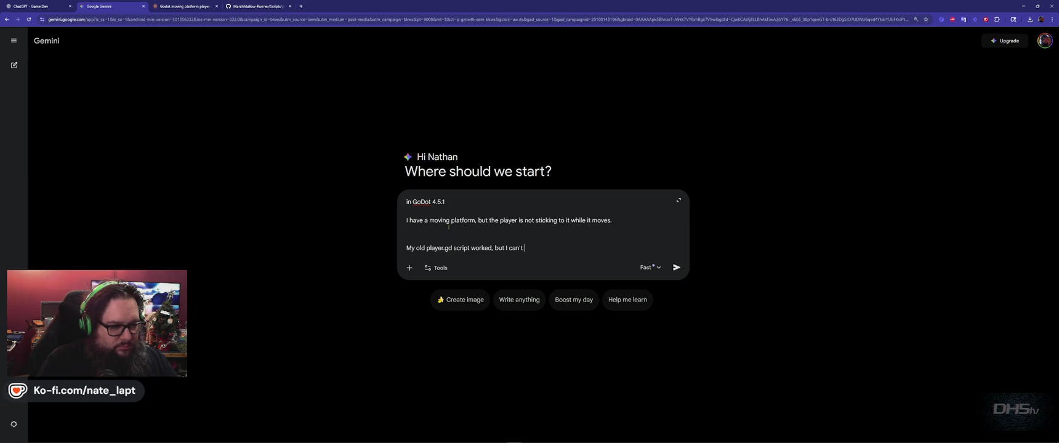
type(" see what is broken now.")
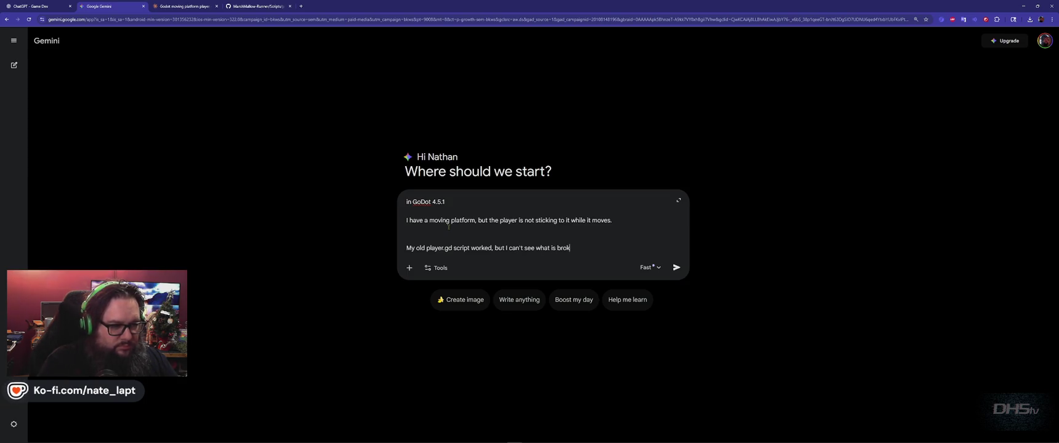
key("shift+Return")
key("shift+Return")
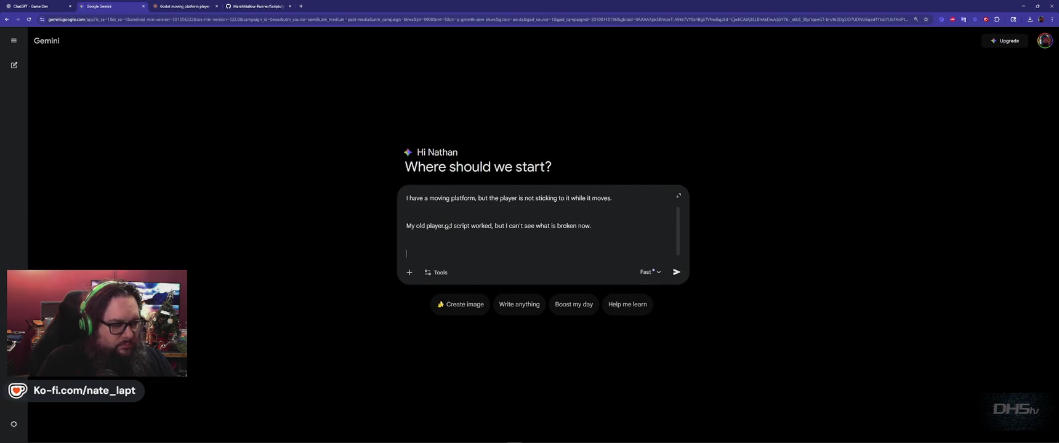
Step: Paste the player.gd code into the prompt, followed by a line introducing the platform code
key("alt+Tab")
key("ctrl+Home")
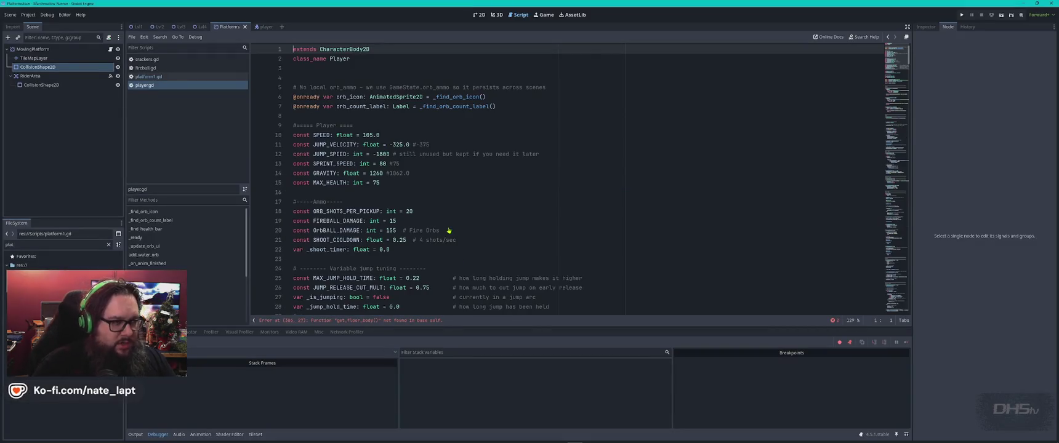
key("alt+Tab")
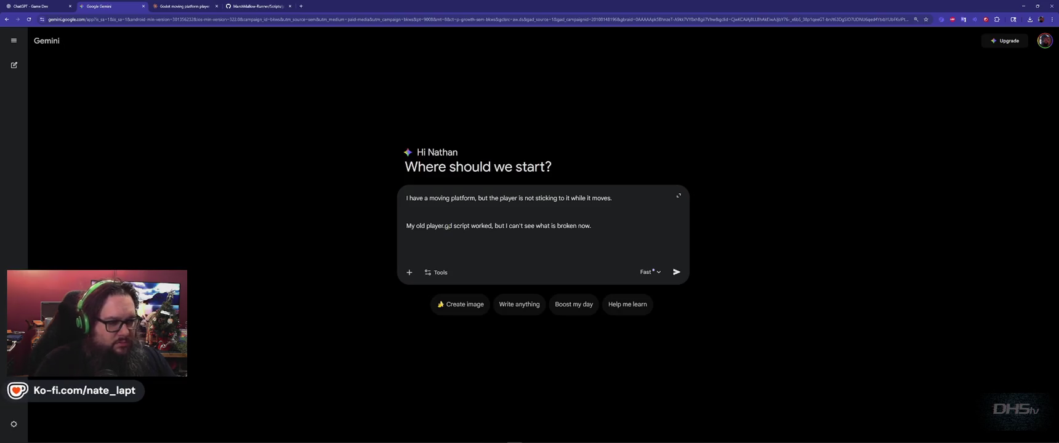
key("ctrl+v")
key("shift+Return")
key("shift+Return")
key("shift+Return")
type("Her")
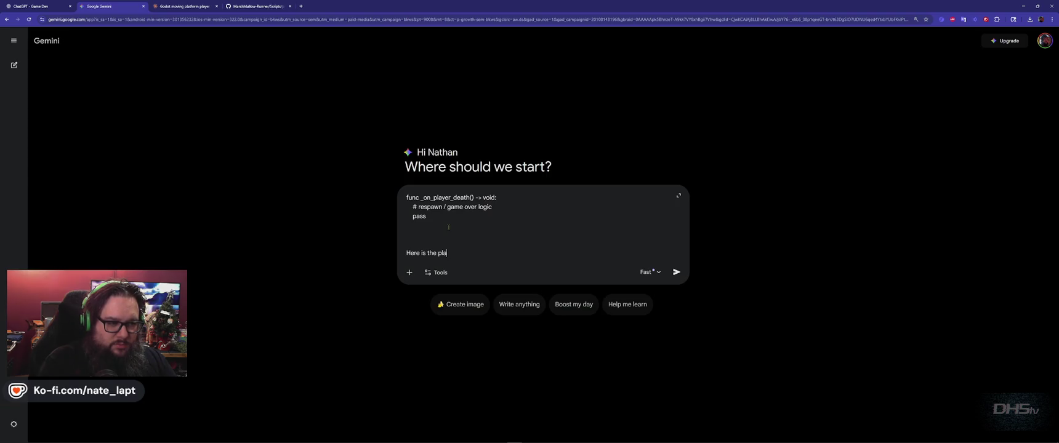
type("code")
key("shift+Return")
key("shift+Return")
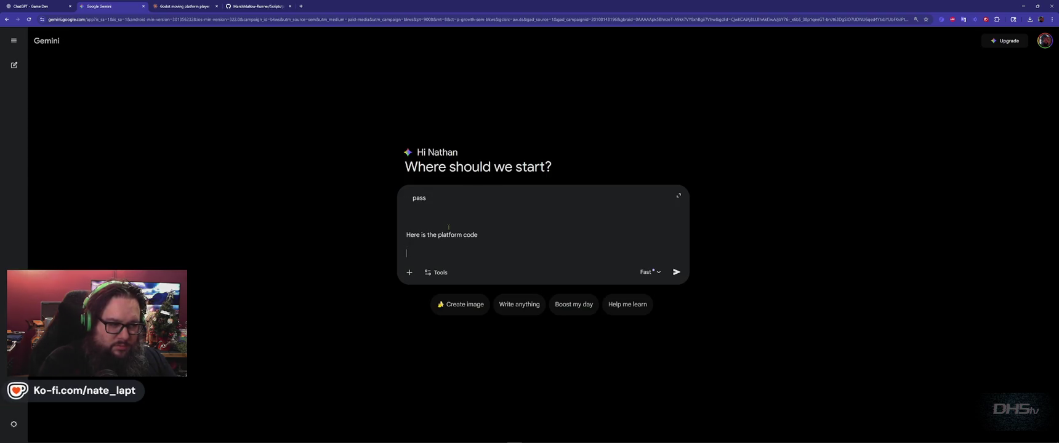
Step: Copy all of platform1.gd and paste it into the Gemini prompt below the player code
key("alt+Tab")
left_click(148, 76)
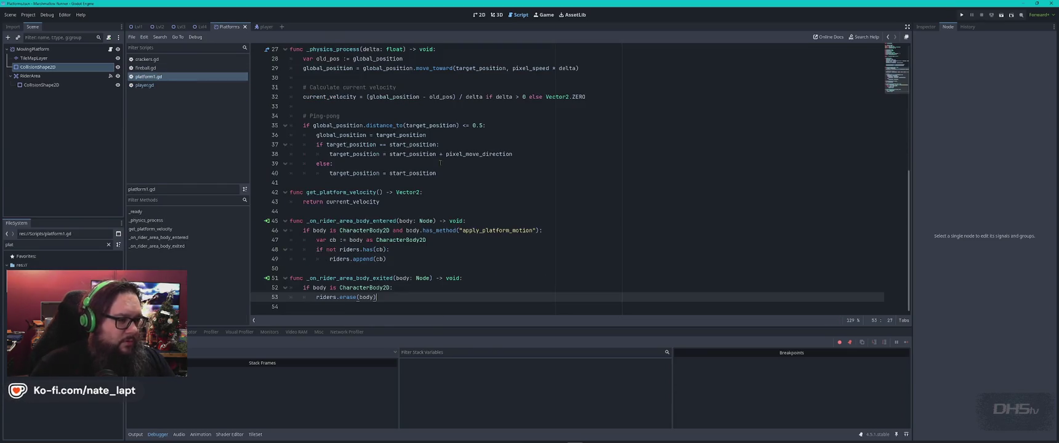
left_click(442, 163)
key("ctrl+a")
key("ctrl+c")
key("alt+Tab")
key("ctrl+v")
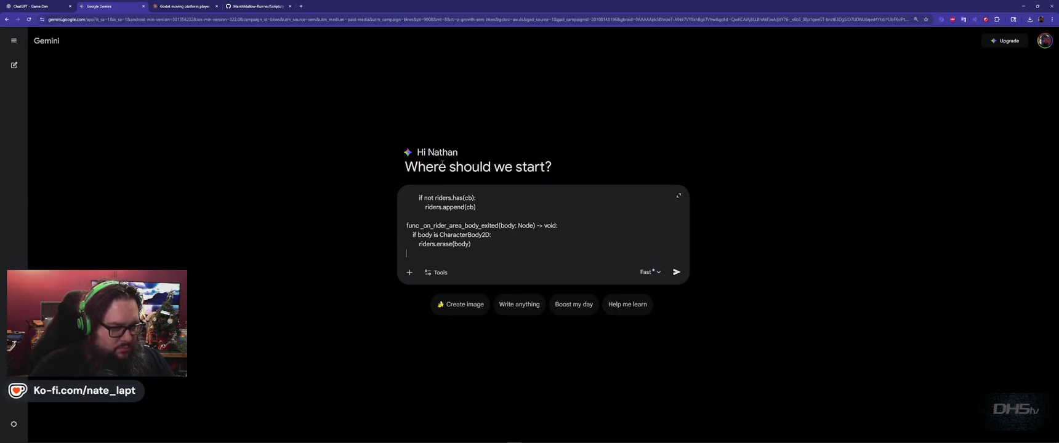
key("ctrl+Tab")
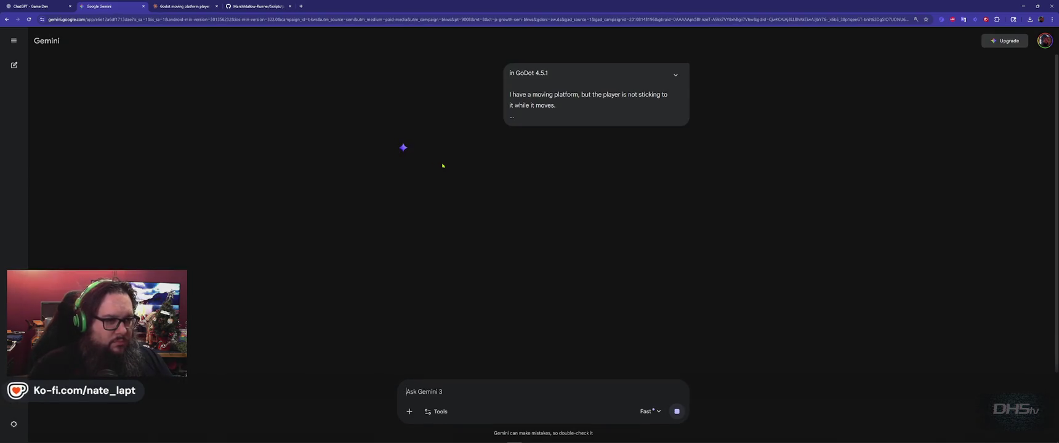
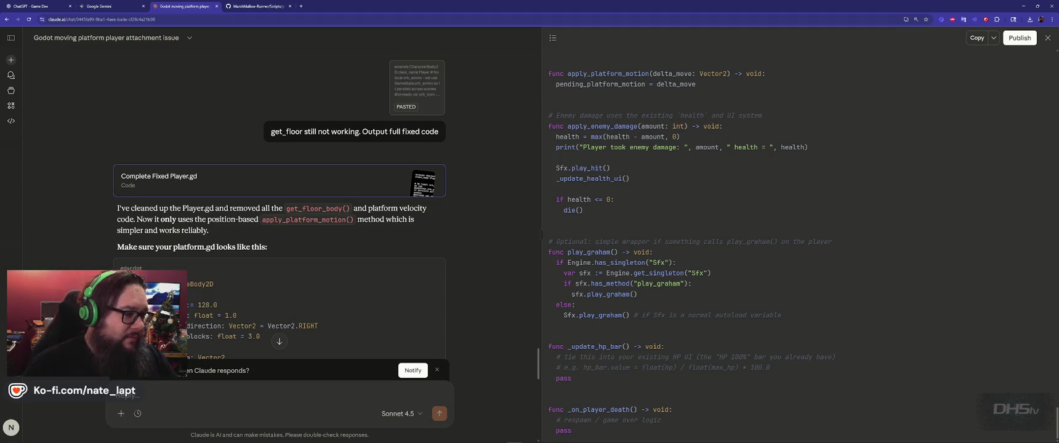
Step: Copy Claude's Complete Fixed Player.gd code and paste it into the open Godot script
scroll(696, 147, "up", 3)
scroll(696, 147, "down", 10)
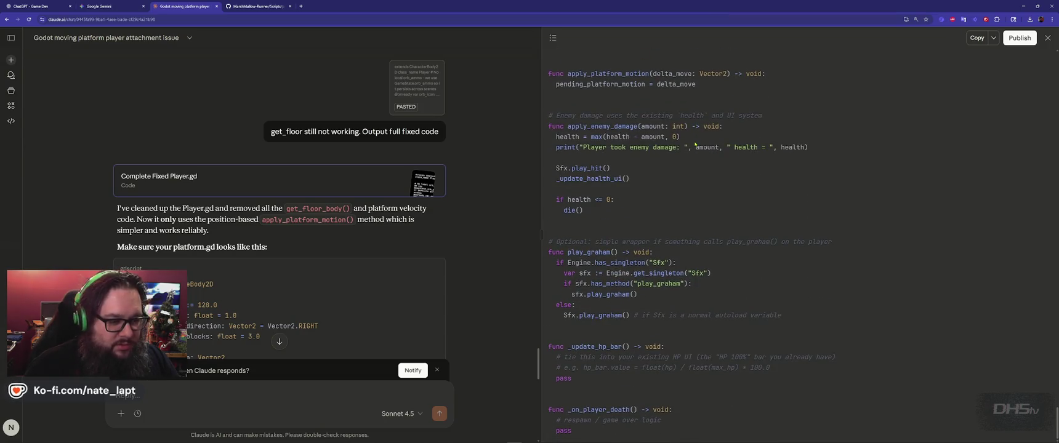
scroll(695, 144, "up", 15)
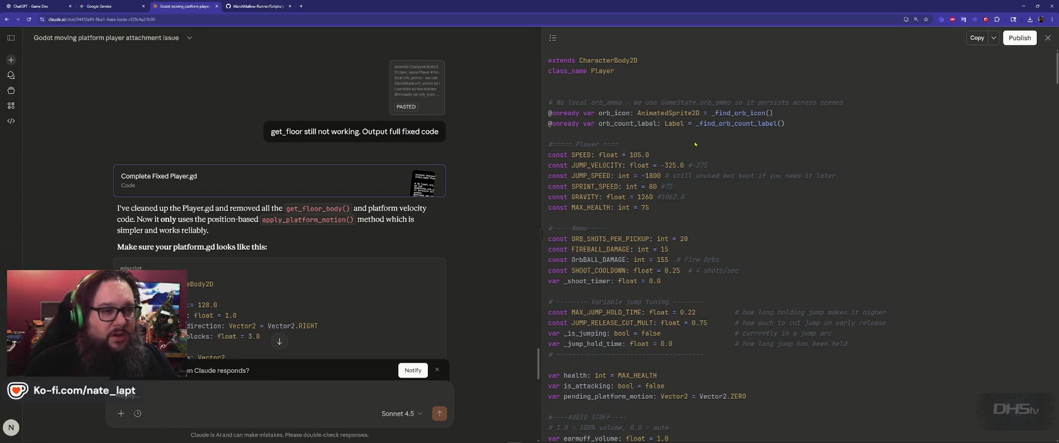
left_click(977, 38)
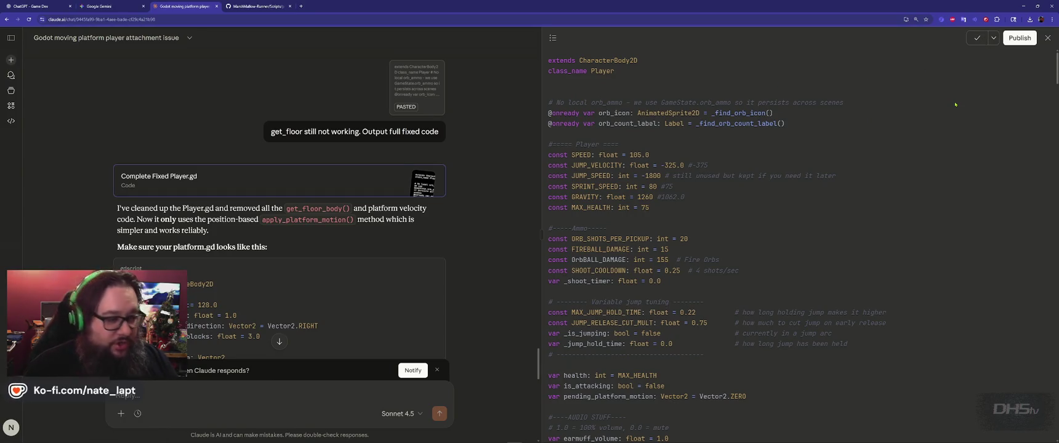
scroll(449, 265, "down", 15)
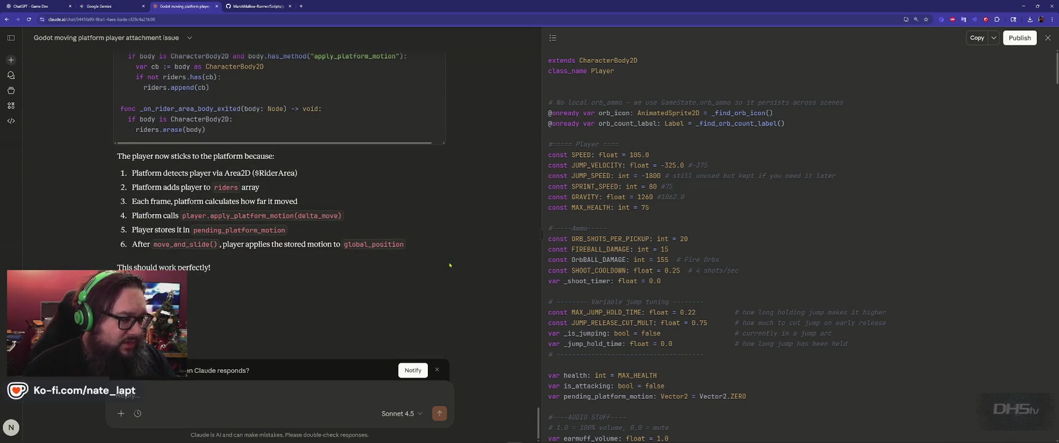
key("alt+Tab")
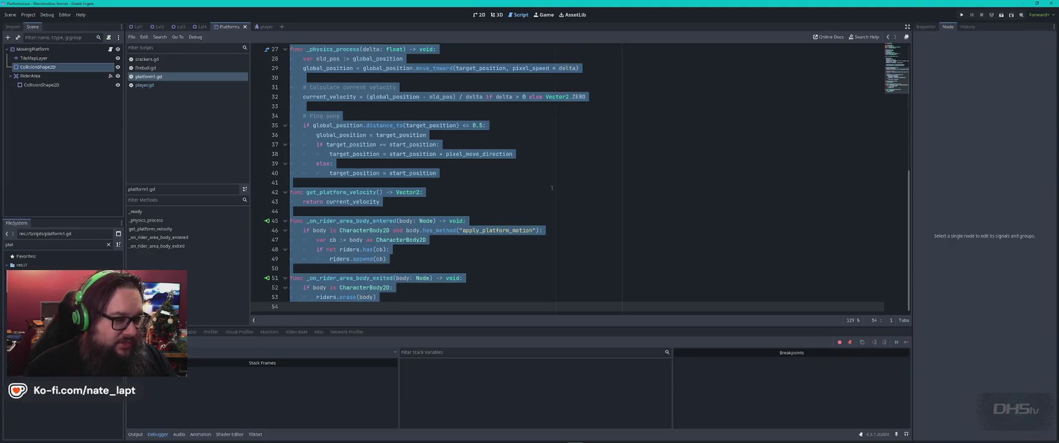
left_click(558, 187)
key("ctrl+v")
Step: Read Claude's moving-platform explanation, then return focus to the platform1.gd script
key("alt+Tab")
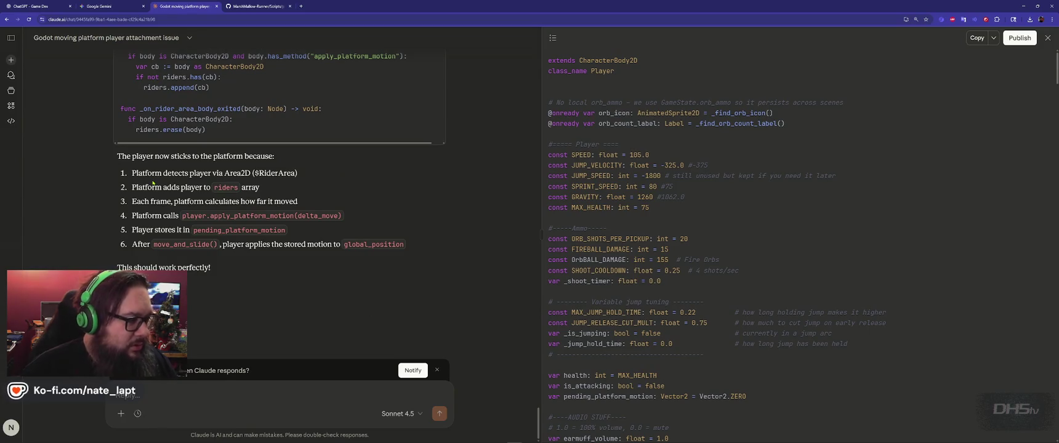
key("alt+Tab")
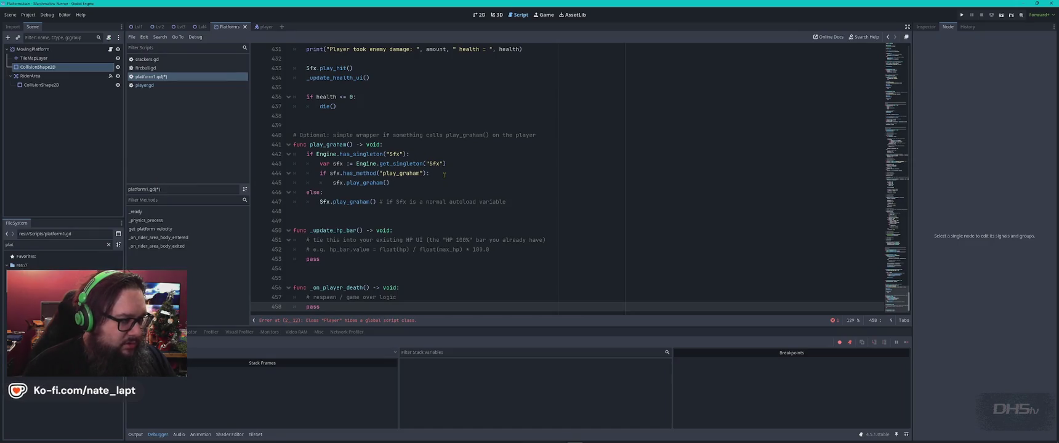
key("alt+Tab")
scroll(490, 211, "up", 15)
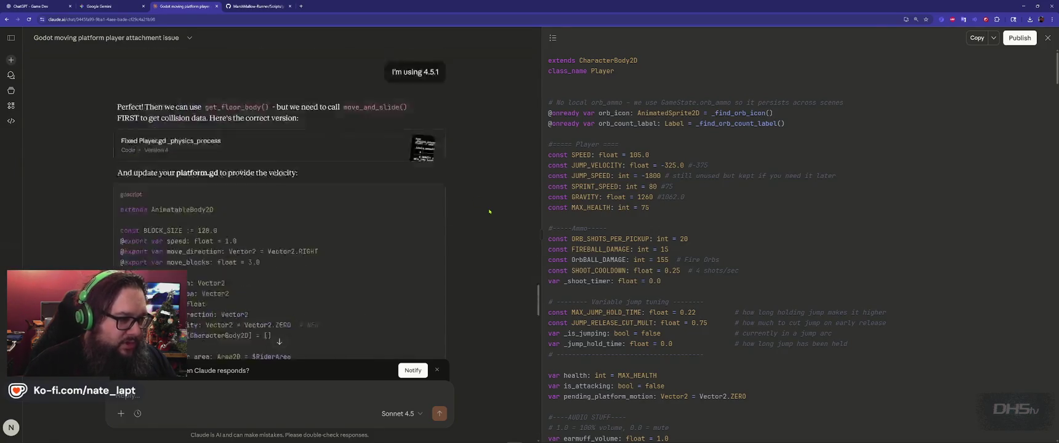
scroll(489, 212, "up", 5)
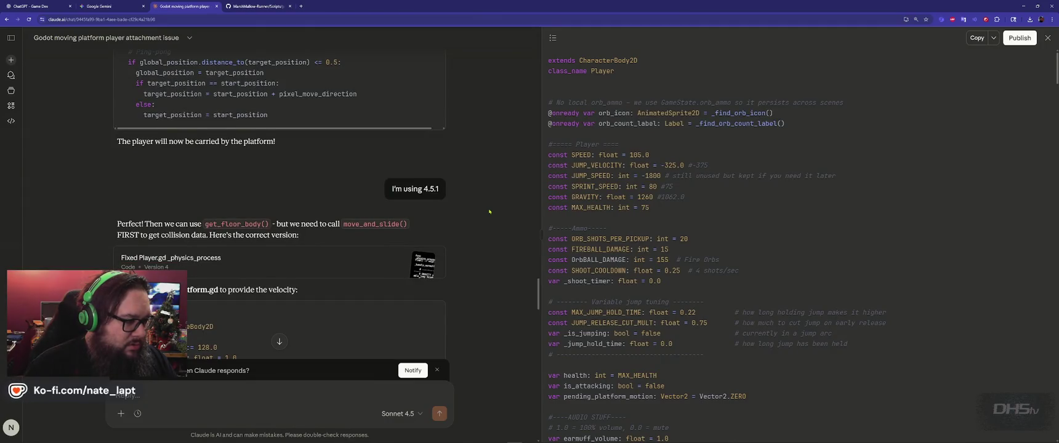
scroll(489, 212, "down", 10)
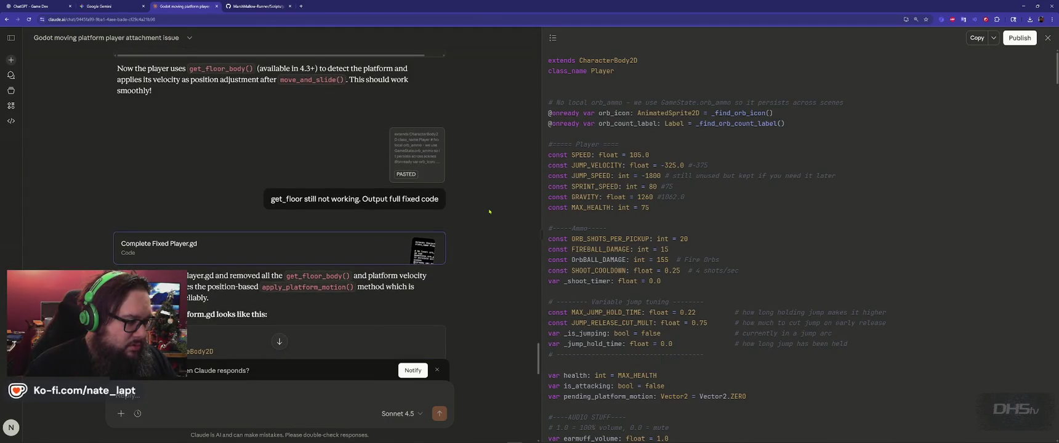
scroll(489, 212, "down", 5)
key("alt+Tab")
left_click(488, 200)
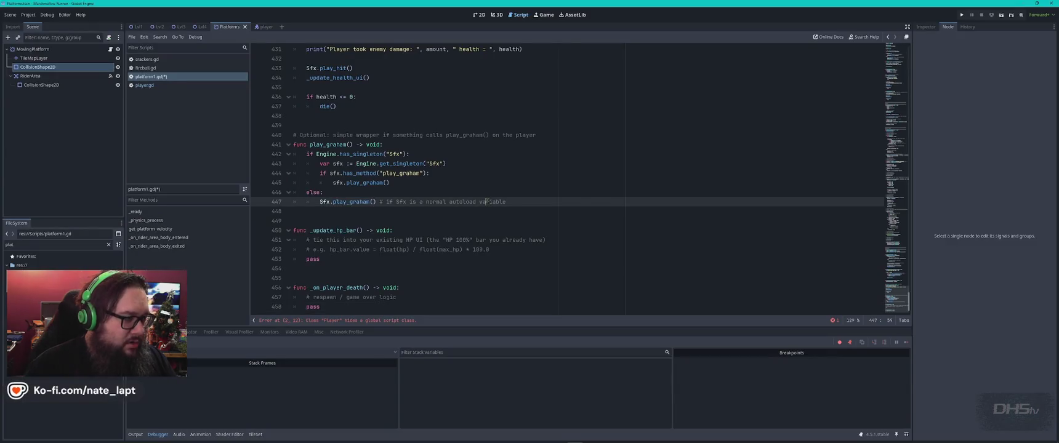
Step: Undo the mistaken paste so platform1.gd has its original platform code
key("ctrl+shift+End")
key("Delete")
key("ctrl+z")
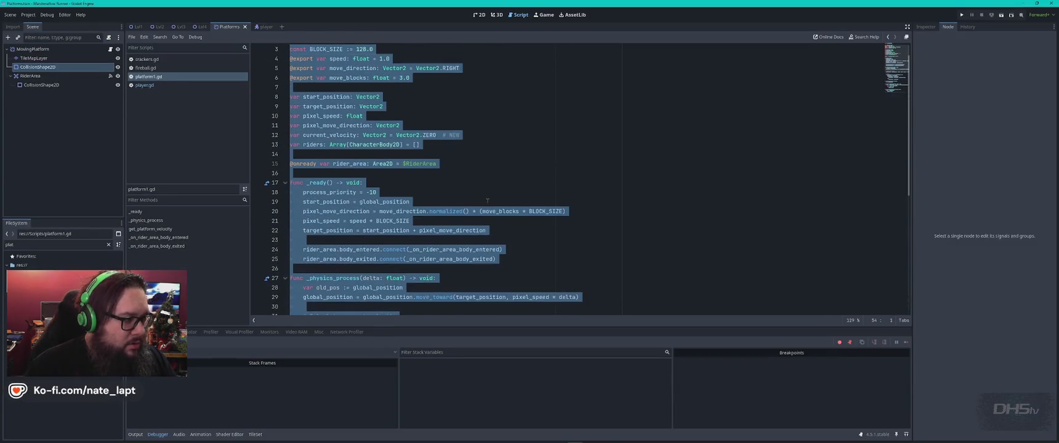
Step: Replace all of player.gd with the fixed code, save it and run the game
left_click(145, 85)
left_click(482, 178)
key("ctrl+a")
key("ctrl+v")
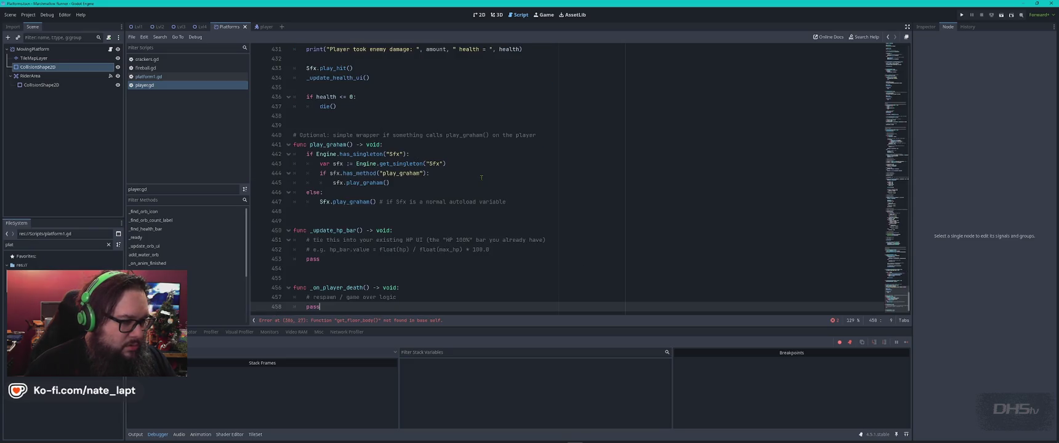
key("ctrl+Home")
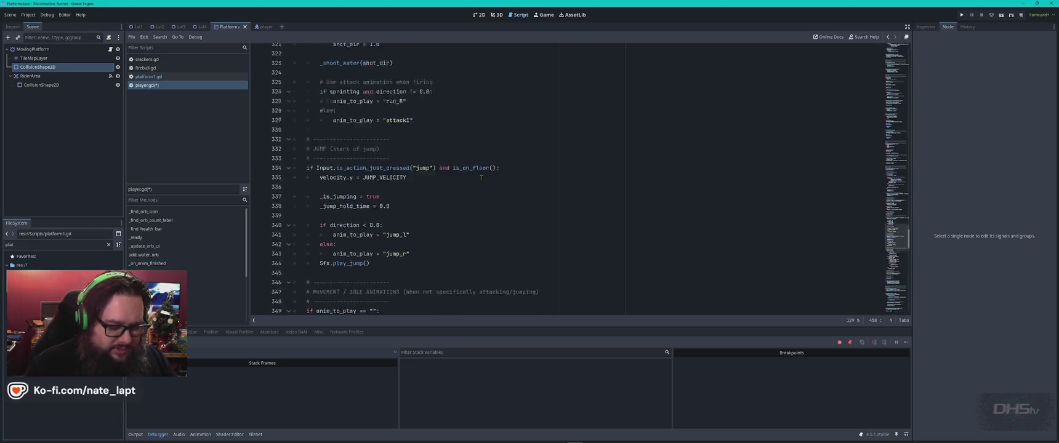
key("ctrl+s")
key("F5")
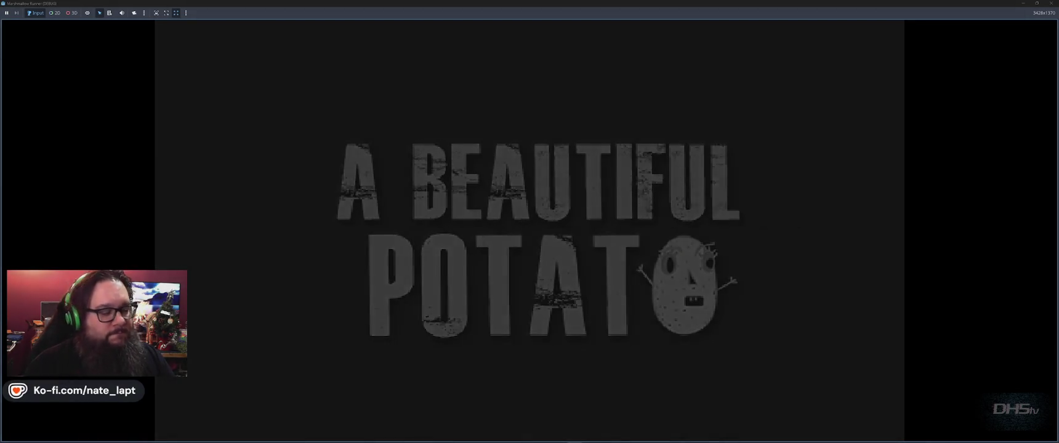
Step: Play the level, jumping over toast and marshmallow enemies onto platforms, reaching a score of 1000
key("Return")
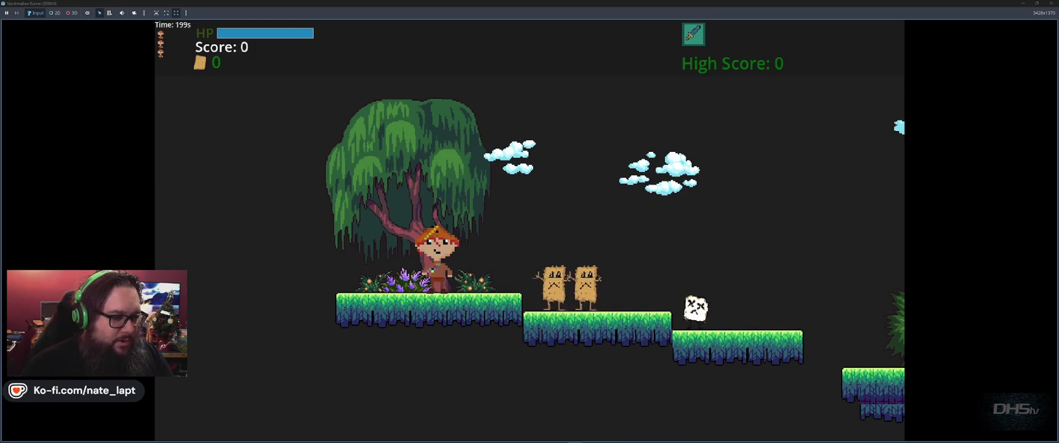
key("space")
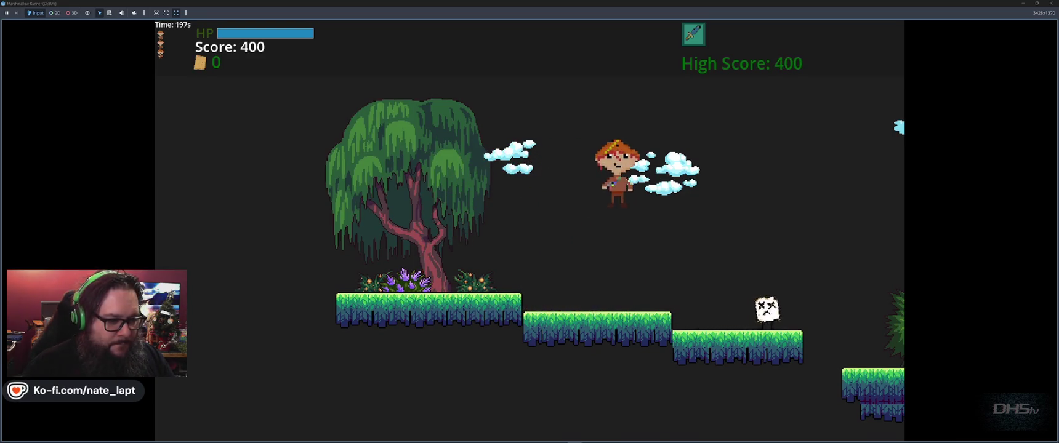
key("space")
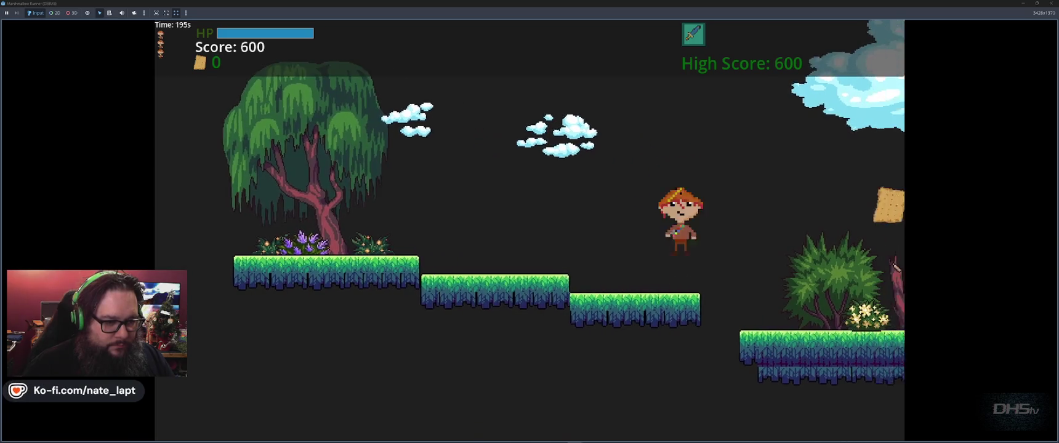
key("space")
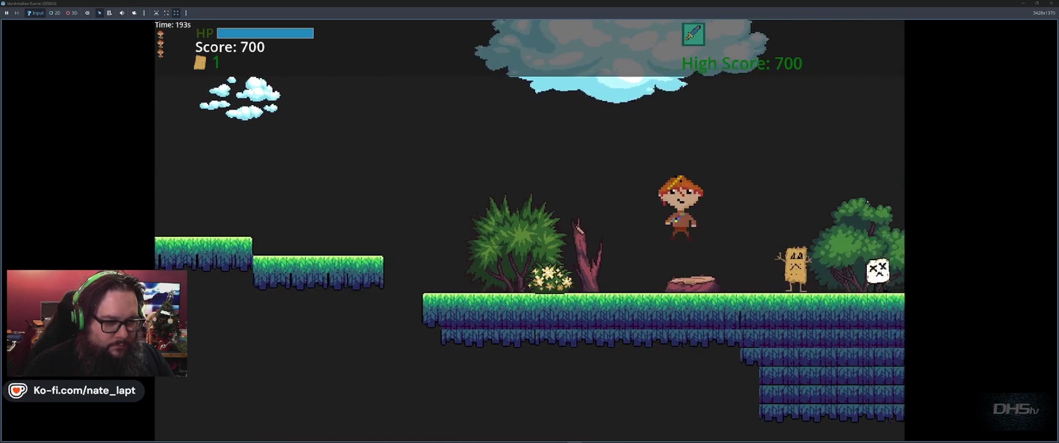
key("space")
key("space")
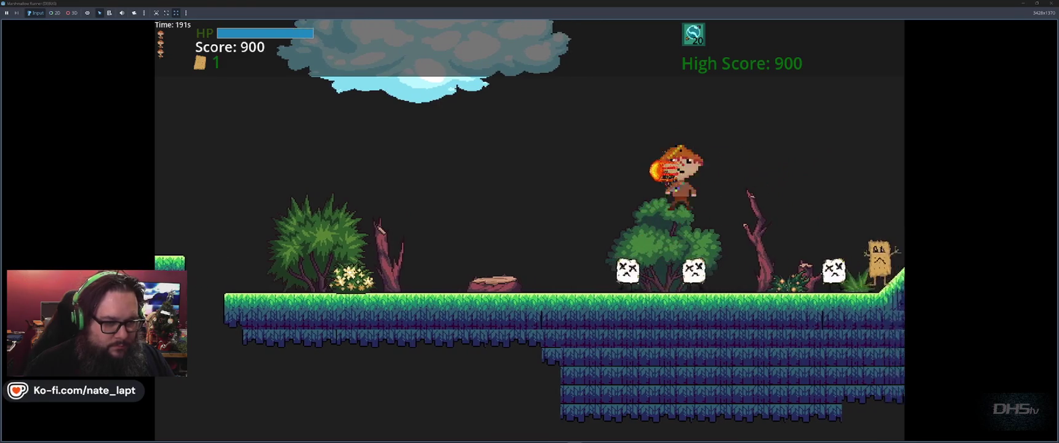
key("space")
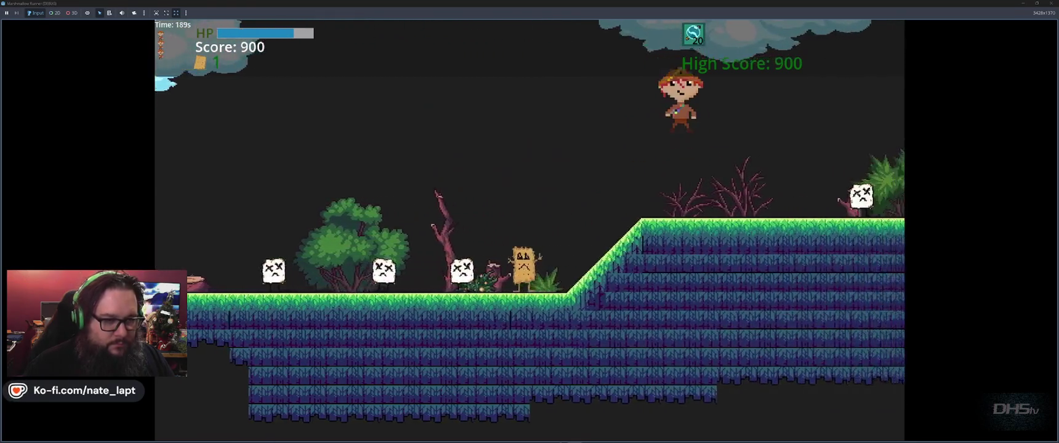
key("space")
key("space")
key("space")
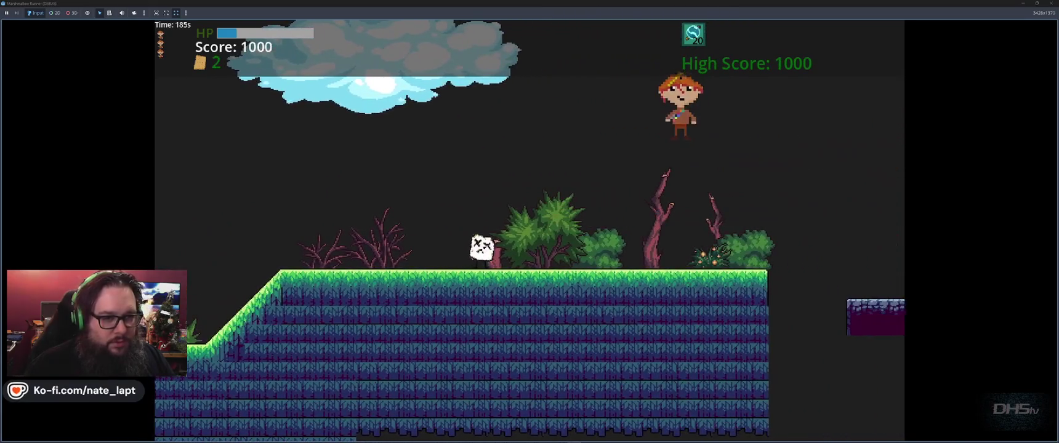
key("Left")
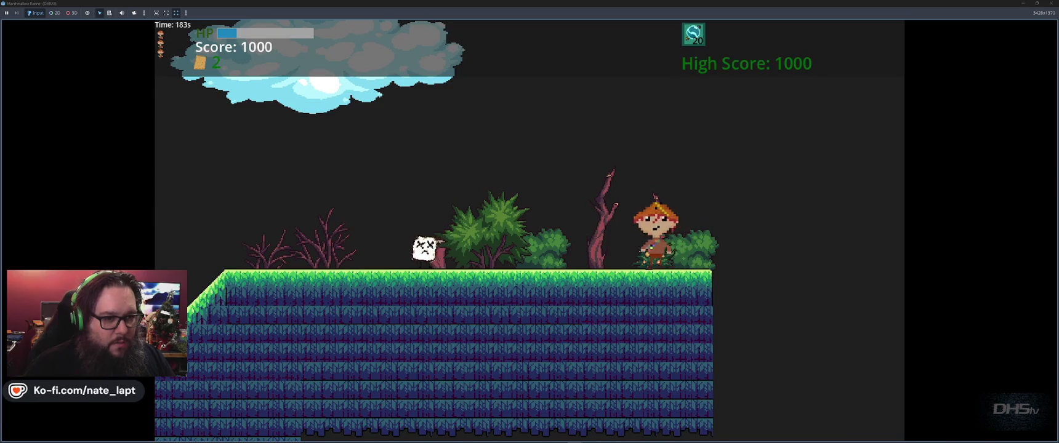
key("Left")
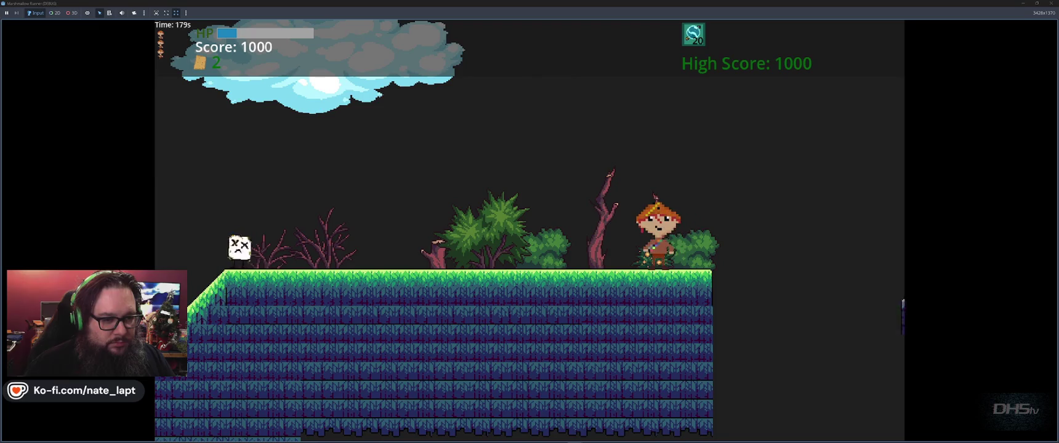
key("space")
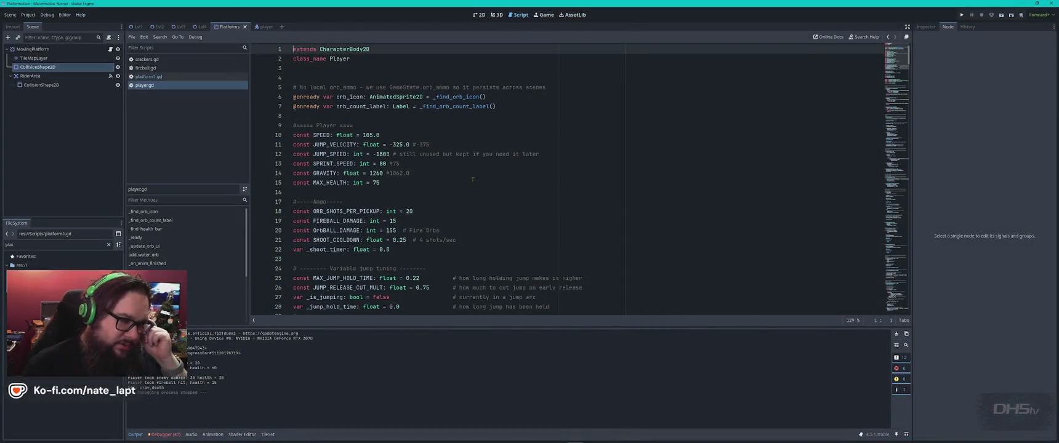
Step: Scroll Gemini's answer to its Update the Platform Script section, then go back to player.gd
key("alt+Tab")
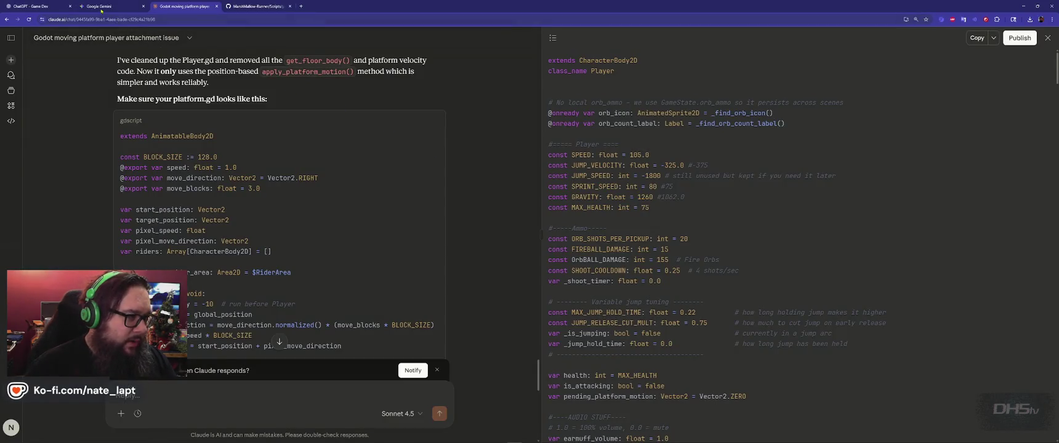
key("ctrl+Tab")
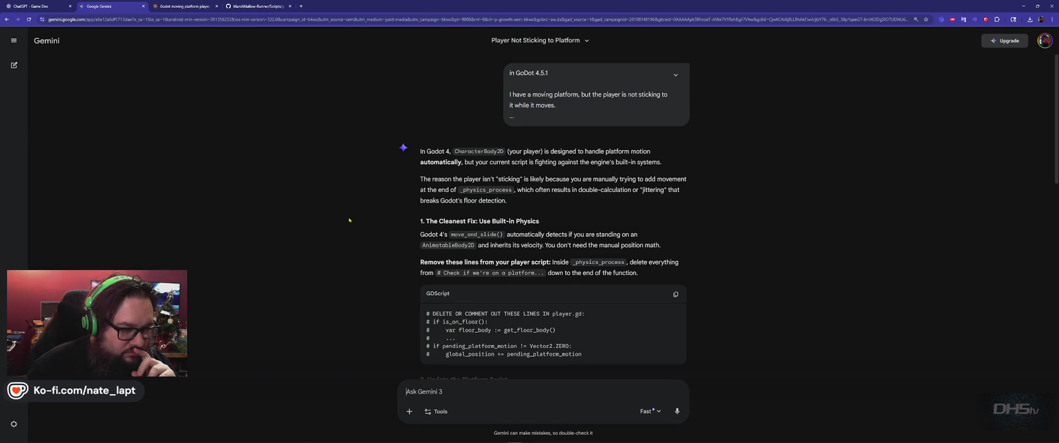
scroll(350, 219, "down", 2)
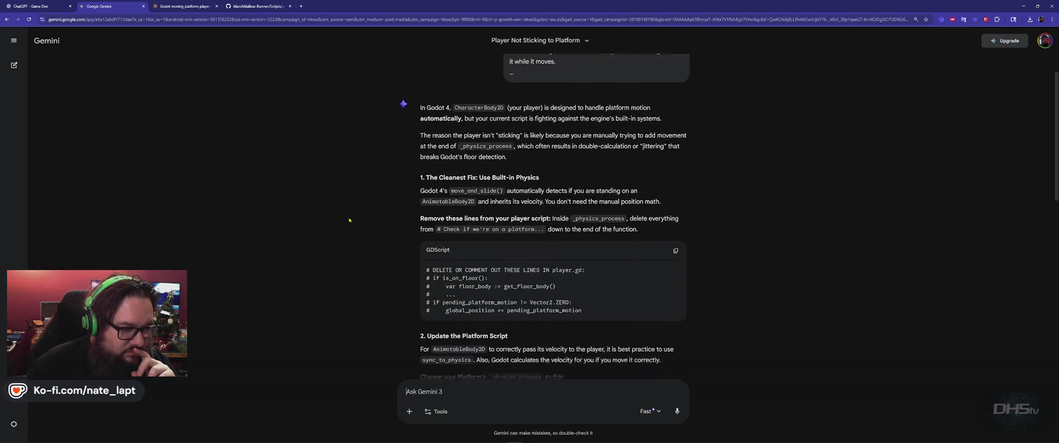
scroll(349, 220, "down", 1)
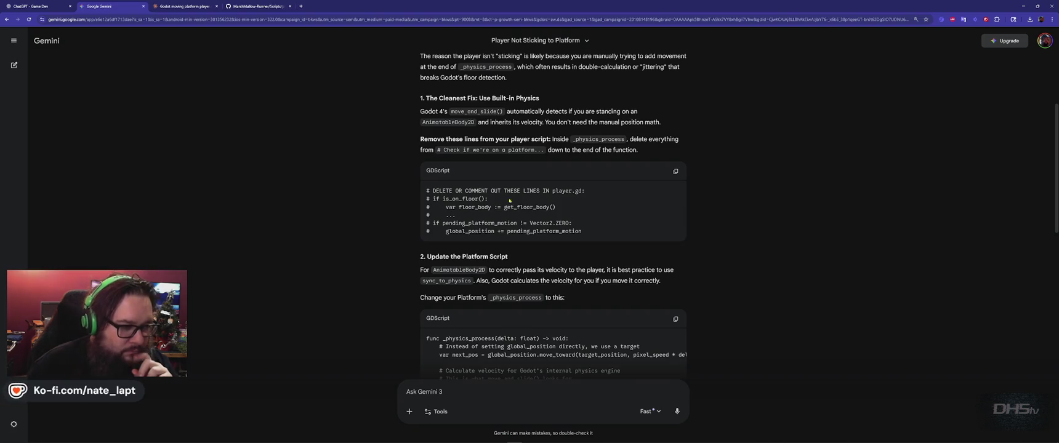
key("alt+Tab")
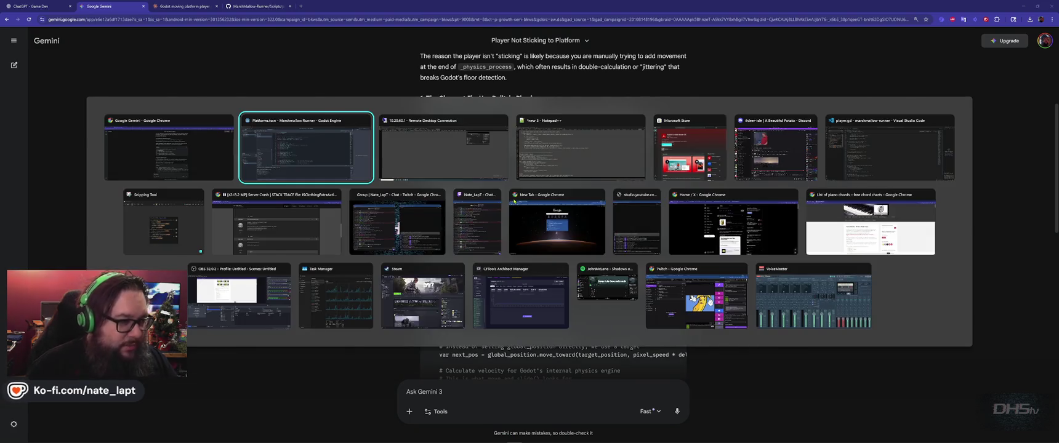
Step: Search player.gd for is_on_floor and cycle through its matches, including line 350
key("ctrl+f")
key("ctrl+v")
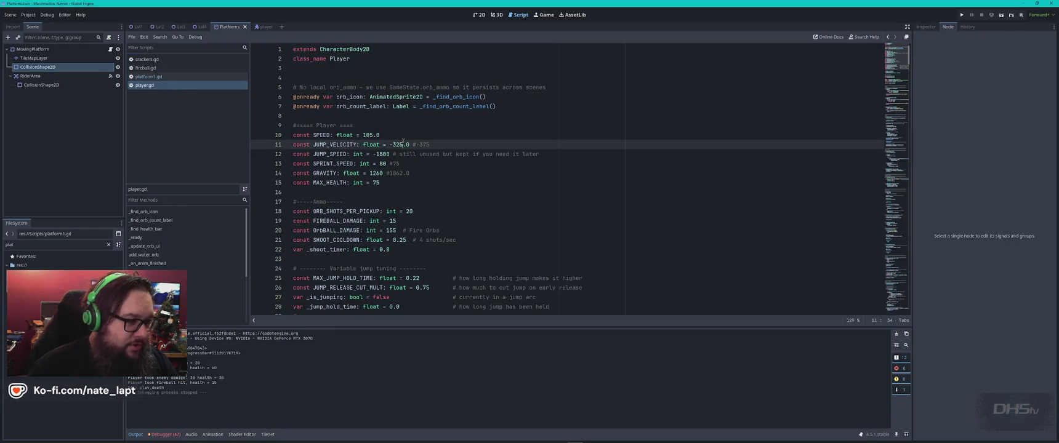
key("Escape")
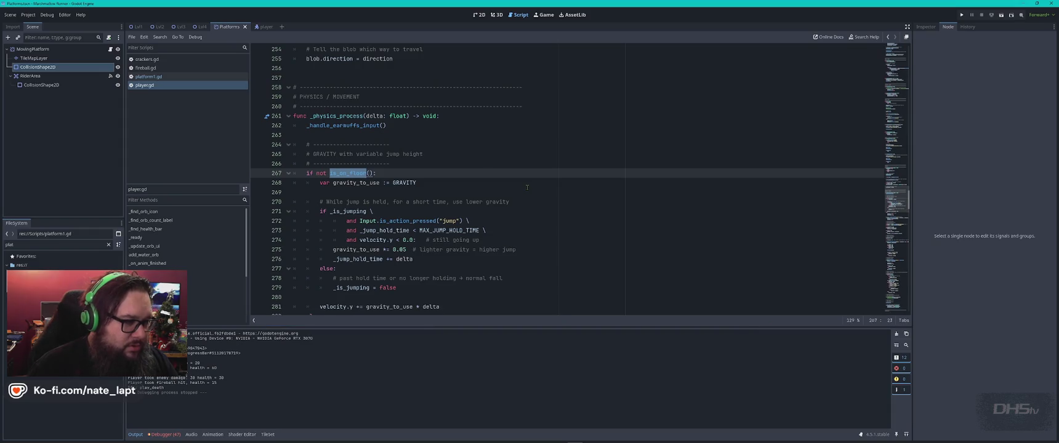
key("alt+Tab")
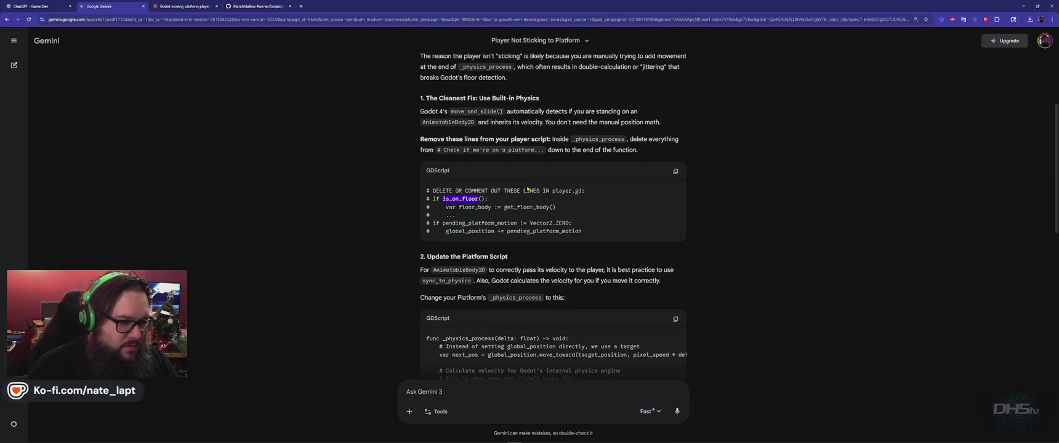
key("alt+Tab")
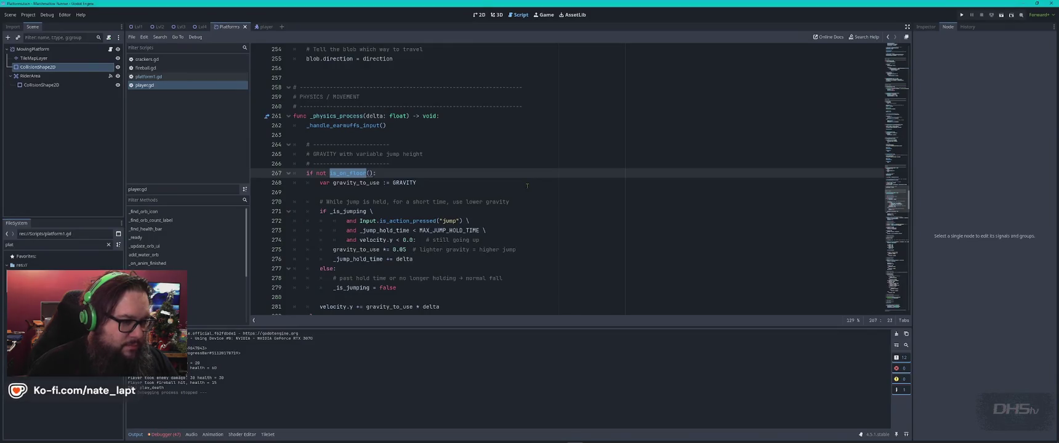
key("ctrl+f")
key("Return")
key("Return")
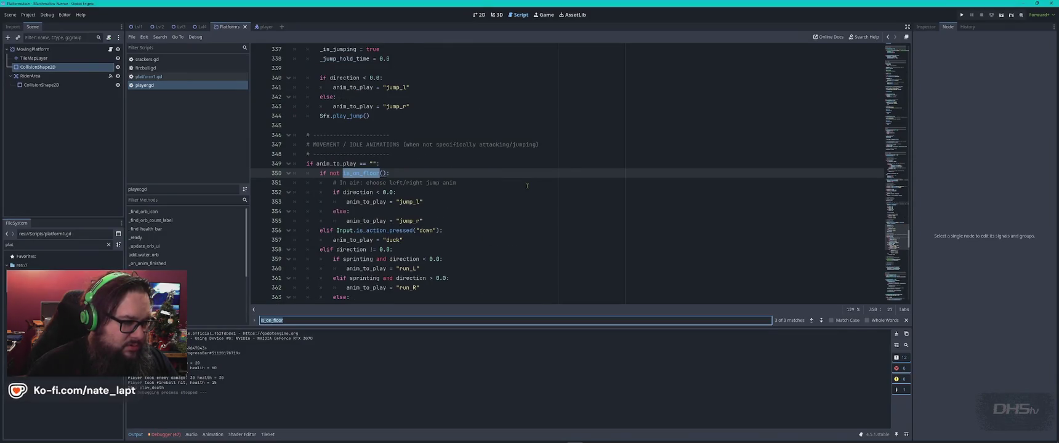
key("Return")
Step: Take the get_floor_body line from Gemini's answer and search player.gd for it
key("alt+Tab")
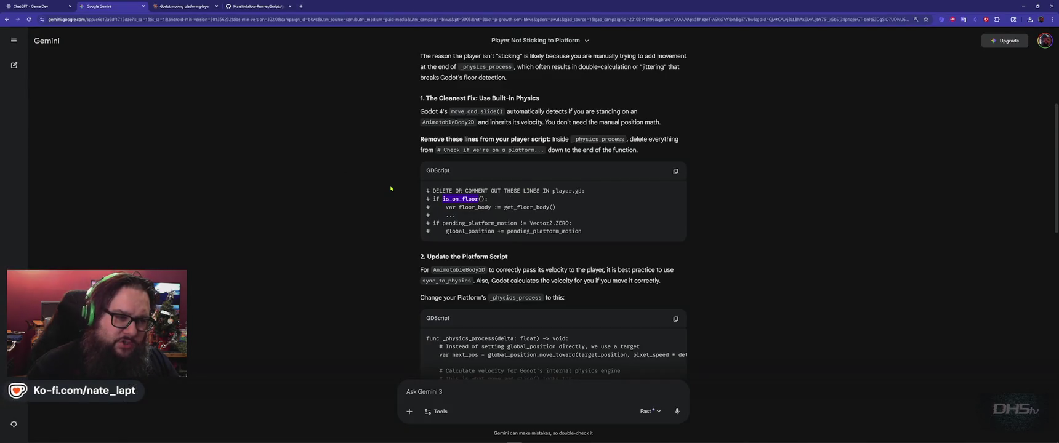
scroll(390, 188, "up", 3)
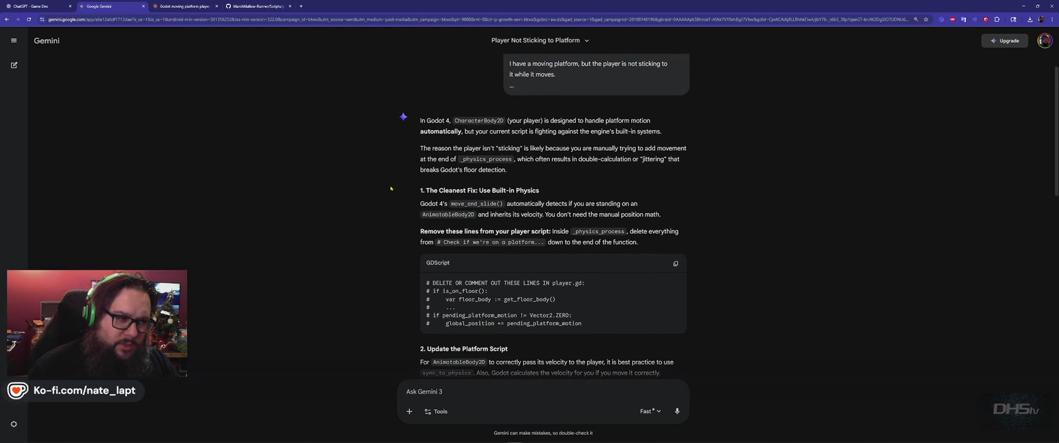
key("alt+Tab")
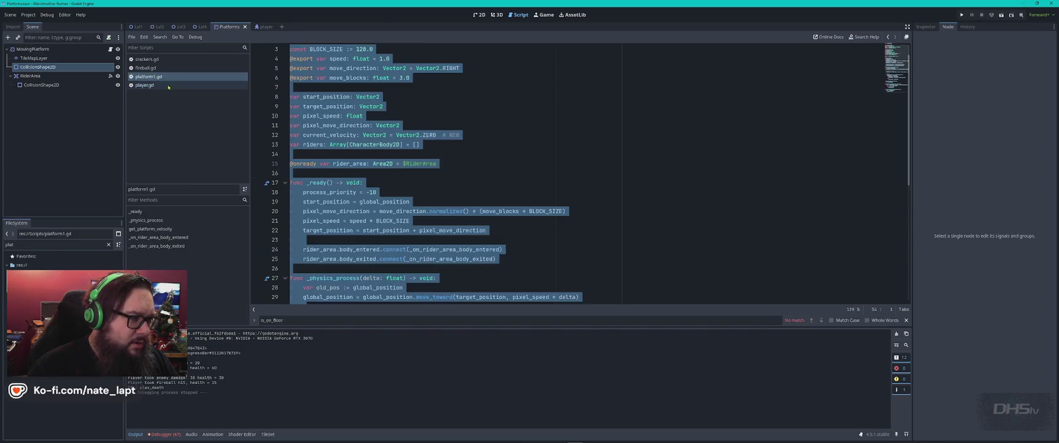
key("alt+Tab")
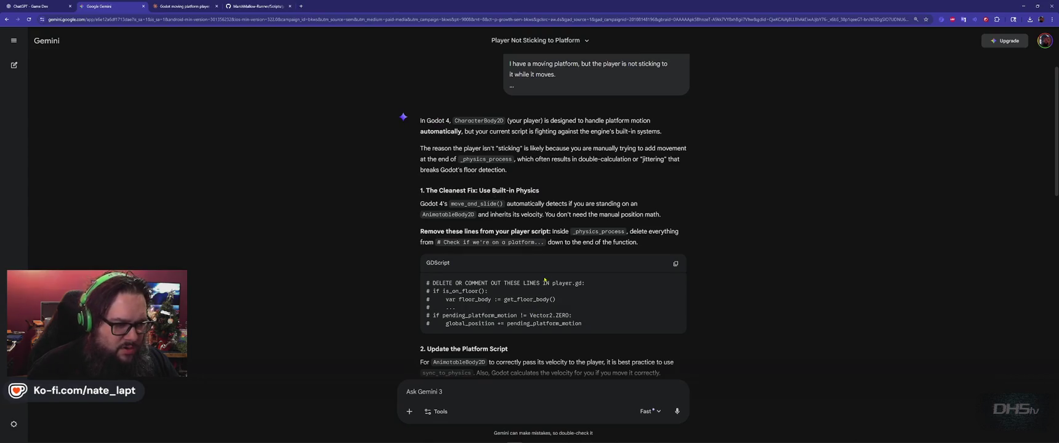
scroll(544, 280, "down", 1)
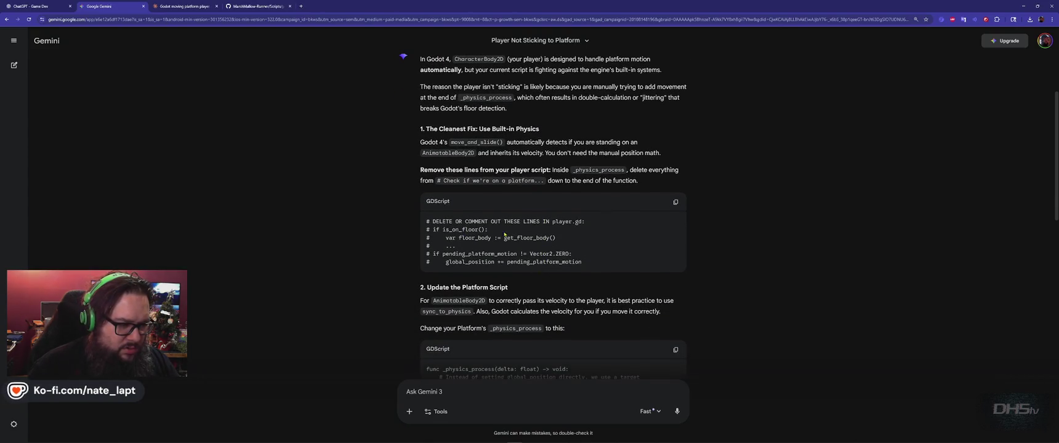
left_click_drag(559, 238, 443, 238)
key("ctrl+c")
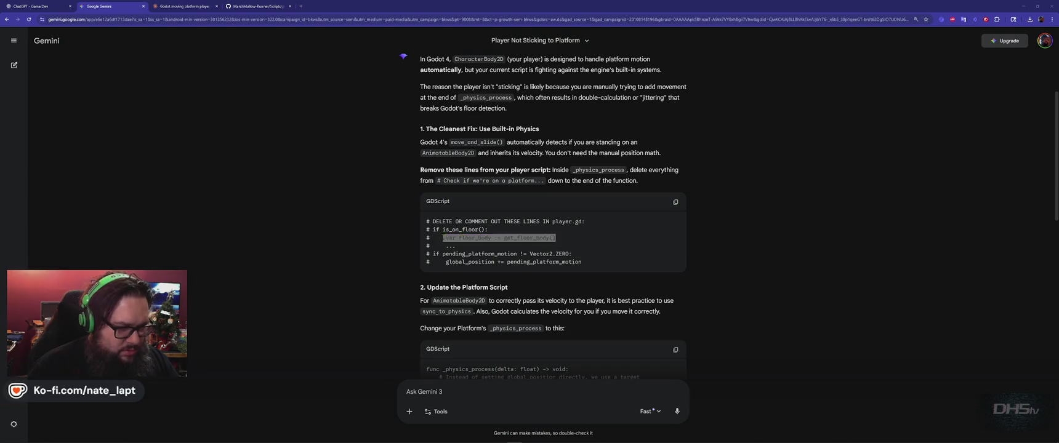
key("alt+Tab")
key("ctrl+v")
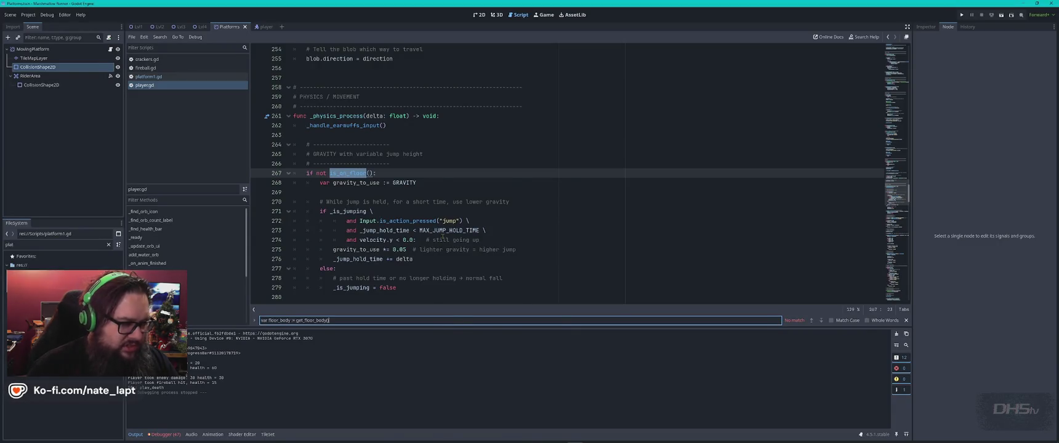
key("alt+Tab")
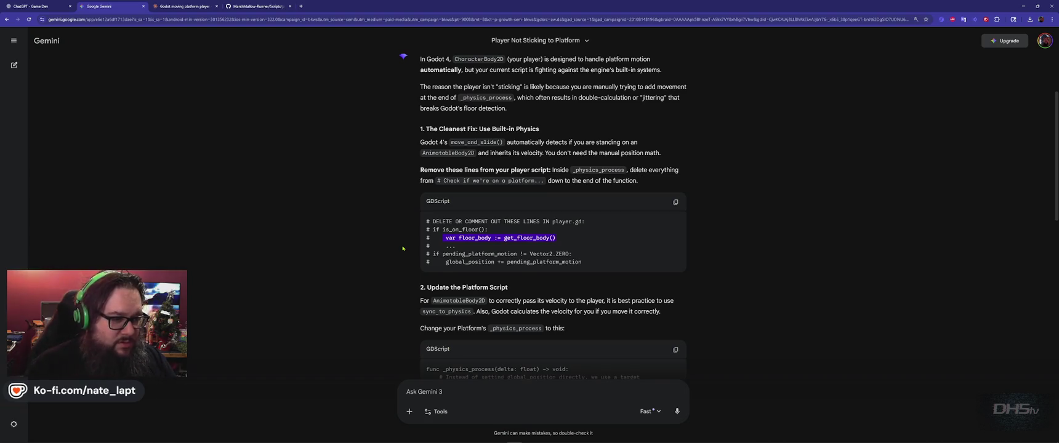
Step: Search player.gd and platform1.gd for Gemini's 'Check if we're on a platform' comment, finding no match
left_click_drag(444, 180, 534, 181)
key("ctrl+c")
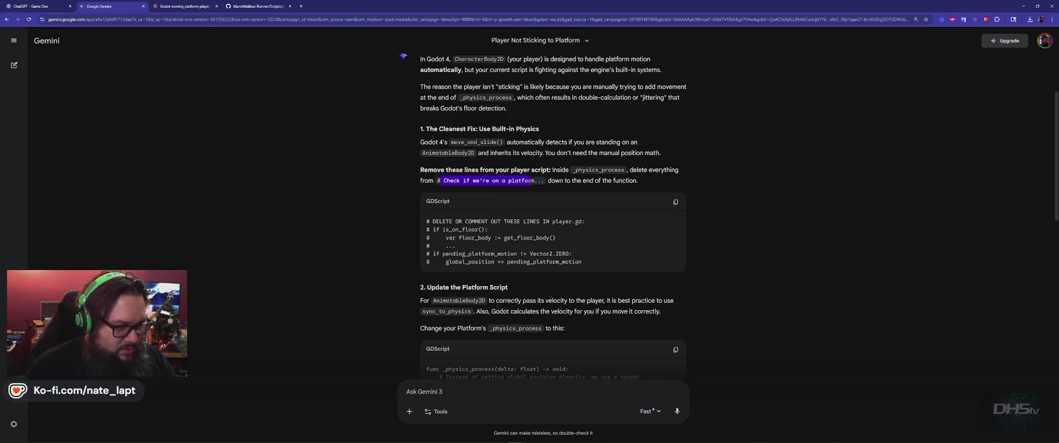
key("alt+Tab")
key("ctrl+f")
key("ctrl+v")
key("Escape")
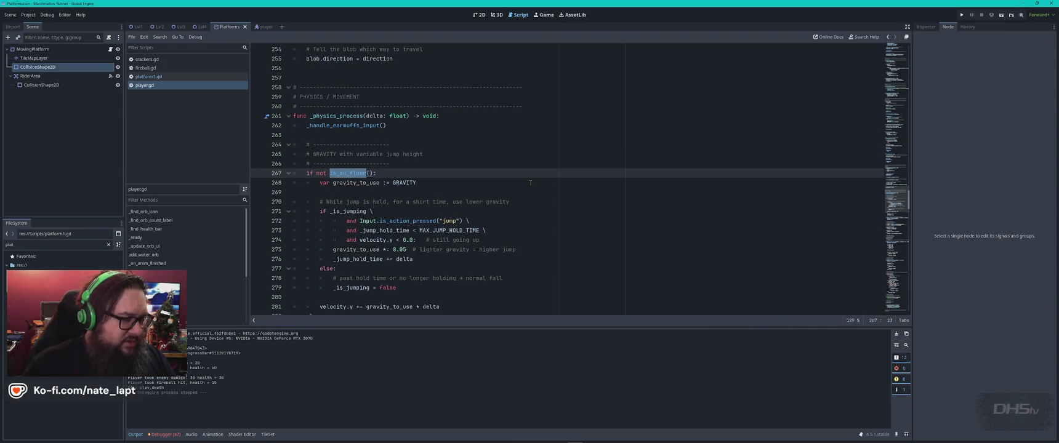
left_click(149, 77)
key("ctrl+a")
left_click(523, 166)
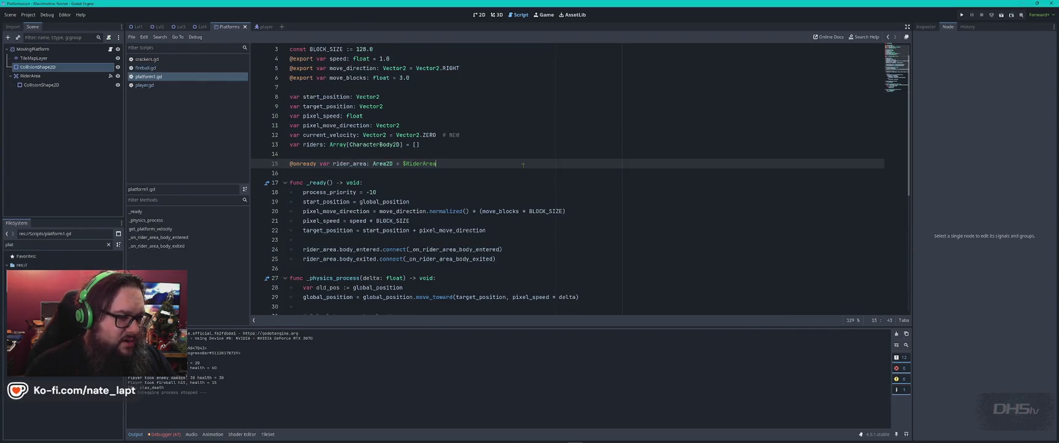
key("ctrl+f")
key("Escape")
Step: Copy is_on_floor from Gemini and search platform1.gd and player.gd for it
key("alt+Tab")
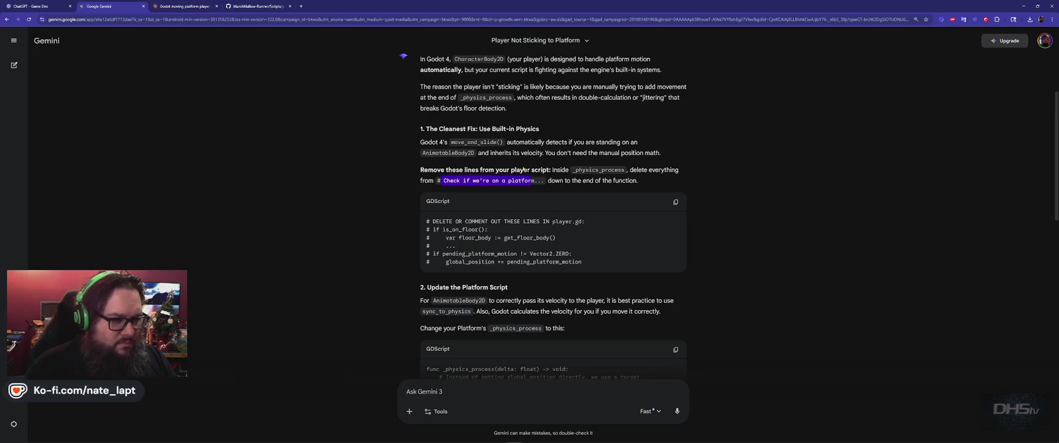
scroll(399, 236, "down", 2)
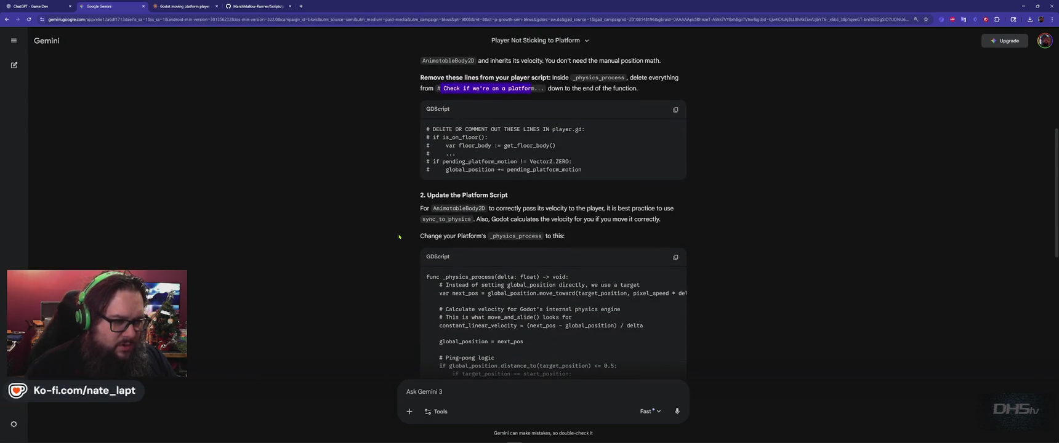
double_click(460, 138)
key("ctrl+c")
key("alt+Tab")
key("ctrl+f")
key("ctrl+v")
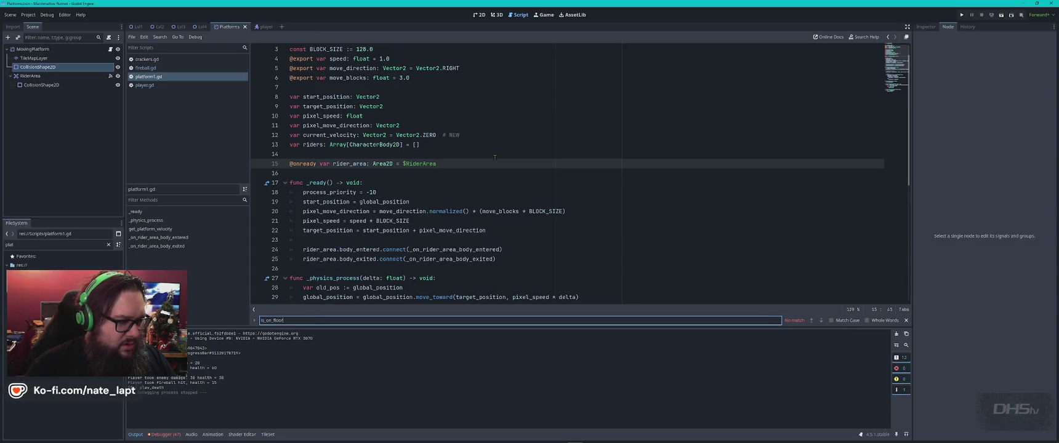
left_click(145, 85)
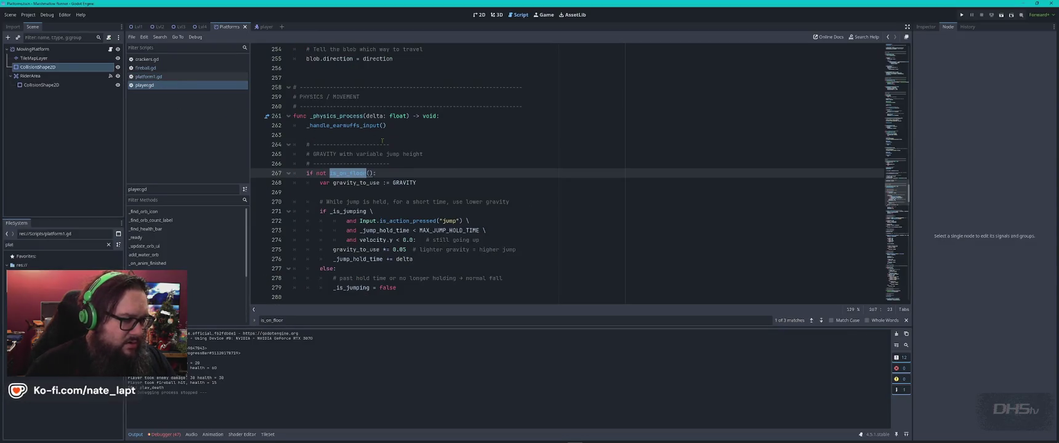
key("Return")
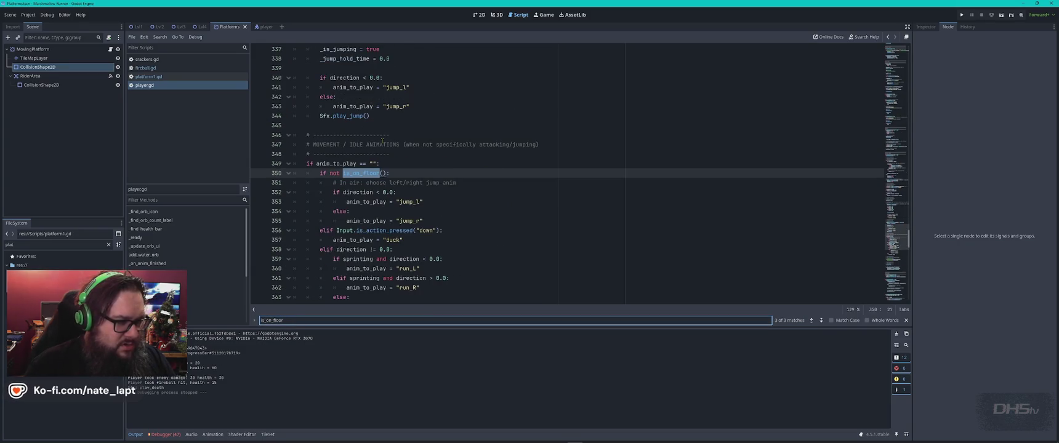
Step: Step through every is_on_floor match in player.gd around line 352
key("alt+Tab")
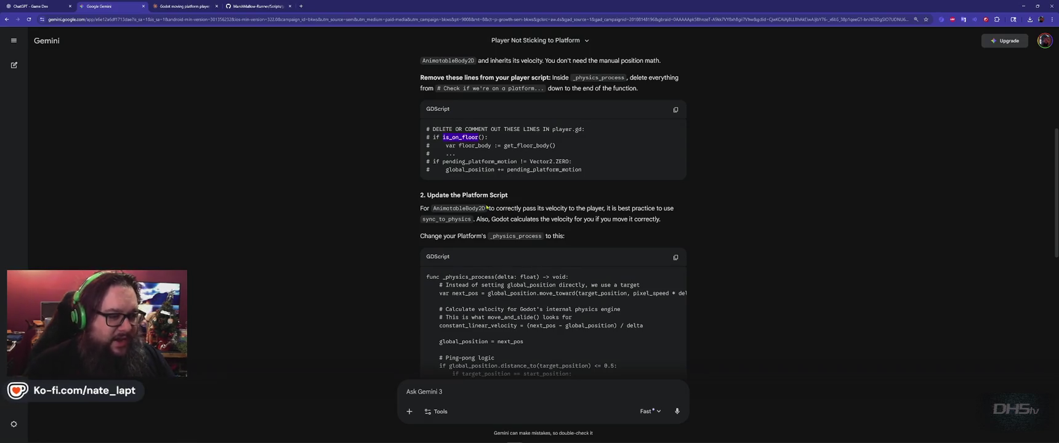
left_click(387, 210)
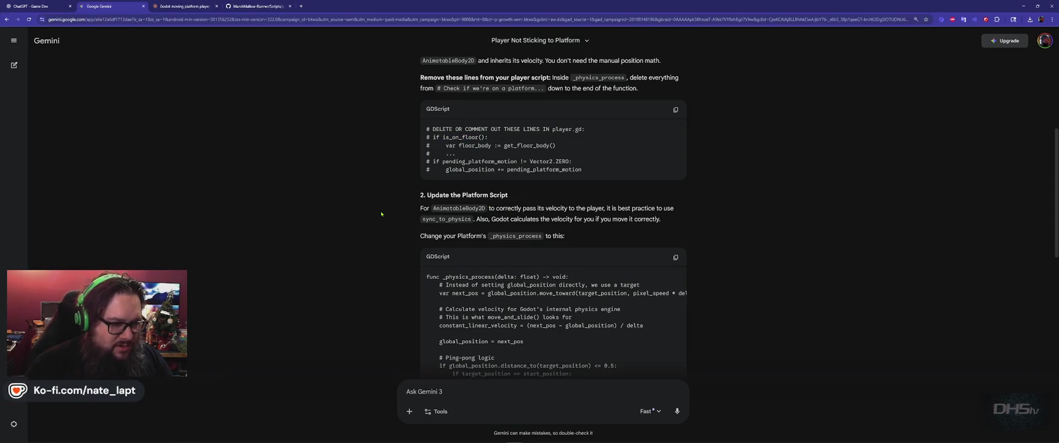
scroll(381, 214, "down", 3)
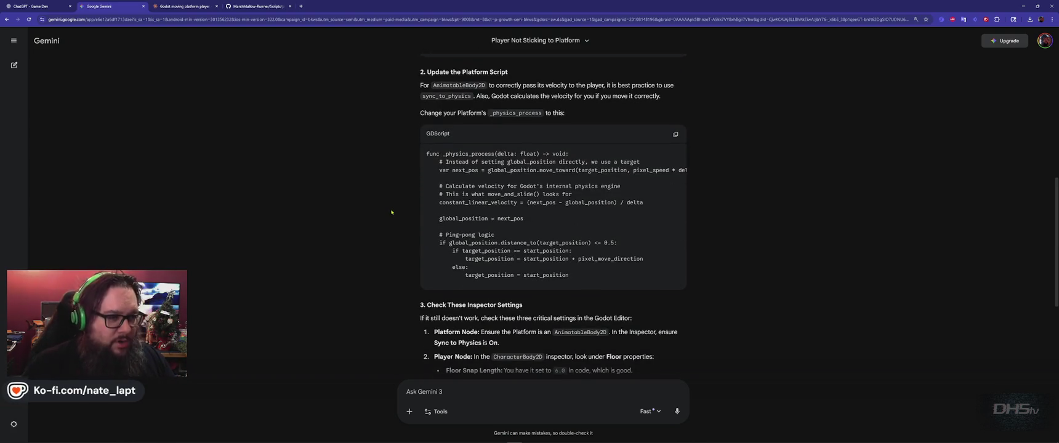
scroll(392, 212, "up", 4)
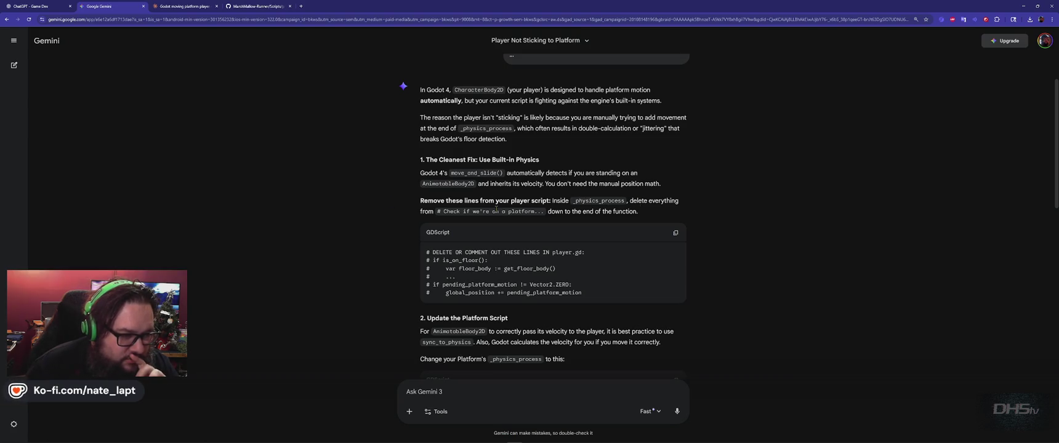
double_click(470, 261)
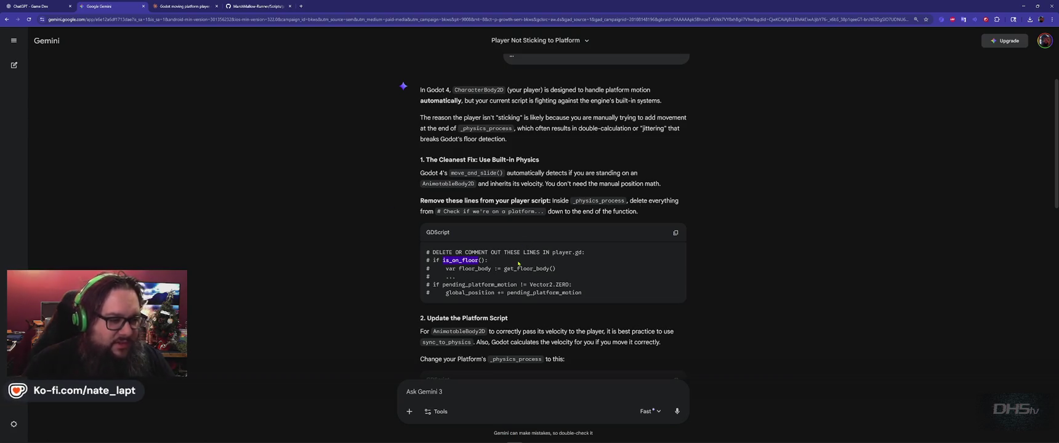
key("alt+Tab")
left_click(354, 193)
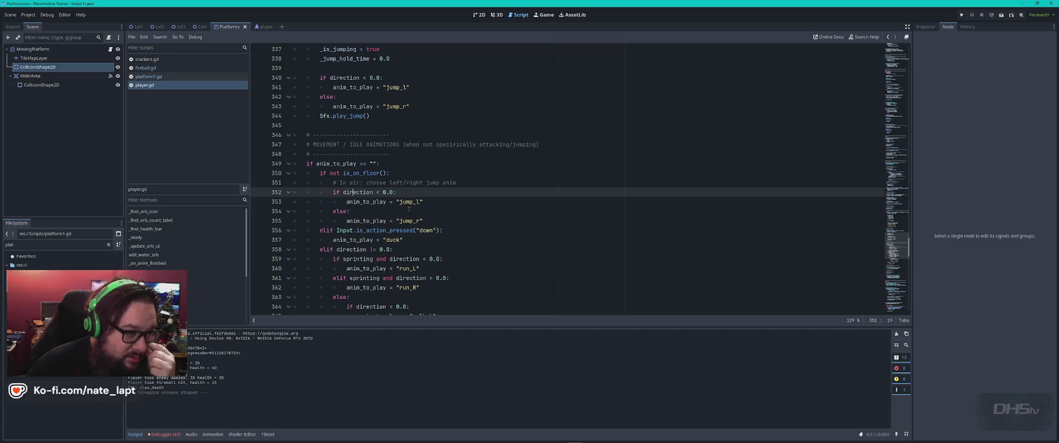
key("ctrl+f")
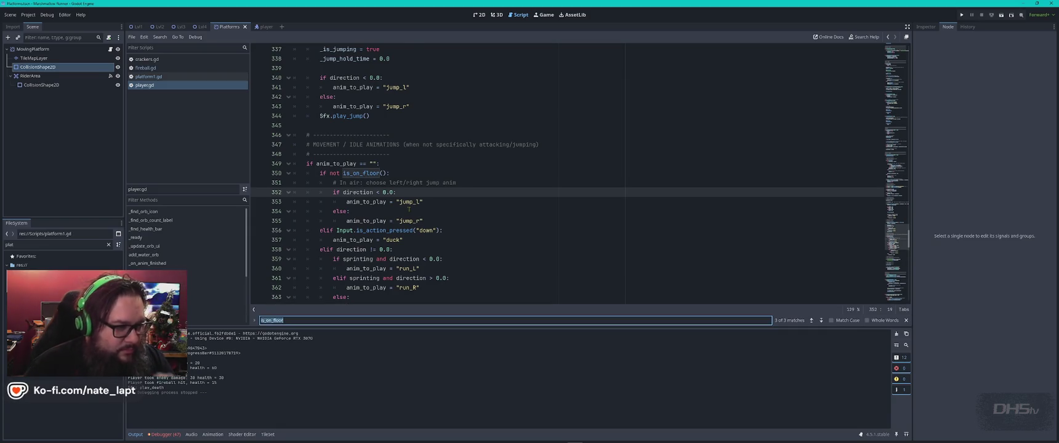
key("Return")
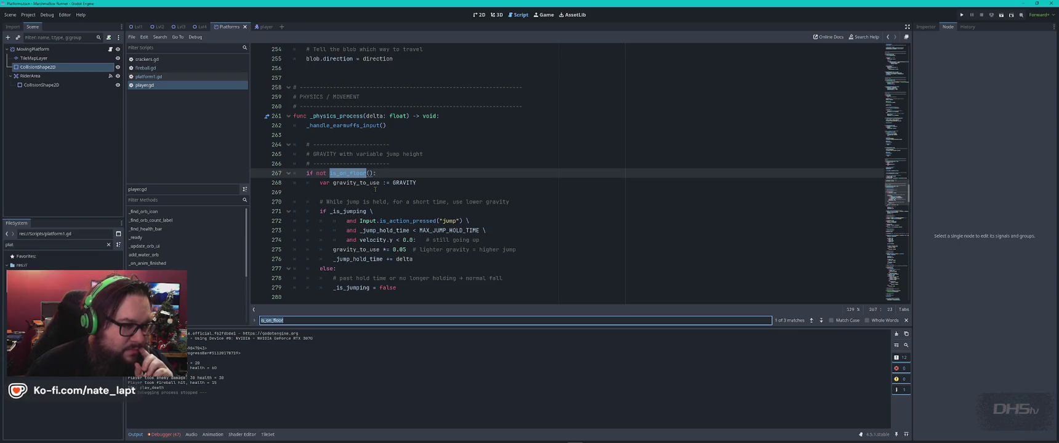
key("Return")
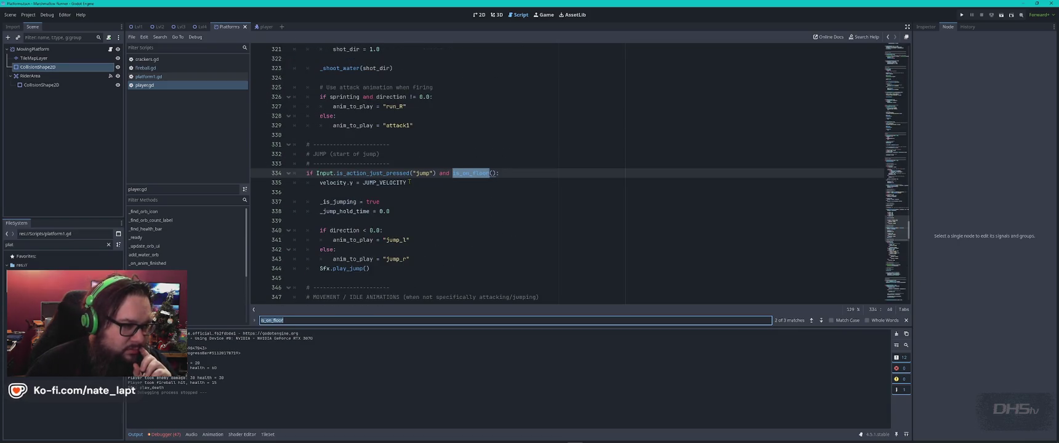
key("Return")
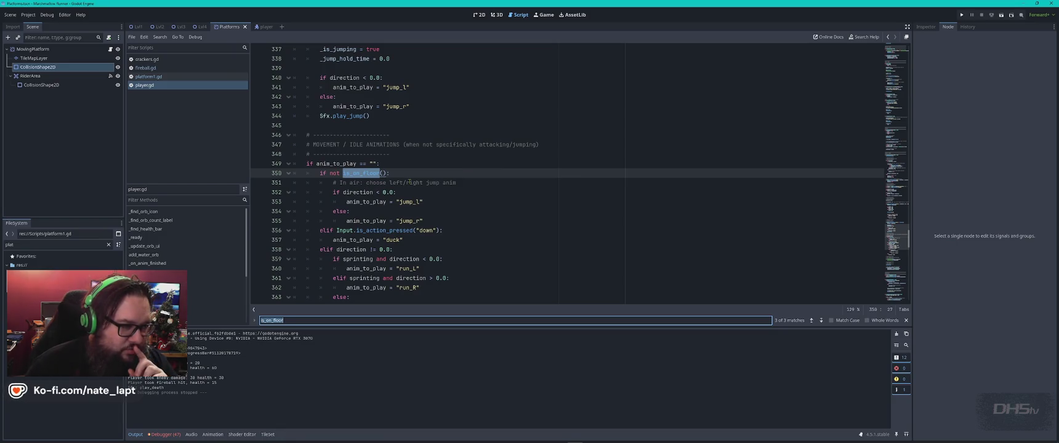
key("Return")
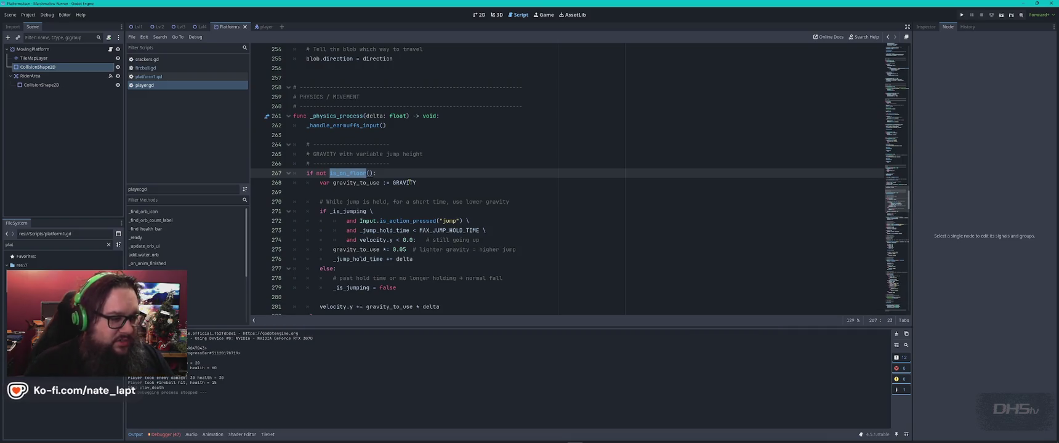
Step: Search player.gd for pending_platform_motion and place the caret in the platform motion block
key("alt+Tab")
double_click(480, 284)
key("ctrl+c")
key("alt+Tab")
key("ctrl+v")
key("Escape")
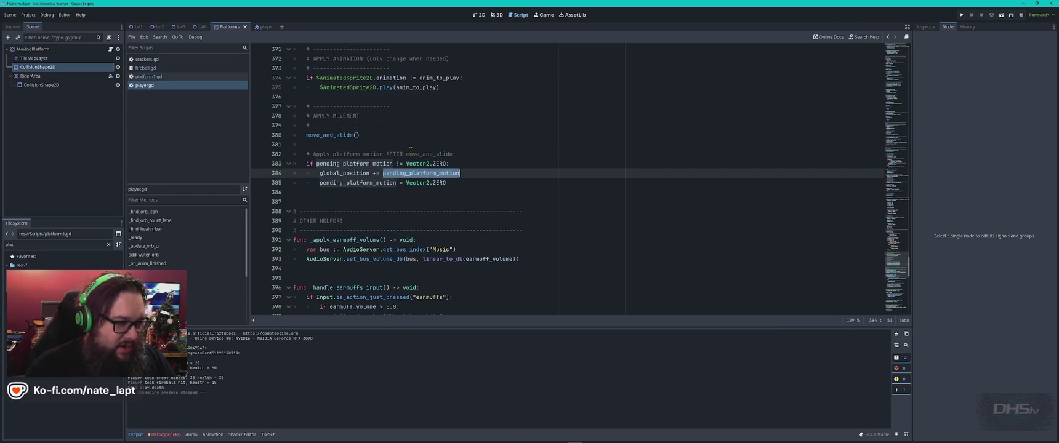
left_click(365, 154)
key("alt+Tab")
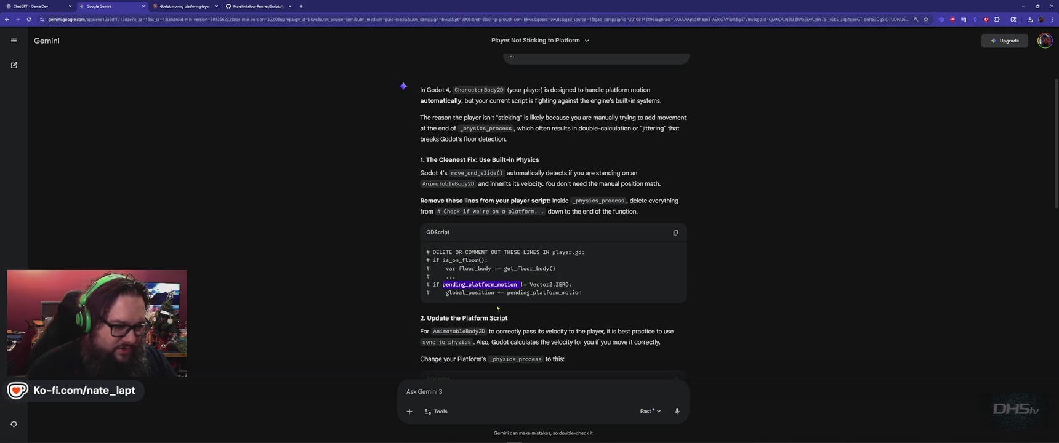
key("alt+Tab")
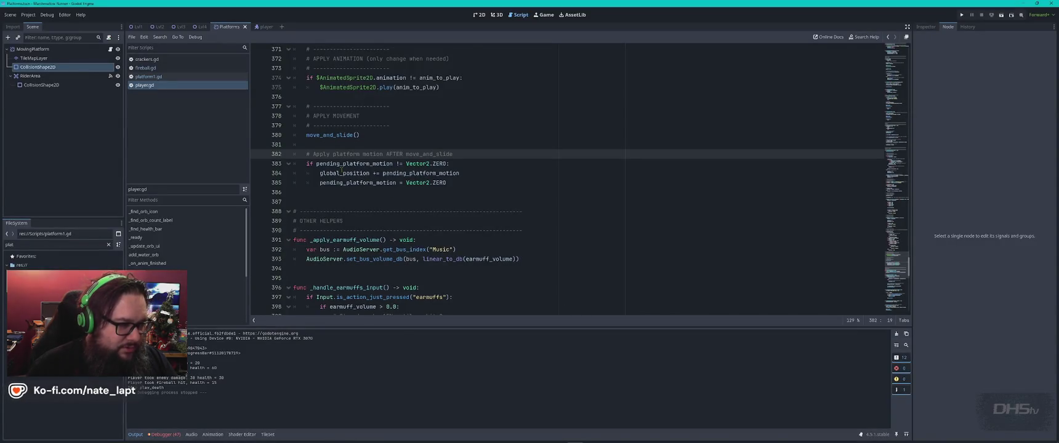
Step: Comment out the pending_platform_motion lines 383–385 in player.gd
left_click_drag(307, 163, 462, 185)
key("ctrl+k")
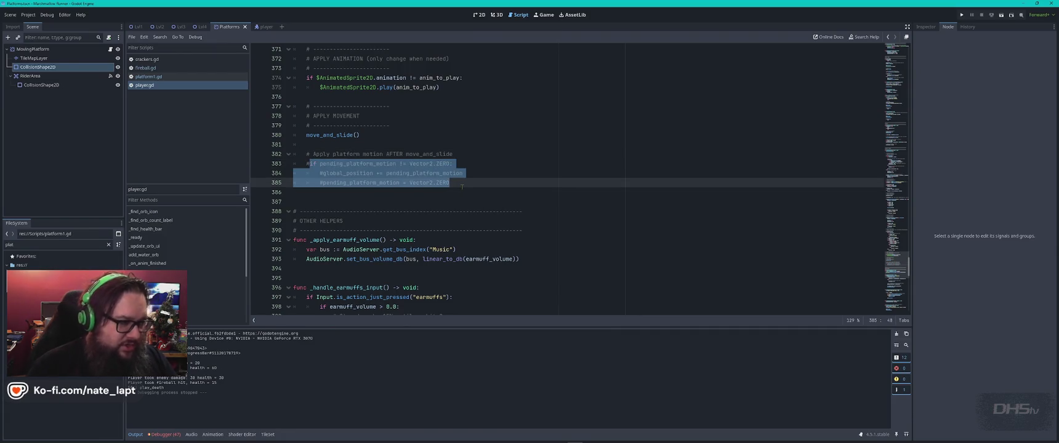
left_click(461, 186)
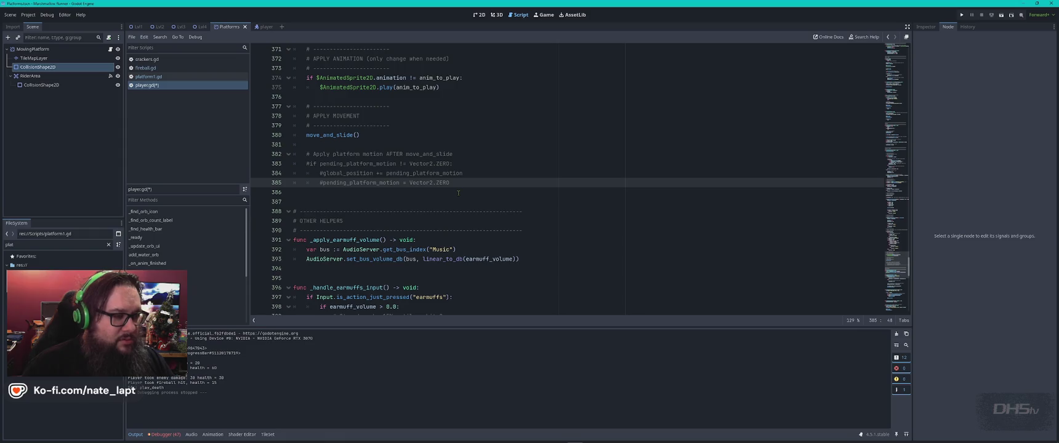
Step: Search player.gd for Gemini's var floor_body line, find nothing, and switch to platform1.gd
key("alt+Tab")
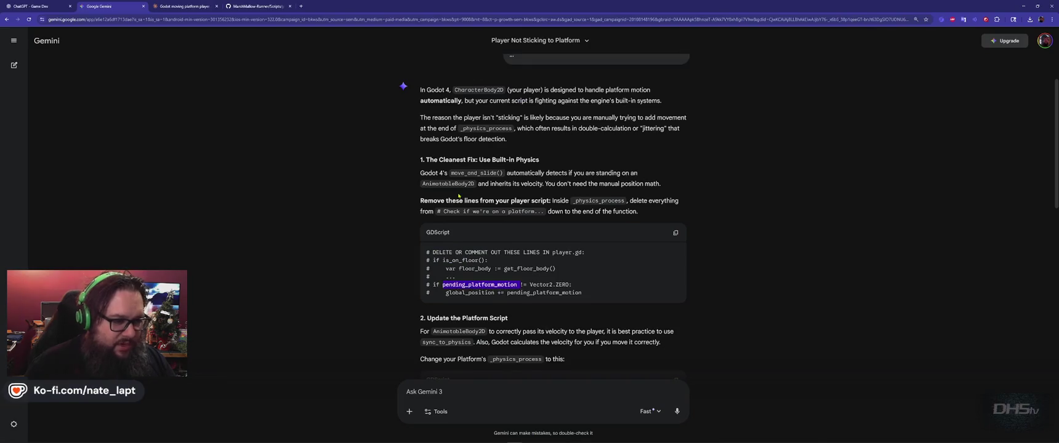
scroll(400, 214, "down", 5)
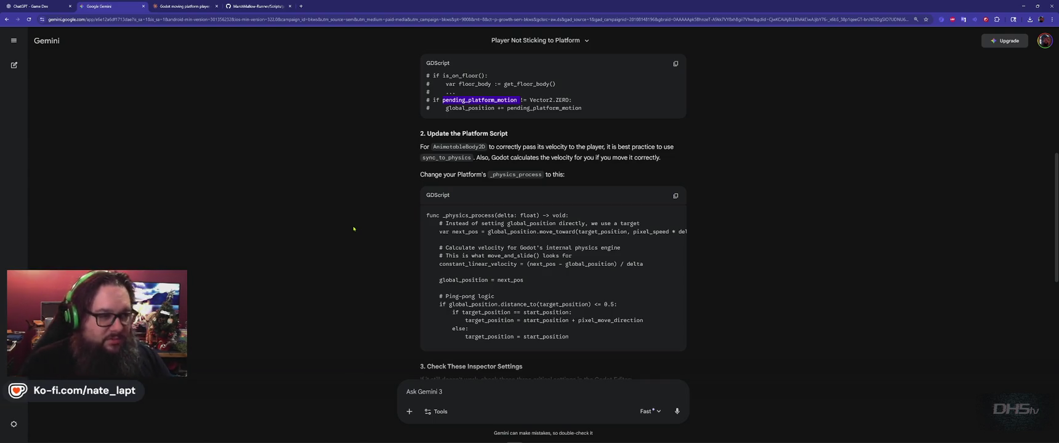
left_click_drag(444, 84, 491, 84)
key("ctrl+c")
key("alt+Tab")
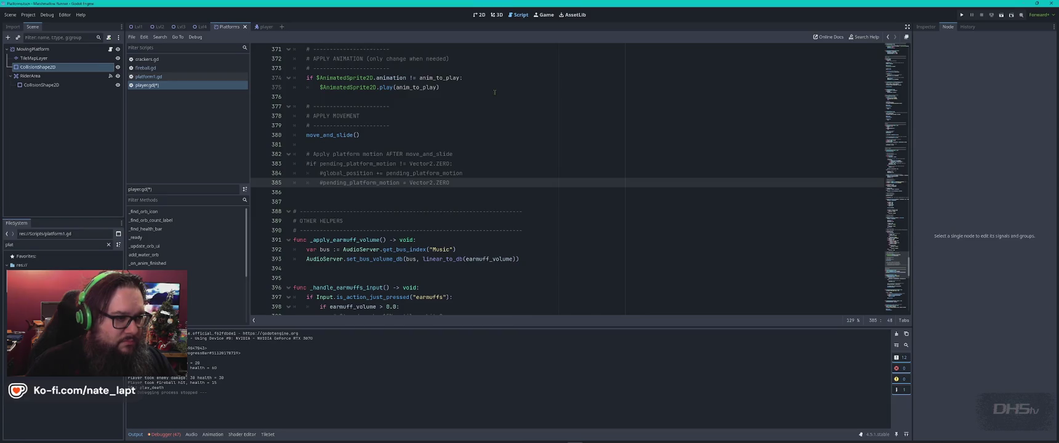
key("ctrl+f")
key("ctrl+v")
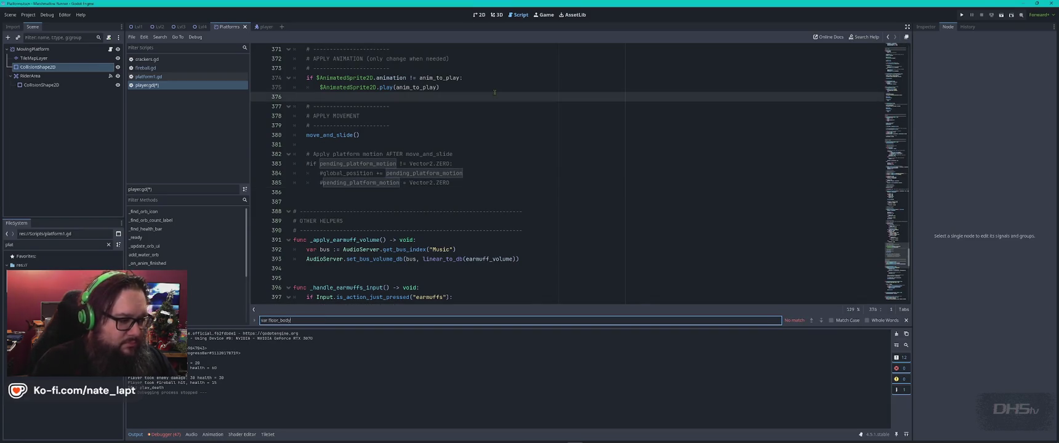
key("BackSpace")
key("BackSpace")
key("BackSpace")
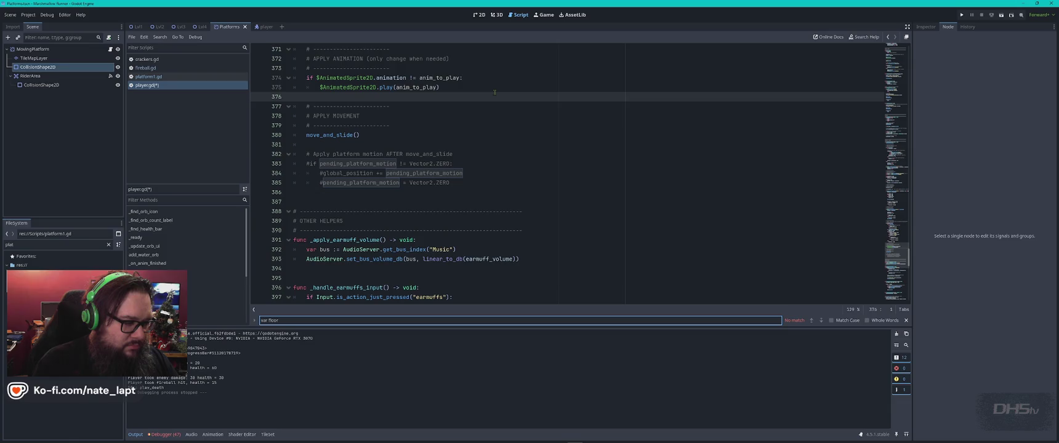
key("Escape")
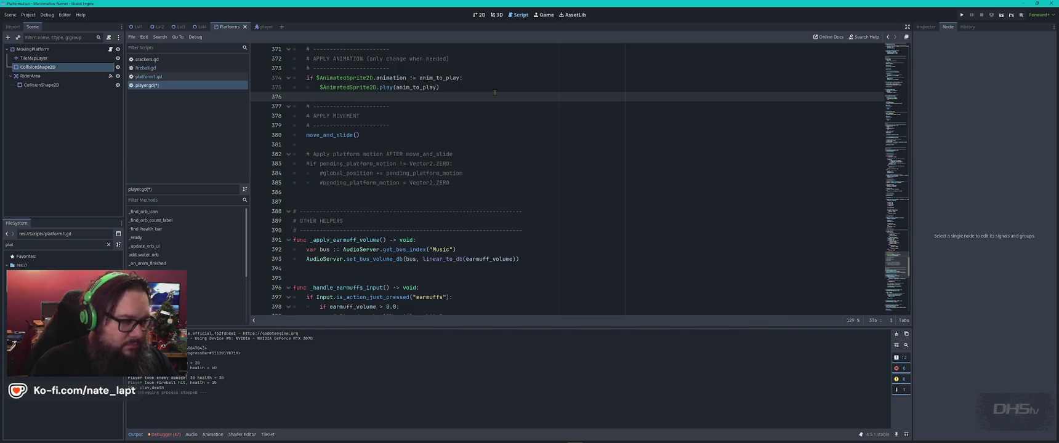
left_click(149, 76)
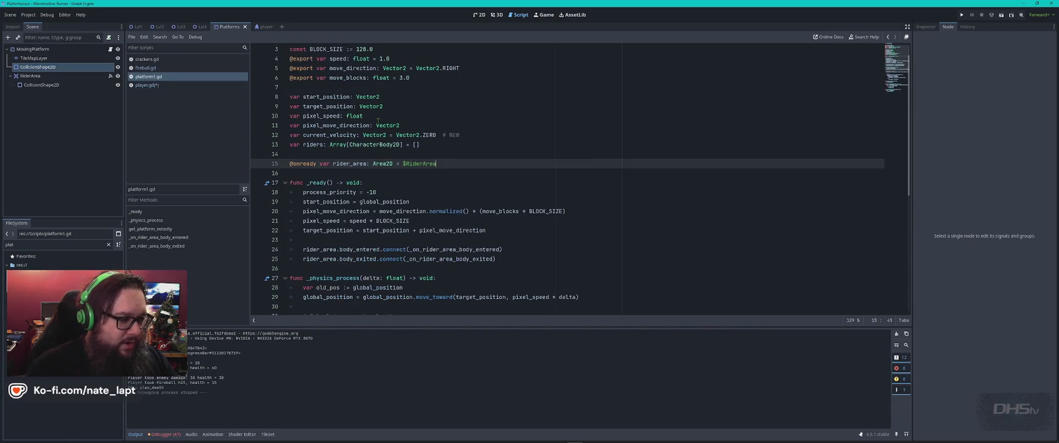
Step: Compare Gemini's new _physics_process code with the one in platform1.gd
key("ctrl+f")
key("alt+Tab")
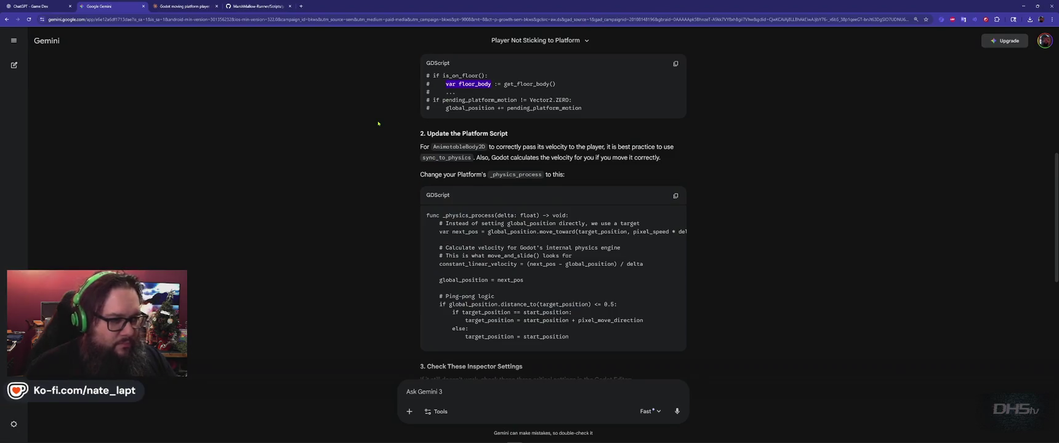
scroll(390, 176, "down", 1)
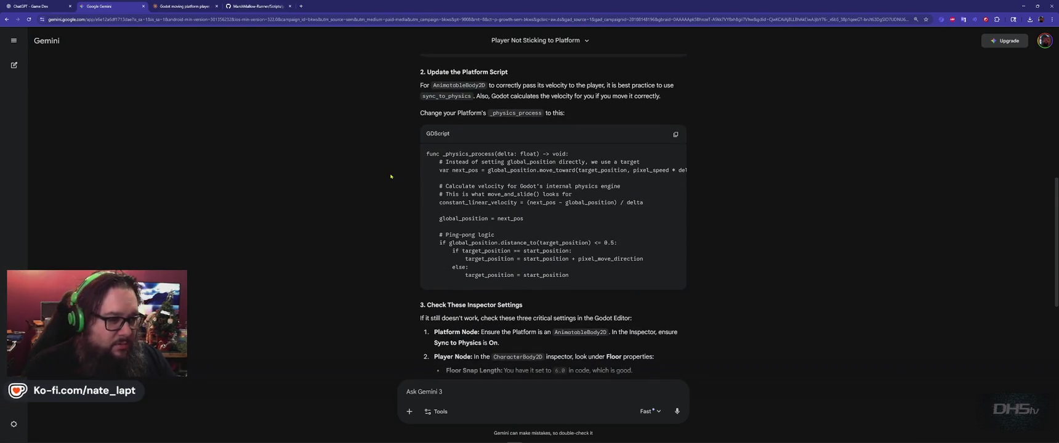
double_click(522, 113)
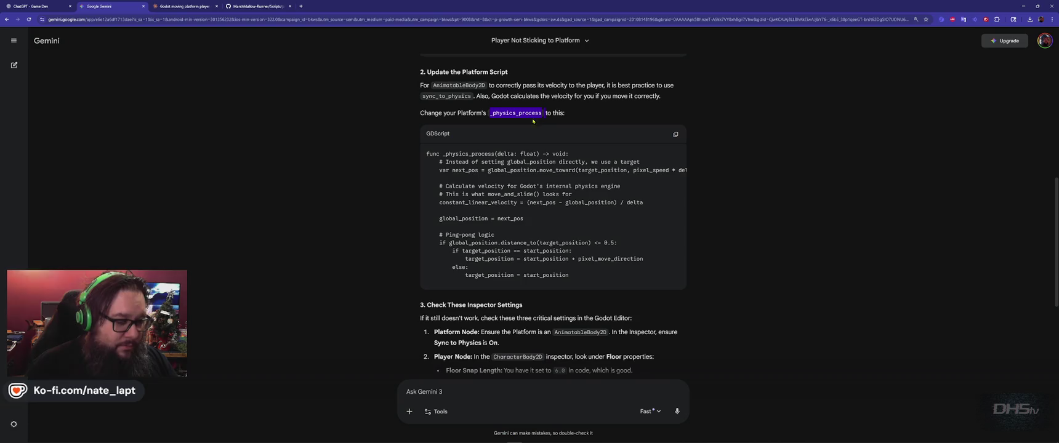
left_click_drag(491, 113, 521, 114)
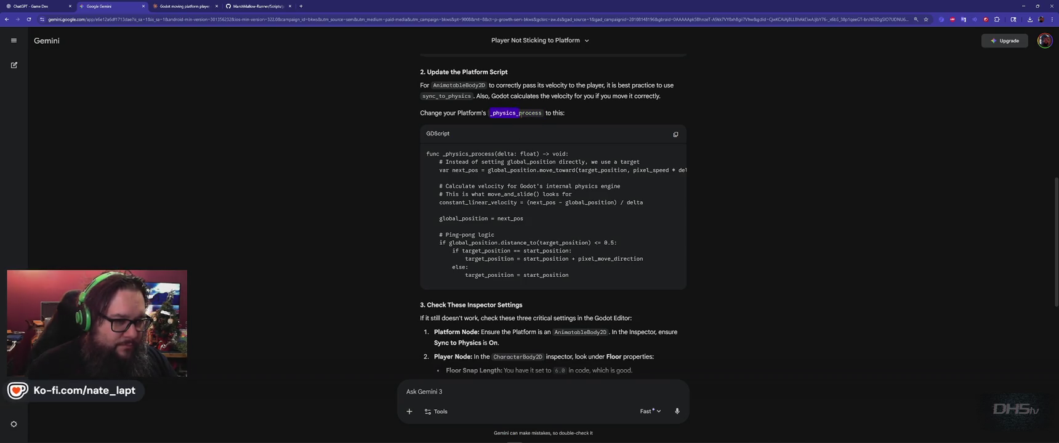
key("alt+Tab")
left_click(167, 78)
scroll(492, 185, "down", 5)
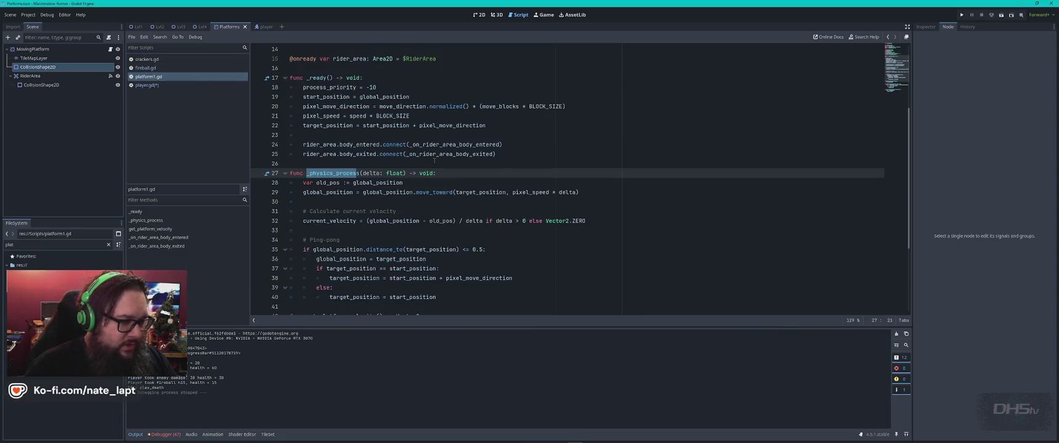
key("alt+Tab")
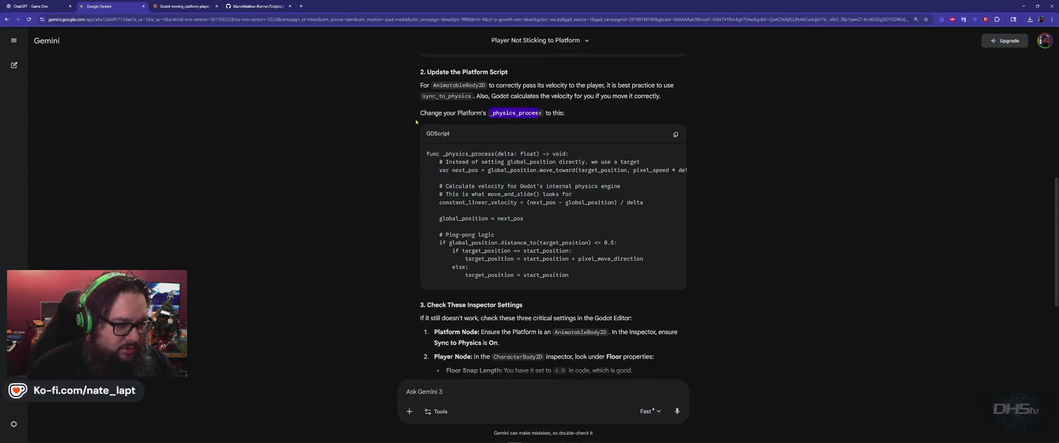
key("alt+Tab")
scroll(410, 191, "down", 3)
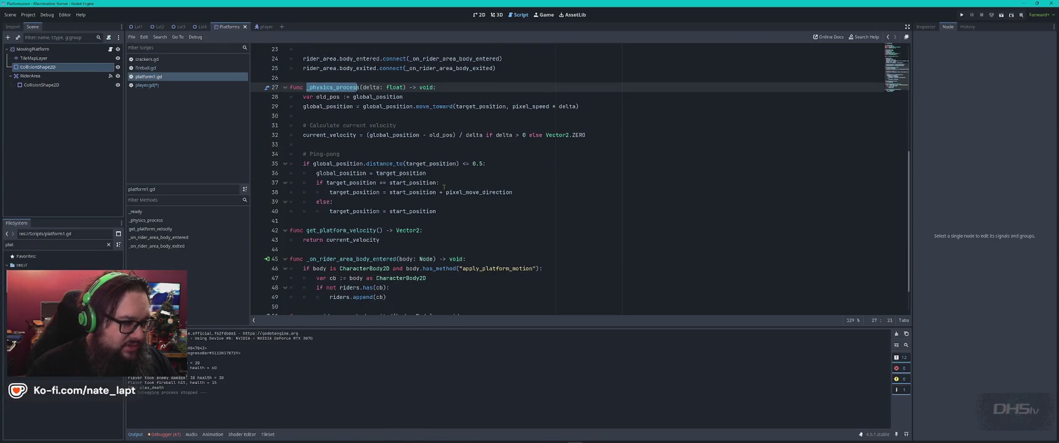
key("alt+Tab")
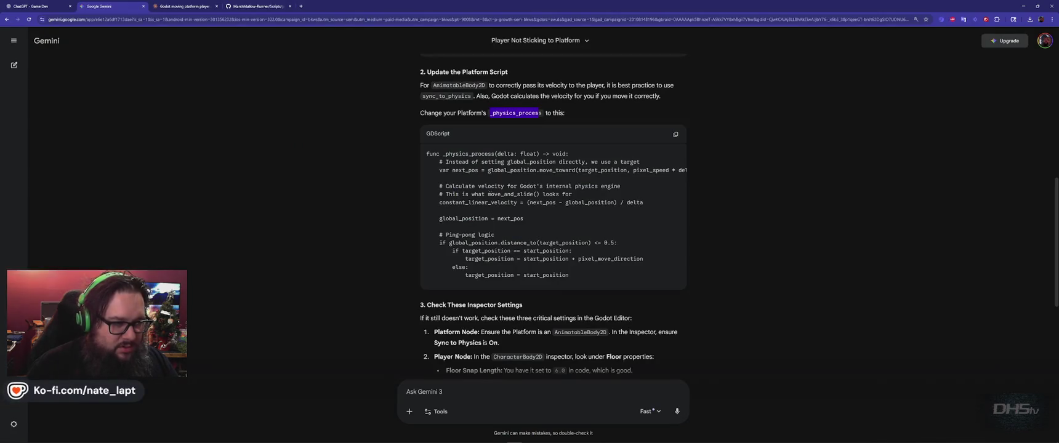
key("alt+Tab")
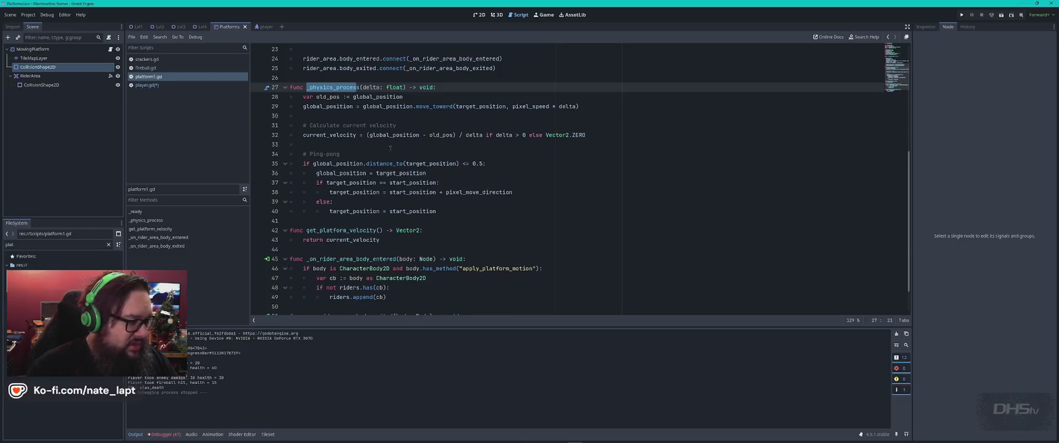
Step: Paste Gemini's _physics_process over lines 27–42 of platform1.gd and review its AnimatableBody2D inspector checklist
left_click_drag(291, 89, 517, 232)
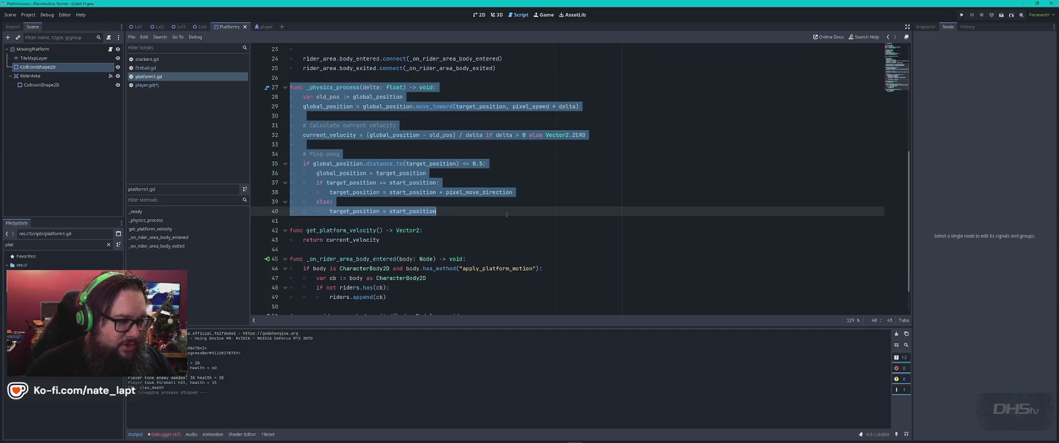
key("ctrl+v")
key("alt+Tab")
scroll(457, 177, "down", 3)
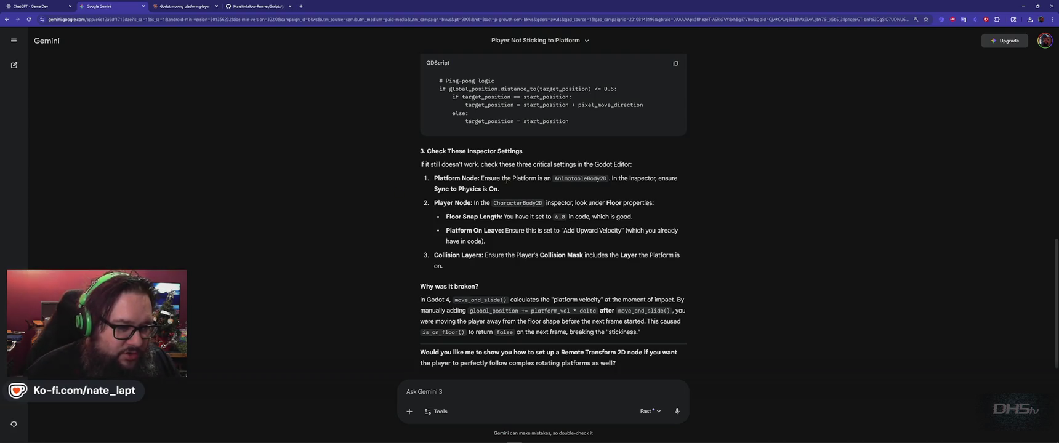
double_click(579, 180)
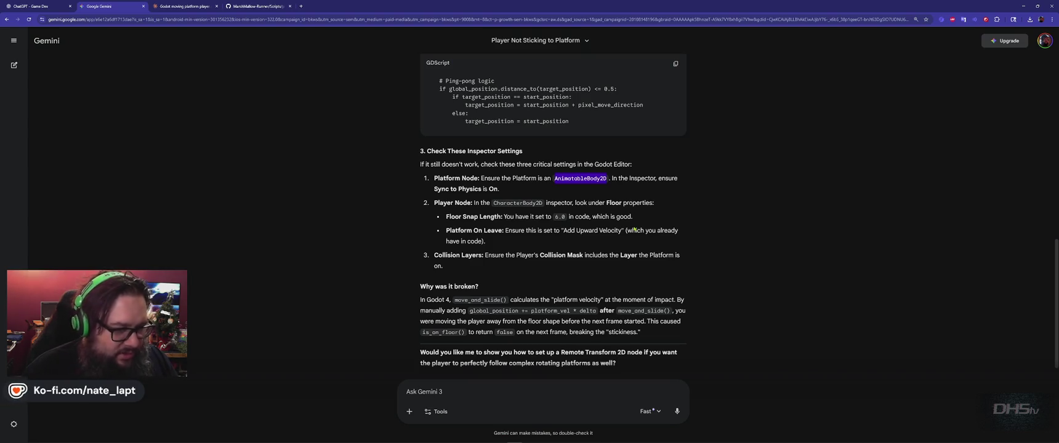
key("alt+Tab")
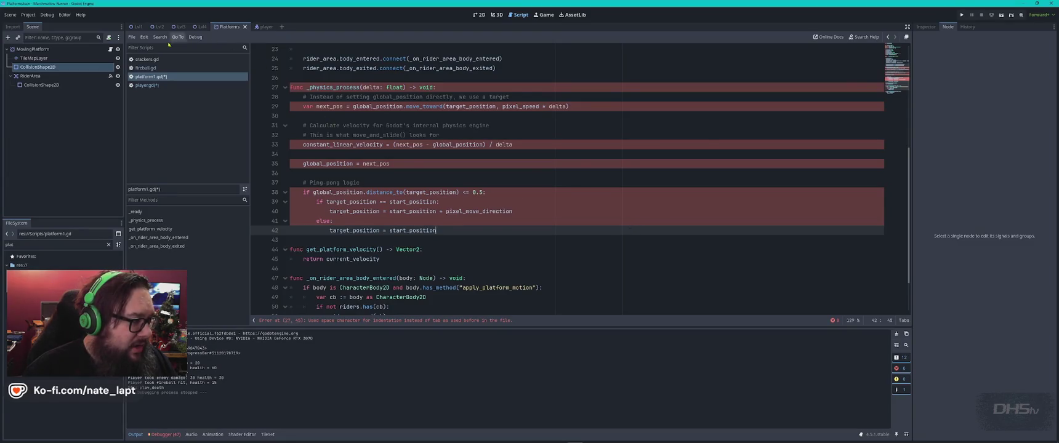
Step: Confirm the MovingPlatform node's type is AnimatableBody2D through Change Type
right_click(48, 49)
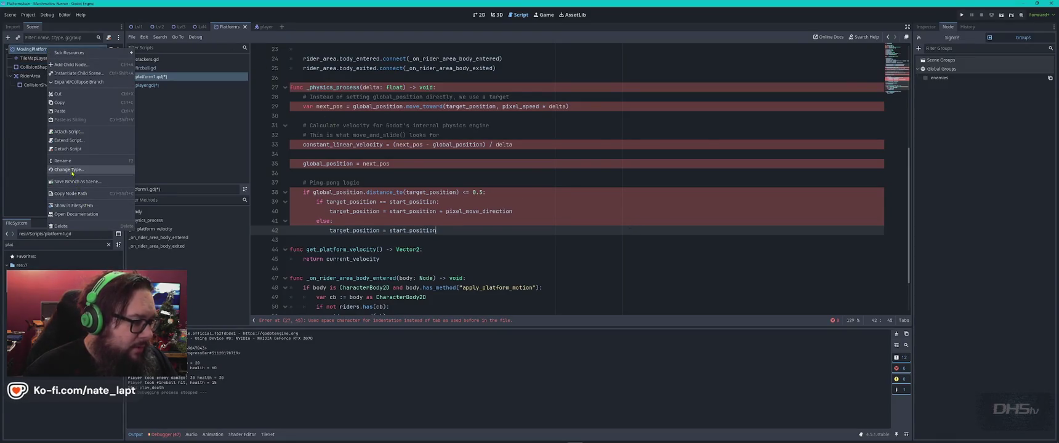
left_click(69, 169)
key("alt+Tab")
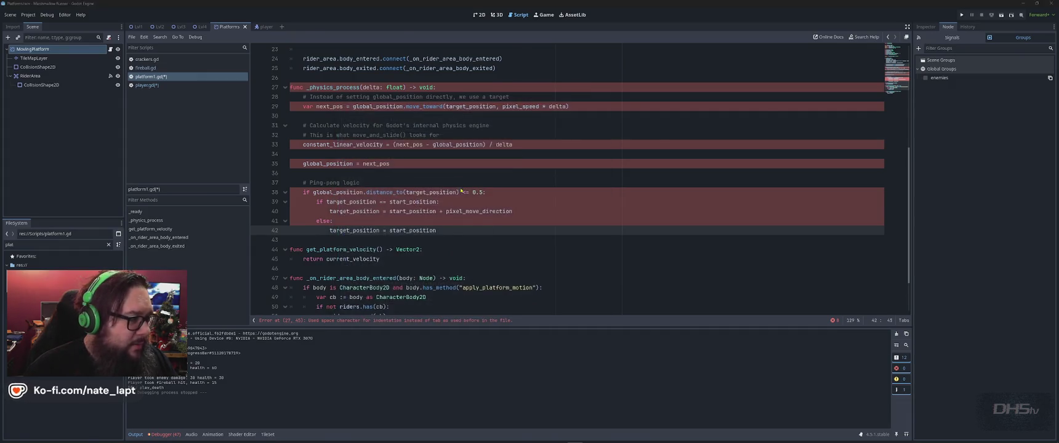
left_click(460, 199)
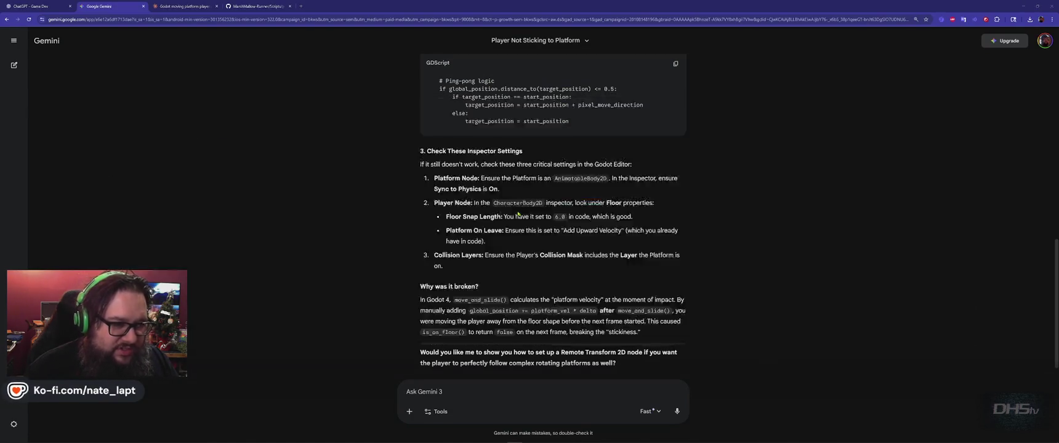
key("alt+Tab")
Step: Filter the platform's Inspector for 'sync' to verify Sync to Physics, then enlarge Gemini's page
left_click(925, 26)
left_click(971, 58)
type("sync")
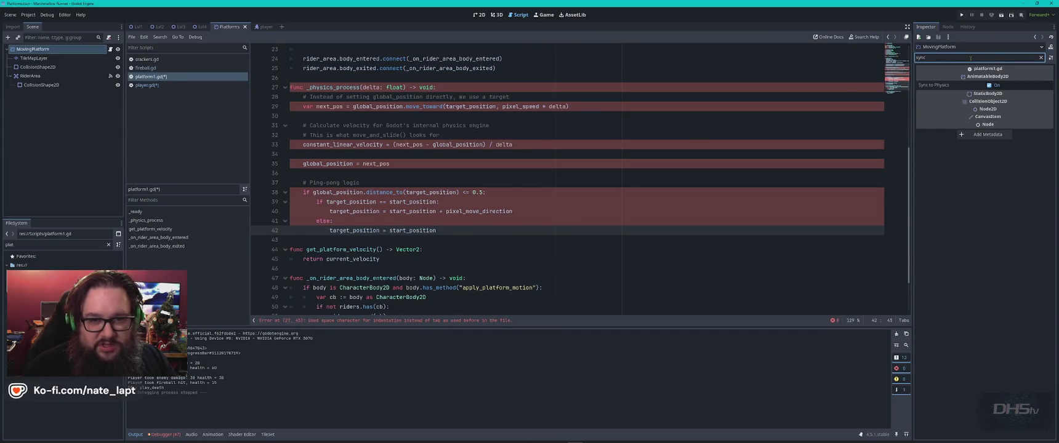
left_click(1042, 57)
key("alt+Tab")
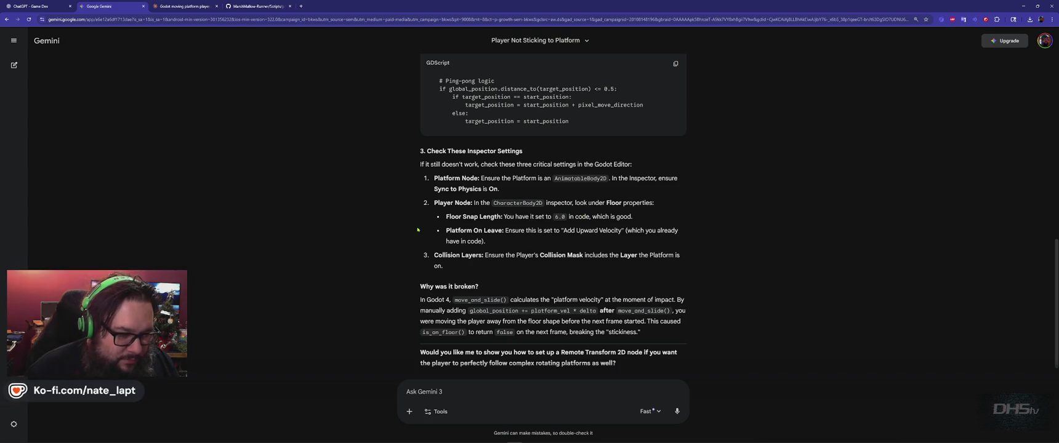
key("ctrl+plus")
key("ctrl+plus")
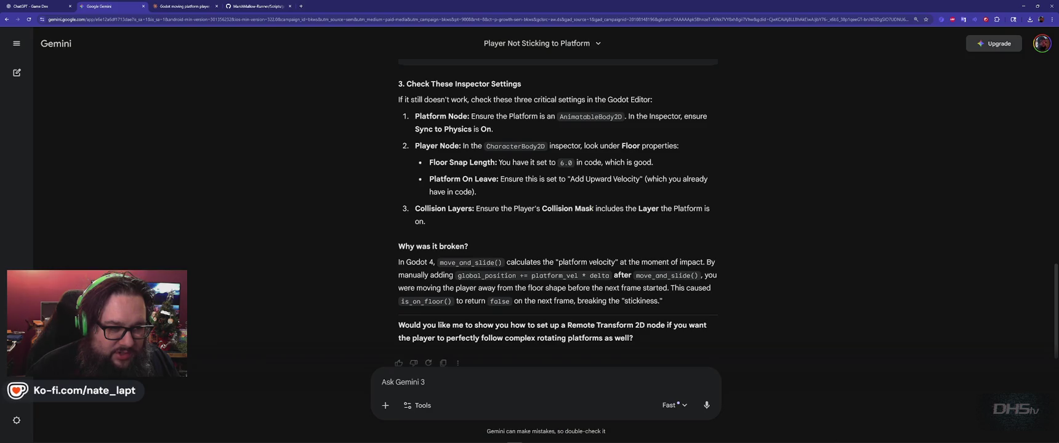
Step: Scroll to the end of Gemini's inspector-settings reply and return to platform1.gd
scroll(363, 233, "down", 1)
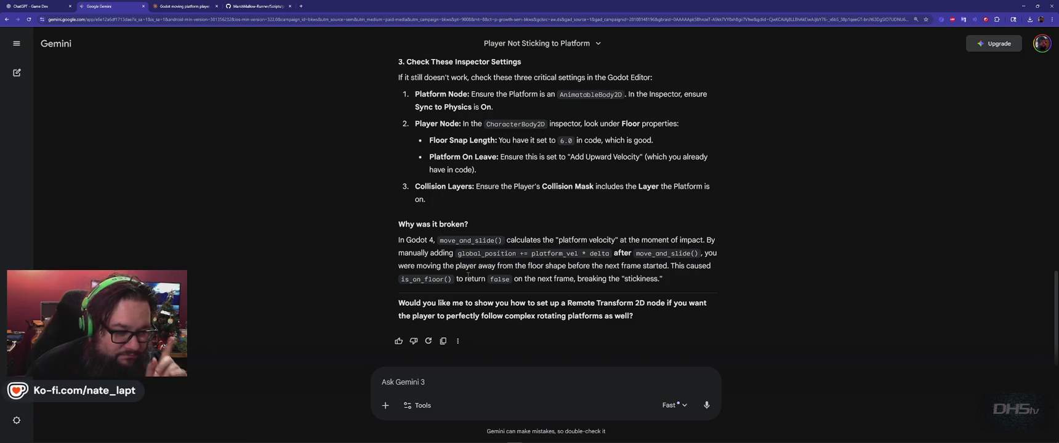
key("alt+Tab")
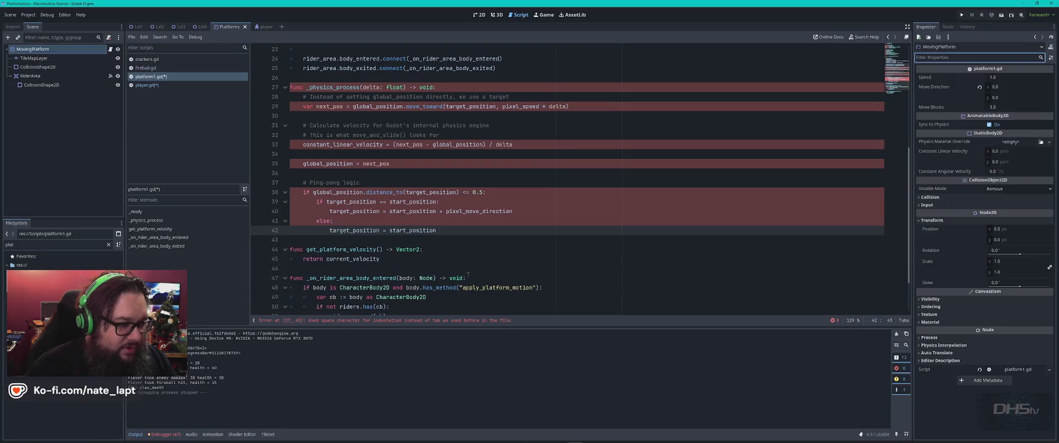
Step: Save platform1.gd, run the game and start the level from the menu
key("ctrl+s")
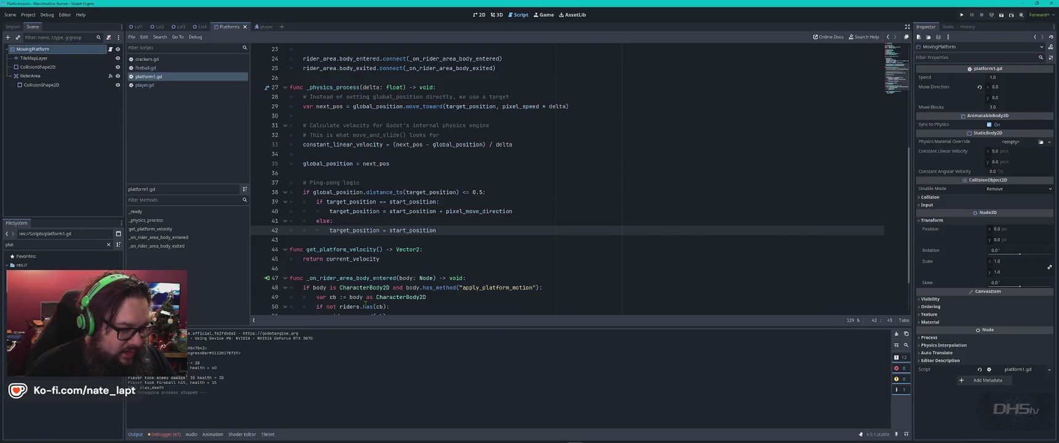
key("F5")
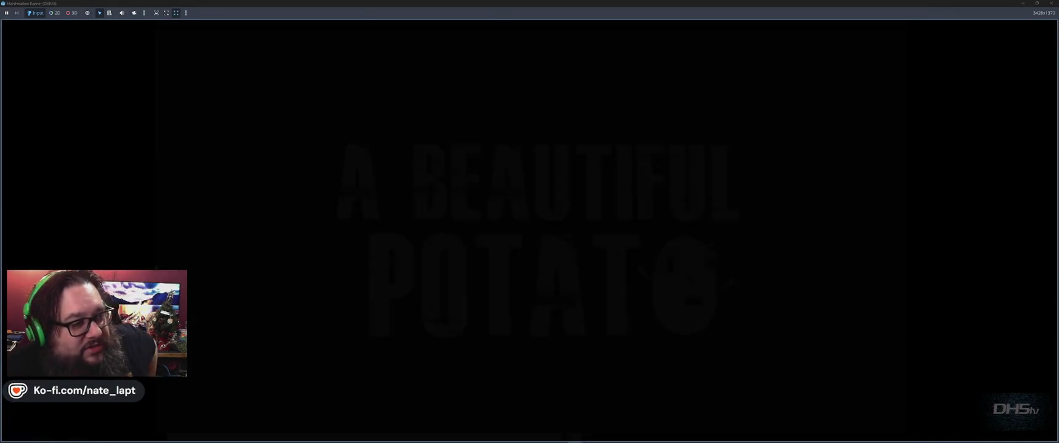
key("Return")
Step: Jump across the level's platforms to test them, then stop the game
key("space")
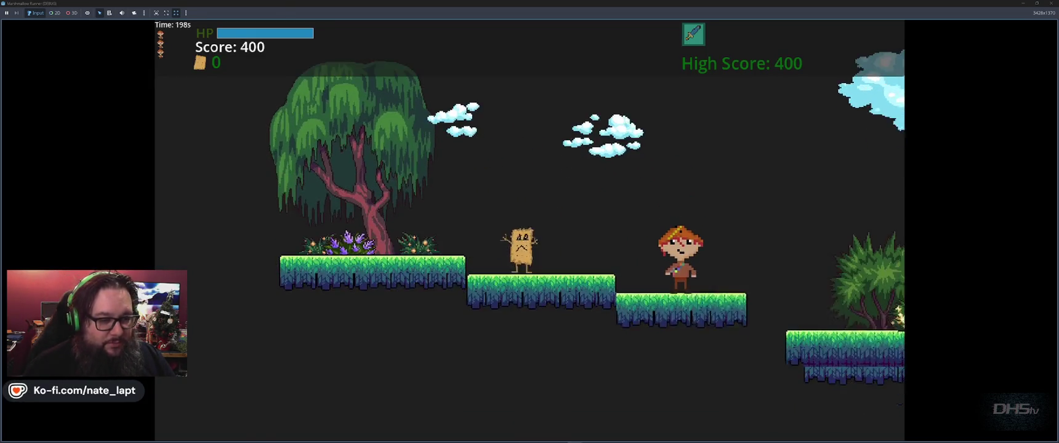
key("space")
key("space")
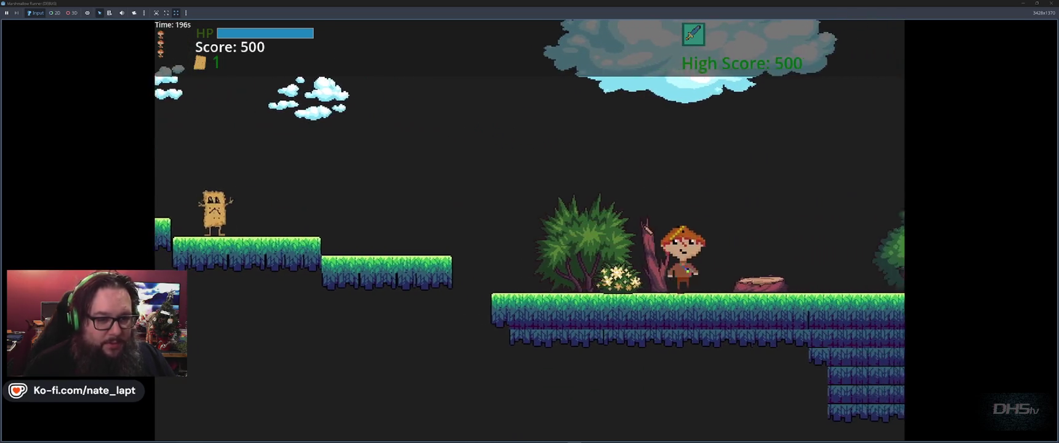
key("space")
key("space")
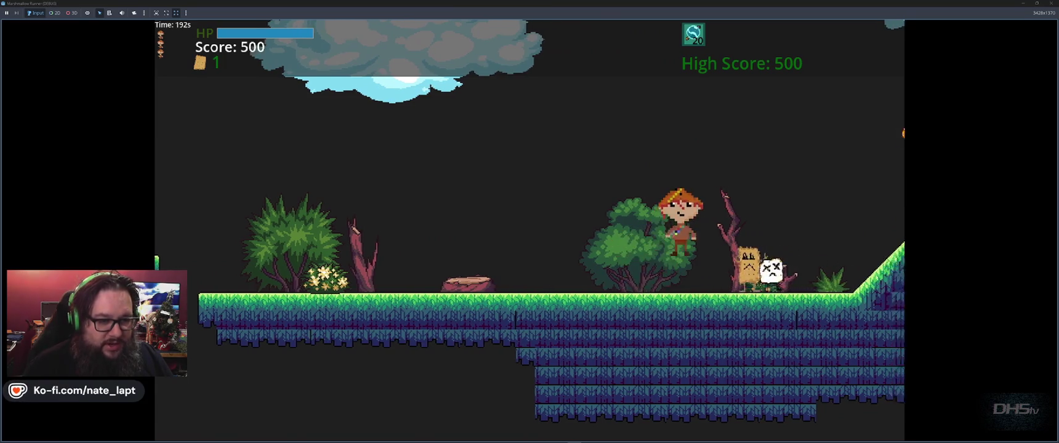
key("space")
key("space")
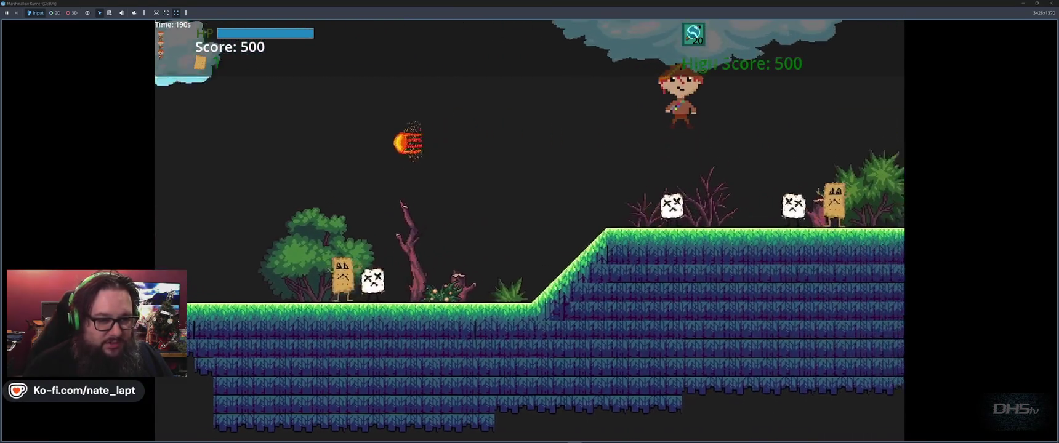
key("space")
key("space")
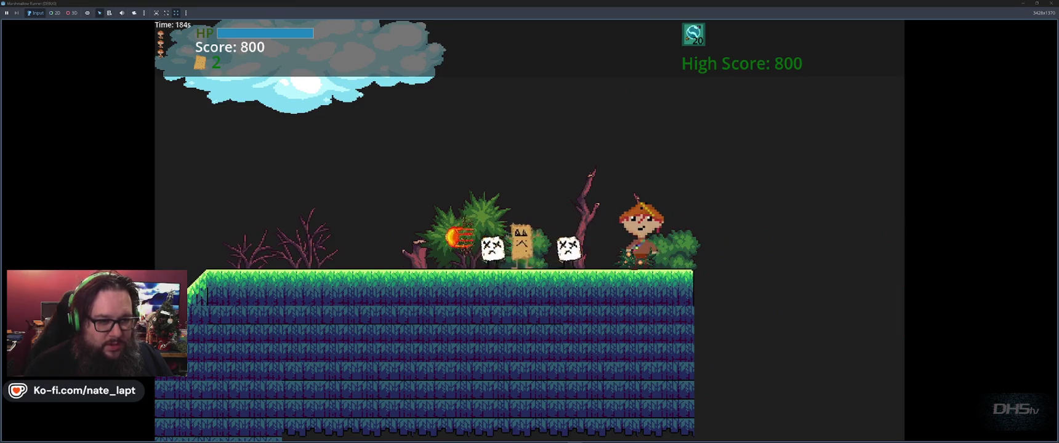
key("space")
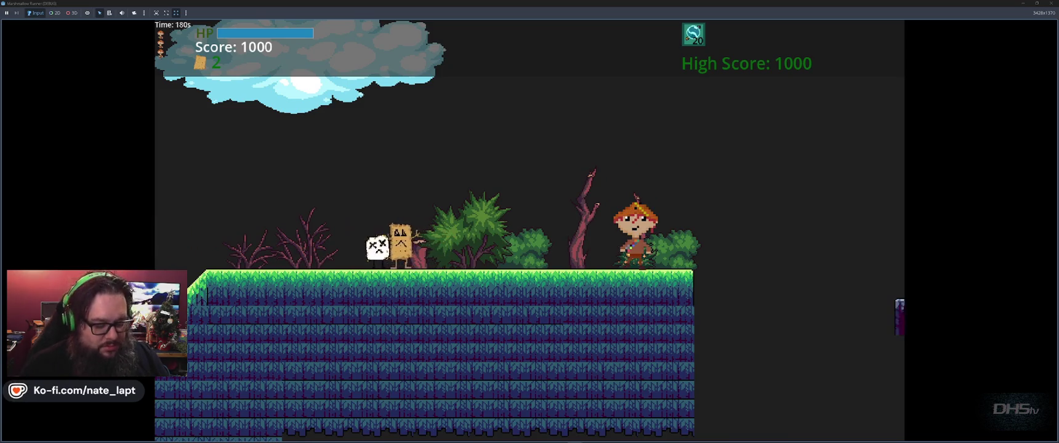
key("space")
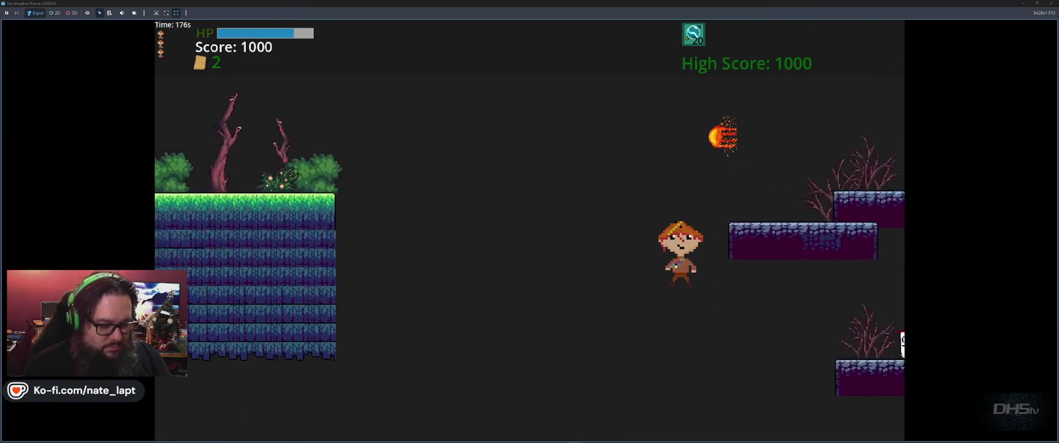
key("F8")
key("alt+Tab")
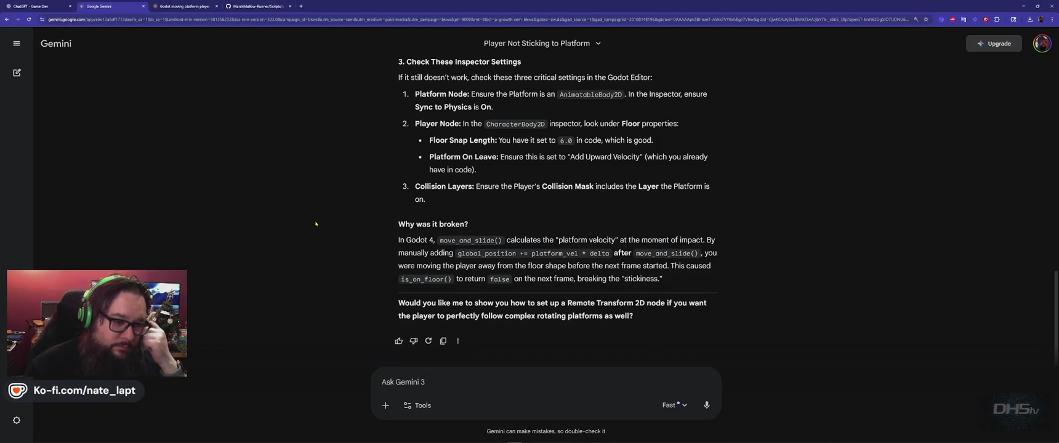
Step: Tell Gemini 'still doesn't work', then look over the Claude chat
type("still doesn't")
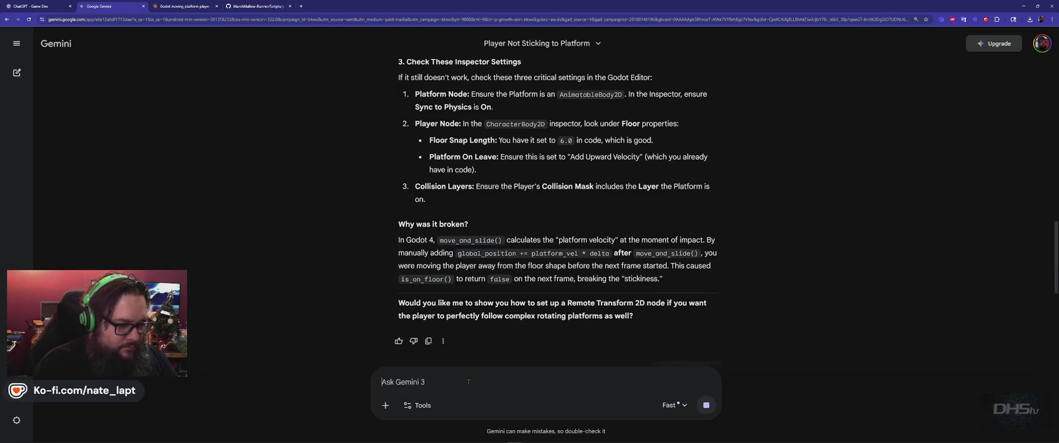
key("Return")
key("ctrl+Tab")
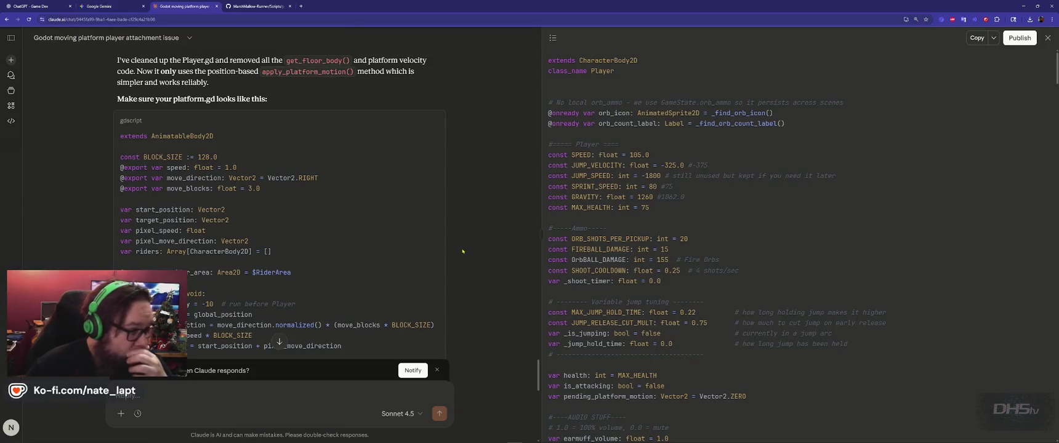
scroll(468, 257, "down", 3)
scroll(468, 257, "down", 5)
Step: Select all of platform1.gd's code in Godot and return to the Gemini tab
key("alt+Tab")
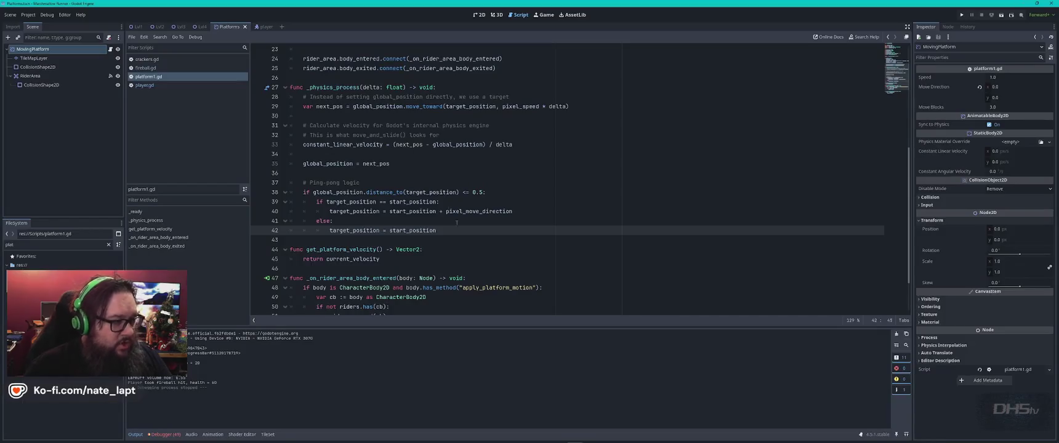
left_click(577, 192)
key("ctrl+a")
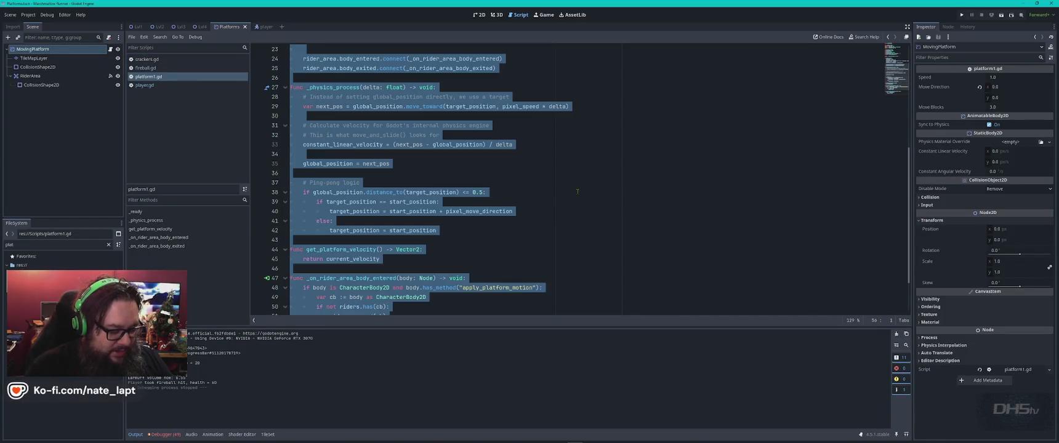
key("alt+Tab")
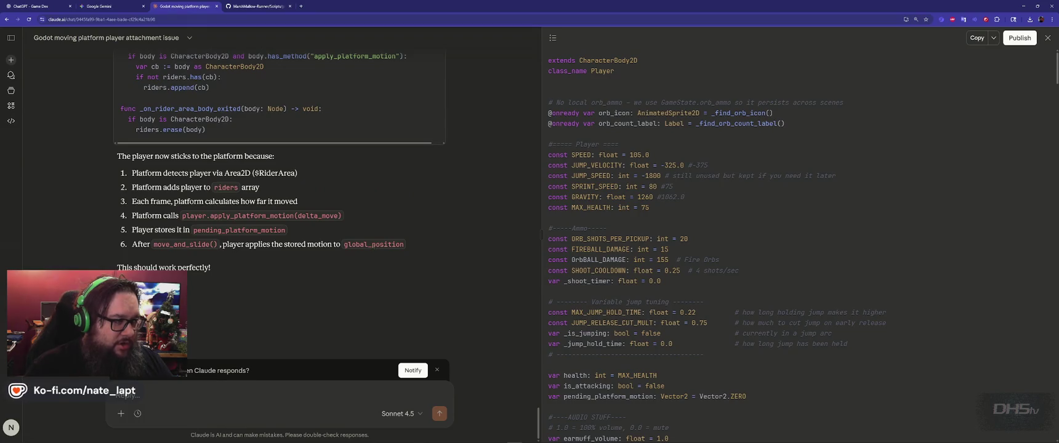
key("ctrl+Tab")
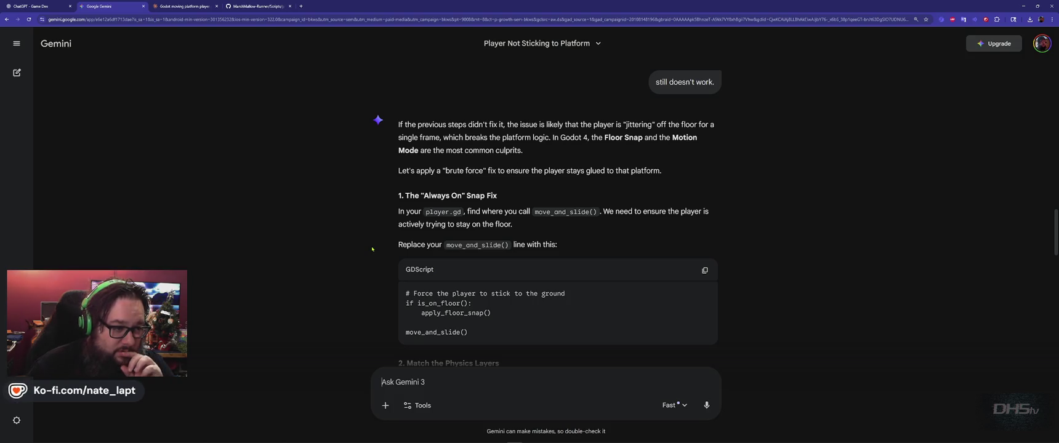
Step: Read Gemini's floor snap, collision layer and floor angle fixes, then start typing 'p.gd'
scroll(372, 249, "down", 3)
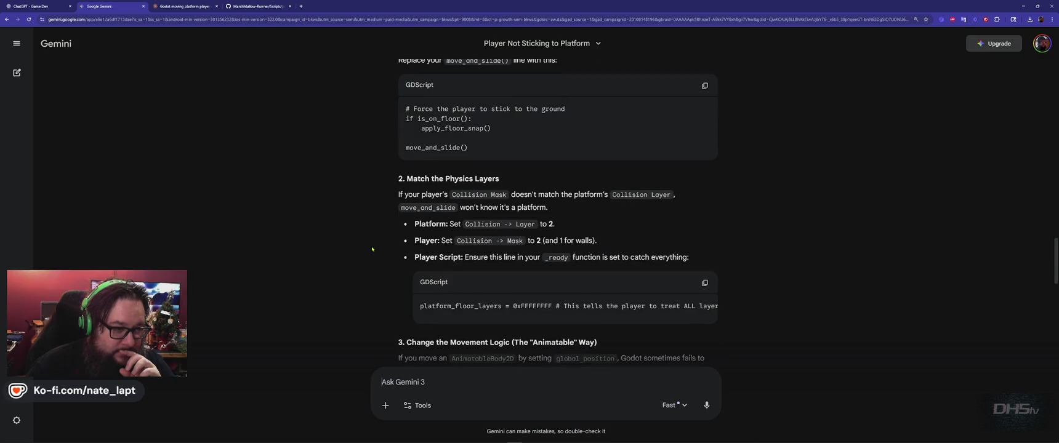
scroll(372, 249, "up", 1)
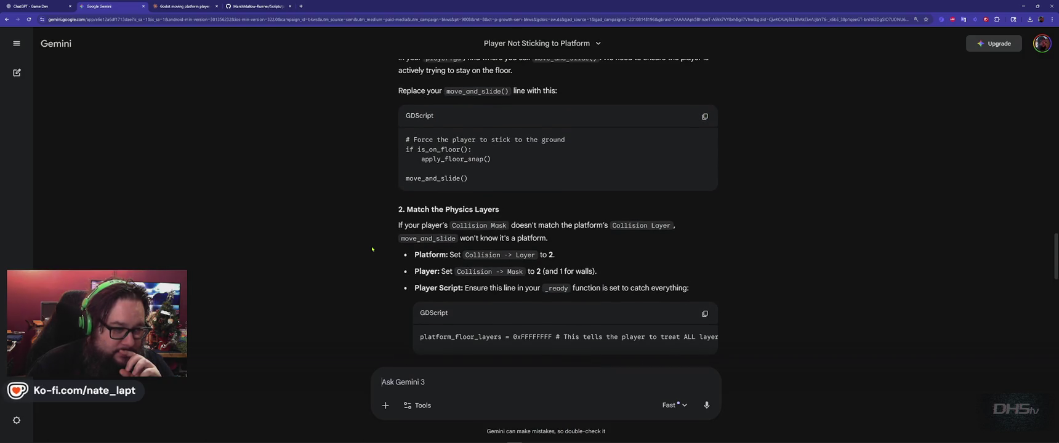
scroll(372, 249, "down", 2)
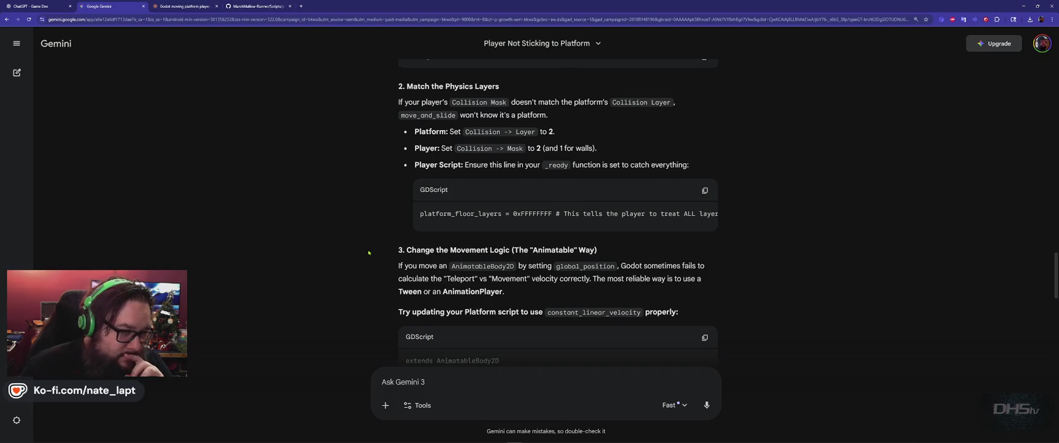
scroll(369, 251, "down", 4)
scroll(370, 250, "up", 1)
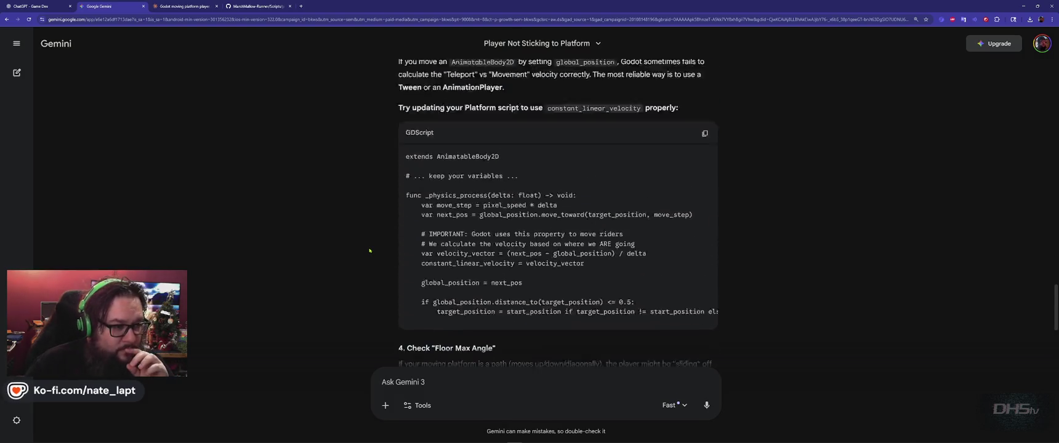
scroll(370, 251, "down", 4)
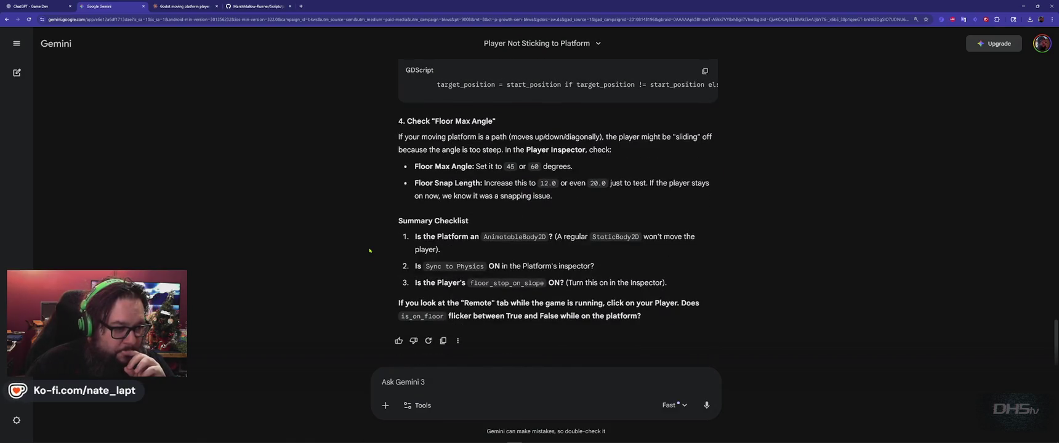
type("p")
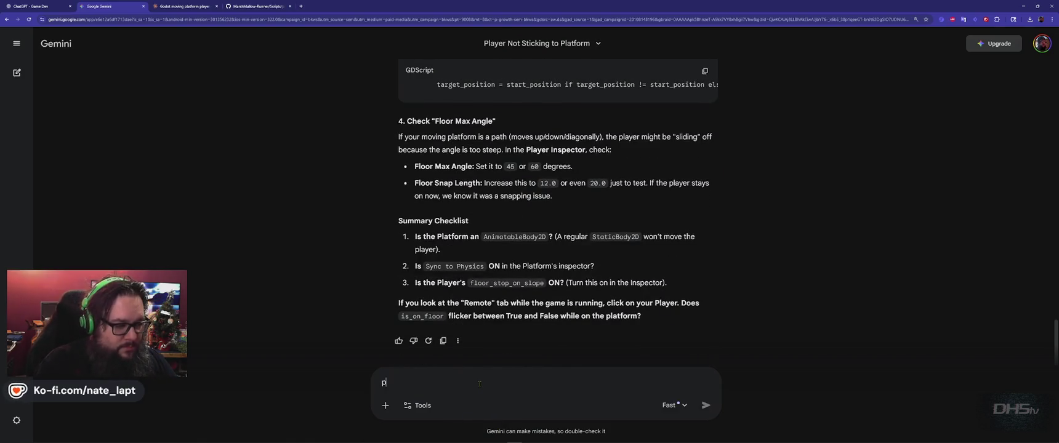
type("latform.gd")
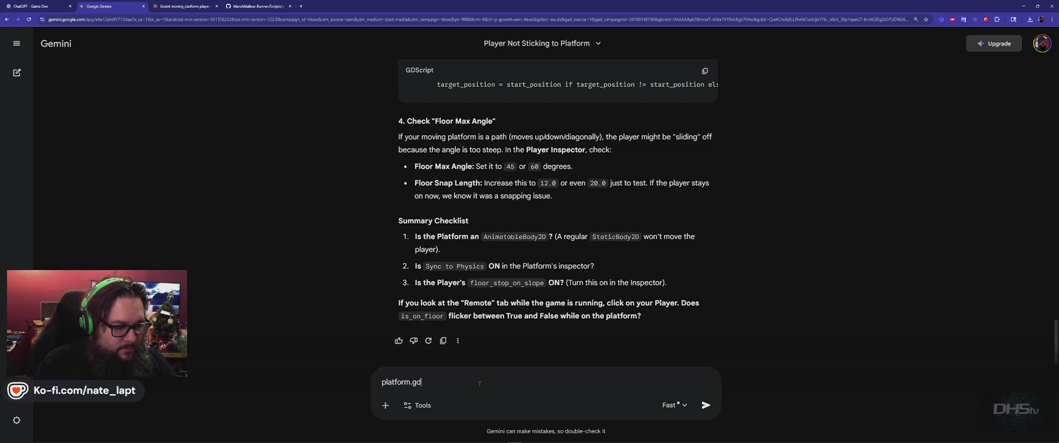
Step: Send the pasted platform.gd script to Gemini under its file name
key("shift+Return")
key("ctrl+v")
key("Return")
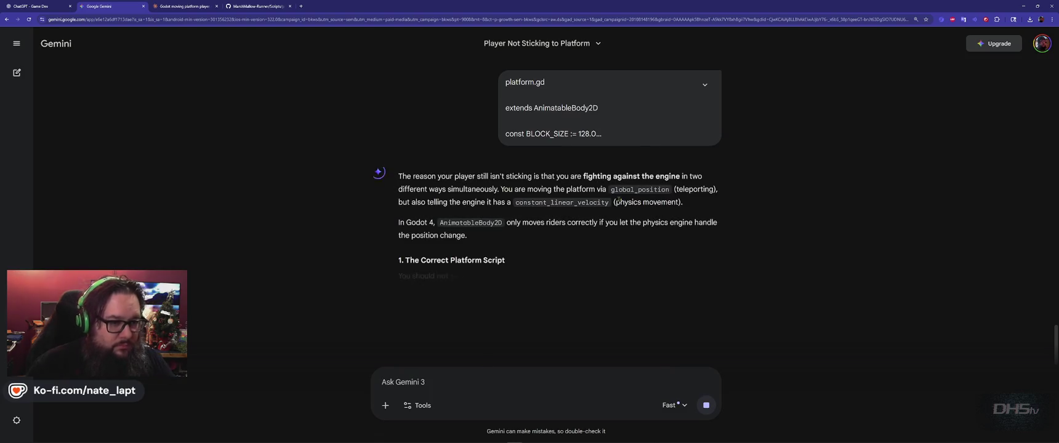
left_click(705, 86)
left_click(705, 86)
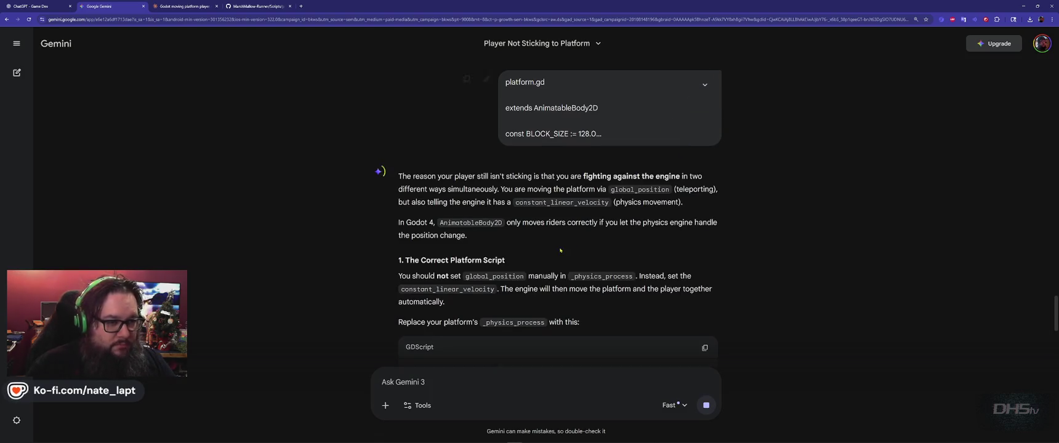
left_click(705, 86)
scroll(702, 123, "up", 10)
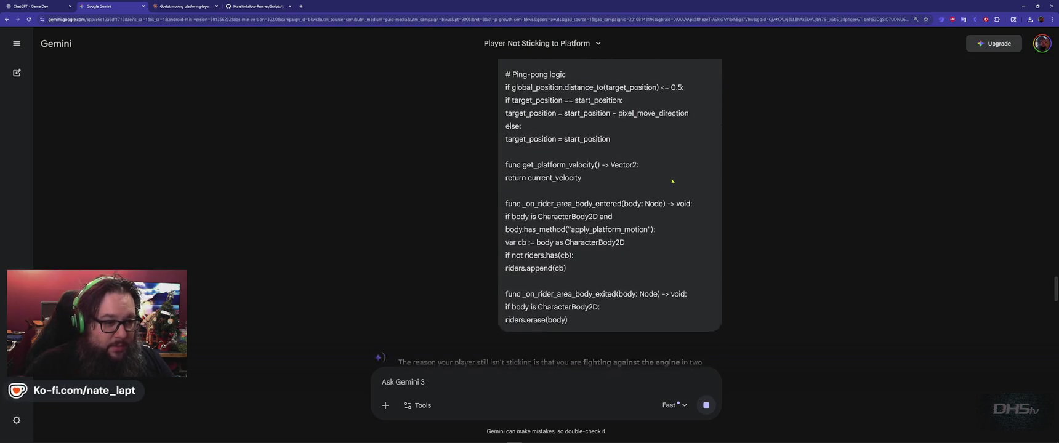
left_click(705, 147)
scroll(698, 185, "down", 2)
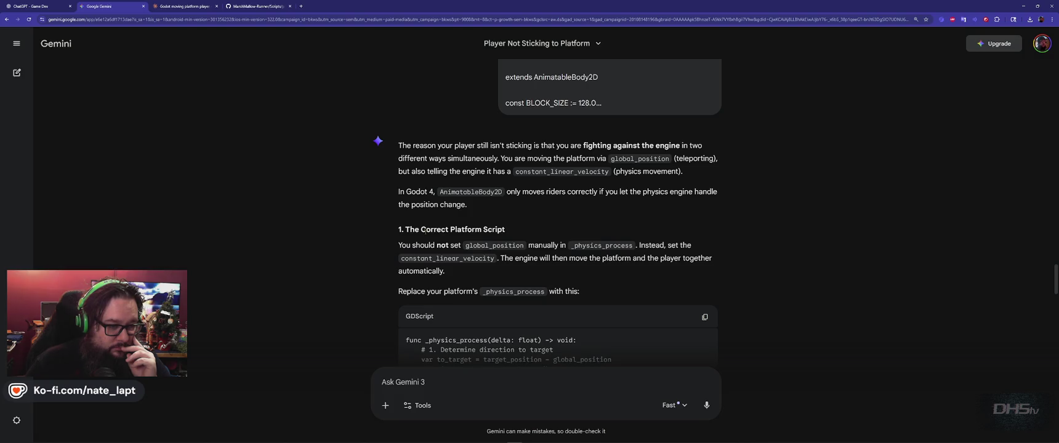
Step: Copy Gemini's corrected velocity-based platform code and paste it into platform1.gd
scroll(424, 232, "down", 2)
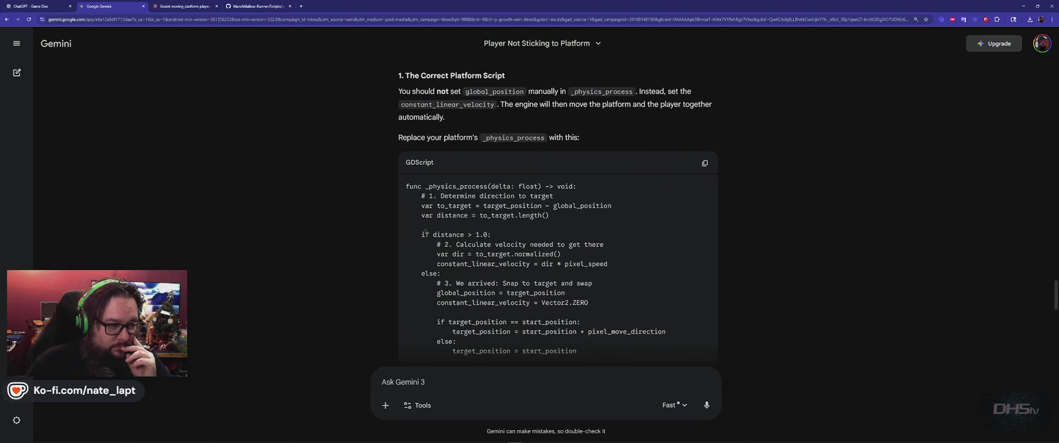
scroll(425, 233, "down", 2)
scroll(424, 232, "up", 2)
left_click(705, 194)
key("alt+Tab")
key("ctrl+v")
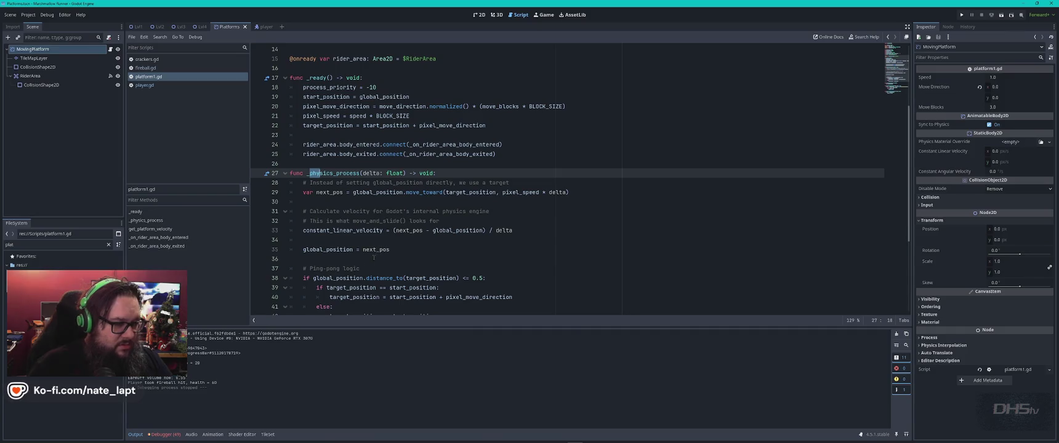
Step: Select the old _physics_process on lines 27–42 and paste Gemini's version over it
scroll(348, 268, "down", 2)
left_click(348, 267)
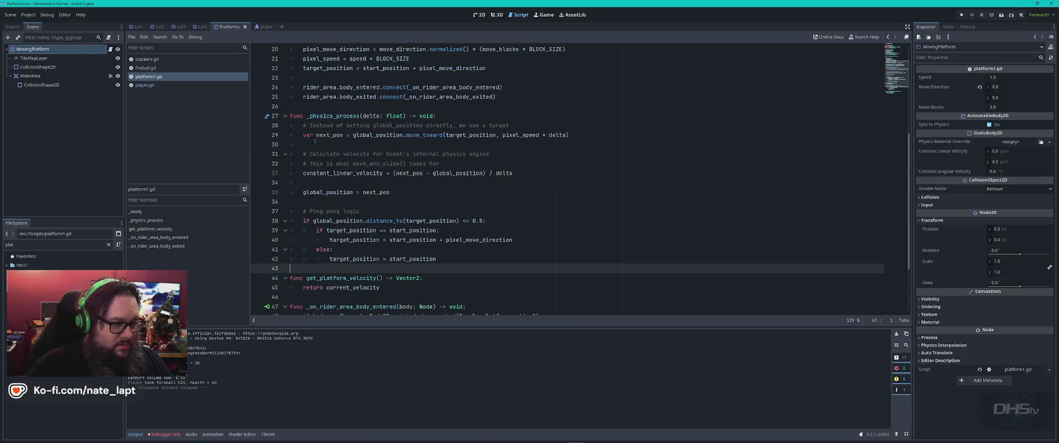
left_click(292, 116, "shift")
key("alt+Tab")
scroll(459, 239, "down", 5)
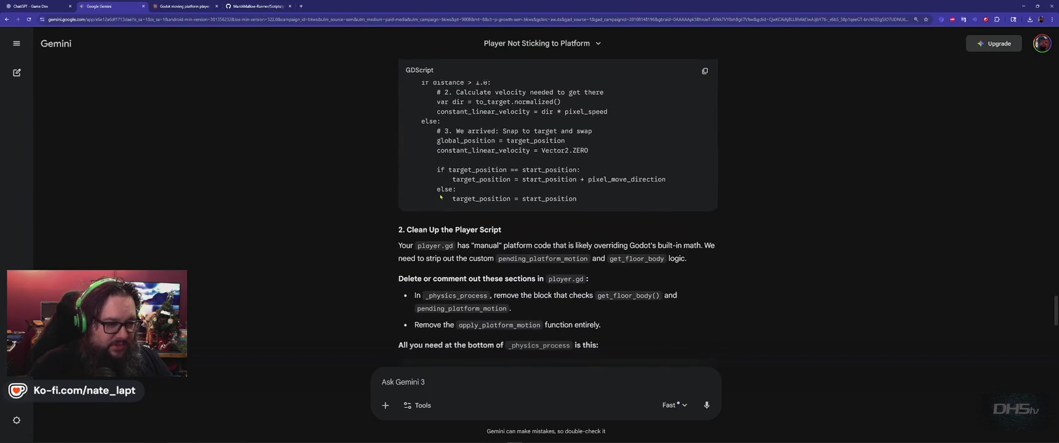
key("alt+Tab")
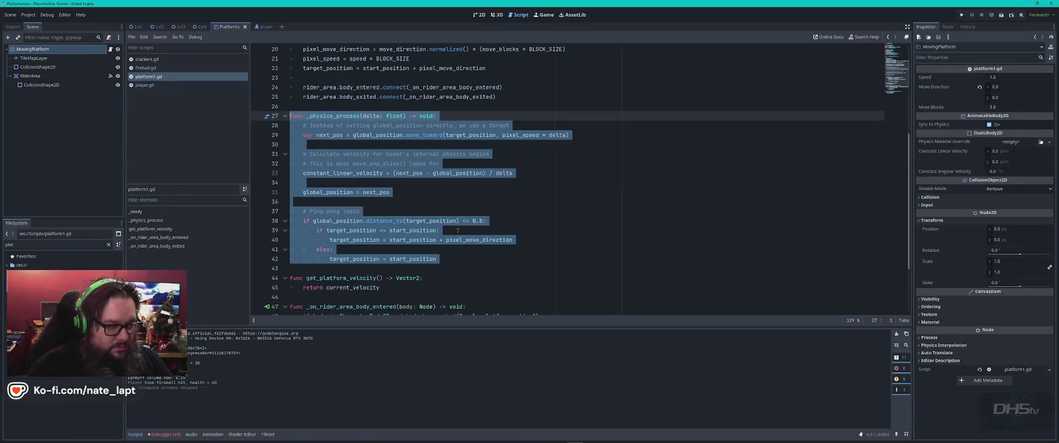
key("ctrl+v")
Step: Check Gemini's answer again, highlighting _physics_process in the reply
key("alt+Tab")
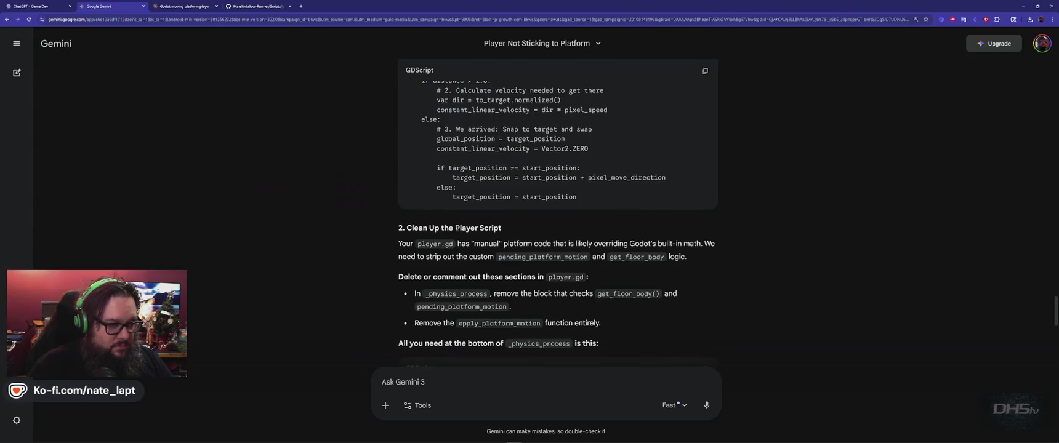
scroll(458, 229, "down", 1)
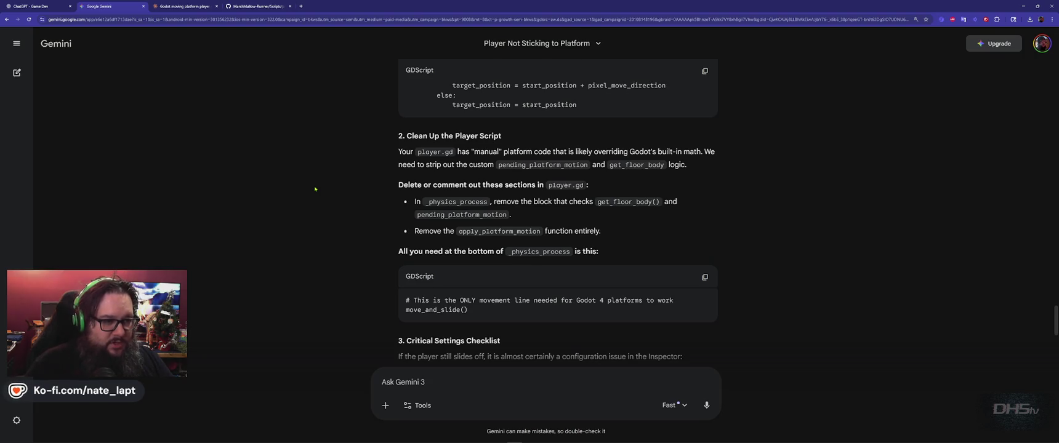
scroll(315, 189, "down", 1)
double_click(458, 172)
key("alt+Tab")
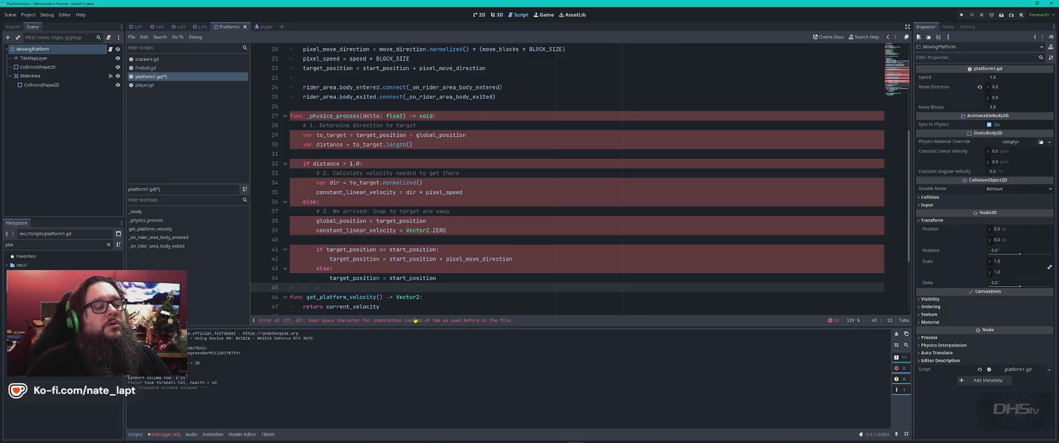
Step: Replace the space indentation on lines 29, 30 and 34 with tabs
key("alt+Tab")
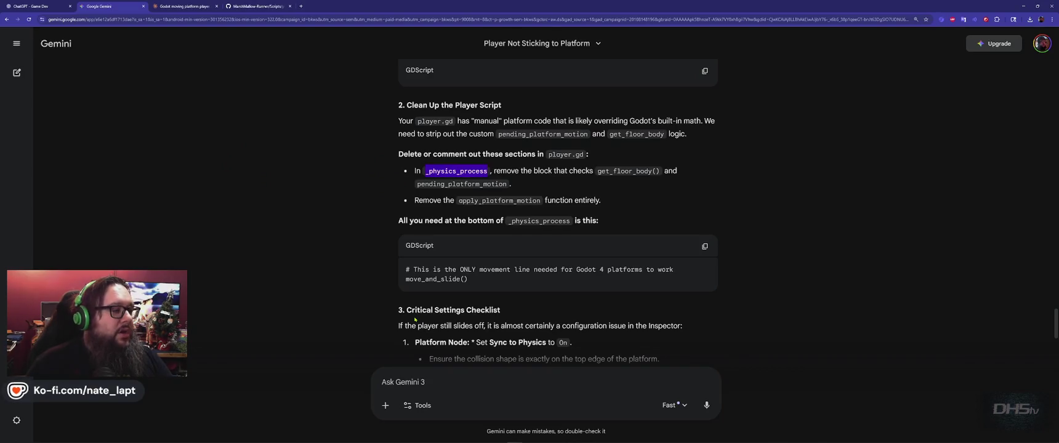
key("alt+Tab")
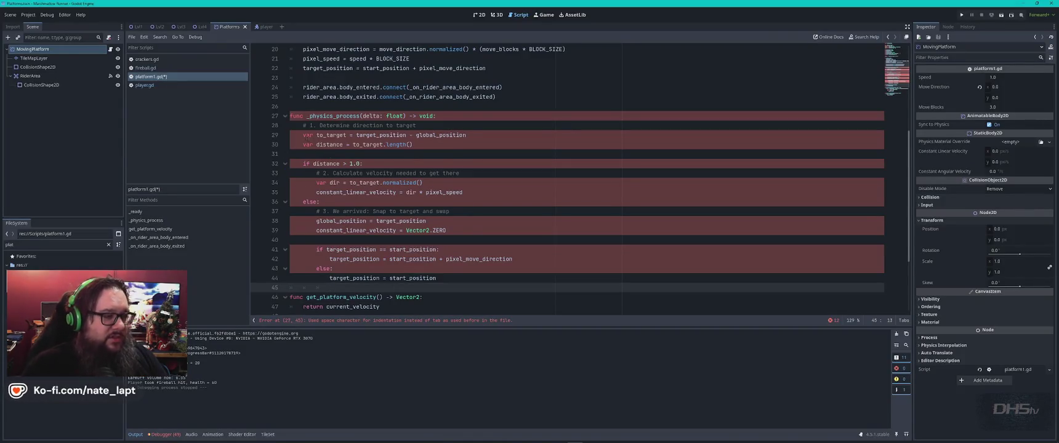
left_click(302, 135)
key("shift+Home")
key("Tab")
key("Down")
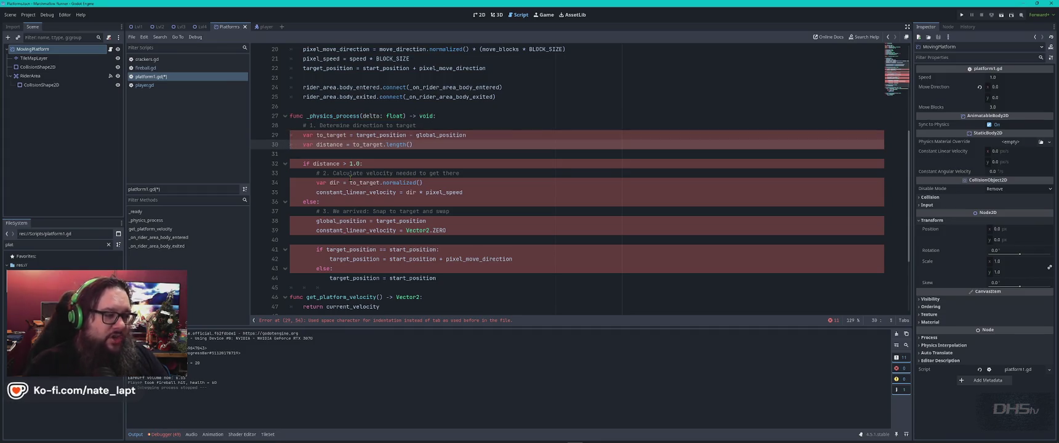
key("Tab")
key("Down")
key("Down")
key("Down")
key("Down")
key("shift+Home")
key("Tab")
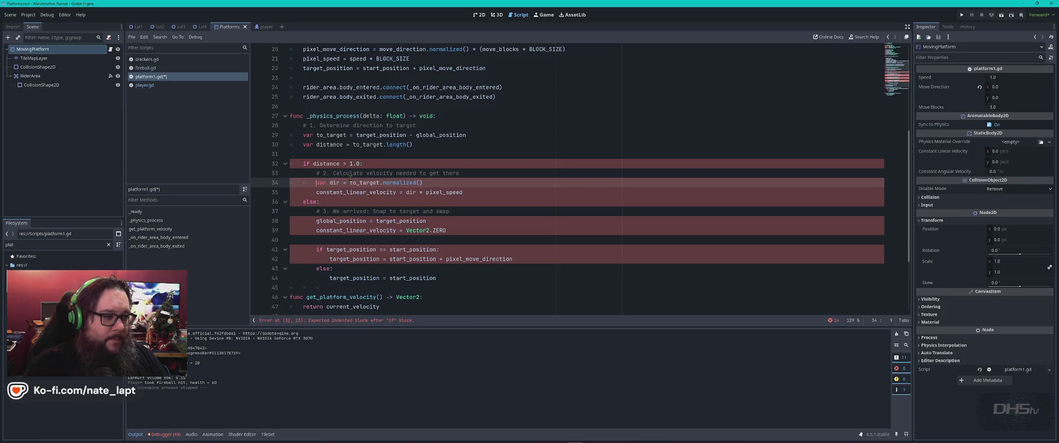
key("BackSpace")
key("BackSpace")
key("ctrl+z")
key("BackSpace")
key("Tab")
key("Tab")
key("Down")
Step: Re-indent line 35 and the following else line with tabs, aligning else with its if
key("shift+Home")
key("BackSpace")
key("Tab")
key("Tab")
key("Down")
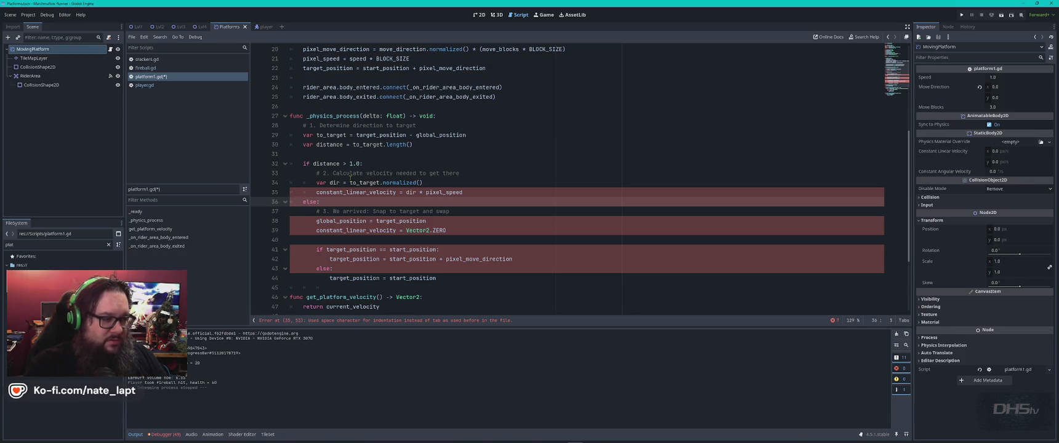
key("BackSpace")
key("Tab")
key("Down")
key("Down")
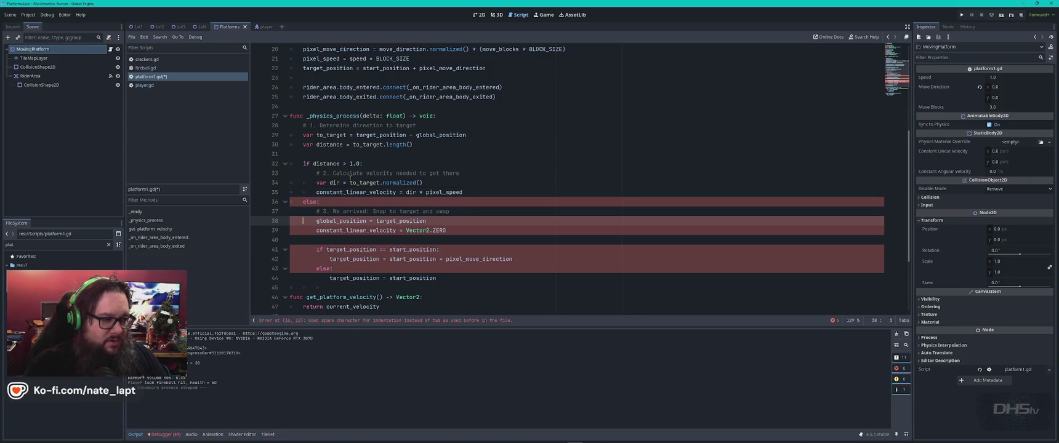
key("Up")
key("Up")
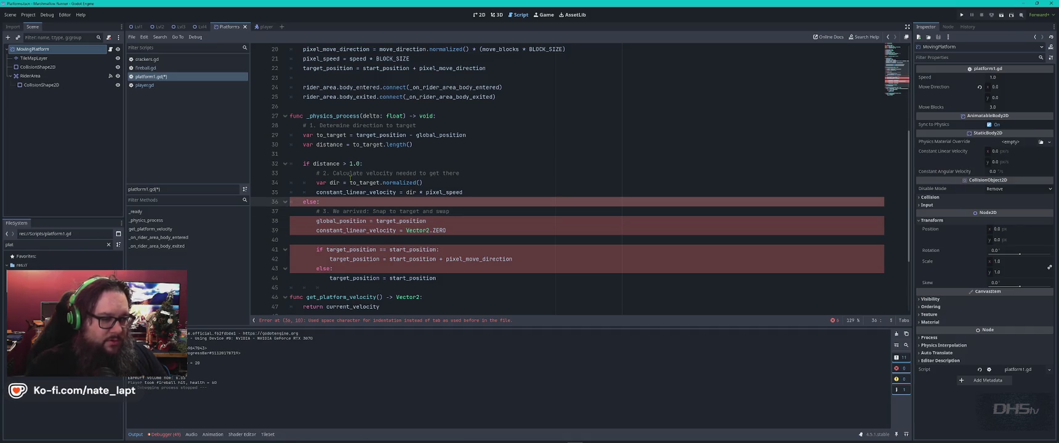
key("BackSpace")
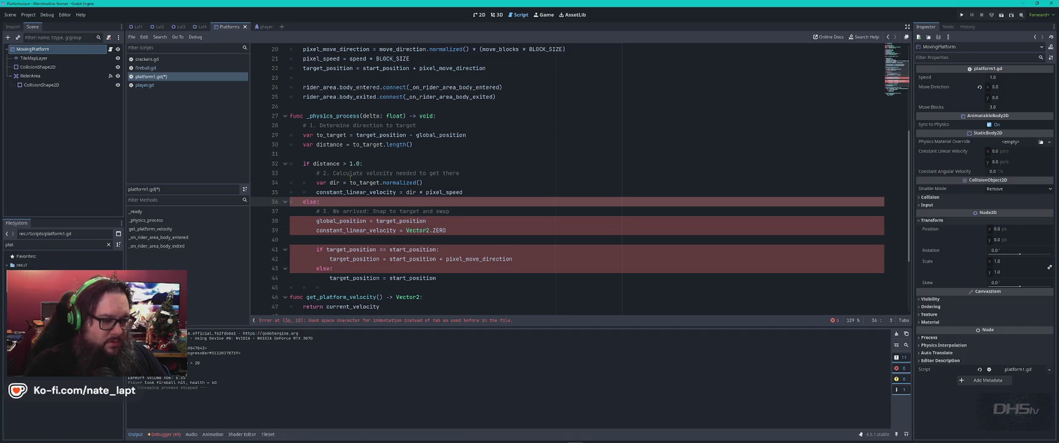
key("BackSpace")
key("BackSpace")
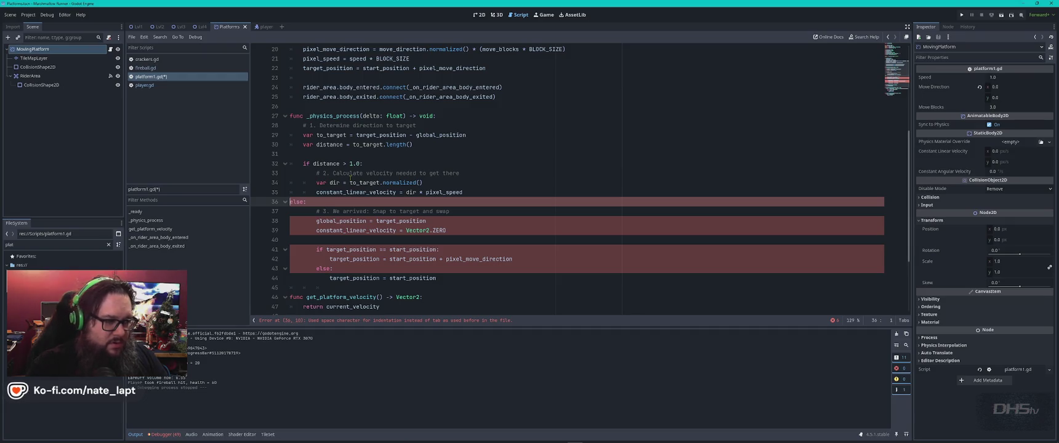
key("Return")
key("BackSpace")
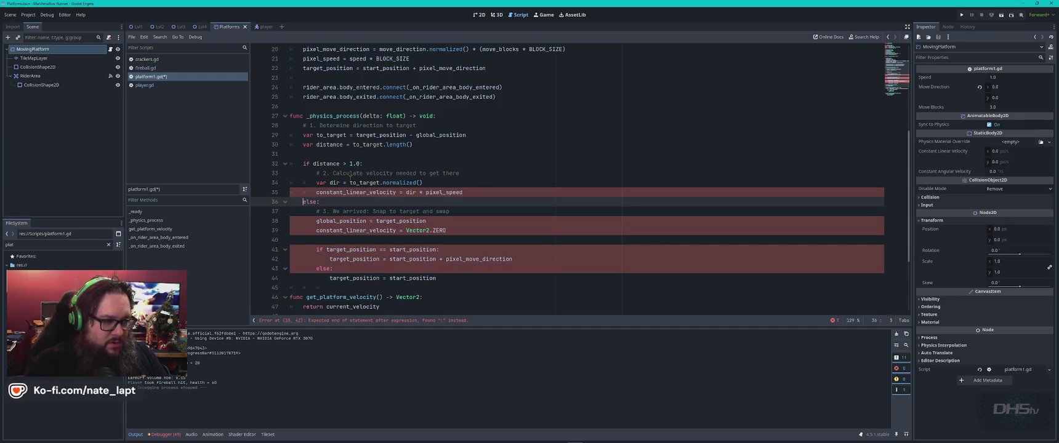
key("Up")
key("shift+Tab")
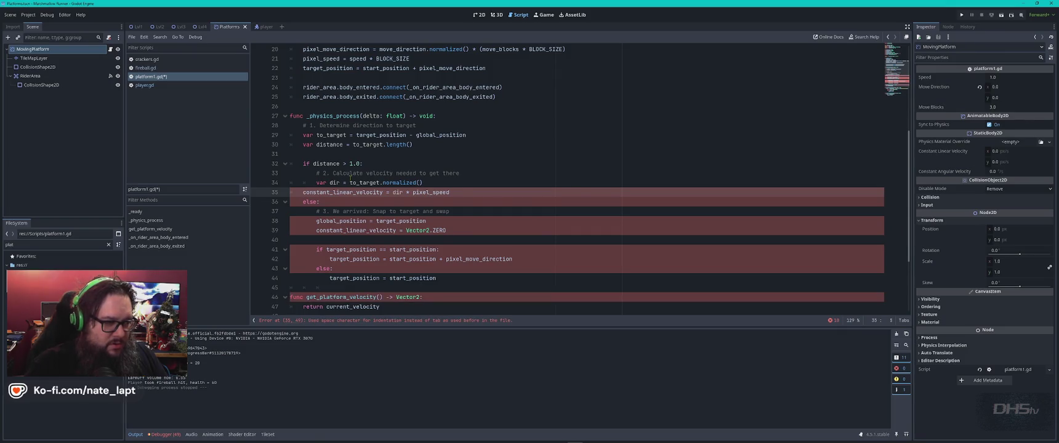
Step: Redo line 35's constant_linear_velocity indentation and adjust line 38's indent level
key("ctrl+Home")
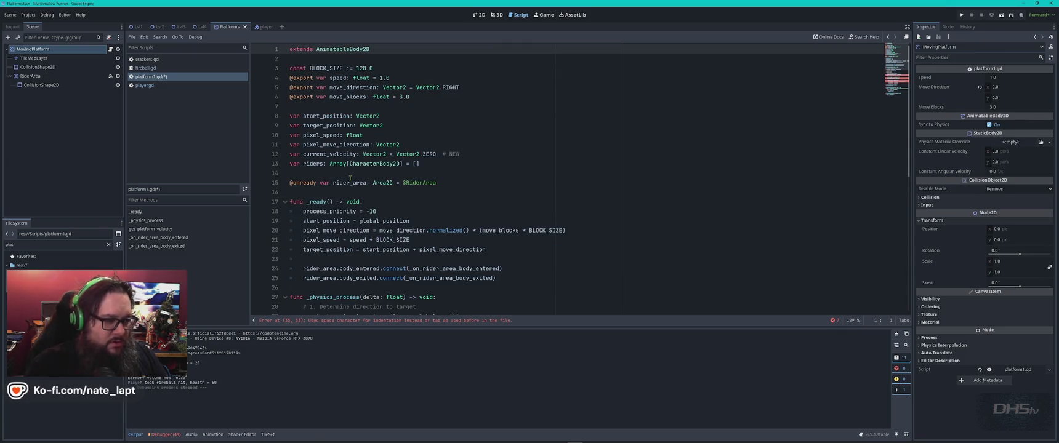
scroll(353, 179, "down", 10)
scroll(356, 181, "up", 5)
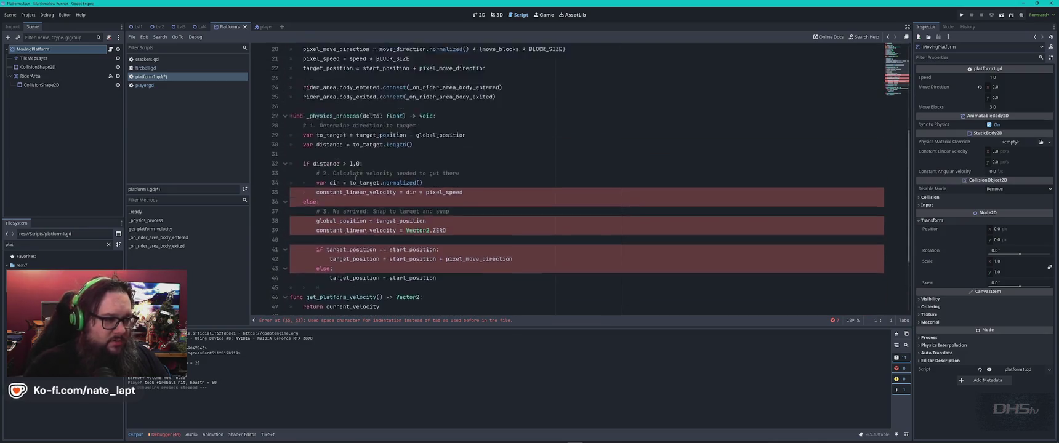
left_click(317, 231)
key("BackSpace")
key("BackSpace")
key("BackSpace")
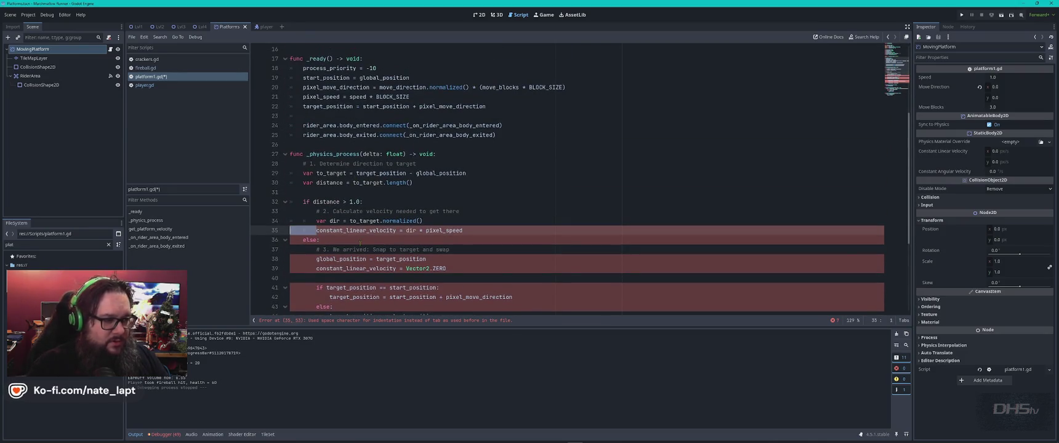
key("Tab")
key("Tab")
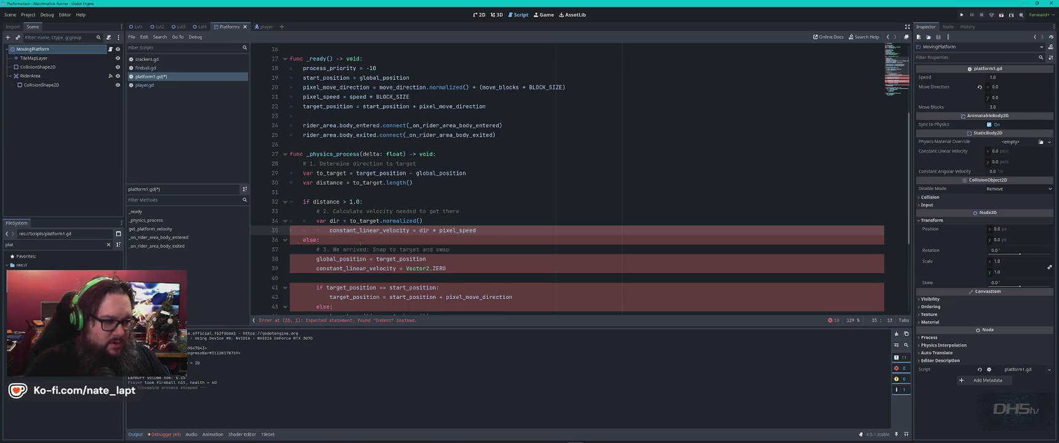
key("BackSpace")
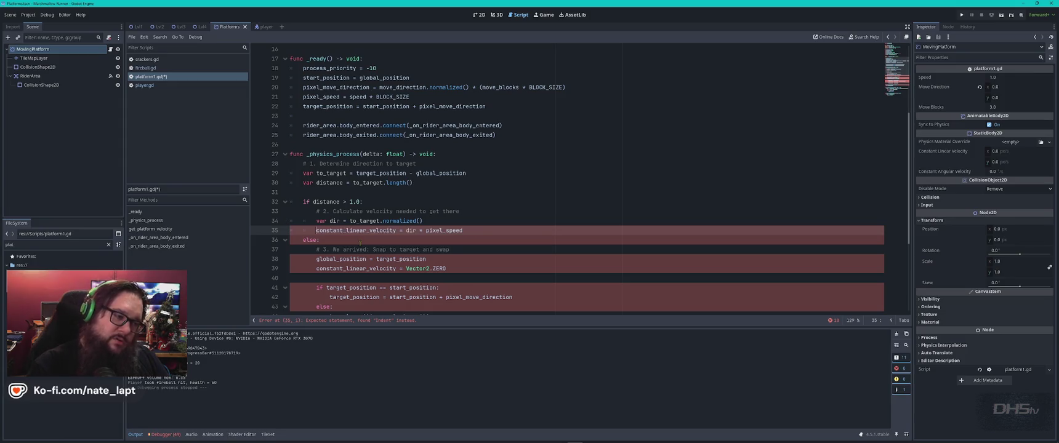
key("Down")
key("Home")
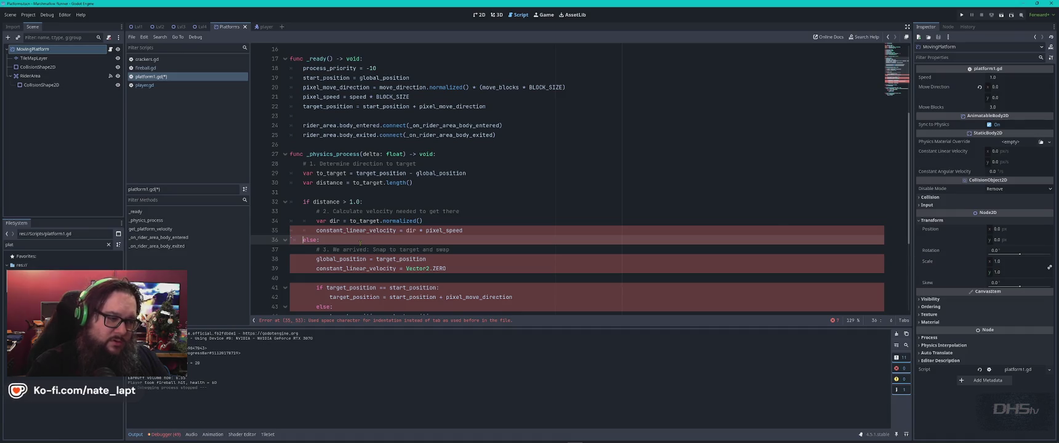
key("Down")
Step: Redo the indentation of line 42 and the else: on line 43 as tabs
key("Down")
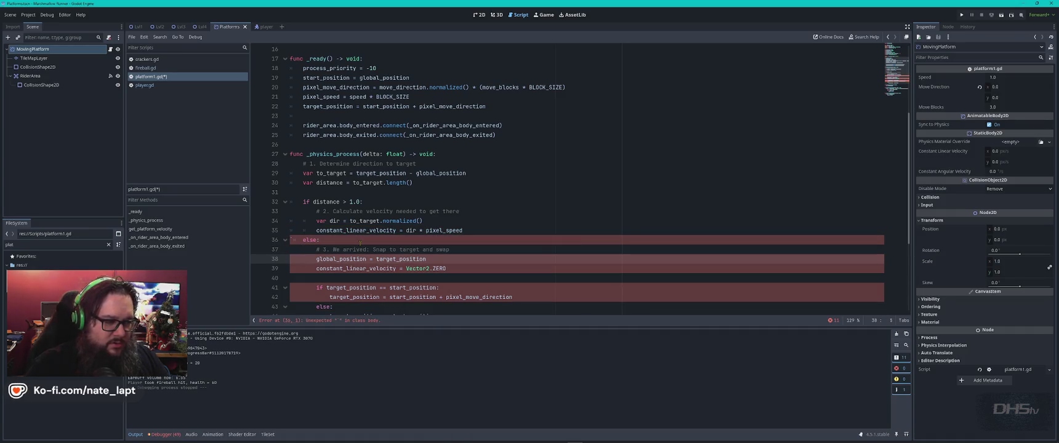
key("Tab")
key("BackSpace")
key("Down")
key("Down")
key("Down")
key("Down")
key("BackSpace")
key("Tab")
key("Down")
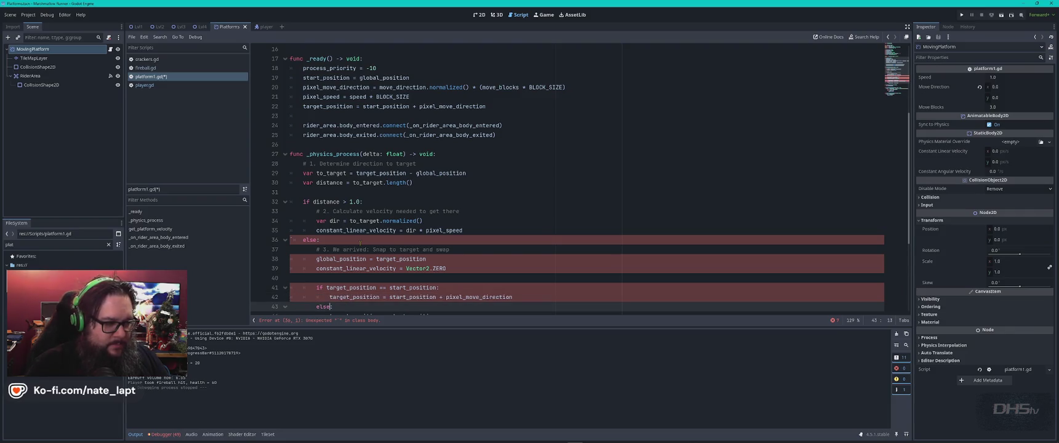
key("shift+Home")
key("BackSpace")
key("Tab")
key("Tab")
Step: Follow the error markers to remove the stray spaces before the else: lines until errors clear
scroll(360, 243, "down", 3)
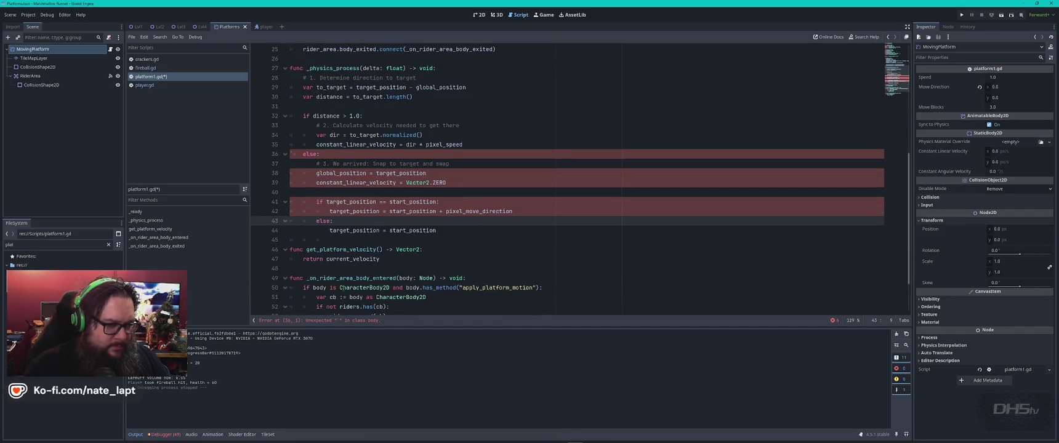
left_click(318, 321)
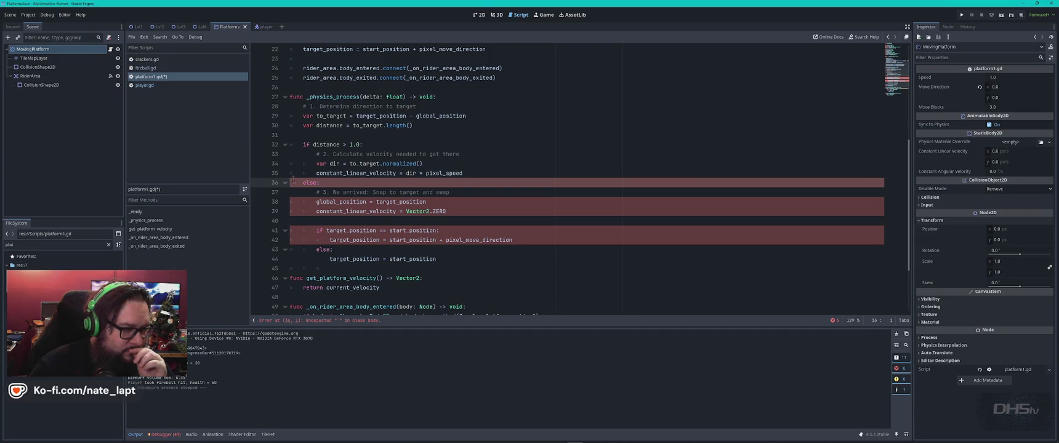
key("BackSpace")
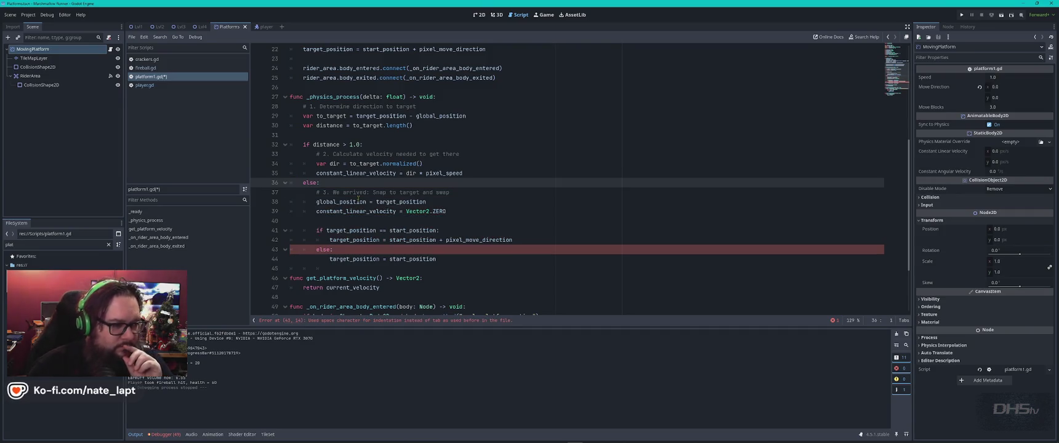
left_click(344, 250)
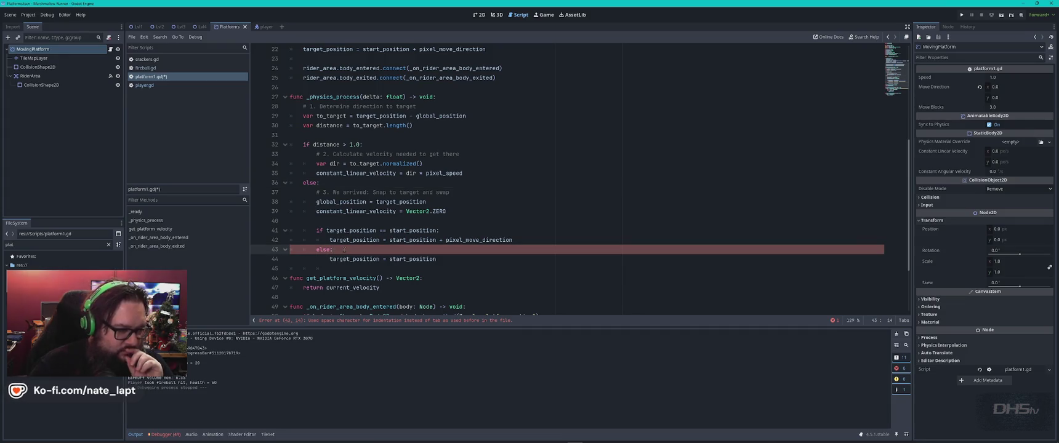
left_click(363, 321)
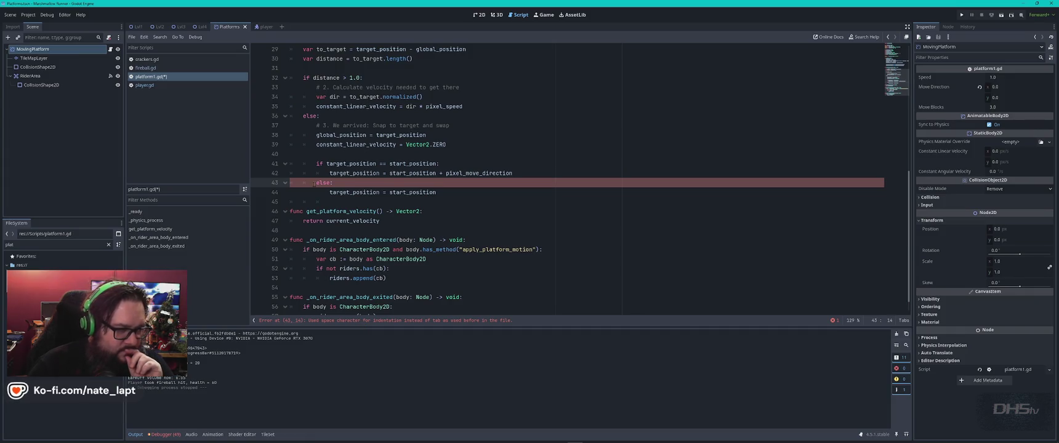
key("BackSpace")
key("BackSpace")
key("BackSpace")
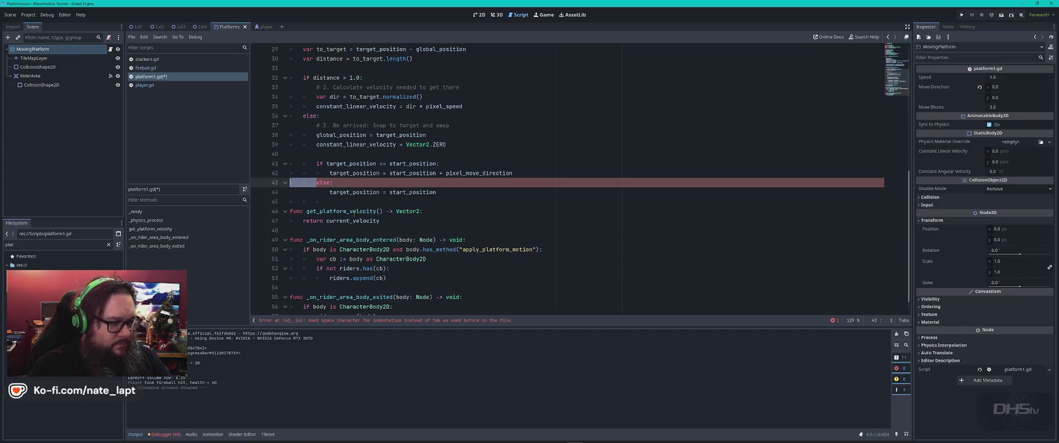
key("Tab")
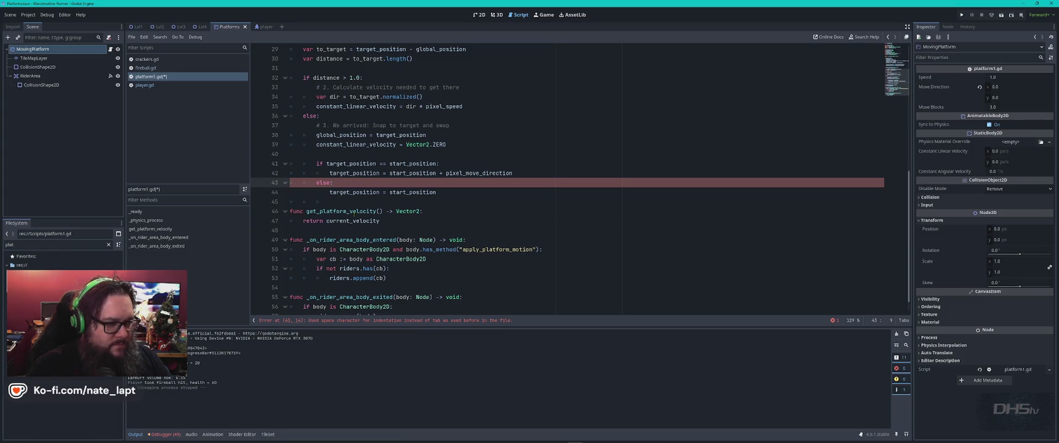
key("Down")
key("Home")
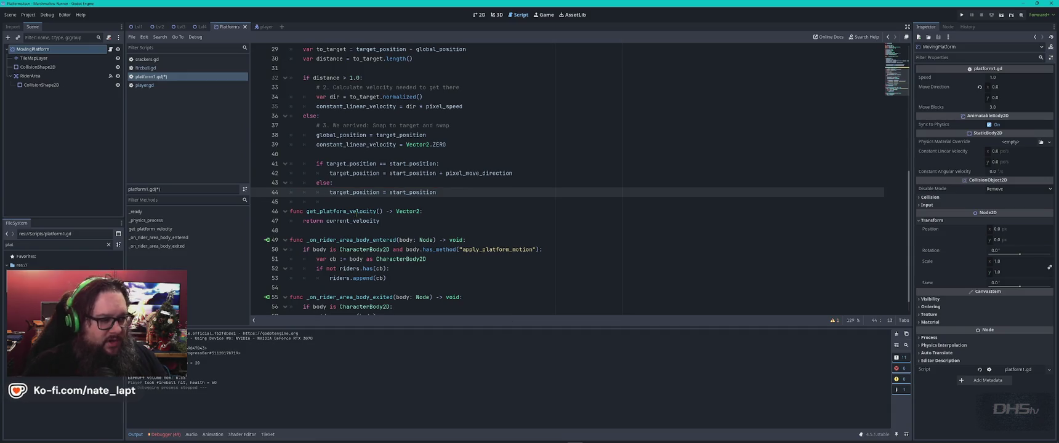
scroll(420, 188, "up", 7)
Step: Review Gemini's settings checklist, then return to Godot and save platform1.gd
key("alt+Tab")
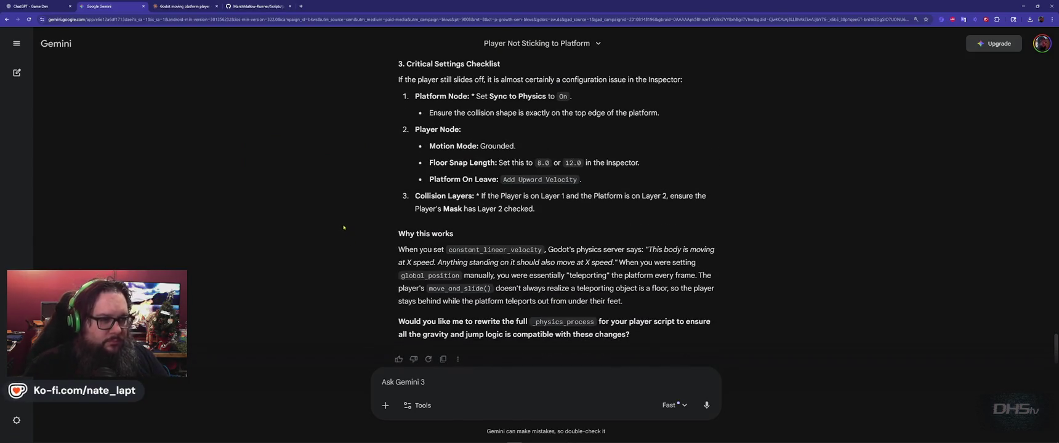
key("alt+Tab")
key("ctrl+s")
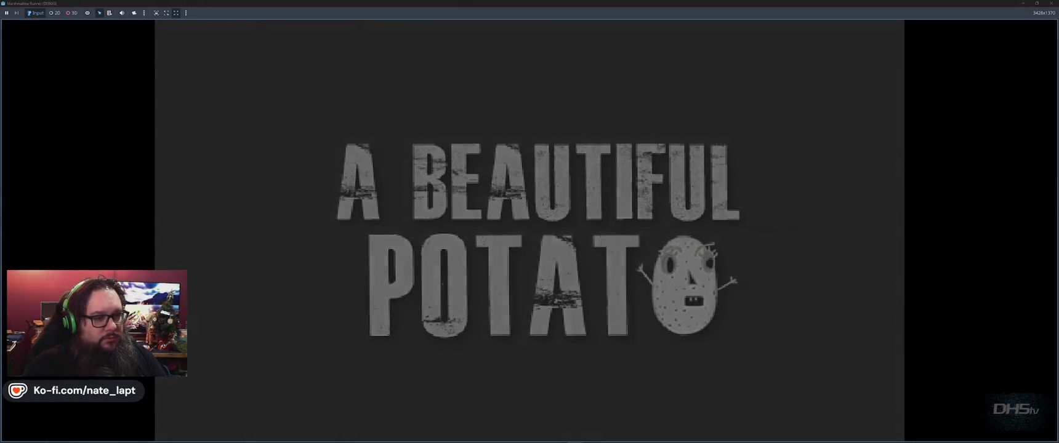
Step: Run the game from the main menu, jump across to the purple moving platform, then close it
key("Return")
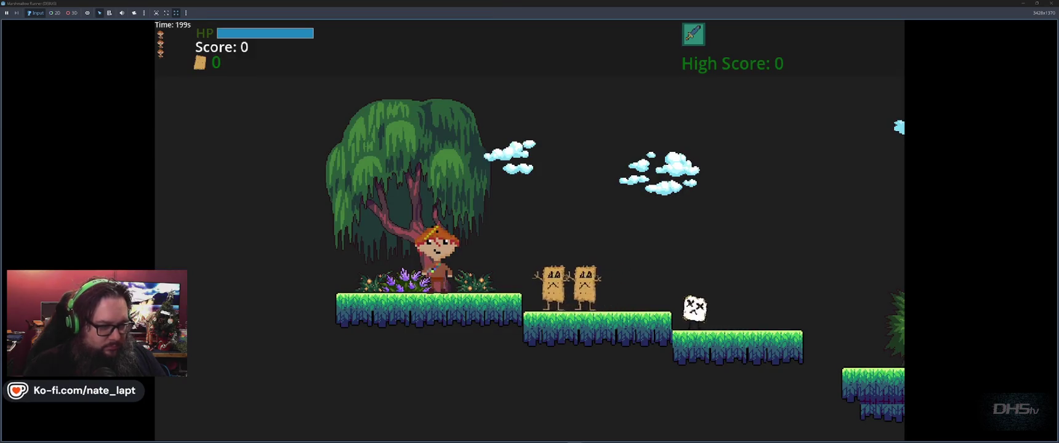
key("space")
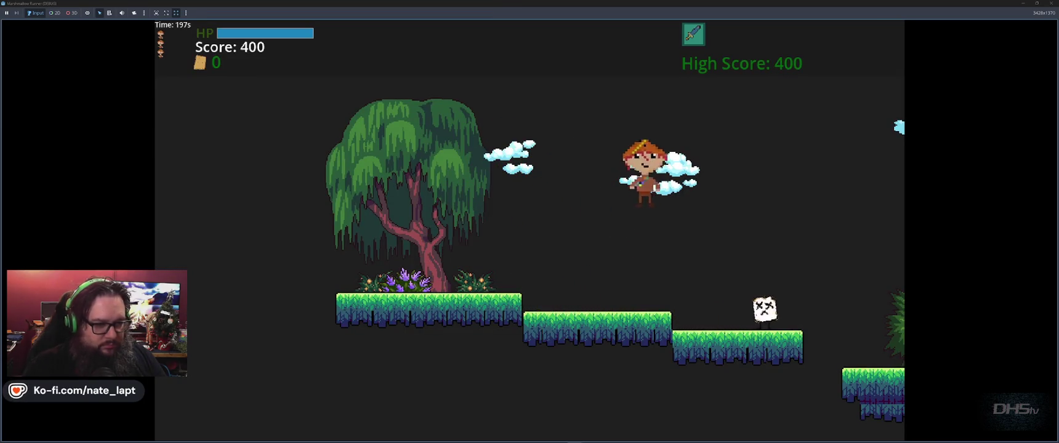
key("space")
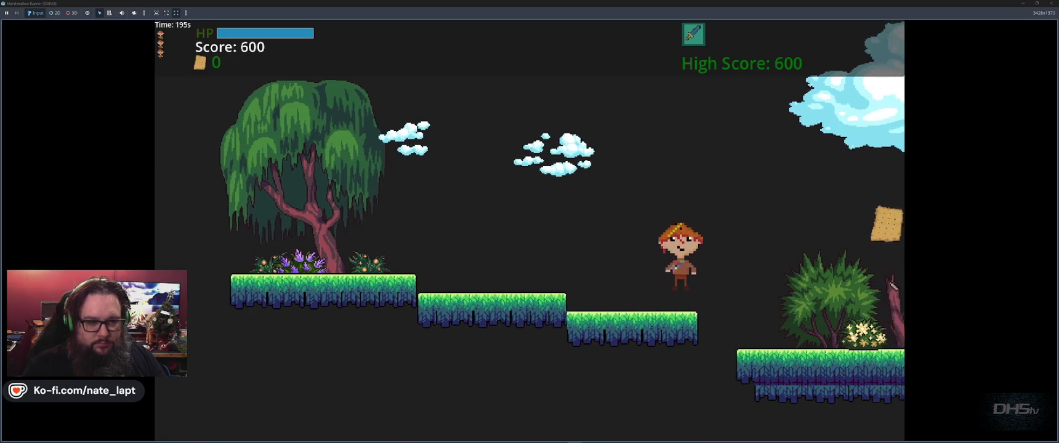
key("space")
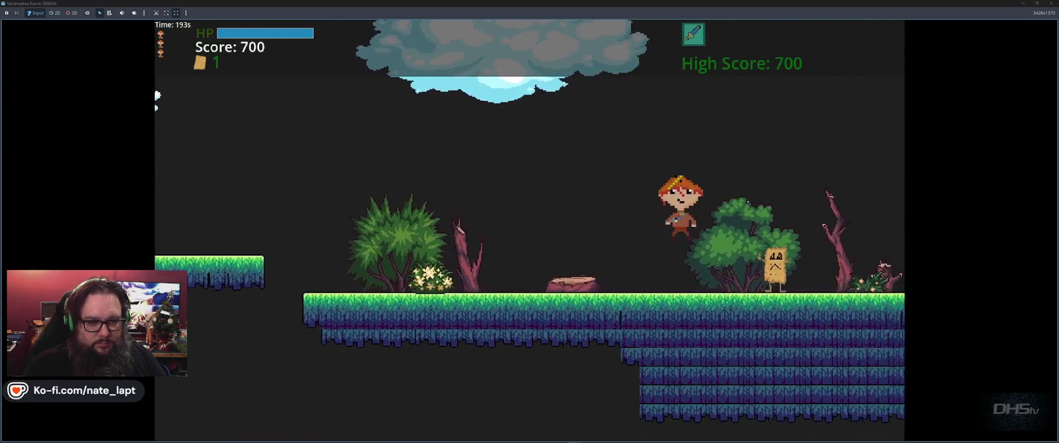
key("space")
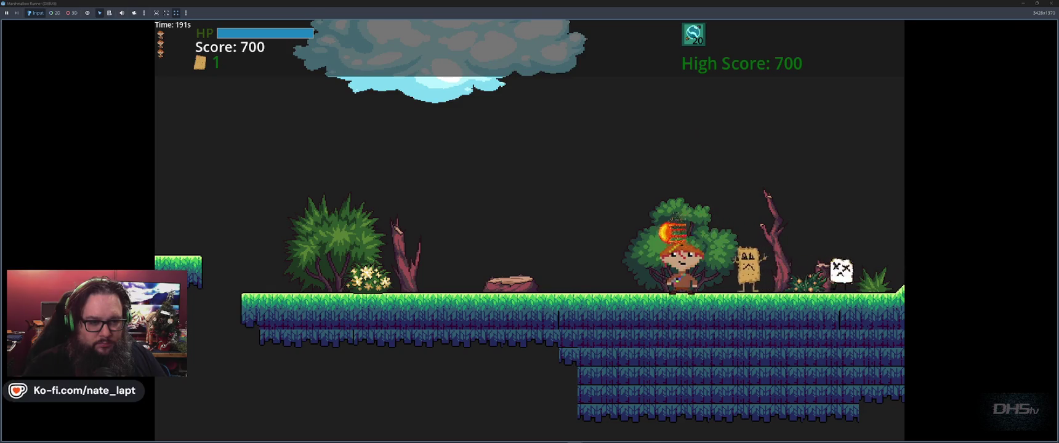
key("space")
key("space")
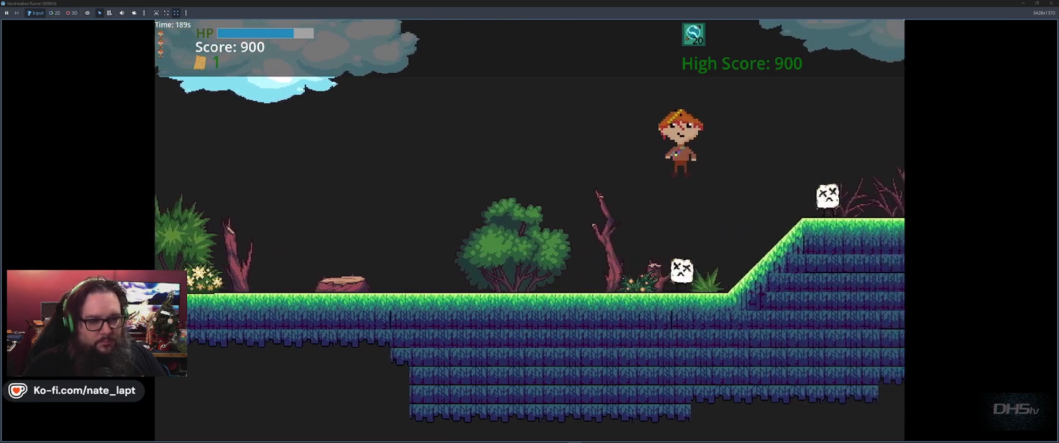
key("space")
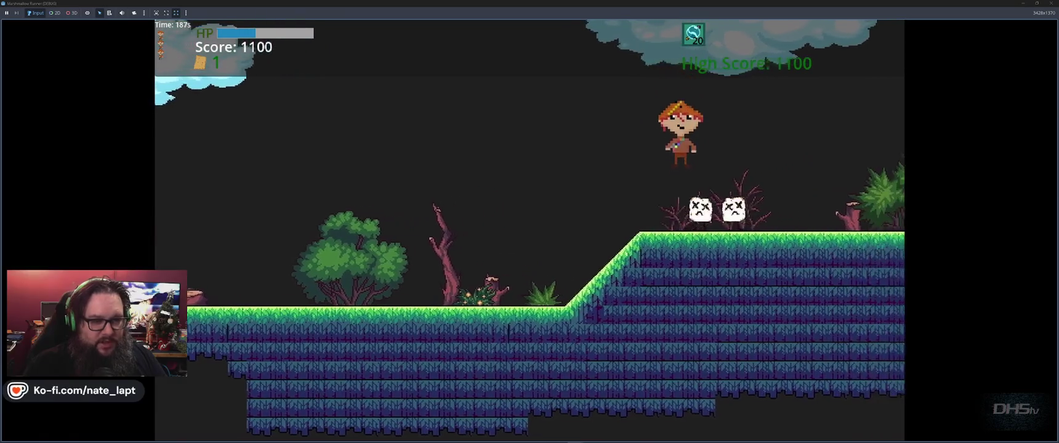
key("space")
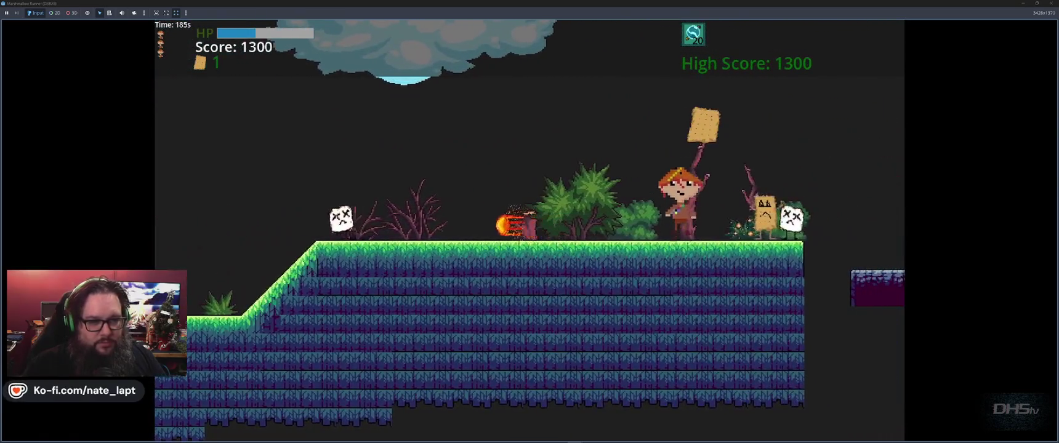
key("space")
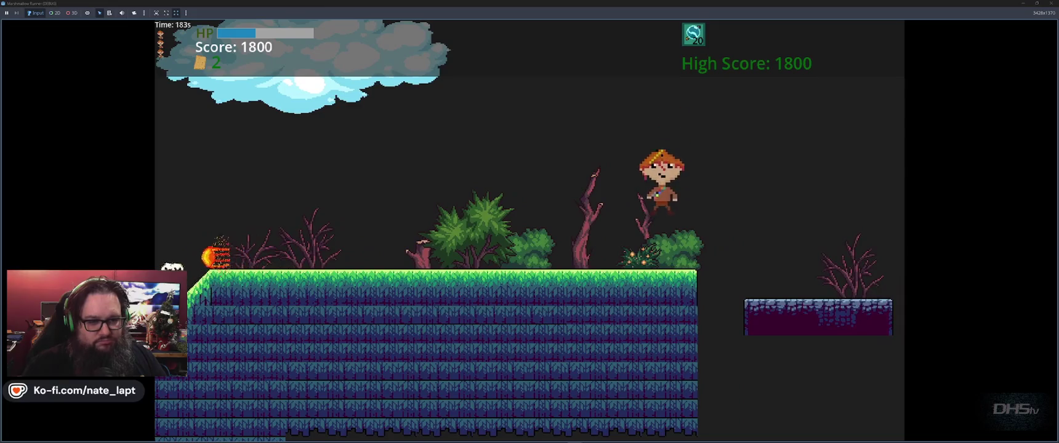
key("space")
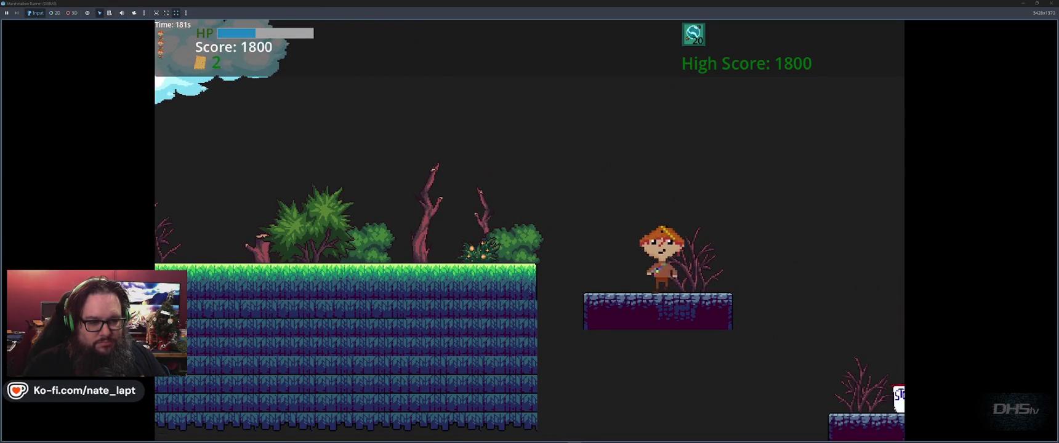
key("F8")
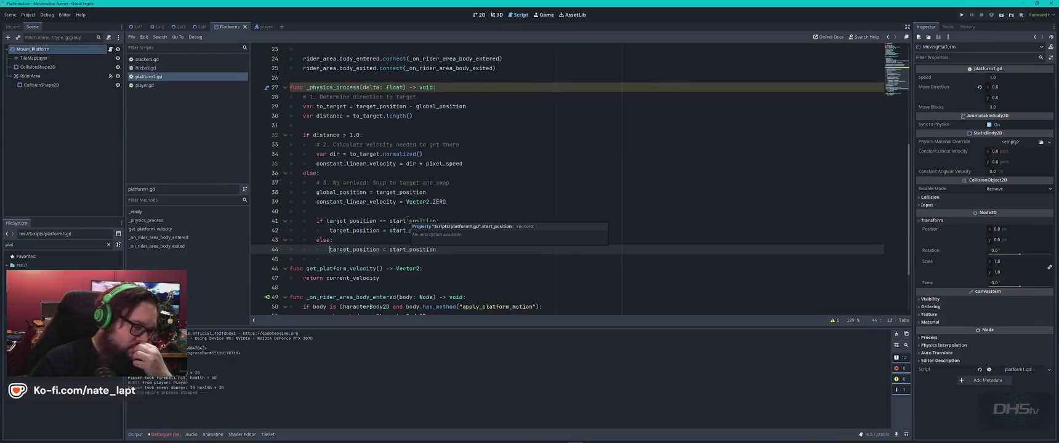
key("alt+Tab")
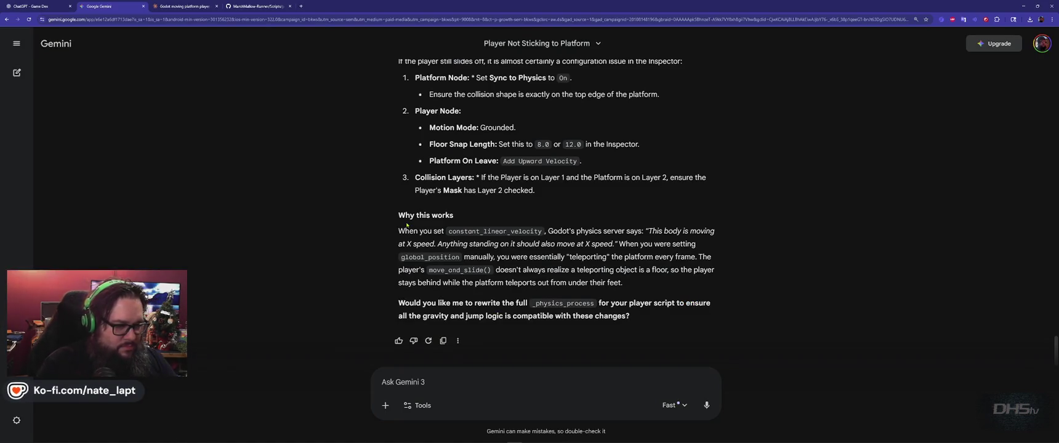
Step: Tell Gemini that the platforms no longer move
left_click(453, 378)
type("the platforms n")
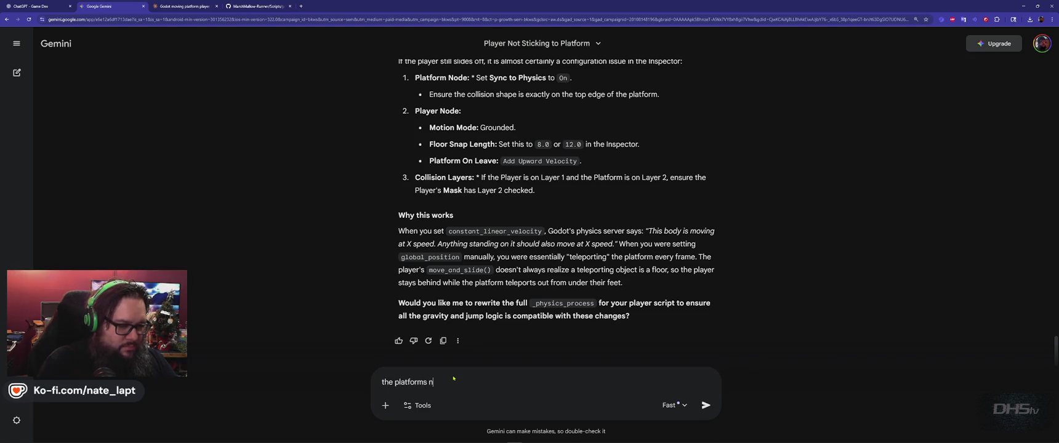
type("move")
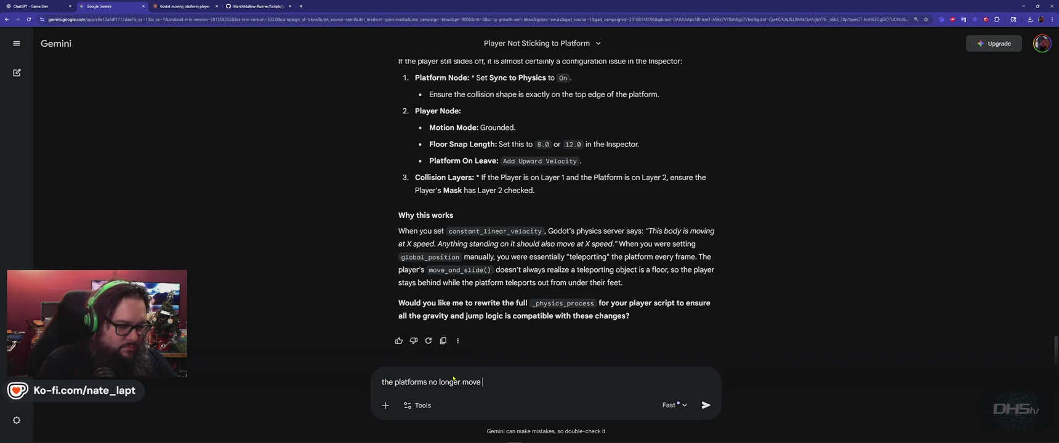
key("Return")
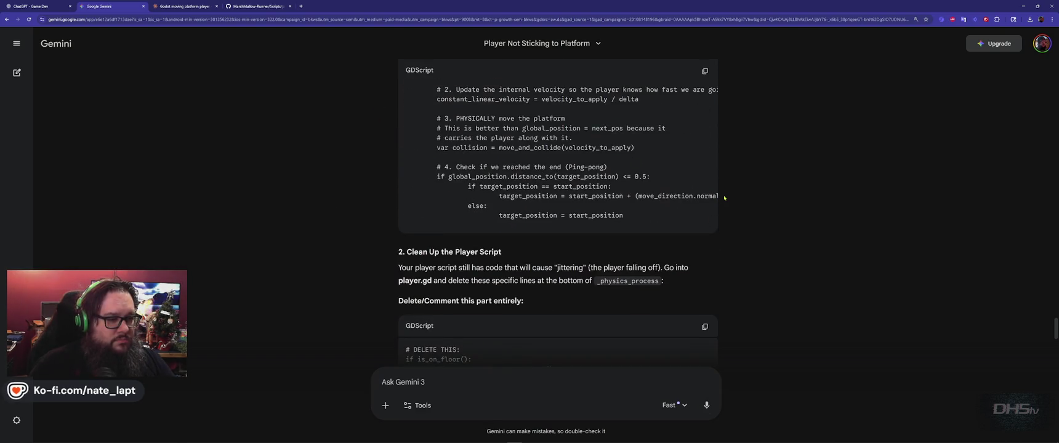
Step: Copy the fixed move_and_collide platform.gd script from Gemini's answer
scroll(724, 198, "up", 5)
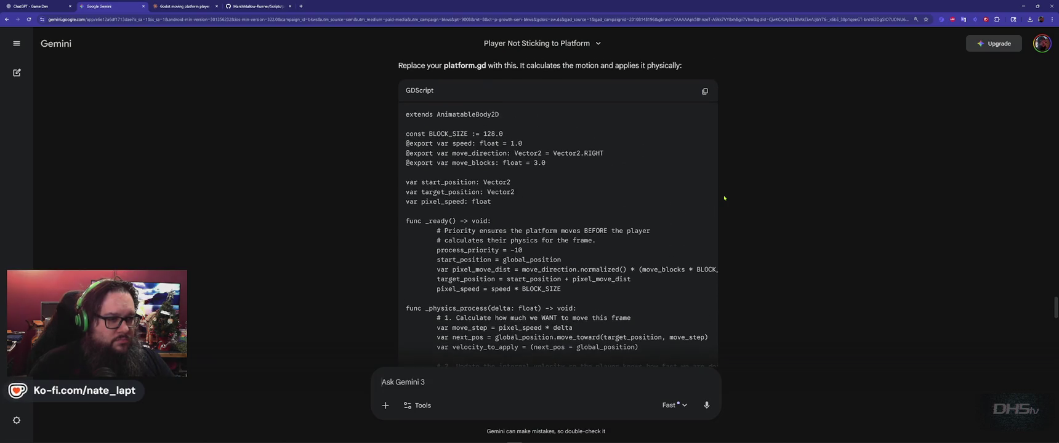
scroll(725, 198, "down", 5)
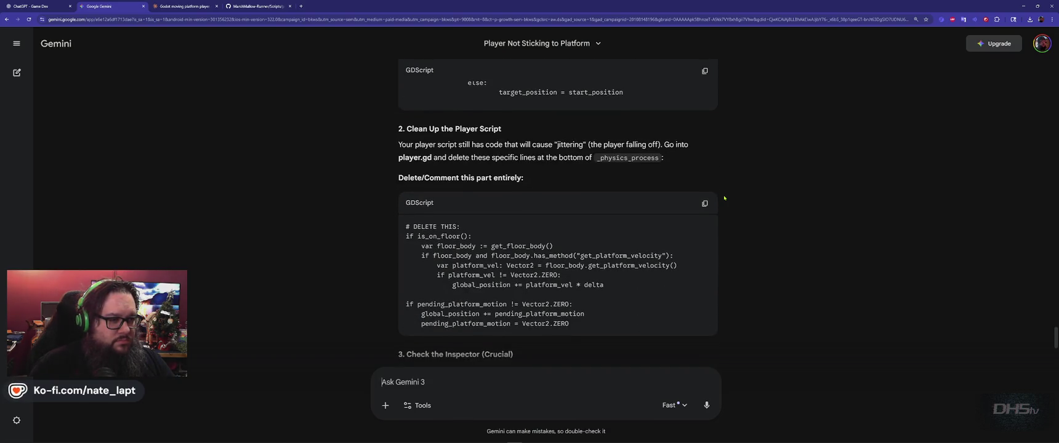
scroll(724, 198, "up", 5)
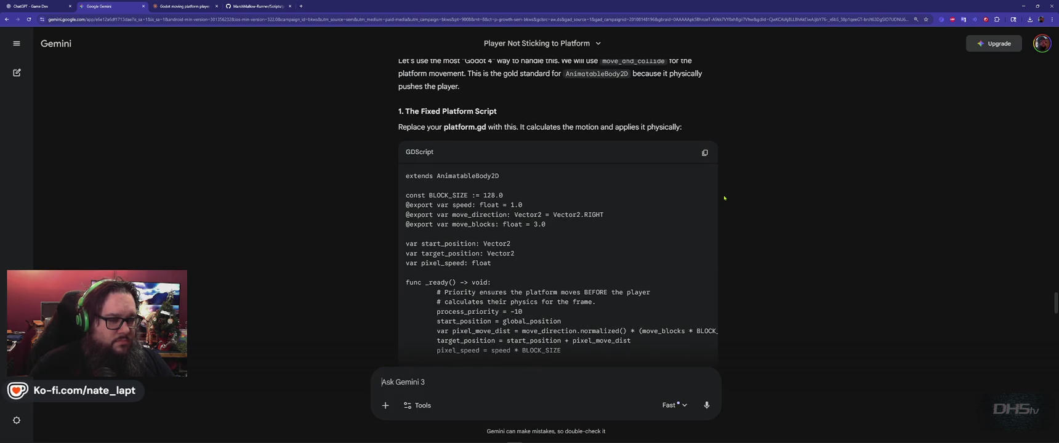
left_click(705, 153)
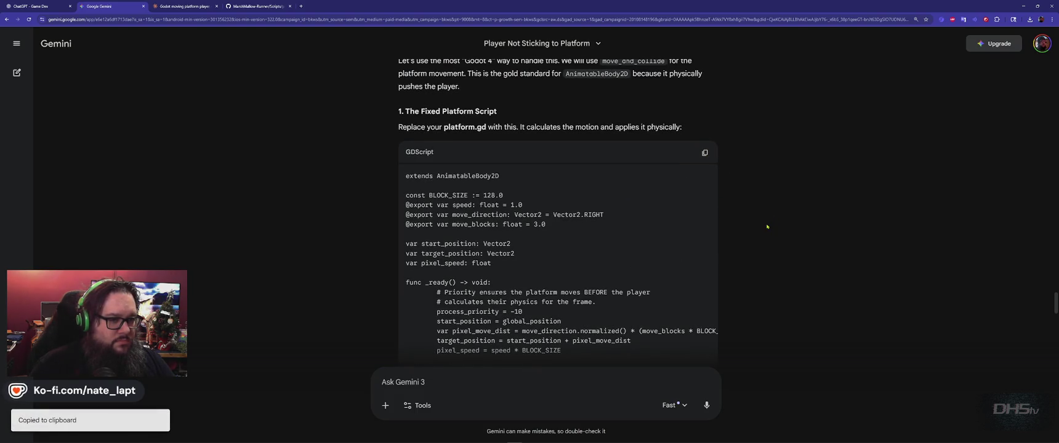
key("alt+Tab")
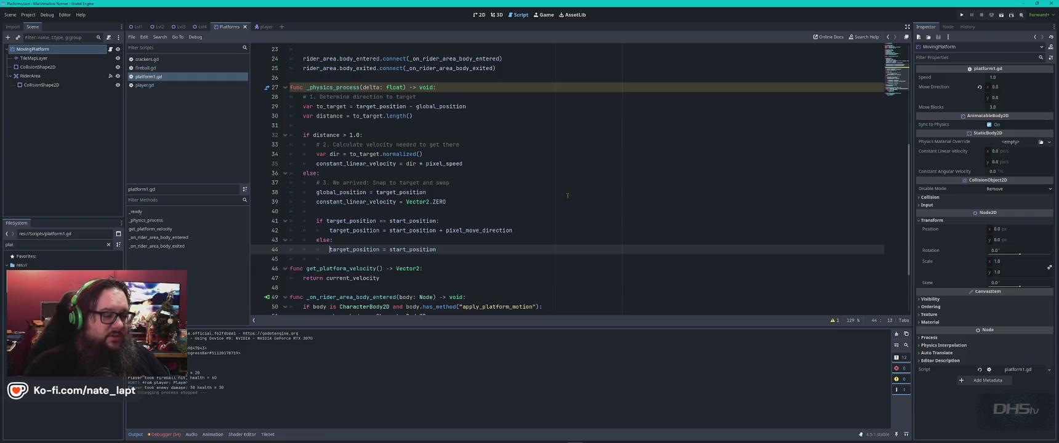
Step: Compare Gemini's answer with platform1.gd, then replace the whole script with the copied code
key("alt+Tab")
scroll(519, 225, "down", 10)
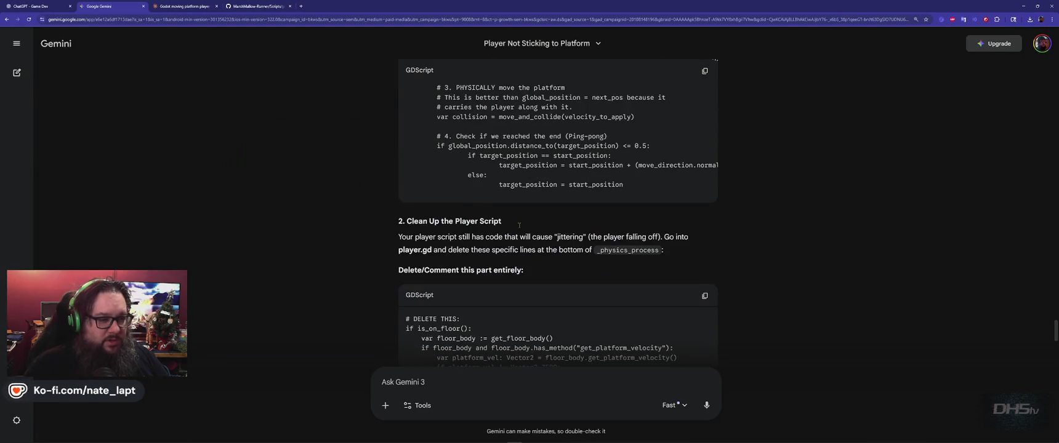
key("alt+Tab")
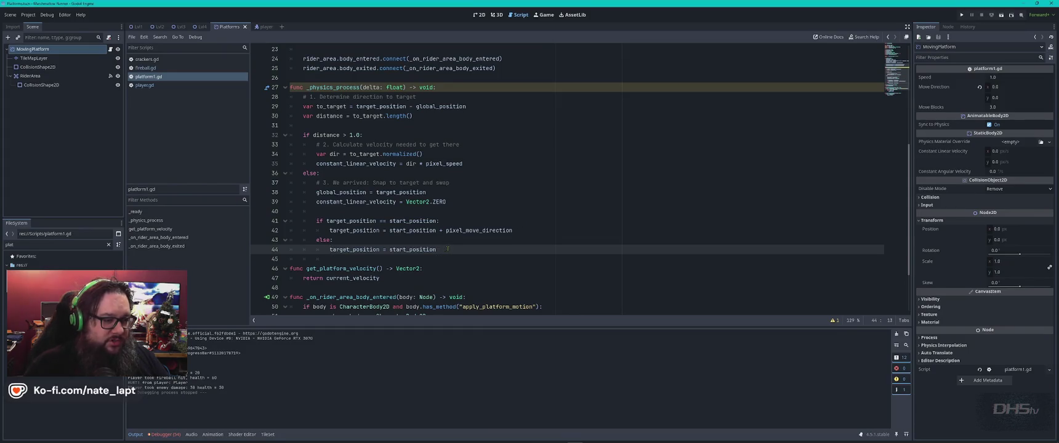
scroll(448, 249, "up", 6)
key("alt+Tab")
scroll(459, 244, "up", 10)
key("alt+Tab")
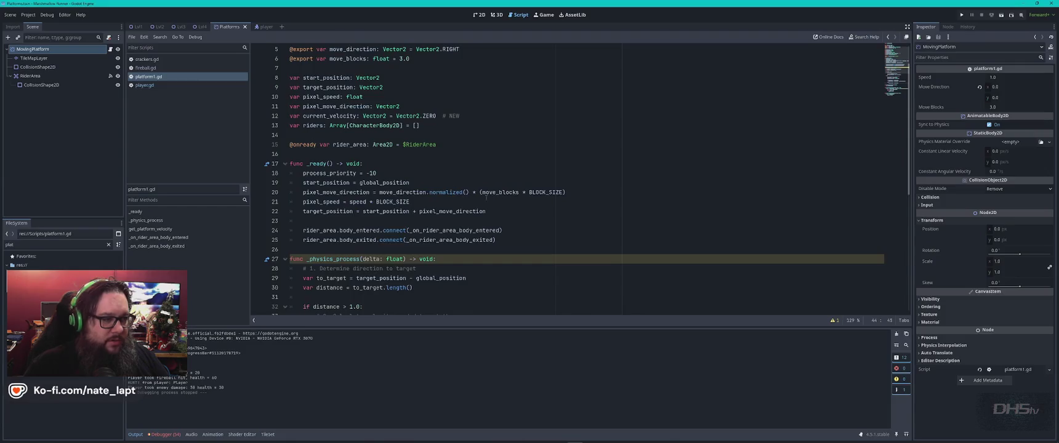
scroll(496, 199, "up", 2)
key("ctrl+a")
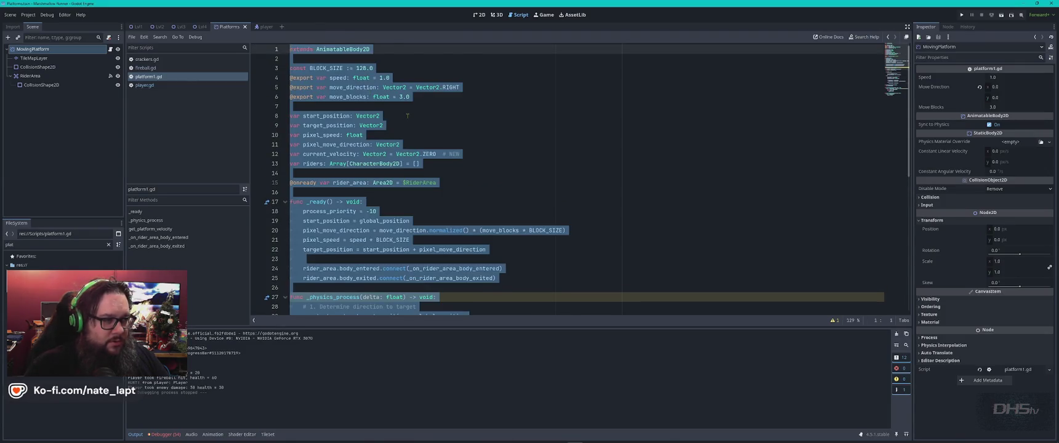
key("ctrl+v")
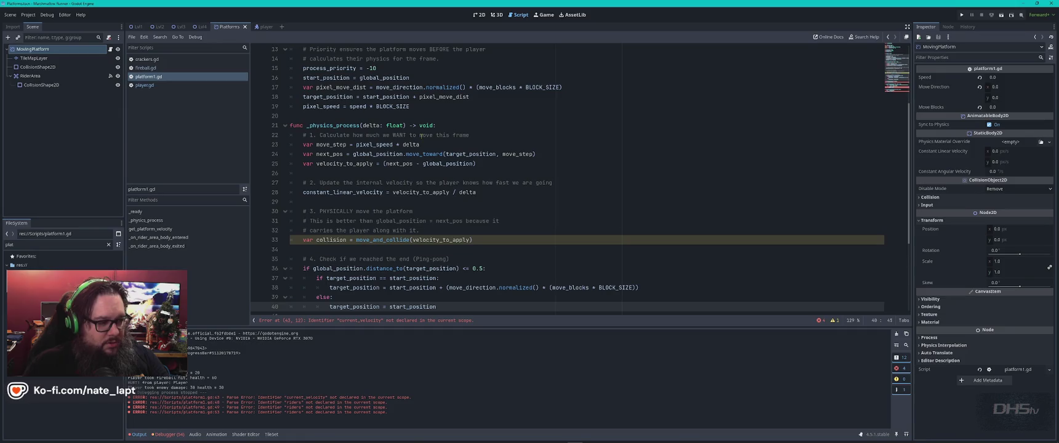
Step: Inspect the line 43 error and select the undeclared current_velocity identifier
left_click(370, 320)
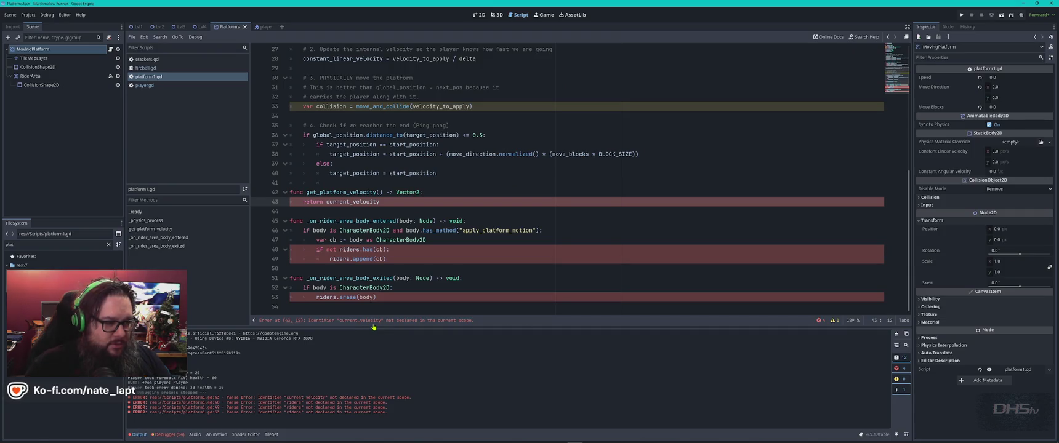
double_click(363, 202)
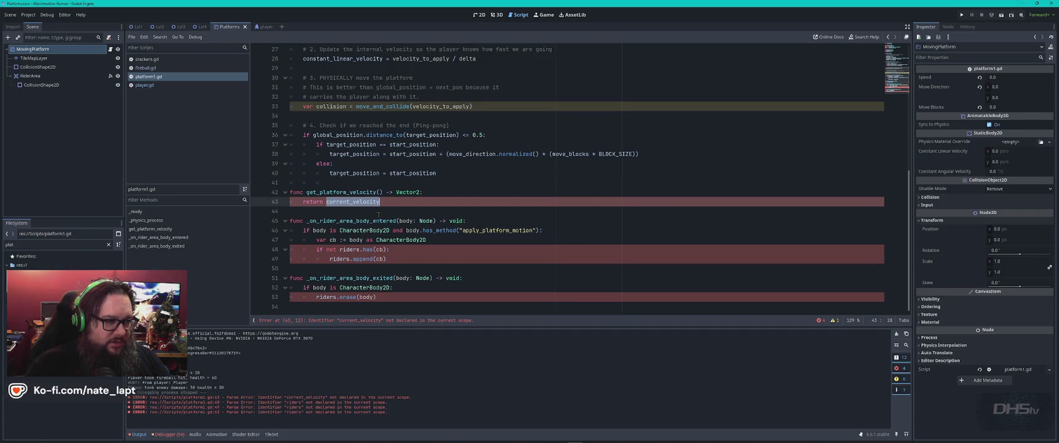
scroll(382, 217, "up", 7)
scroll(382, 216, "down", 7)
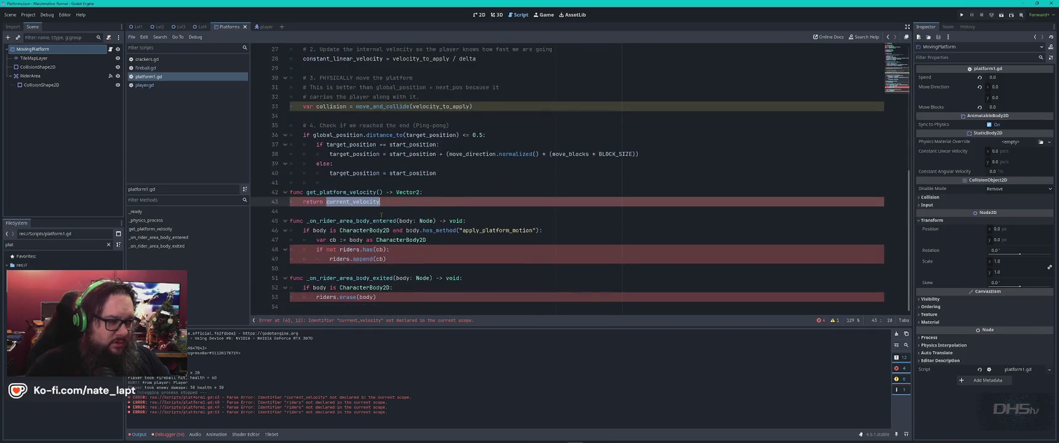
scroll(393, 237, "up", 9)
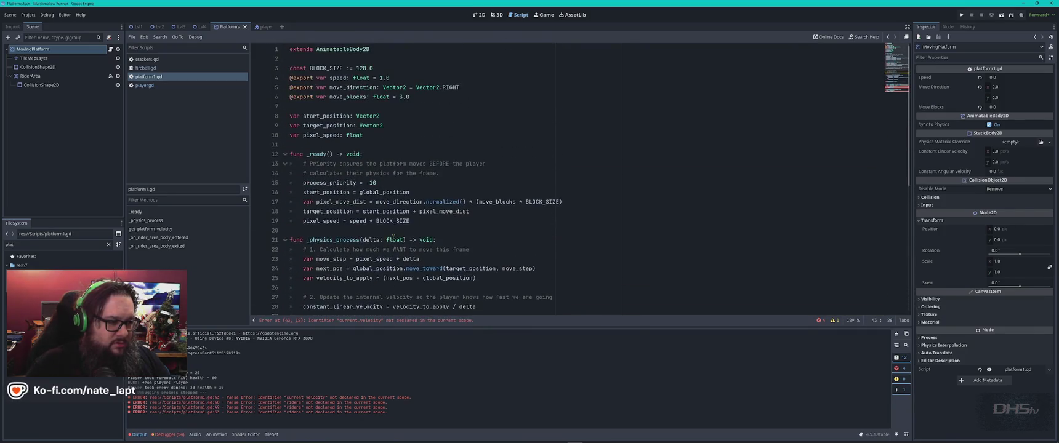
key("alt+Tab")
Step: Scroll through Gemini's player cleanup and Inspector advice, then move to the Claude chat
scroll(500, 285, "down", 5)
scroll(500, 285, "down", 3)
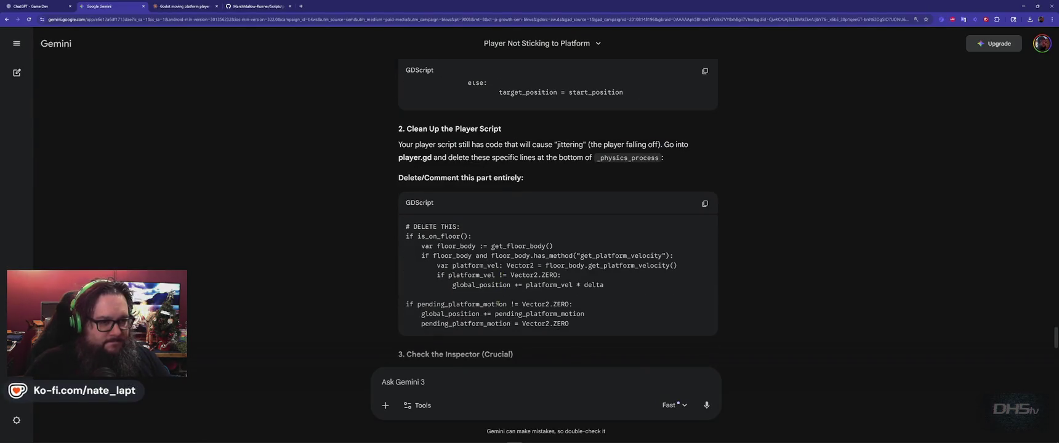
scroll(498, 301, "down", 5)
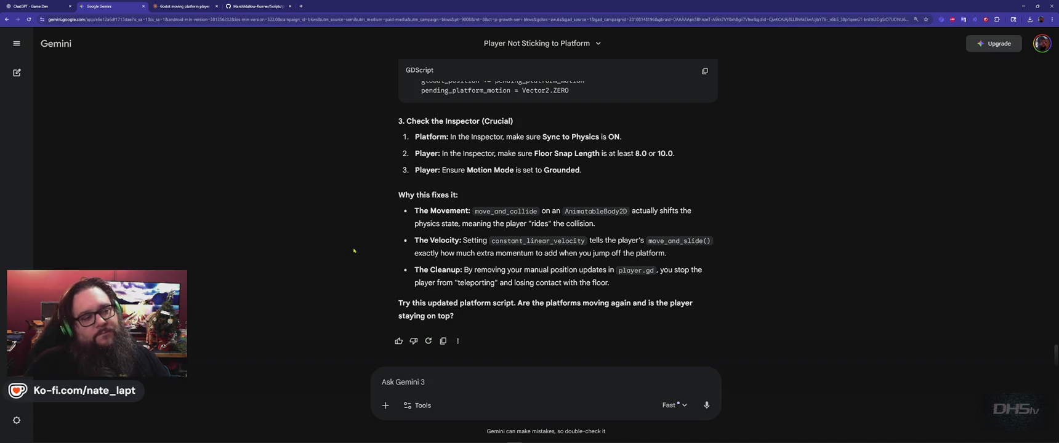
key("ctrl+Tab")
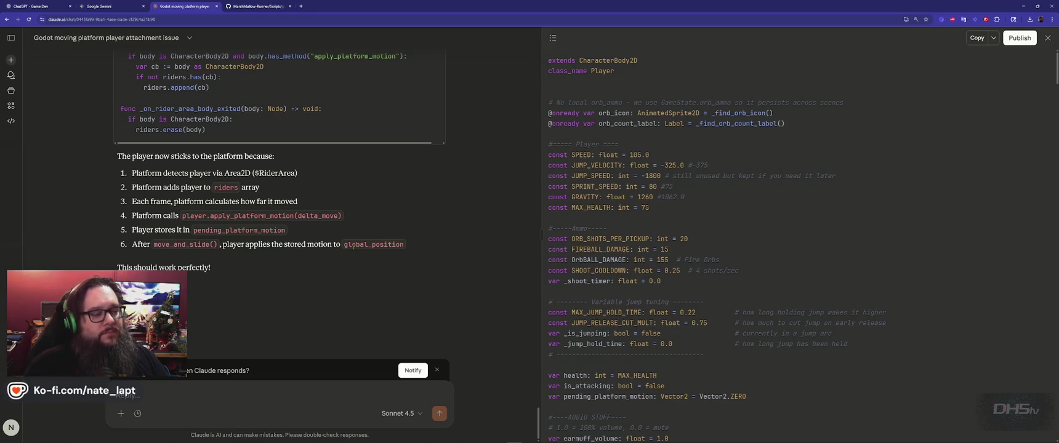
key("alt+Tab")
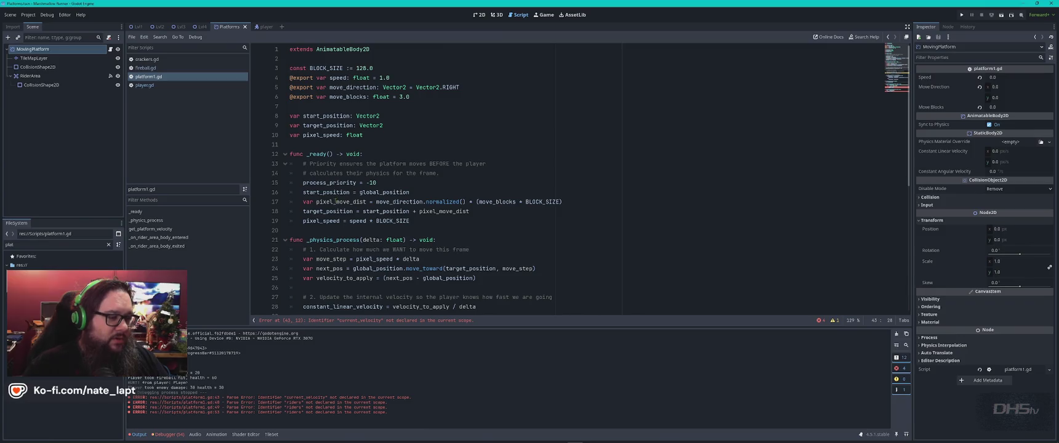
key("alt+Tab")
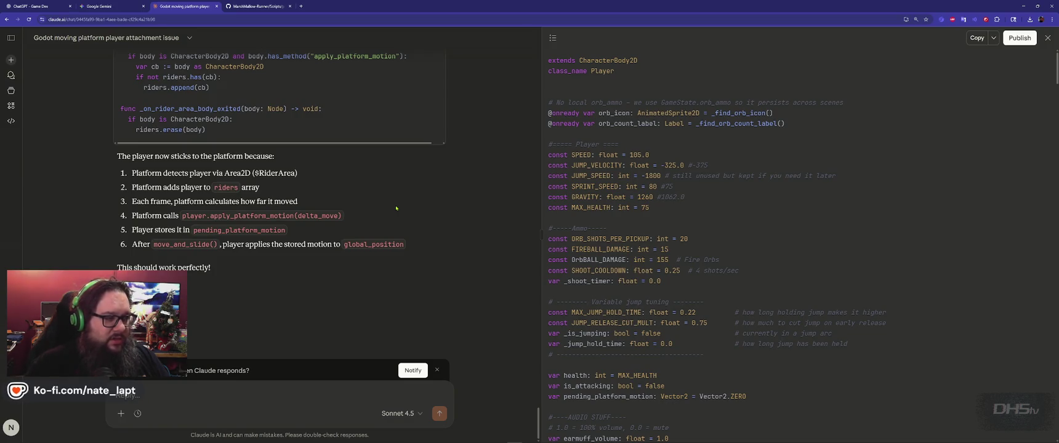
key("alt+Tab")
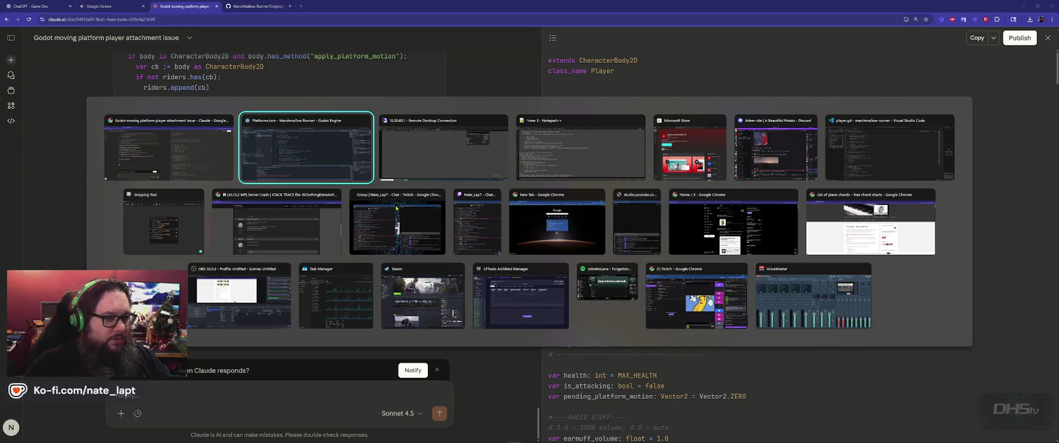
Step: Review player.gd in VS Code and its GitHub copy, then return to Gemini
key("alt+Tab")
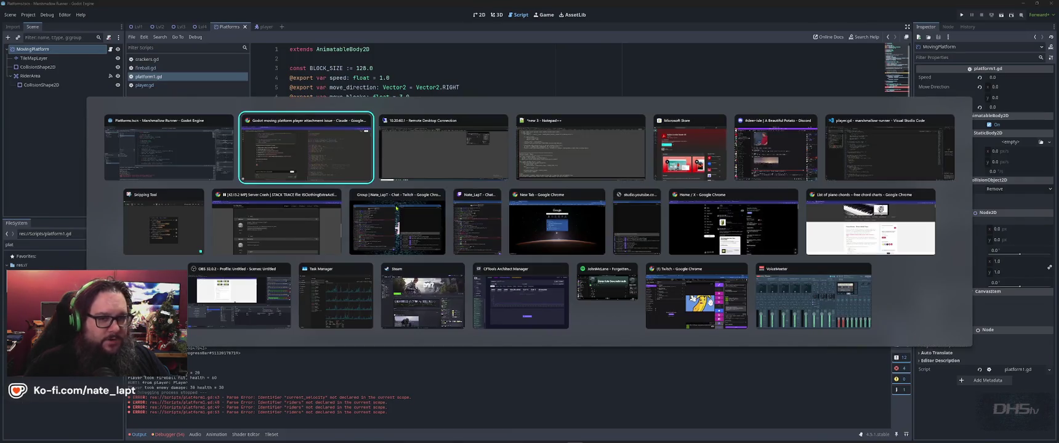
left_click(889, 148)
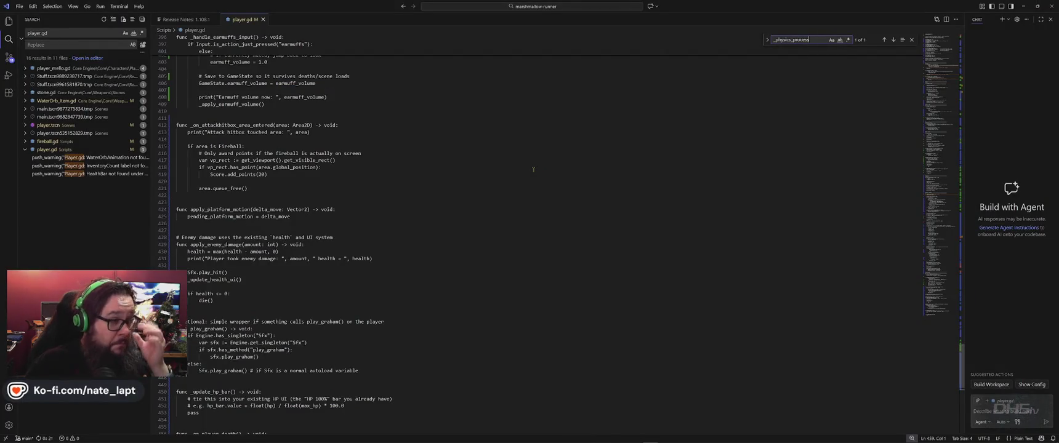
key("alt+Tab")
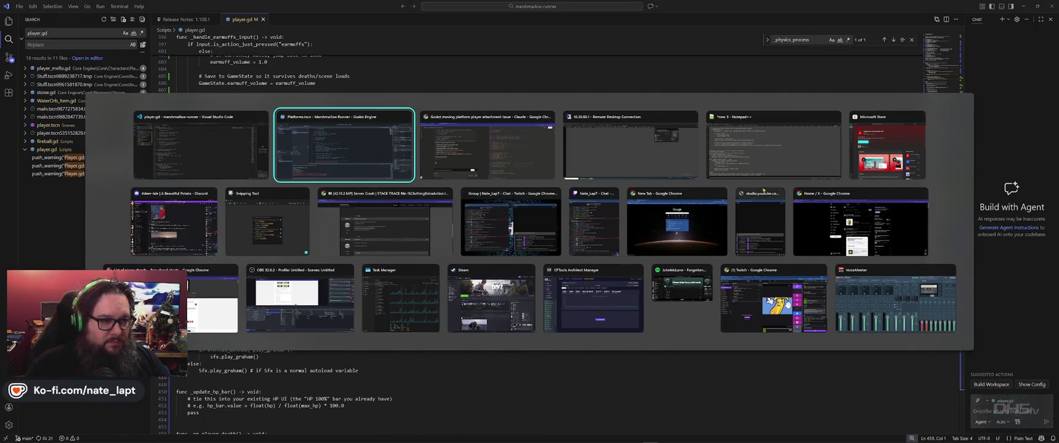
left_click(431, 166)
key("ctrl+Tab")
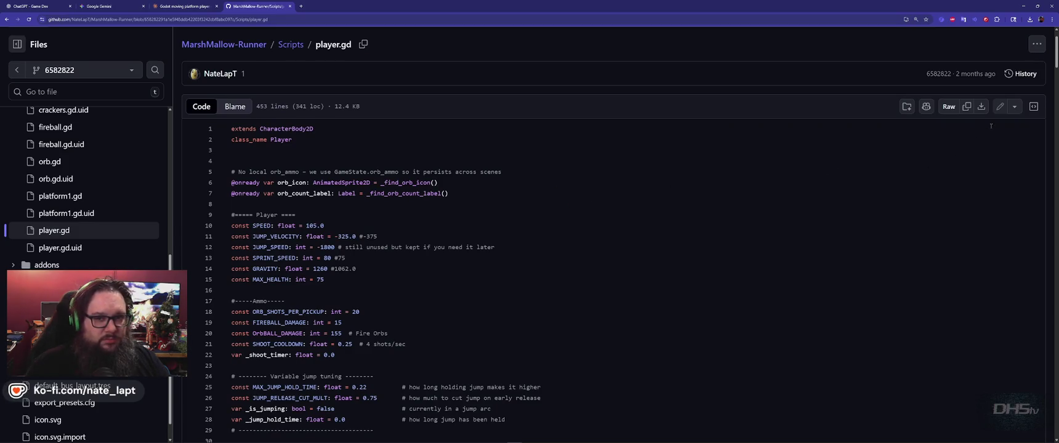
key("alt+Tab")
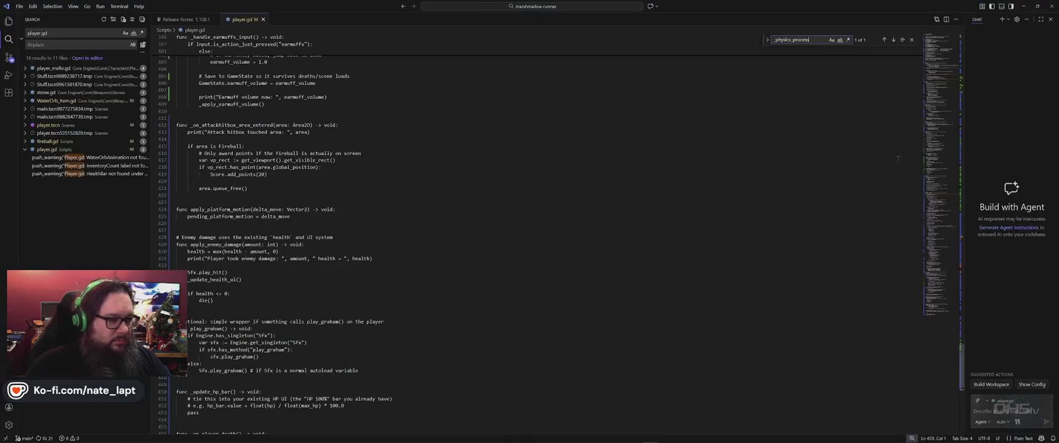
key("alt+Tab")
key("alt+Tab")
key("Tab")
key("Tab")
key("Tab")
key("Tab")
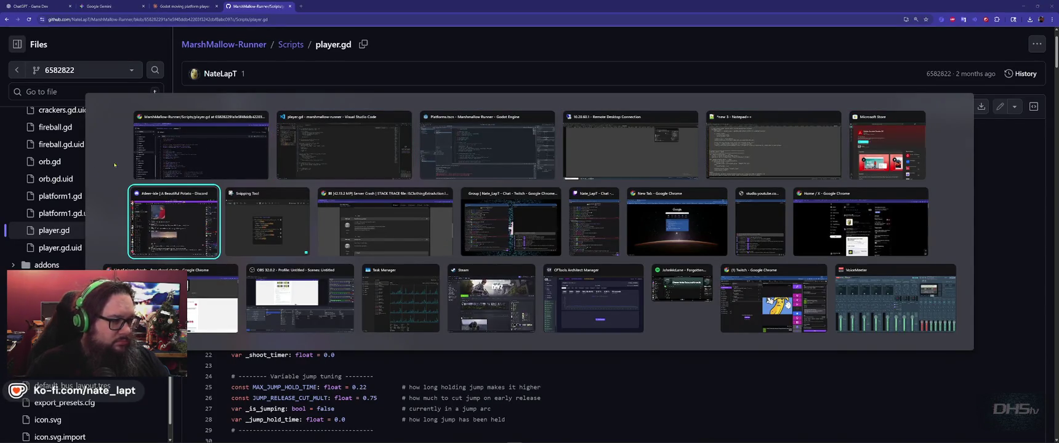
left_click(171, 166)
key("ctrl+shift+Tab")
key("ctrl+shift+Tab")
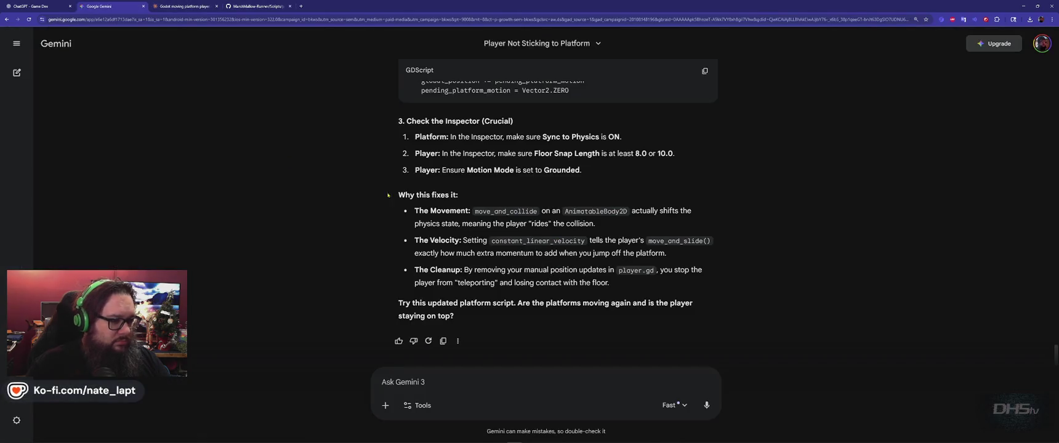
Step: Draft 'lets start over. something is' in the Gemini prompt
left_click(472, 378)
type("lets start over. O")
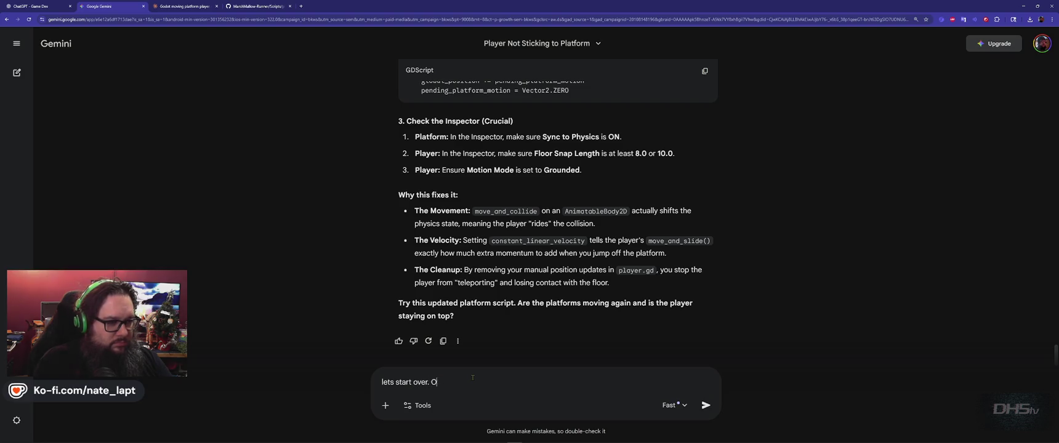
key("BackSpace")
type("somet")
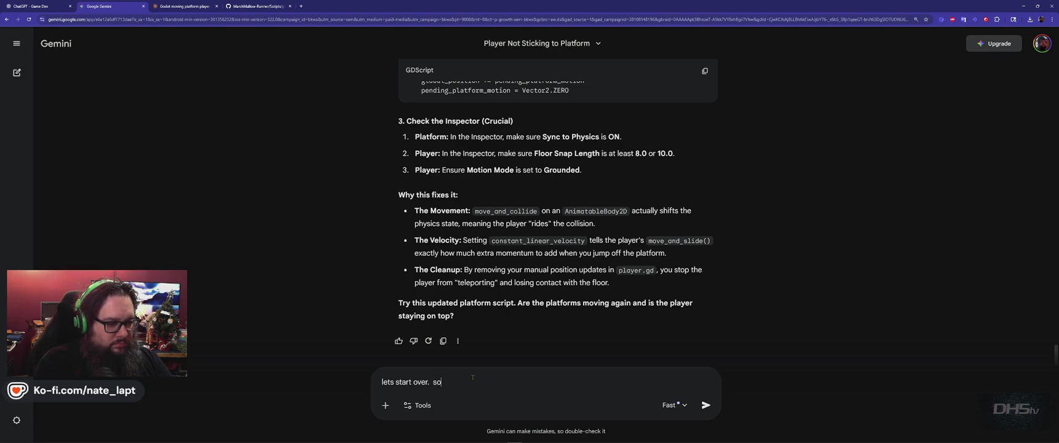
type("hing is")
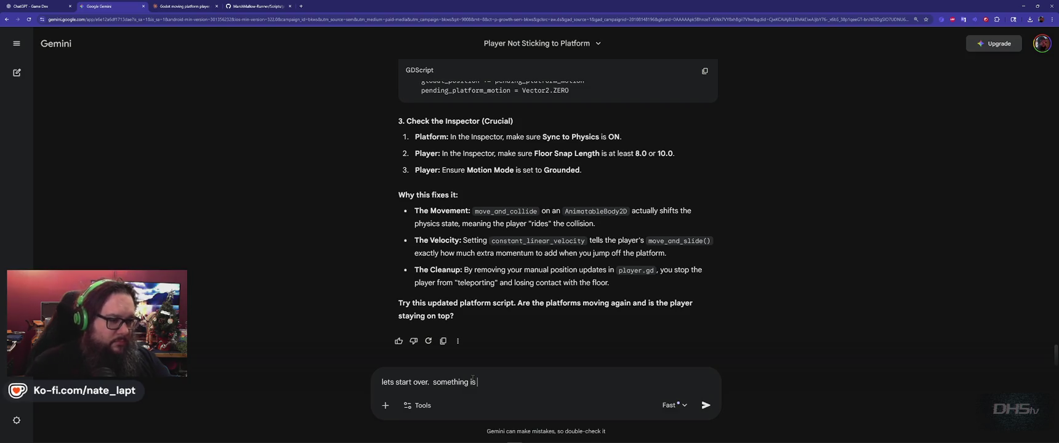
Step: Skim Gemini's reply, then return to Godot and run the game with F5
scroll(478, 290, "up", 4)
scroll(478, 288, "down", 2)
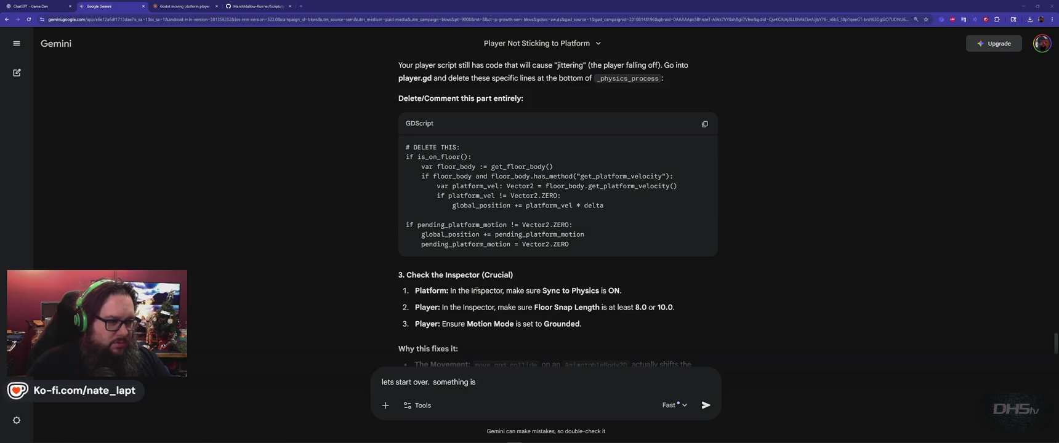
key("alt+Tab")
key("alt+Tab")
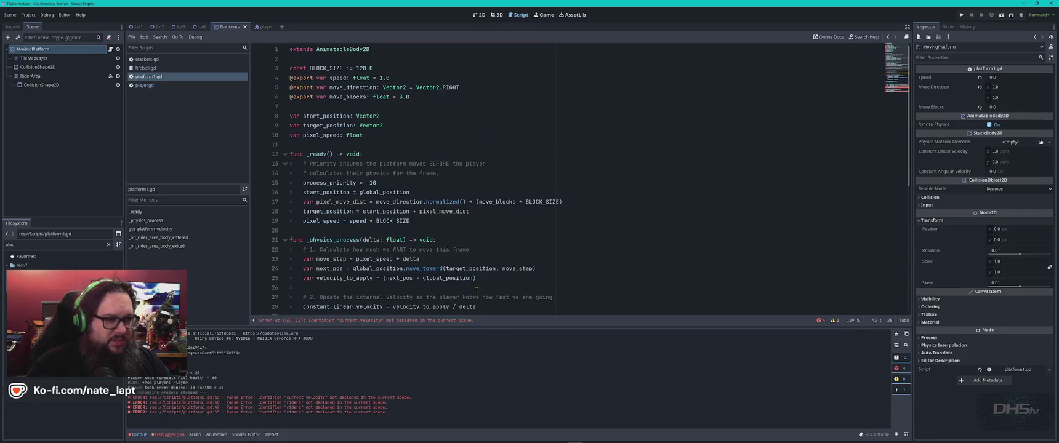
key("F5")
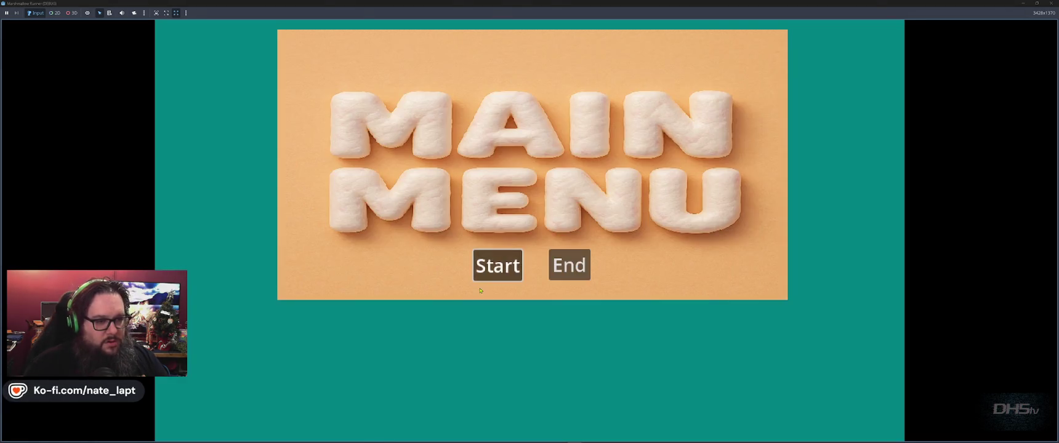
Step: Undo the stray 'n' on line 43 of platform1.gd and save the script
left_click(481, 279)
type("n")
left_click(536, 251)
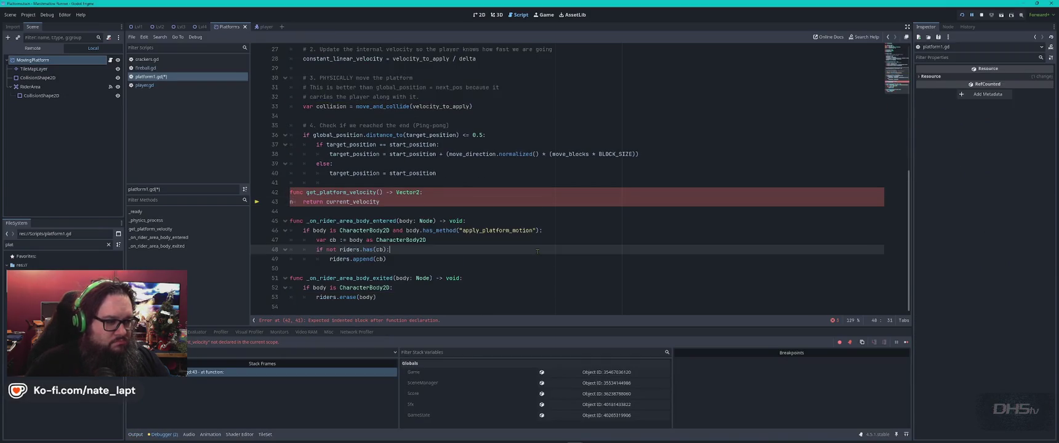
key("ctrl+z")
key("ctrl+s")
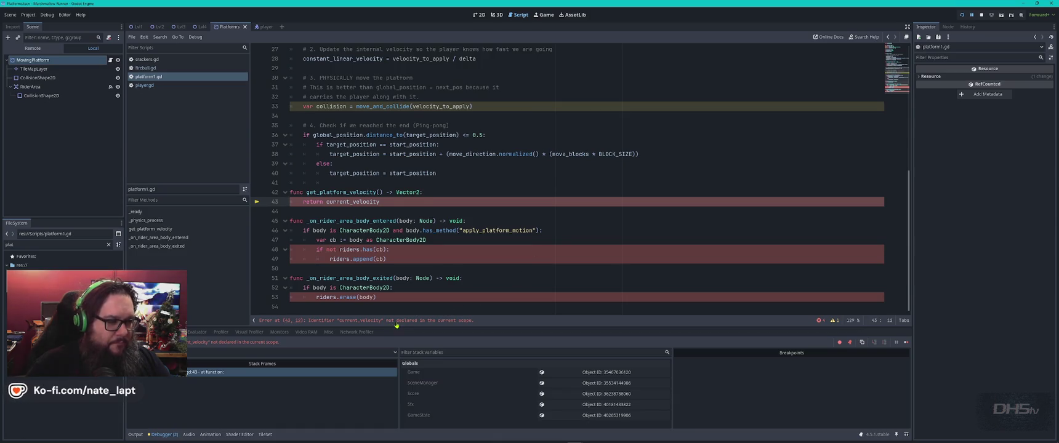
key("alt+Tab")
key("alt+Tab")
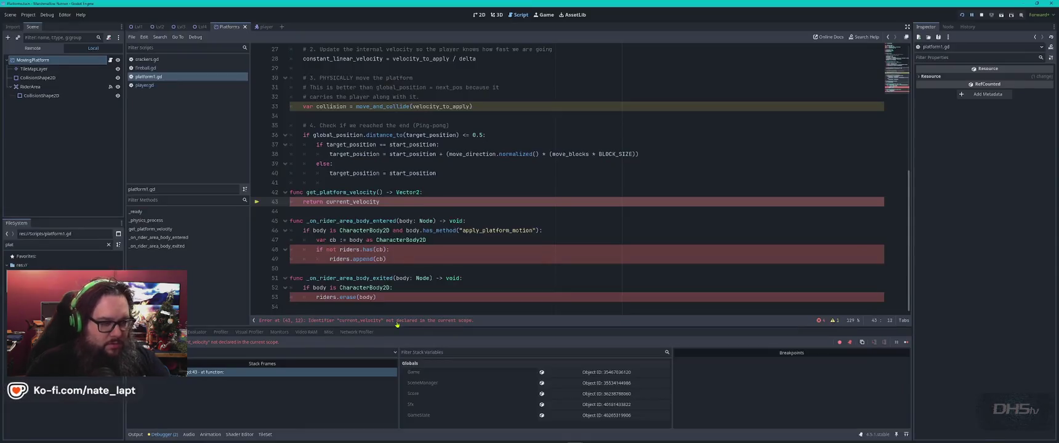
key("alt+Tab")
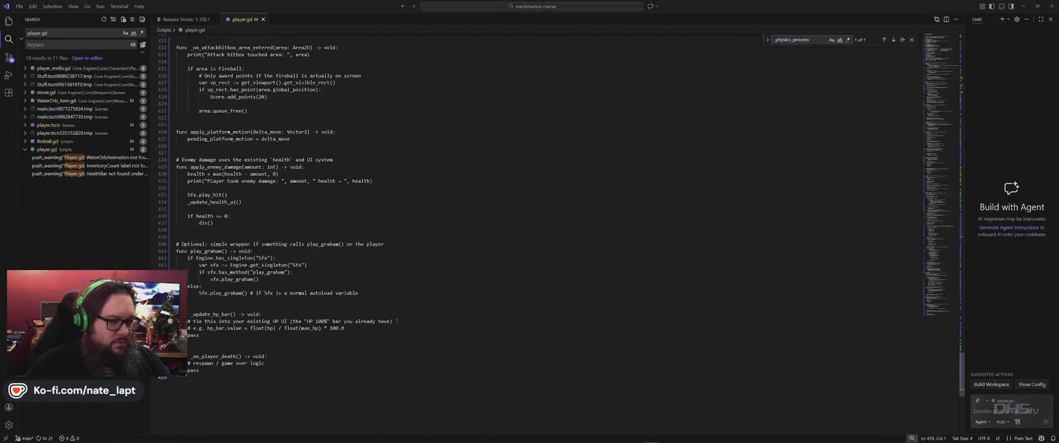
Step: Open player.gd in the script editor
key("alt+Tab")
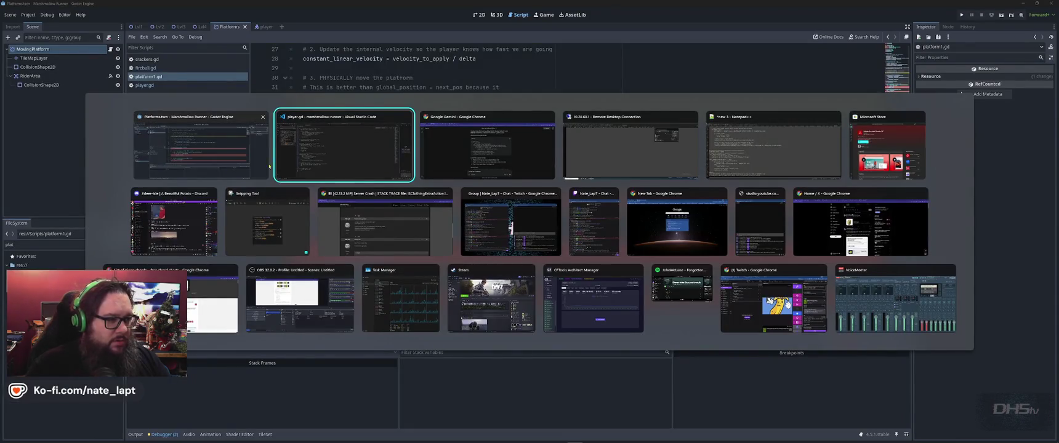
left_click(395, 176)
key("alt+Tab")
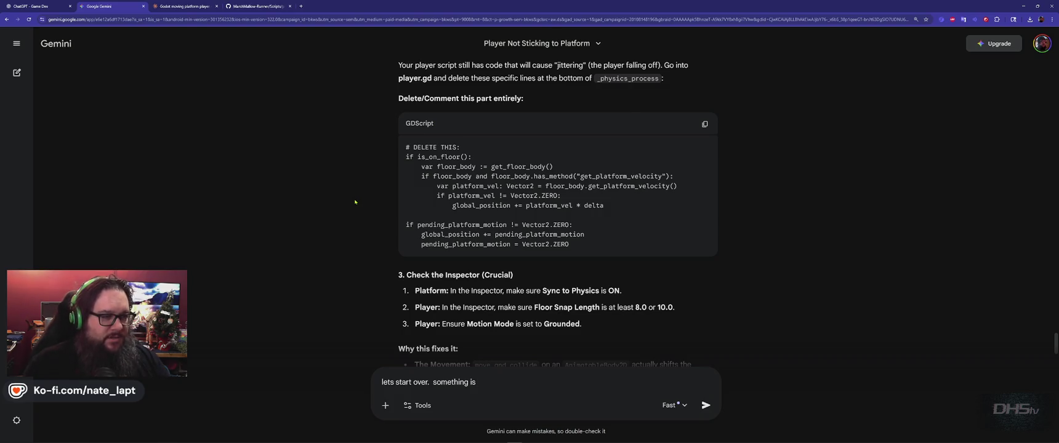
key("alt+Tab")
key("alt+Tab")
key("alt+Tab")
key("alt+Tab")
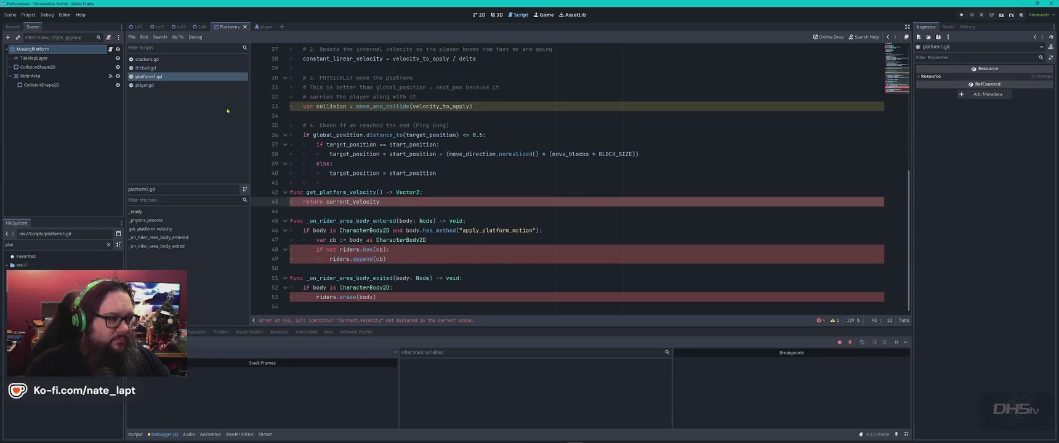
left_click(145, 85)
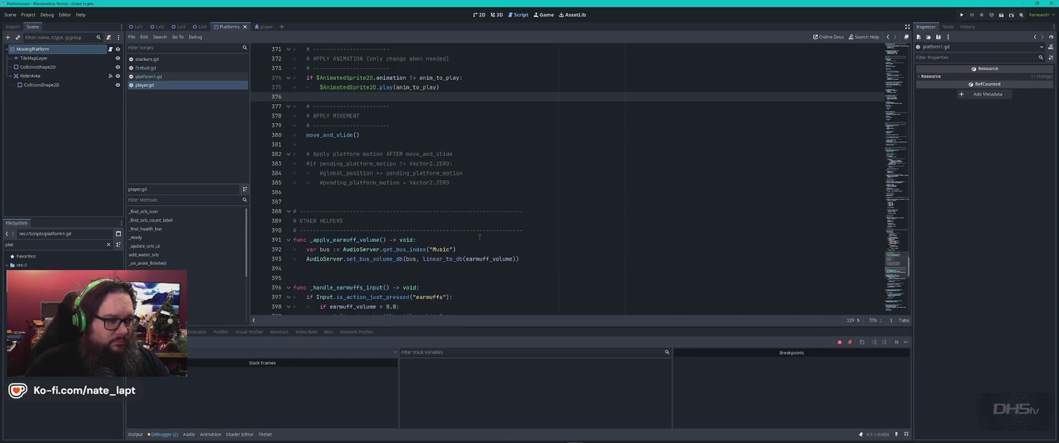
Step: Copy is_on_floor from Gemini's code and search player.gd for its matches
key("alt+Tab")
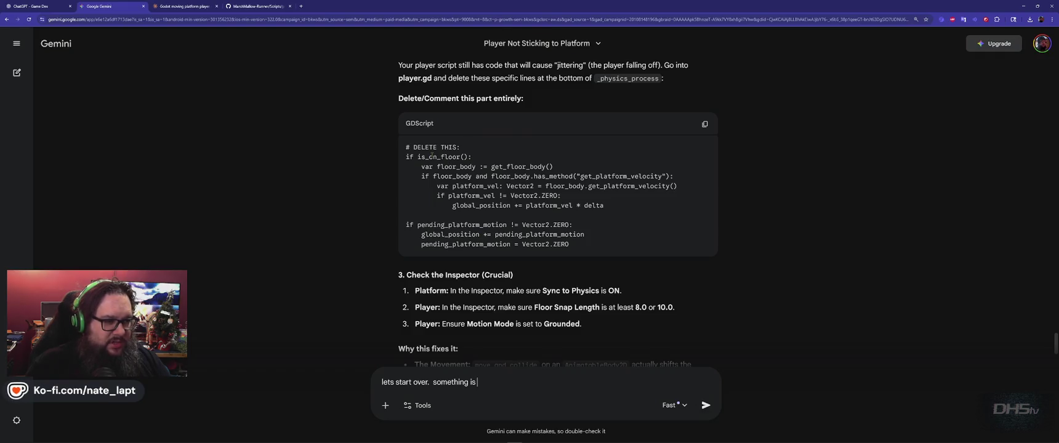
double_click(439, 156)
key("ctrl+c")
key("alt+Tab")
key("ctrl+f")
key("ctrl+v")
key("Return")
key("Return")
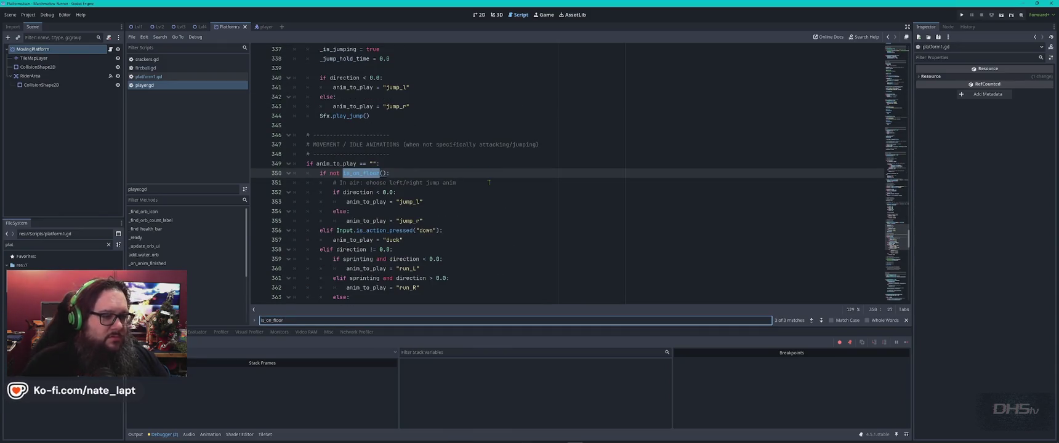
Step: Select and copy the entire player.gd script
key("alt+Tab")
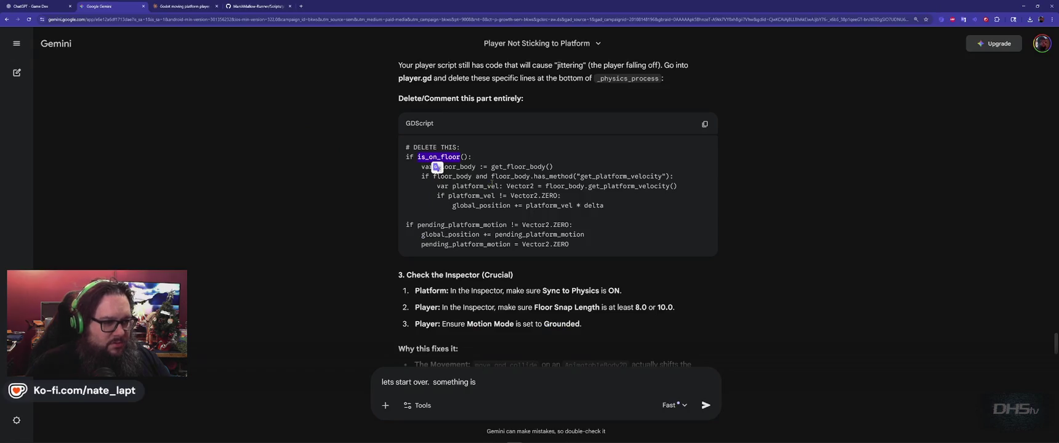
left_click(492, 183)
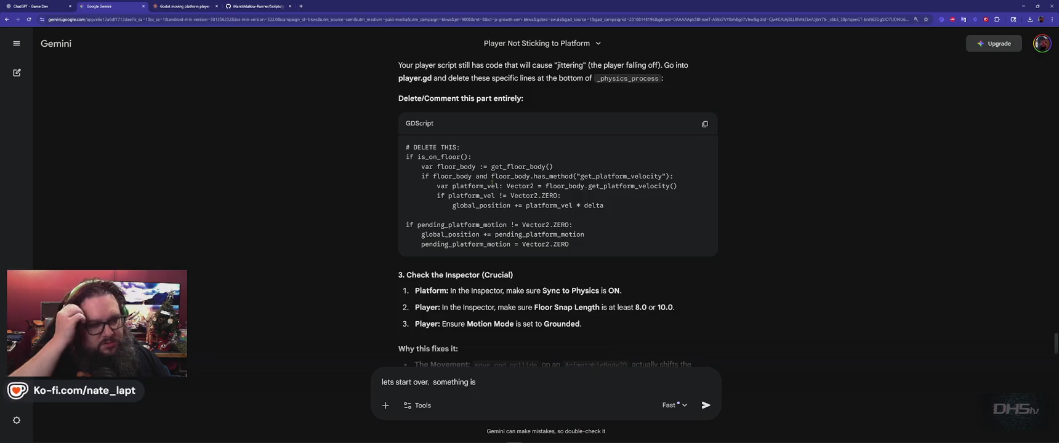
key("alt+Tab")
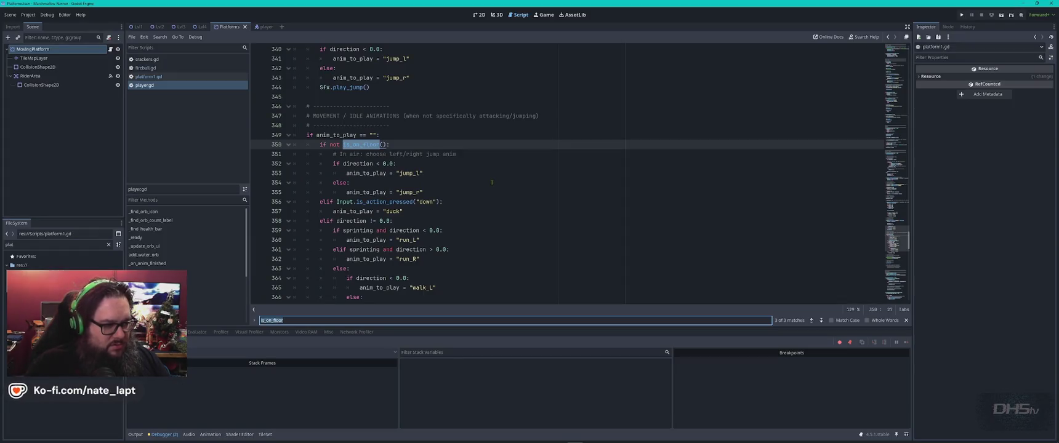
left_click(492, 182)
key("ctrl+a")
key("alt+Tab")
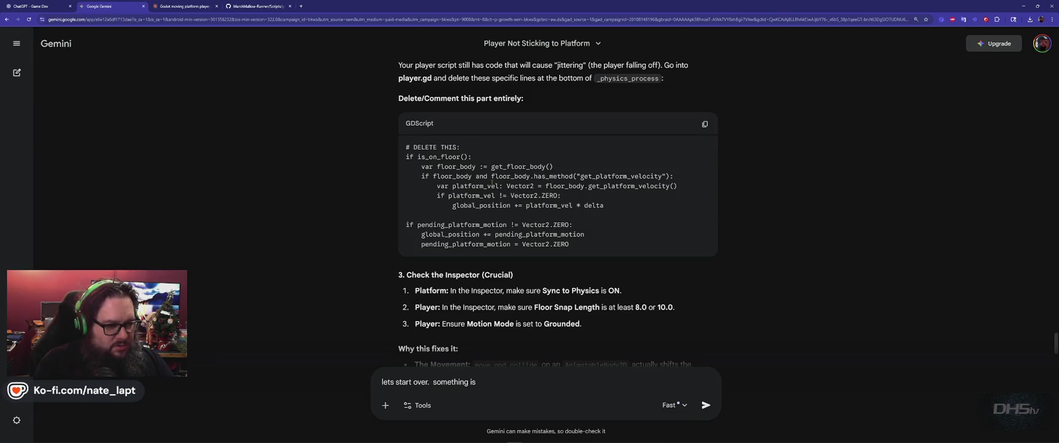
key("ctrl+a")
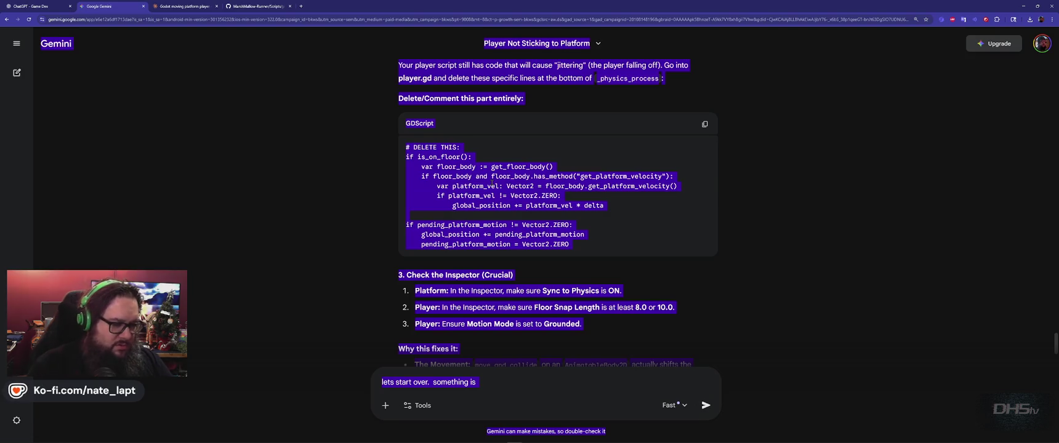
Step: Replace the draft with the complaint 'you keep telling me to delete'
left_click(510, 366)
left_click(505, 380)
key("ctrl+a")
type("you keep telling me to ")
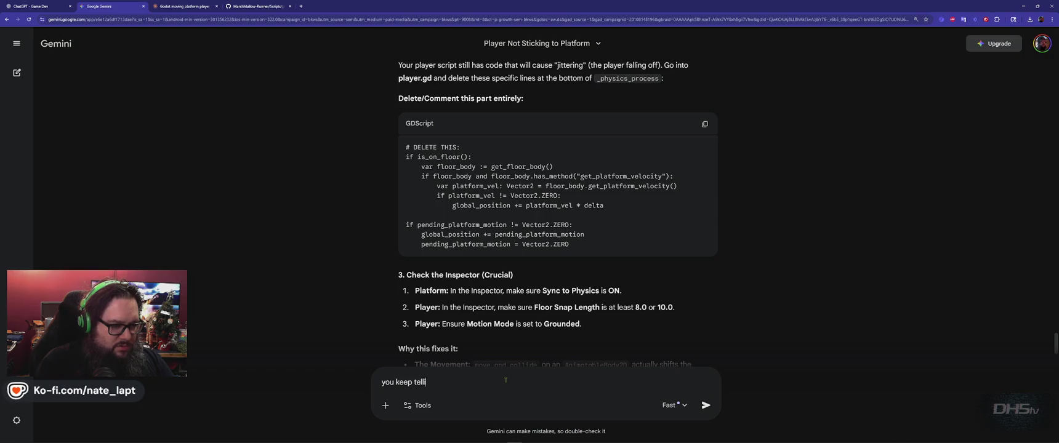
type("delete code that doesn't exist.")
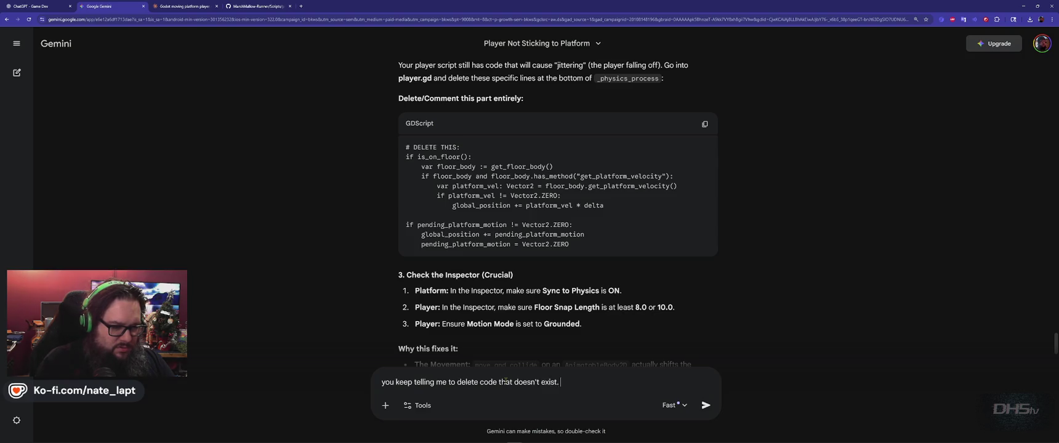
key("shift+Return")
Step: Add 'THIS is the playd' with the pasted player.gd script and send it
type("THIS is the play")
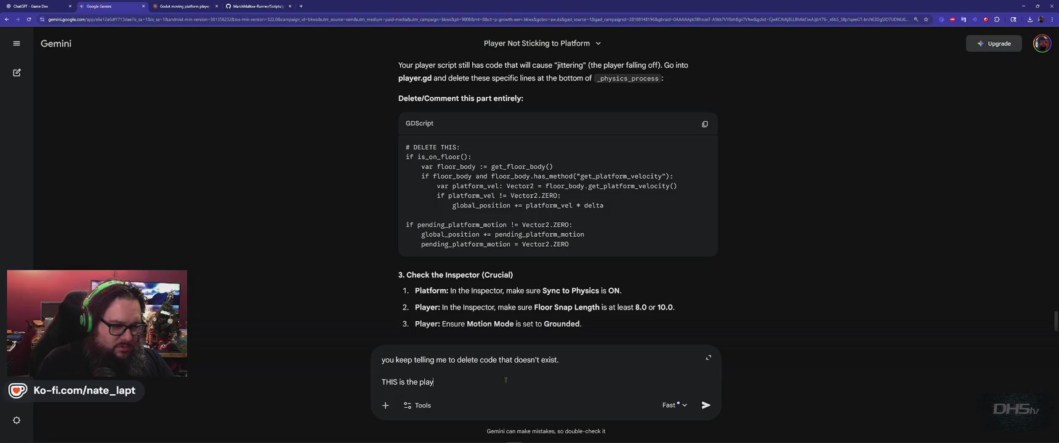
type("d")
key("shift+Return")
key("ctrl+v")
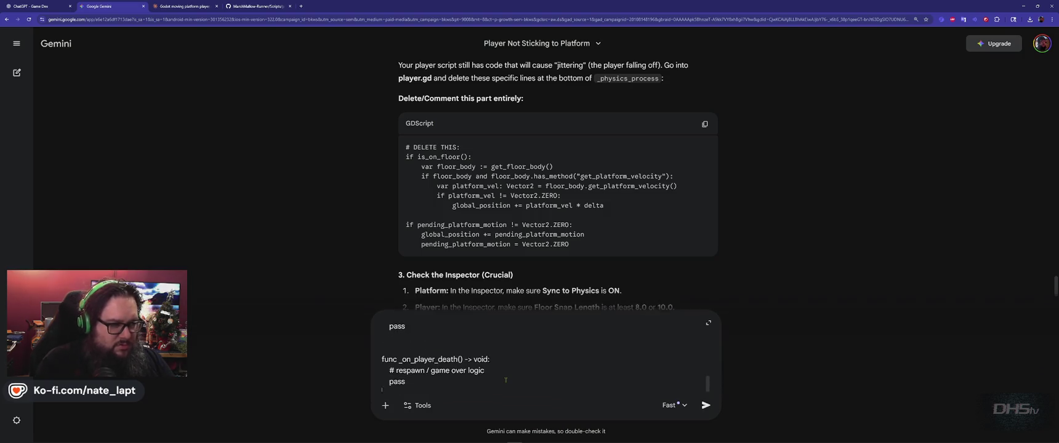
key("alt+Tab")
key("alt+Tab")
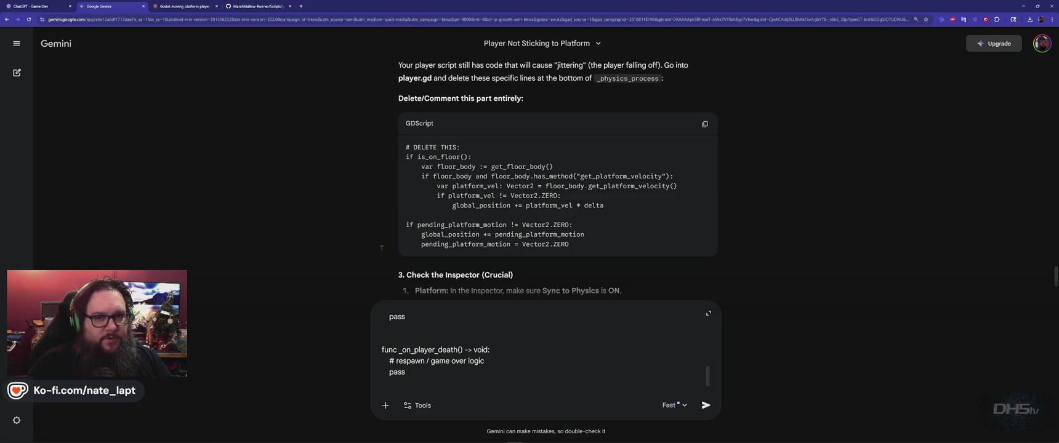
key("Return")
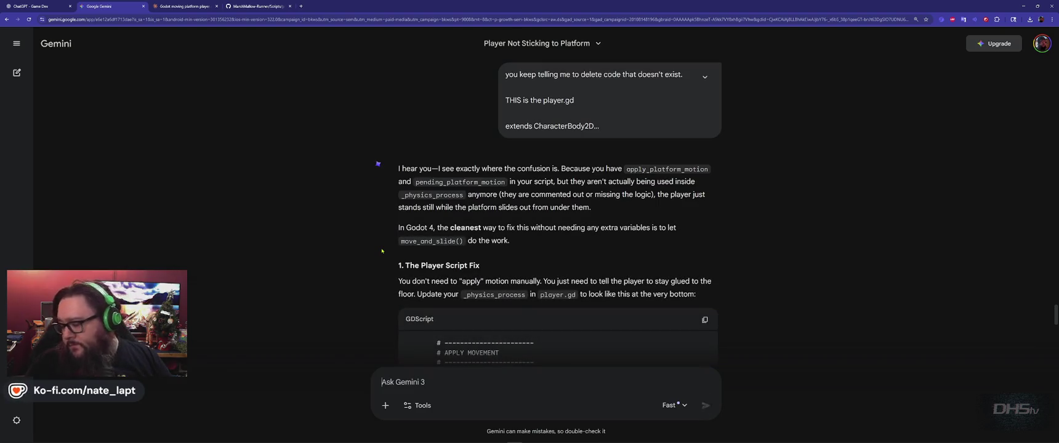
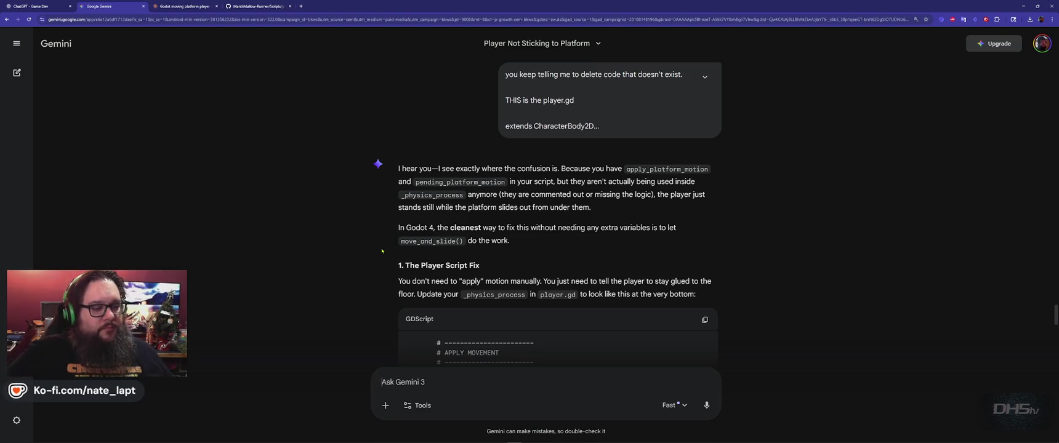
Step: Read through Gemini's answer and highlight its _physics_process function name
scroll(455, 235, "down", 8)
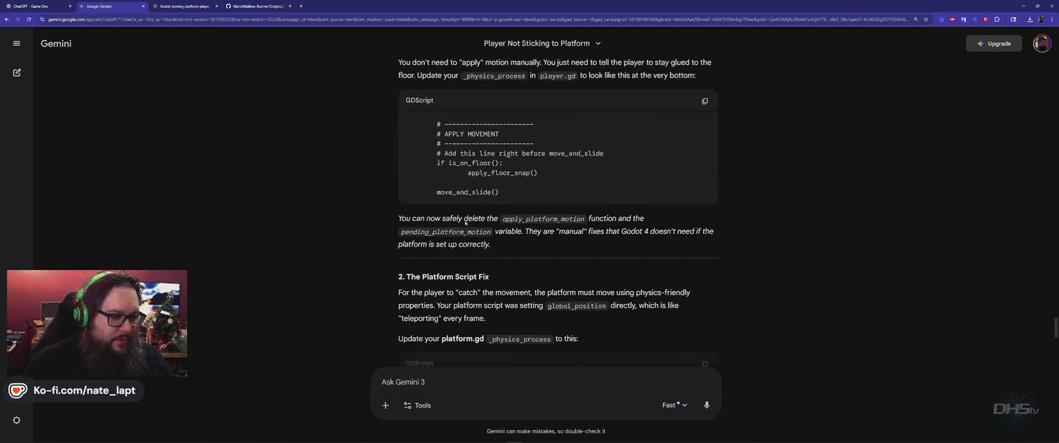
scroll(462, 228, "up", 7)
scroll(466, 220, "up", 2)
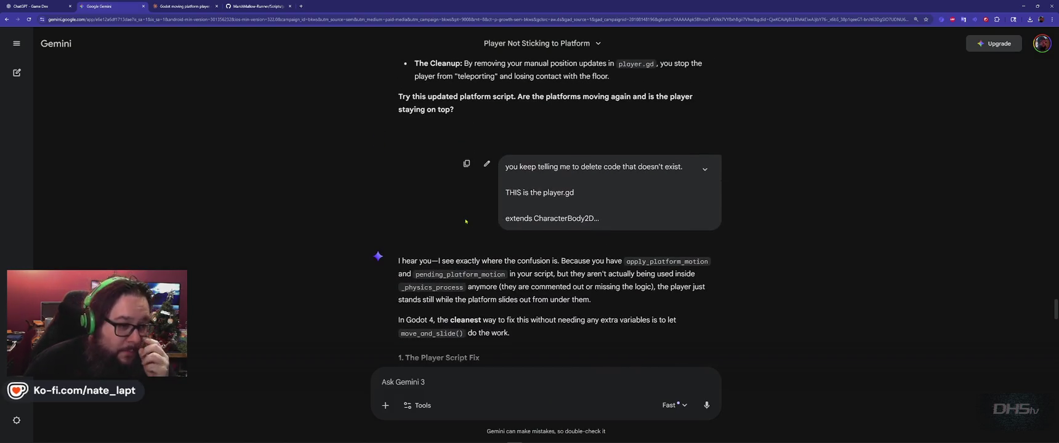
scroll(465, 221, "down", 2)
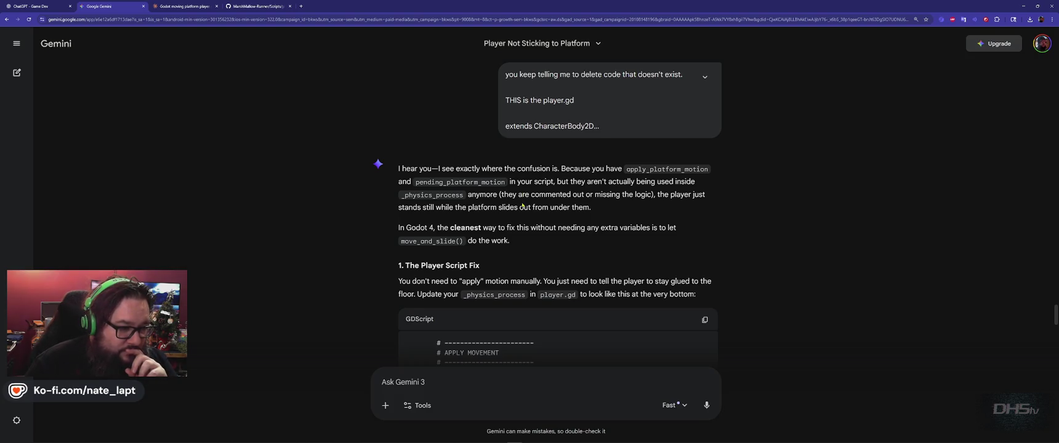
scroll(522, 206, "down", 1)
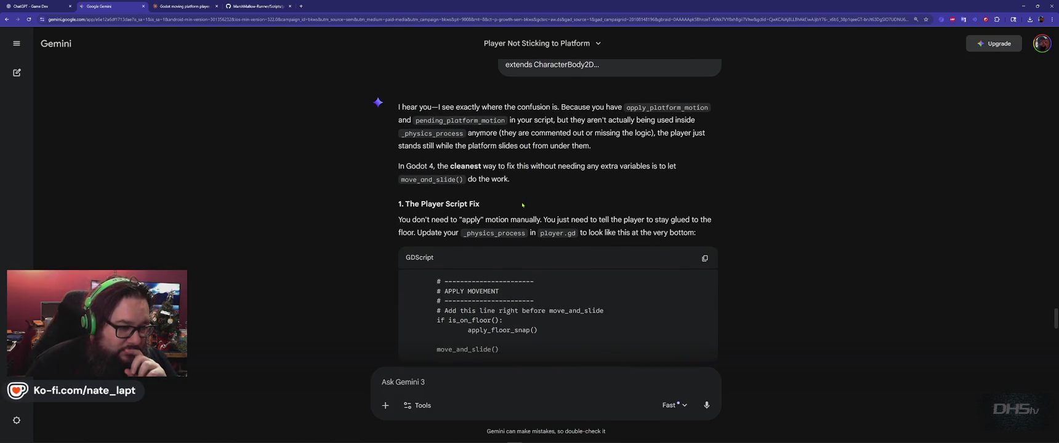
scroll(522, 206, "down", 1)
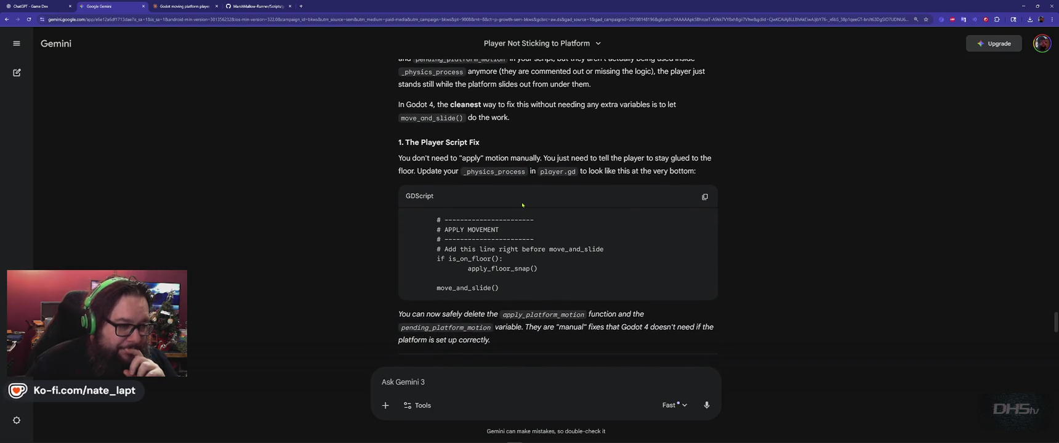
scroll(522, 205, "down", 1)
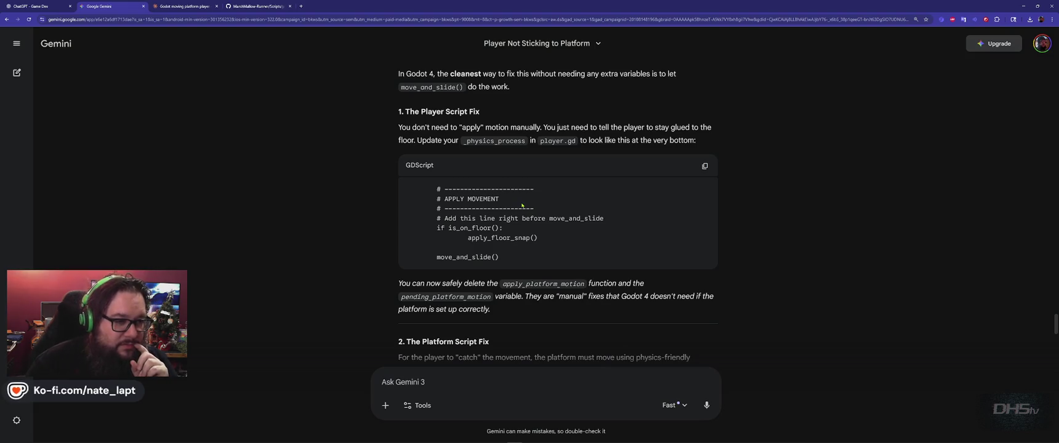
double_click(496, 141)
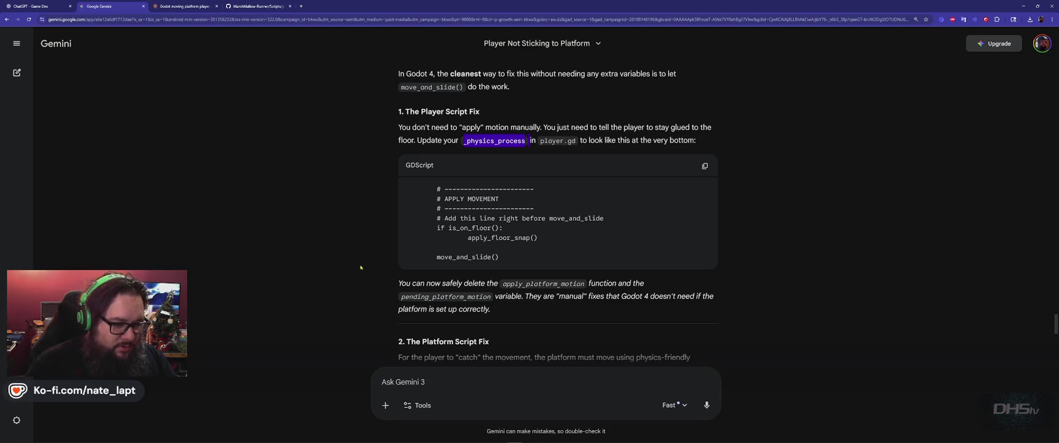
scroll(361, 267, "down", 1)
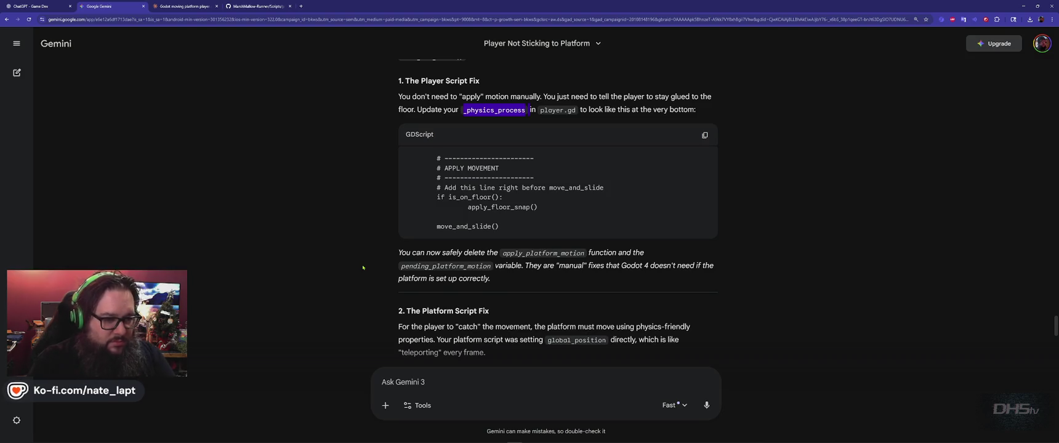
Step: Search player.gd for apply_platform_motion, using the name copied from Gemini's answer
double_click(543, 254)
key("ctrl+c")
key("alt+Tab")
key("ctrl+f")
key("ctrl+v")
key("Escape")
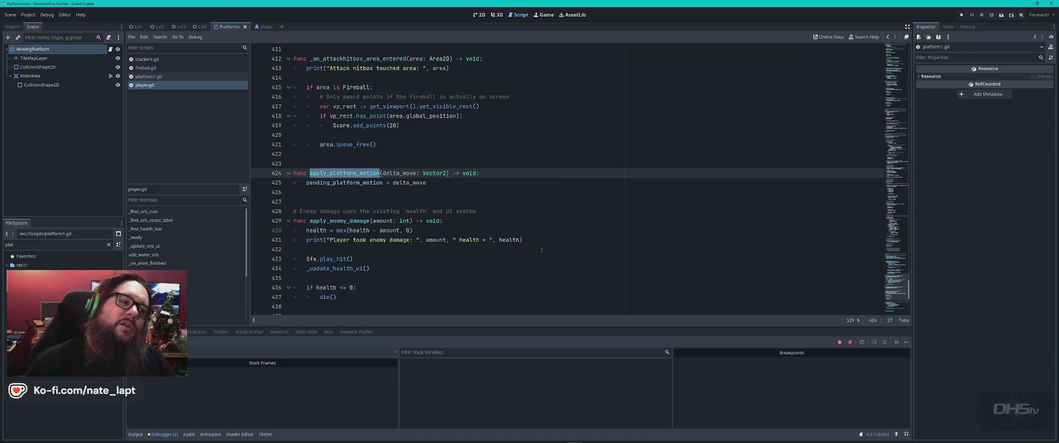
key("alt+Tab")
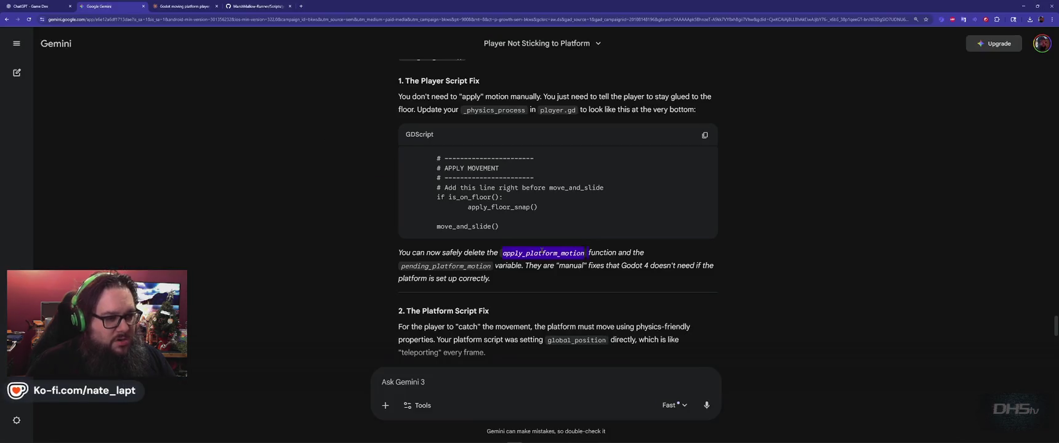
left_click(394, 249)
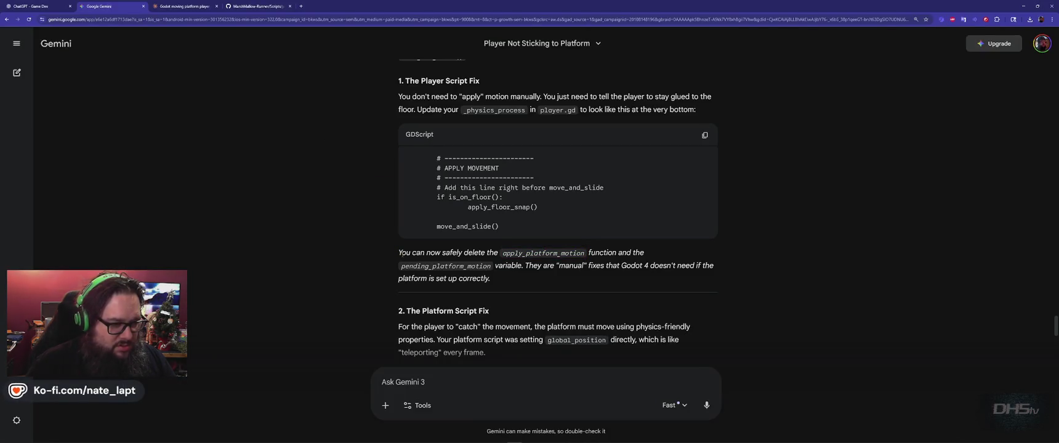
Step: Copy Gemini's new platform script code and bring up platform1.gd
scroll(400, 253, "down", 3)
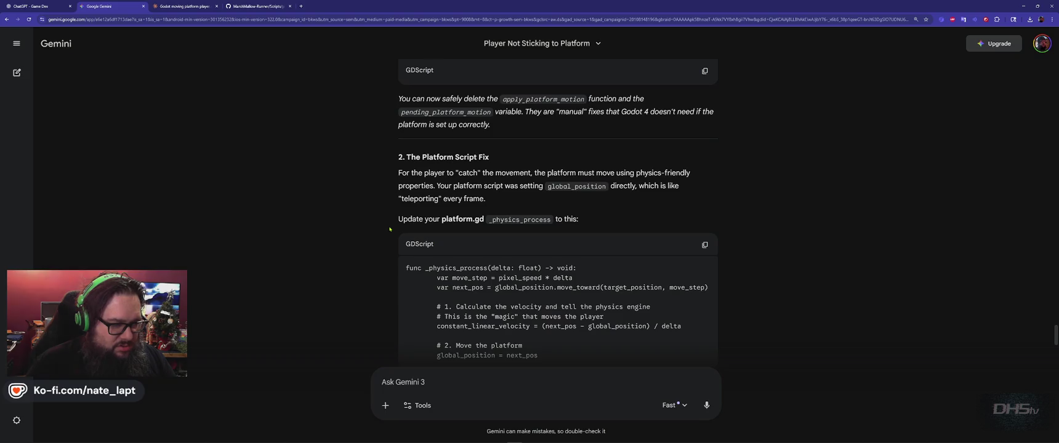
scroll(390, 229, "down", 3)
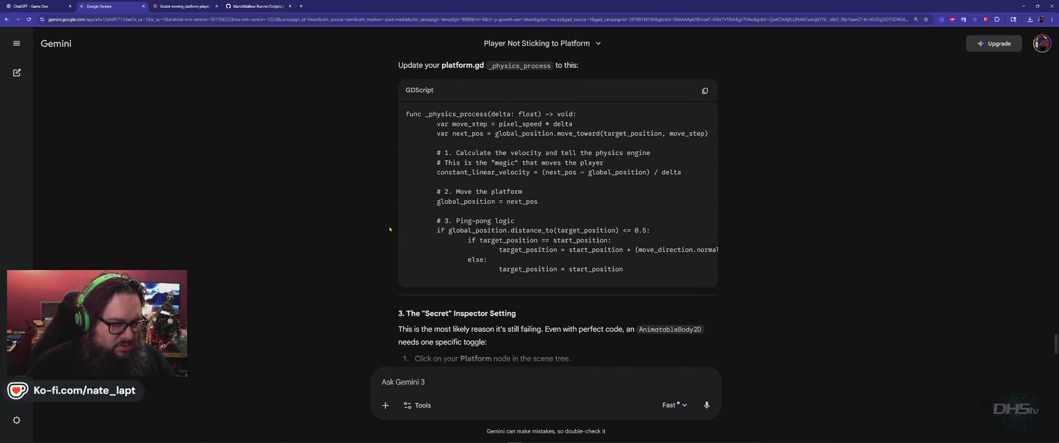
scroll(389, 229, "up", 1)
left_click(704, 120)
key("alt+Tab")
key("alt+Left")
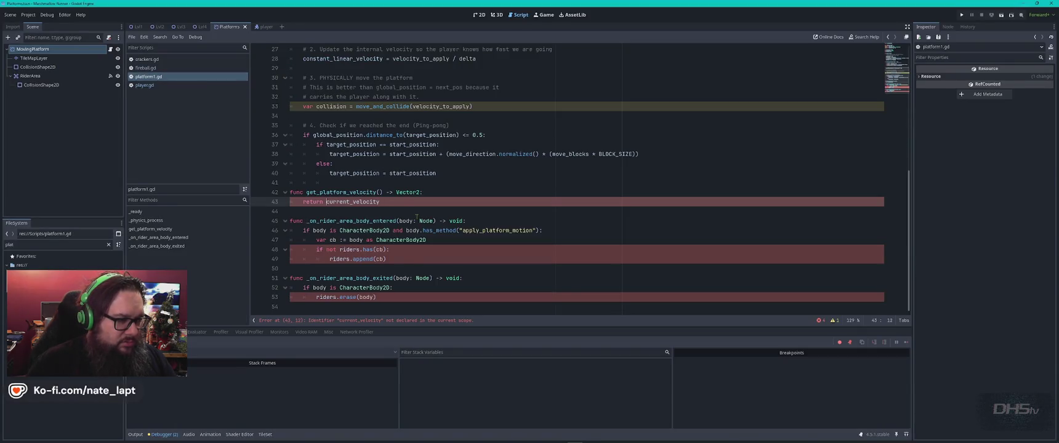
Step: Replace lines 21–40 of platform1.gd with Gemini's _physics_process code
key("alt+Tab")
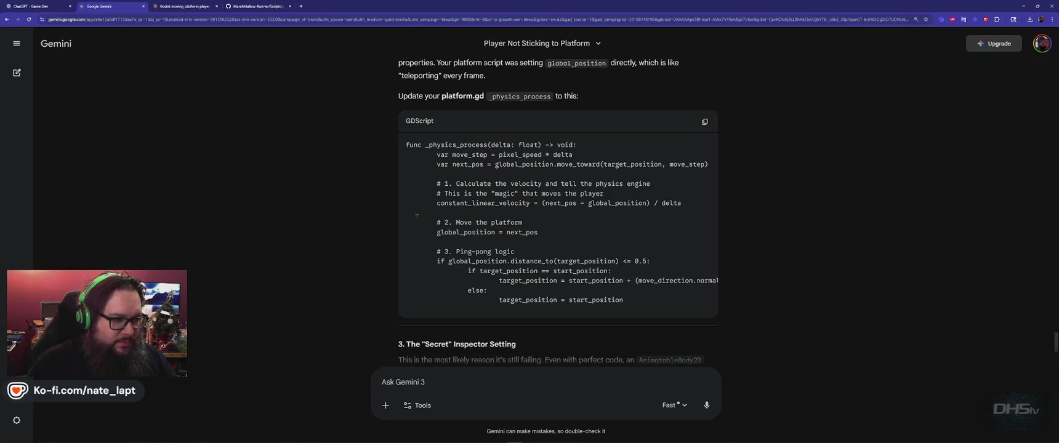
key("alt+Tab")
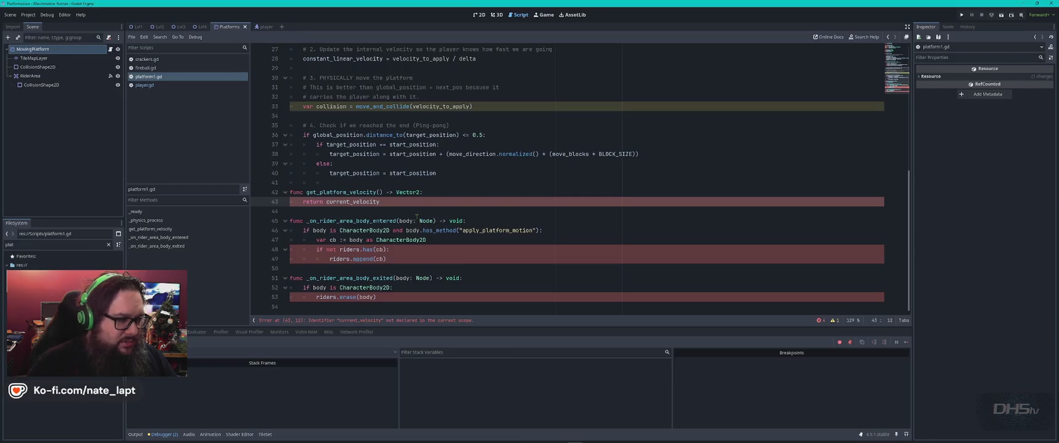
scroll(417, 216, "up", 5)
scroll(416, 216, "down", 7)
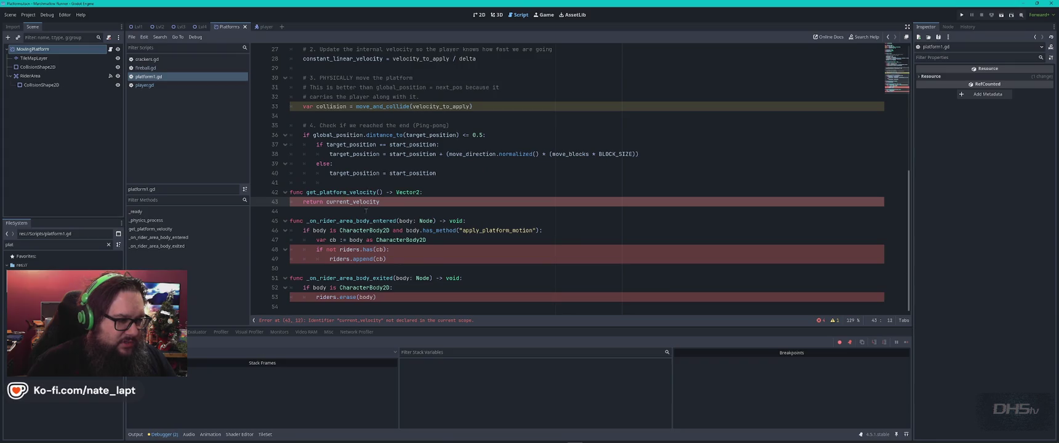
scroll(393, 263, "up", 2)
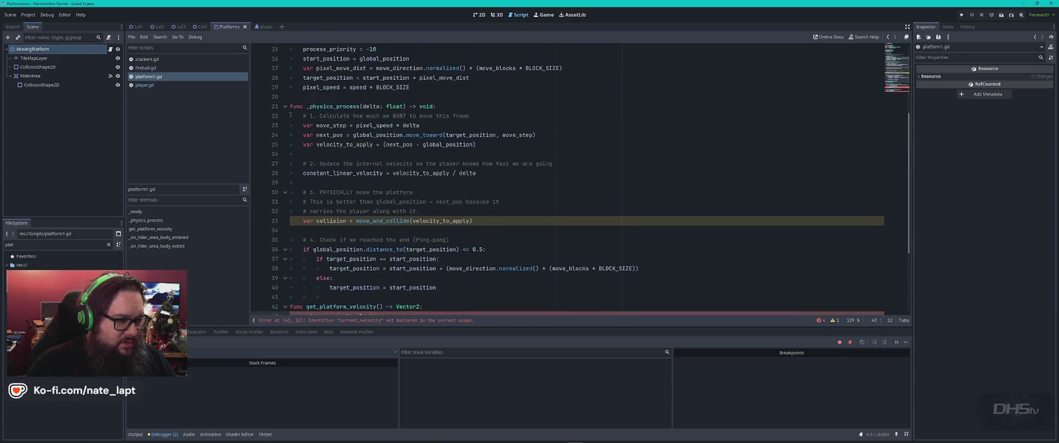
key("alt+Tab")
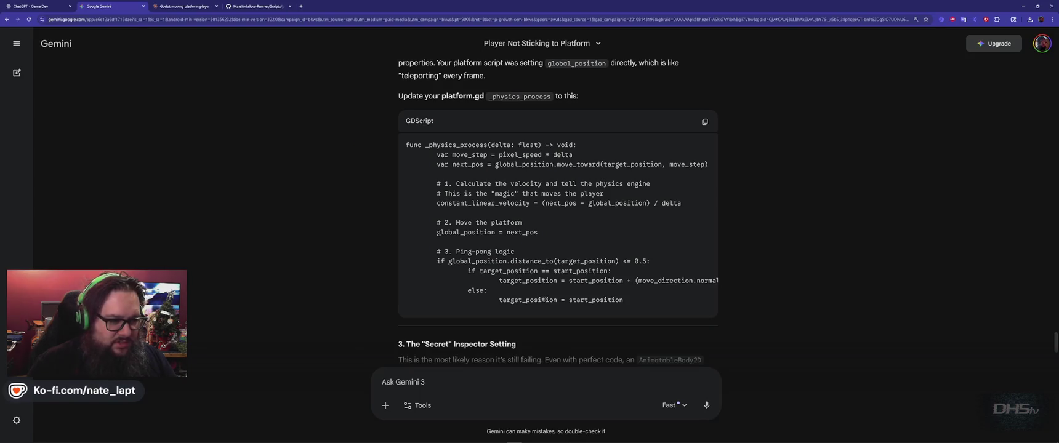
key("alt+Tab")
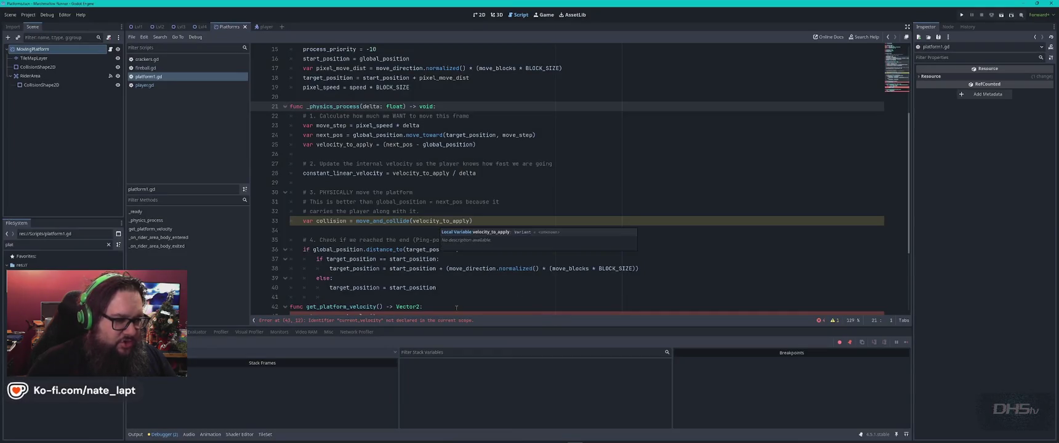
left_click_drag(289, 106, 444, 287)
key("ctrl+v")
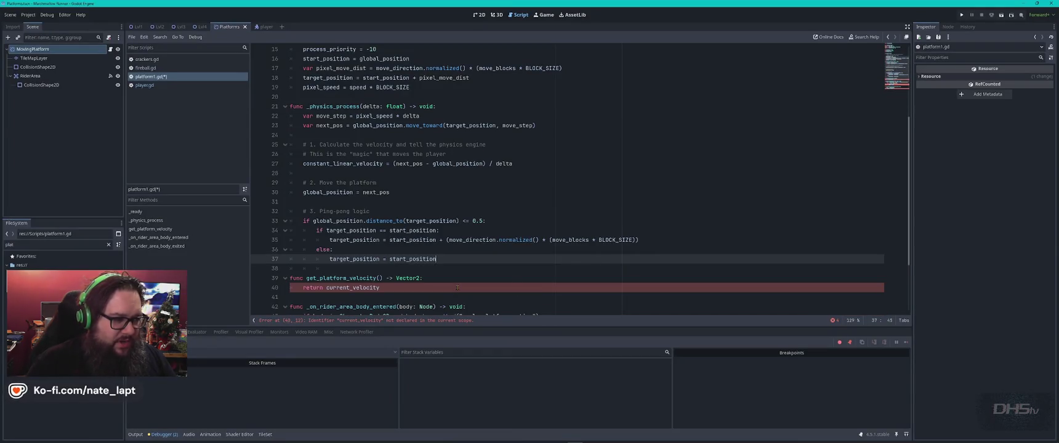
key("alt+Tab")
scroll(458, 289, "down", 4)
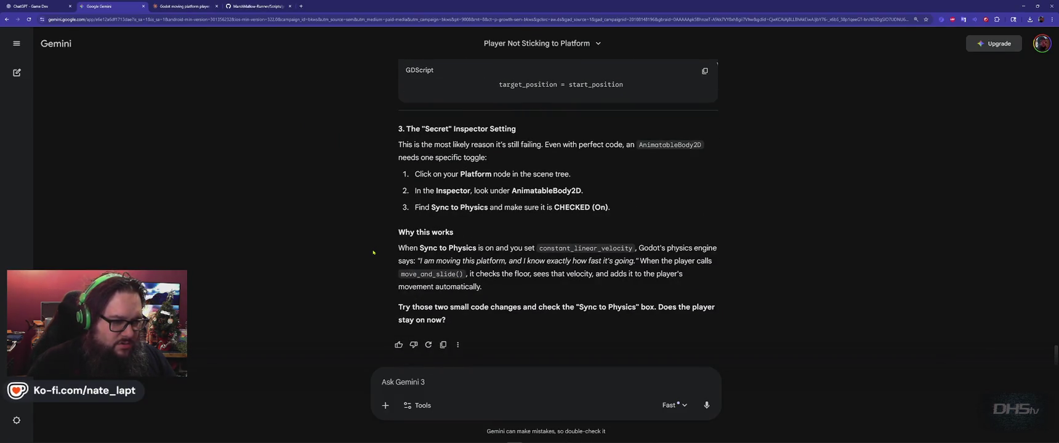
Step: Copy the line 40 'current_velocity not declared' error from Godot's status bar
key("alt+Tab")
left_click(350, 287)
left_click(367, 320)
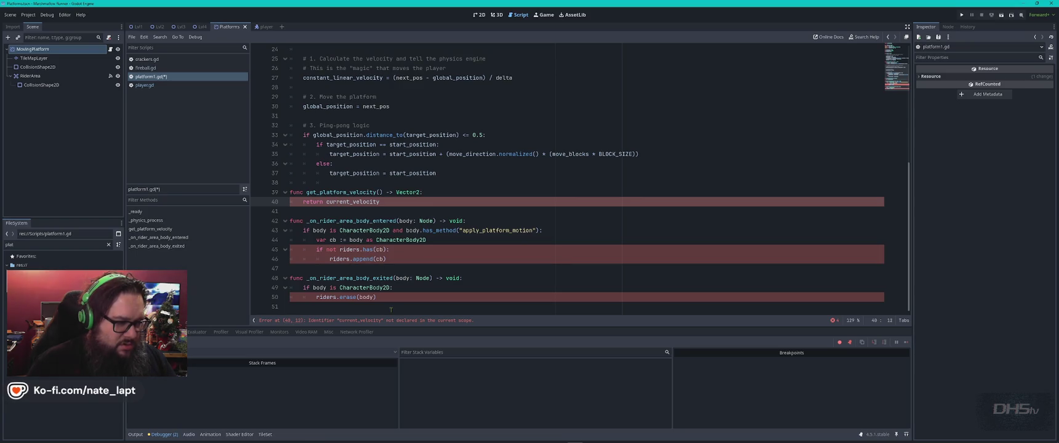
right_click(365, 321)
left_click(371, 323)
Step: Send the error to Gemini, then run the game with F5
key("alt+Tab")
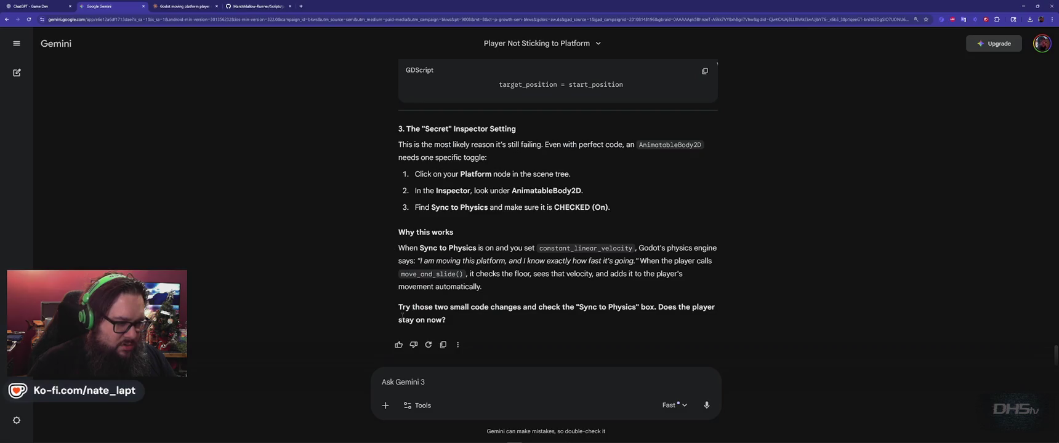
key("ctrl+v")
key("Return")
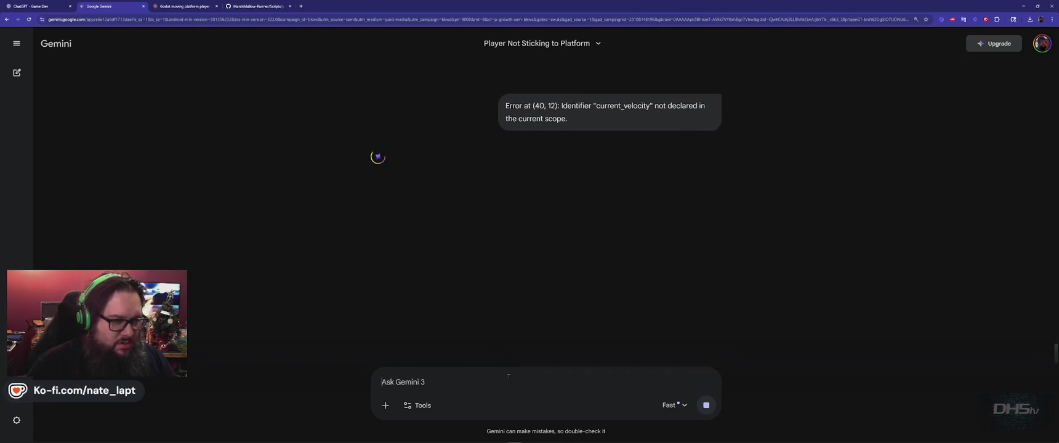
key("alt+Tab")
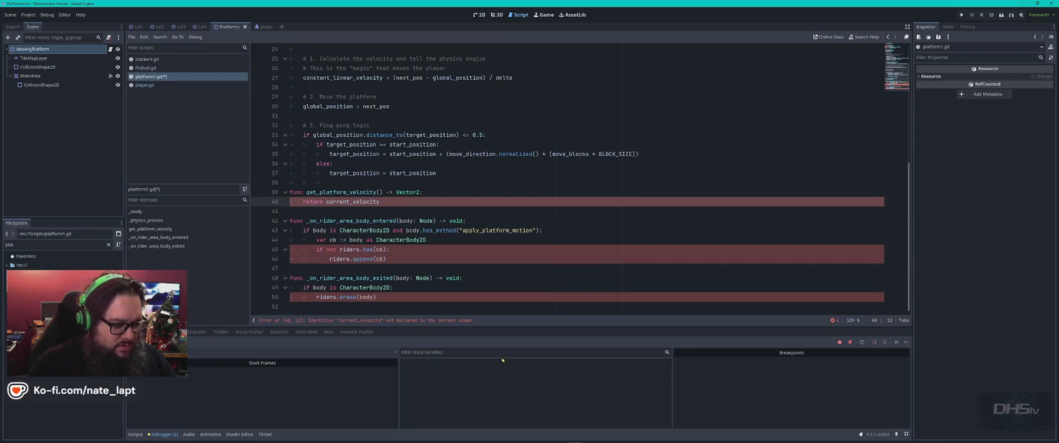
key("F5")
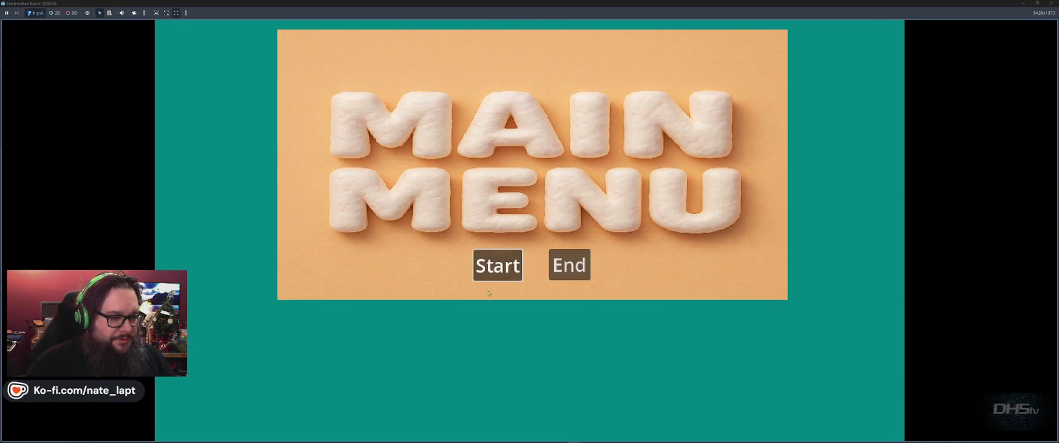
Step: Close the running game and return to platform1.gd, where current_velocity is still flagged
left_click(489, 281)
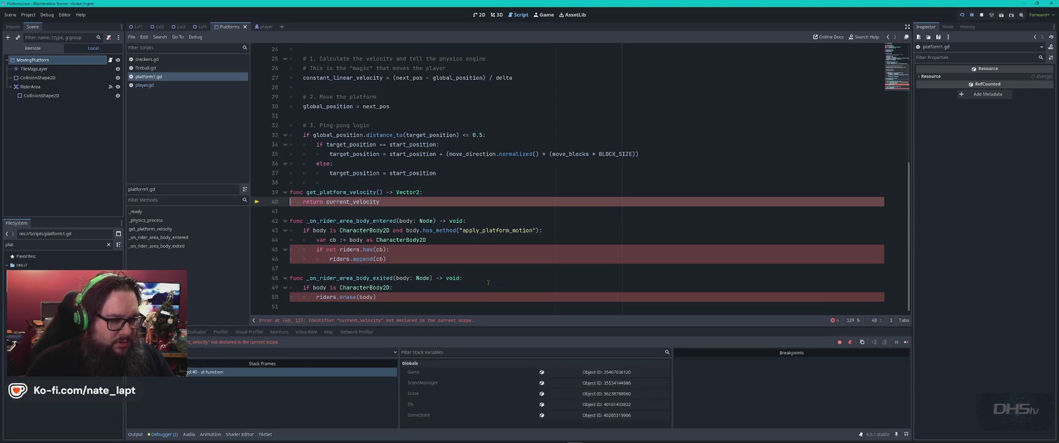
key("alt+Tab")
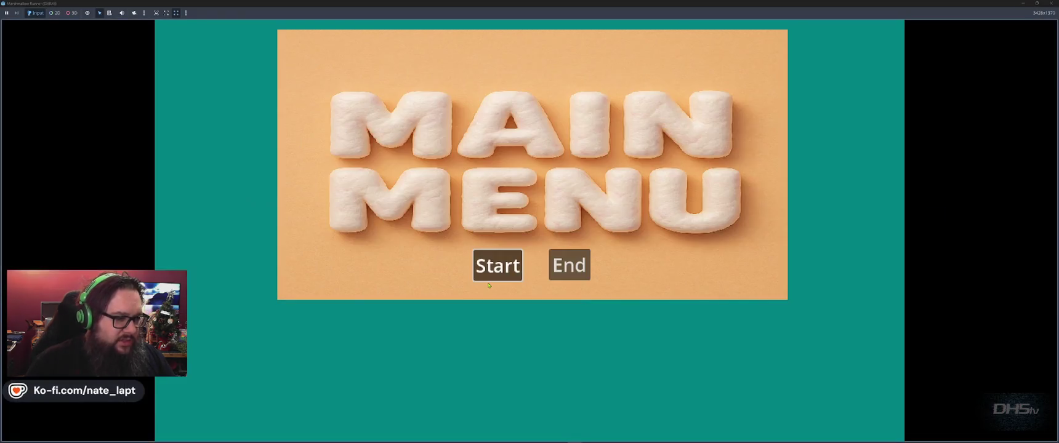
key("alt+Tab")
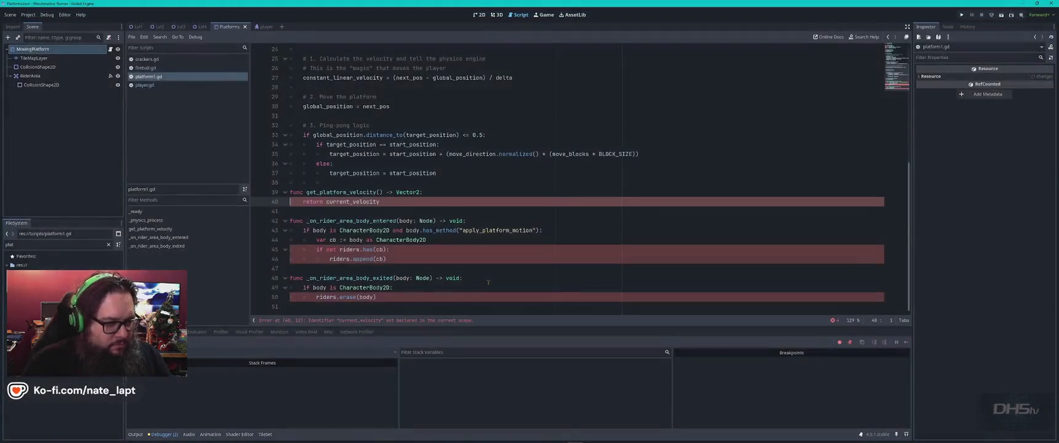
key("alt+Tab")
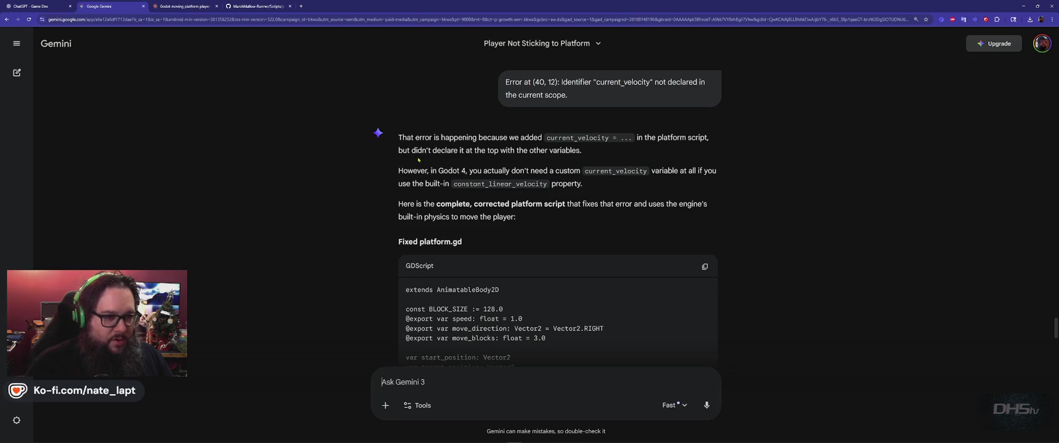
Step: Paste Gemini's corrected platform script over all of platform1.gd
scroll(418, 160, "down", 6)
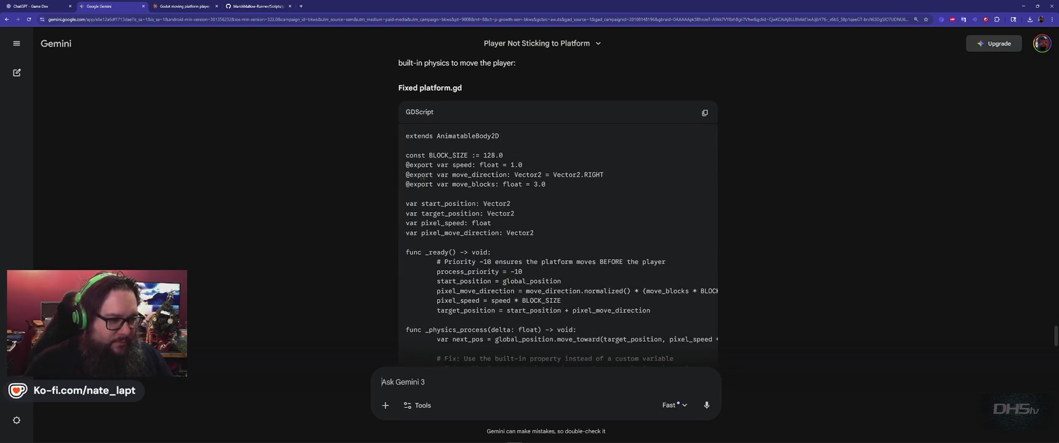
scroll(459, 177, "up", 3)
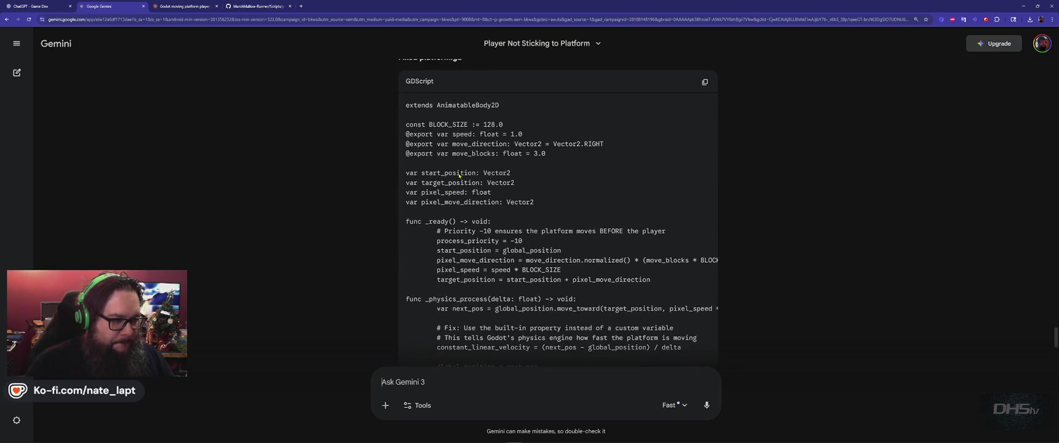
left_click(705, 82)
scroll(610, 157, "down", 3)
key("alt+Tab")
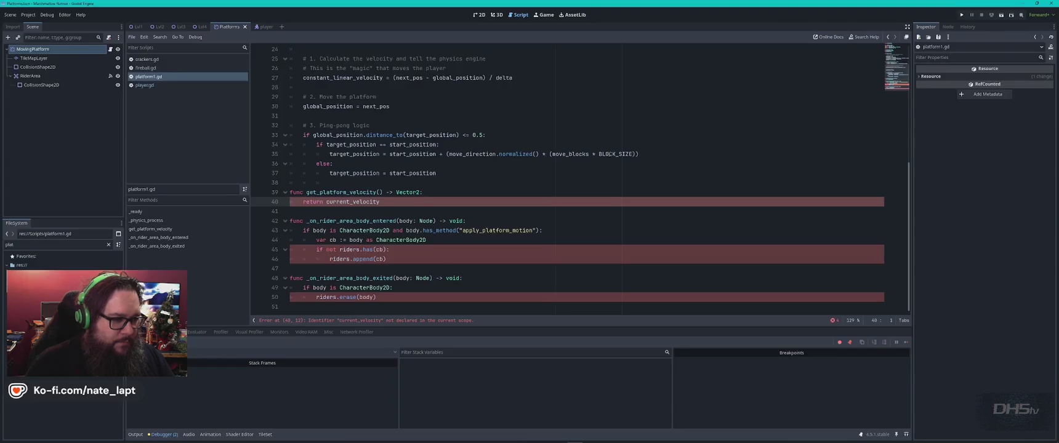
key("ctrl+a")
key("ctrl+v")
key("ctrl+a")
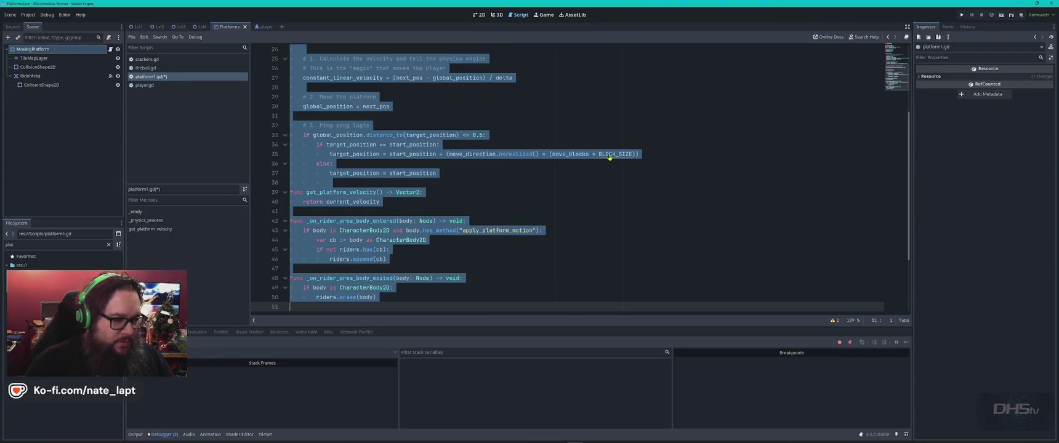
key("alt+Tab")
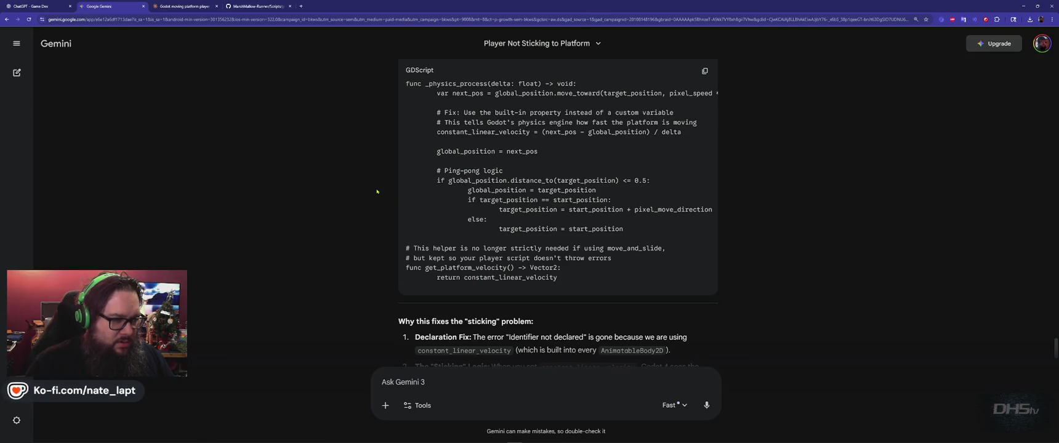
Step: Compare platform1.gd against Gemini's fixed platform.gd, starting from the top of the script
scroll(377, 192, "down", 1)
scroll(377, 191, "up", 4)
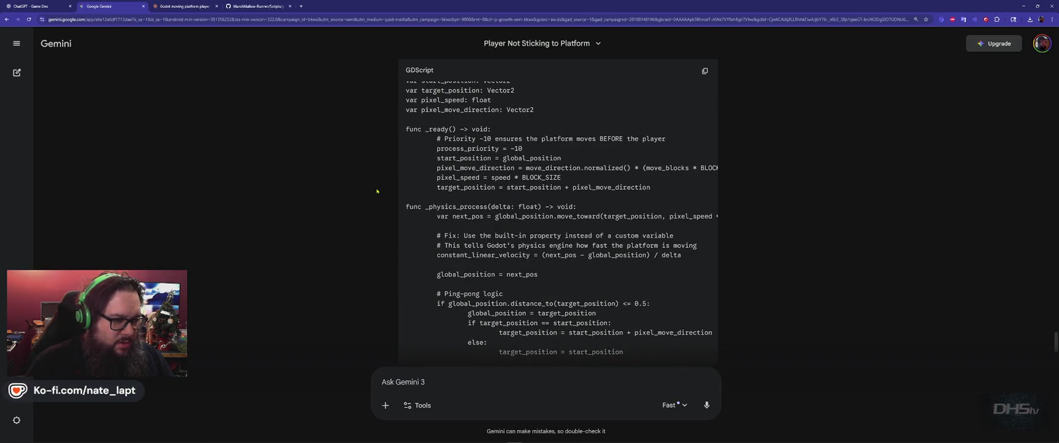
scroll(377, 191, "up", 2)
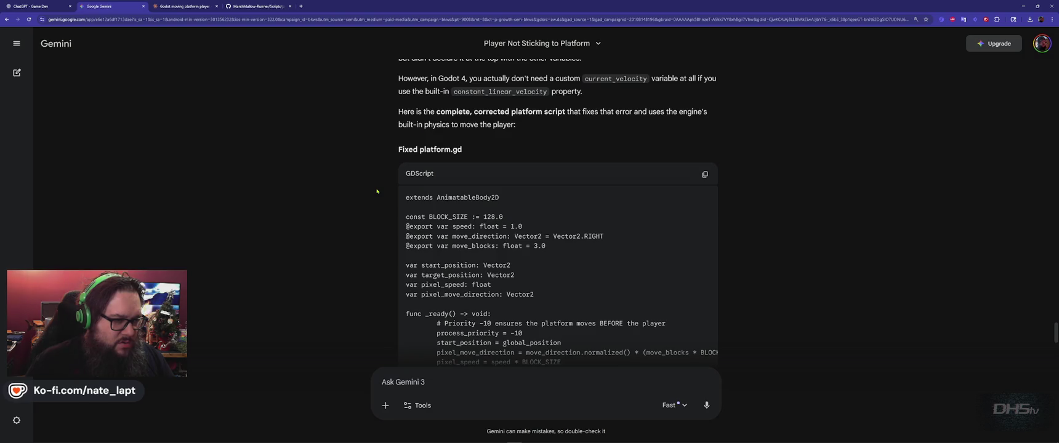
scroll(377, 192, "down", 4)
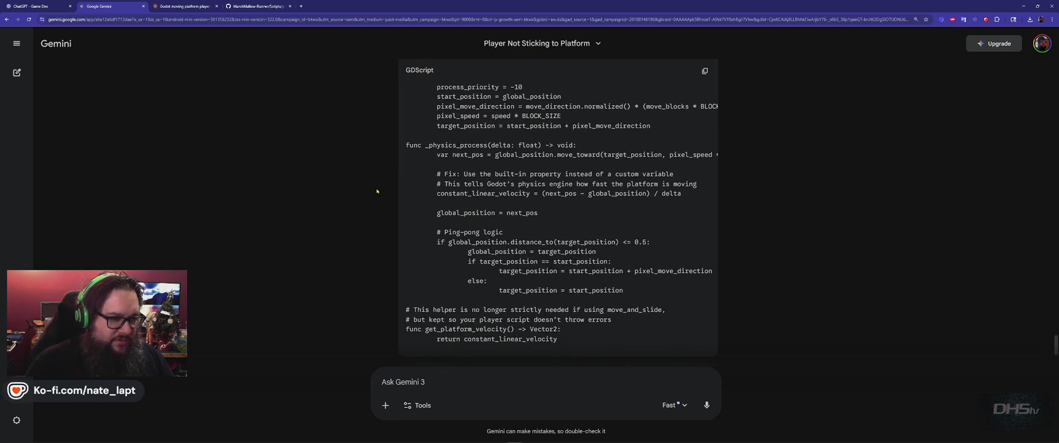
scroll(377, 191, "up", 3)
scroll(377, 192, "down", 5)
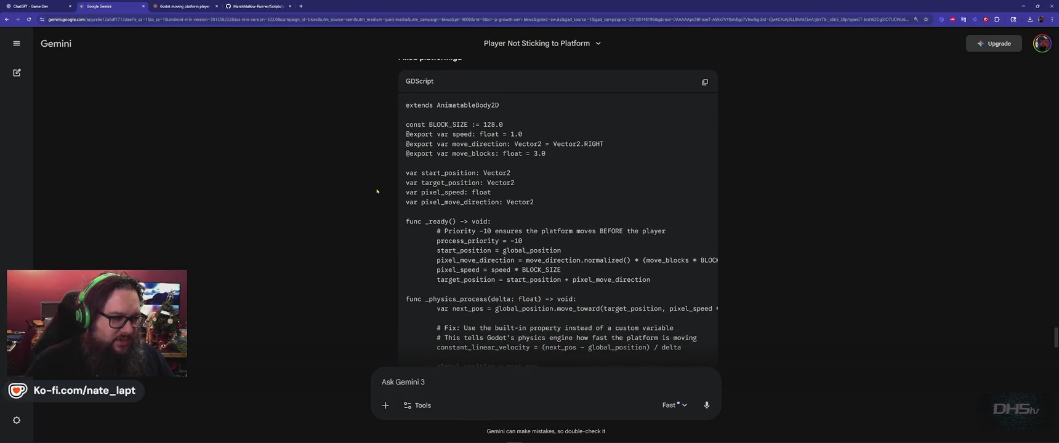
key("alt+Tab")
key("ctrl+z")
key("ctrl+z")
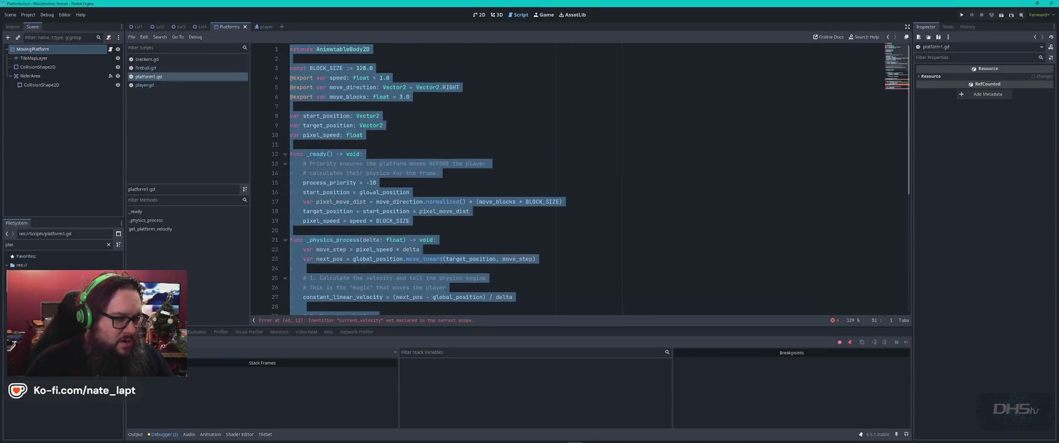
key("ctrl+Home")
key("alt+Tab")
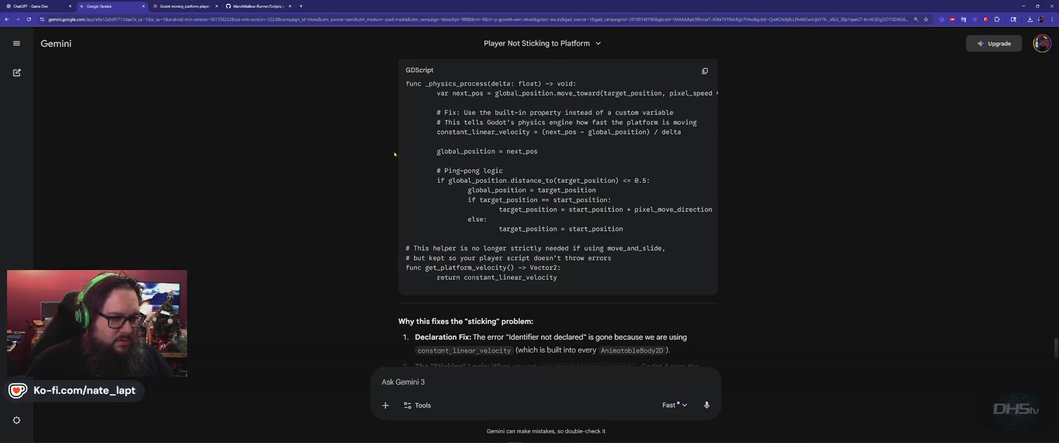
scroll(475, 167, "up", 3)
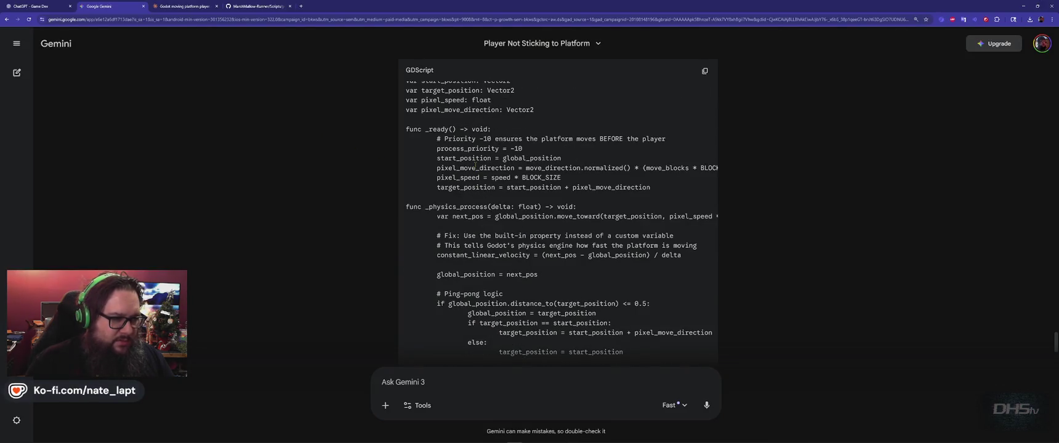
scroll(476, 165, "down", 5)
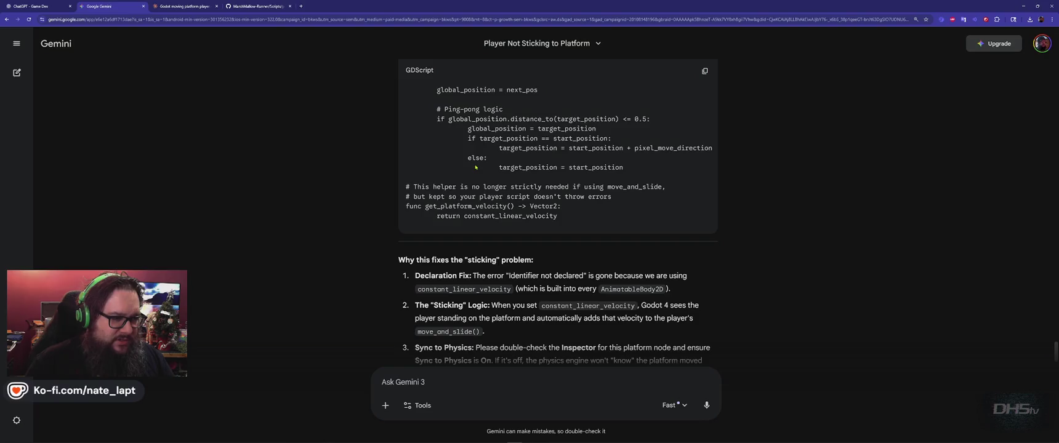
key("alt+Tab")
scroll(333, 182, "down", 7)
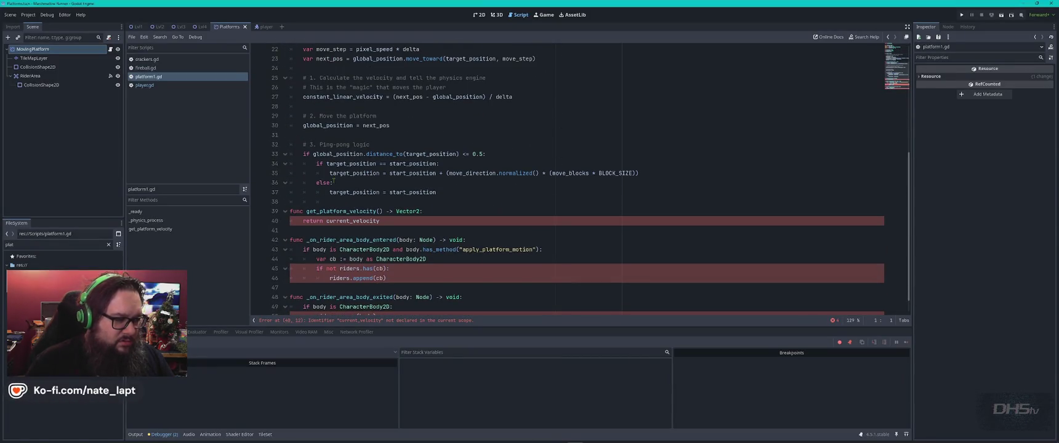
Step: Review Gemini's reply, including its comment about the helper function
key("alt+Tab")
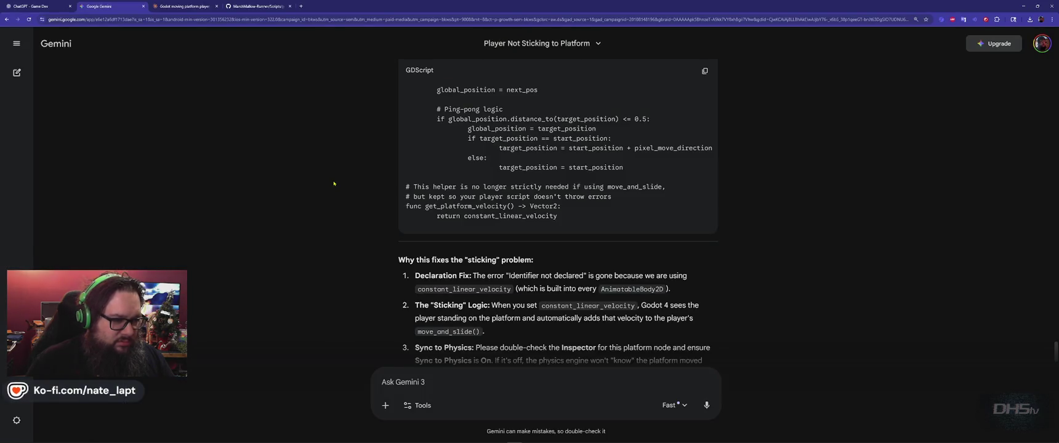
scroll(334, 183, "down", 2)
scroll(335, 184, "up", 10)
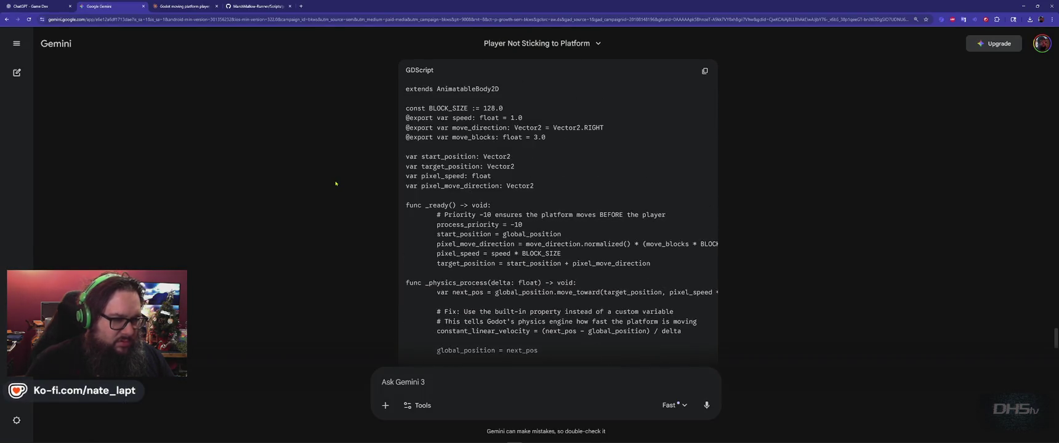
scroll(335, 183, "up", 1)
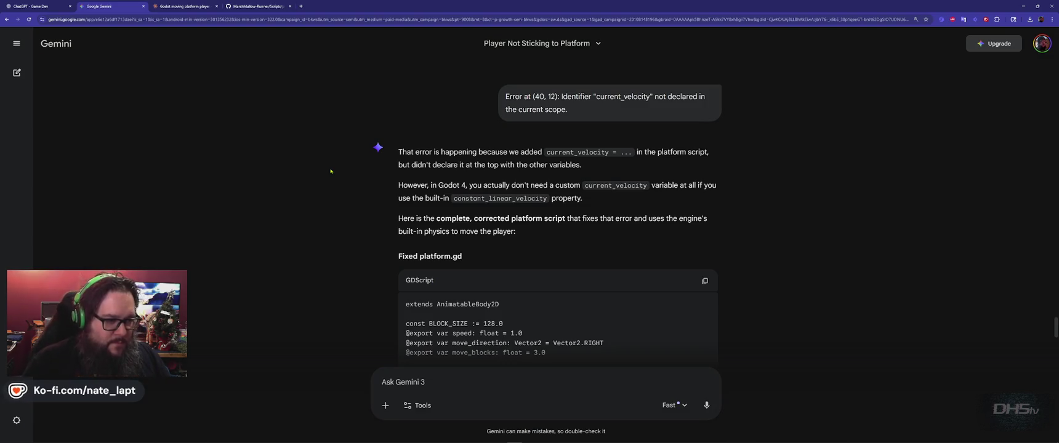
scroll(330, 171, "down", 3)
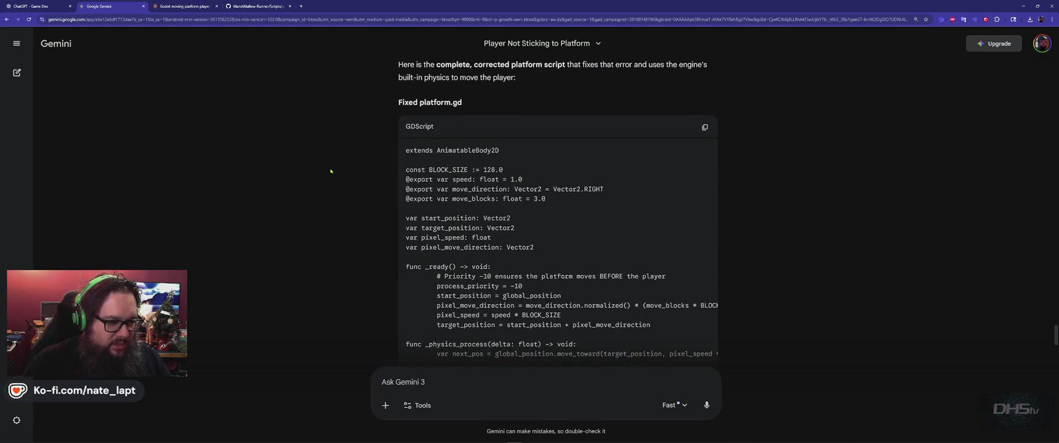
scroll(331, 171, "down", 4)
key("alt+Tab")
key("alt+Tab")
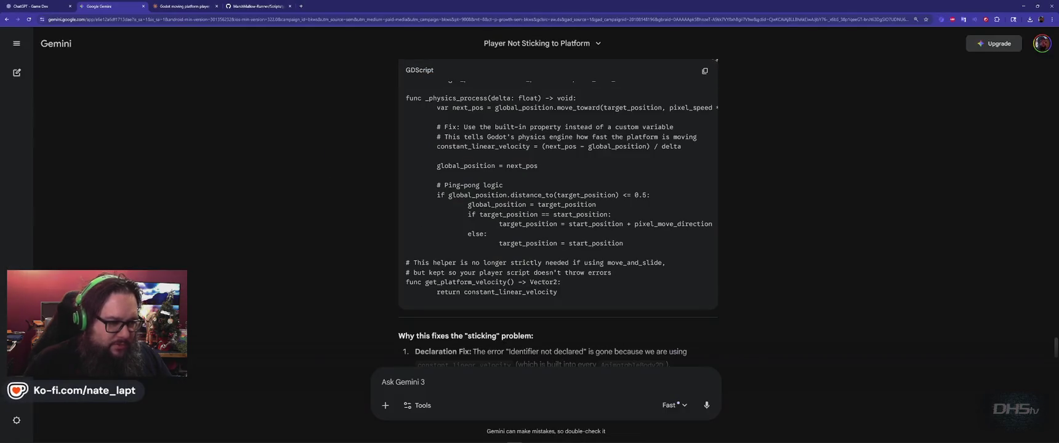
mouse_move(473, 263)
left_mouse_down()
mouse_move(664, 264)
mouse_move(614, 275)
left_mouse_up()
left_click(614, 274)
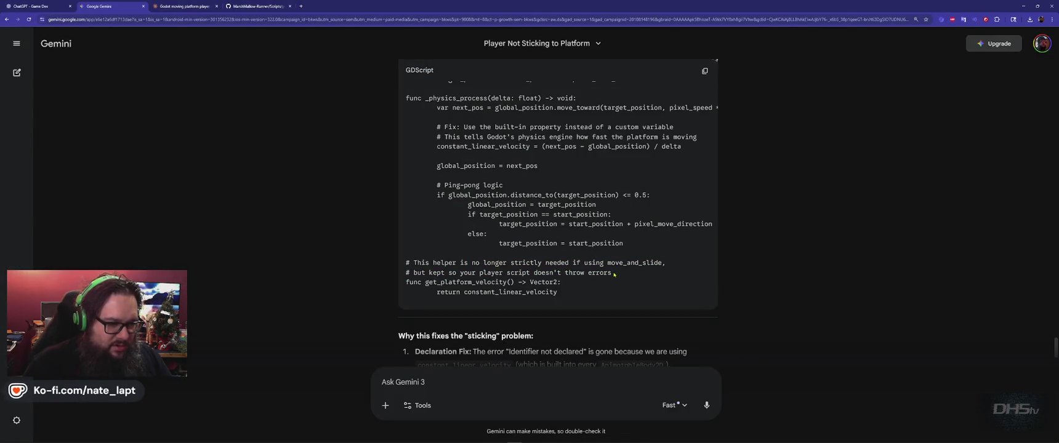
Step: Replace platform1.gd with the fixed code, save it, and run the game
key("alt+Tab")
key("ctrl+a")
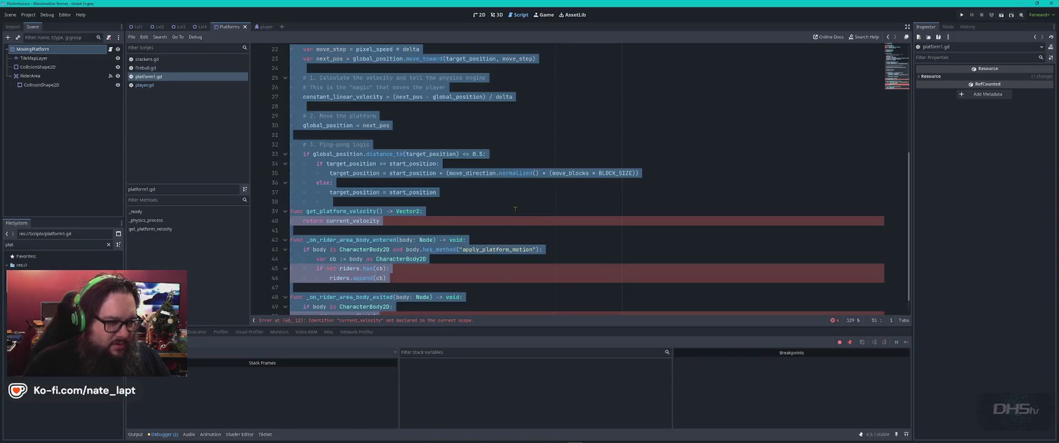
key("ctrl+v")
key("ctrl+s")
key("F5")
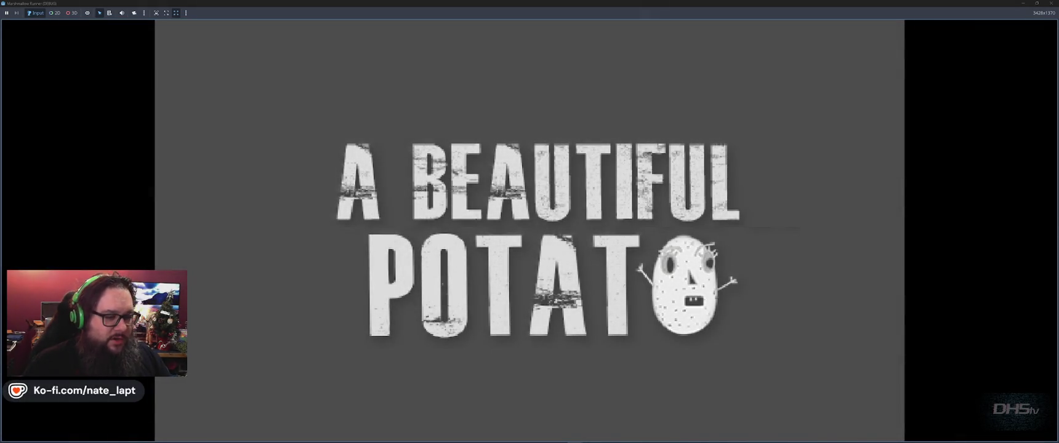
Step: Start the game and run right, jumping over enemies and up to the grass ledge
key("Return")
key("Right")
key("space")
key("space")
key("Right")
key("space")
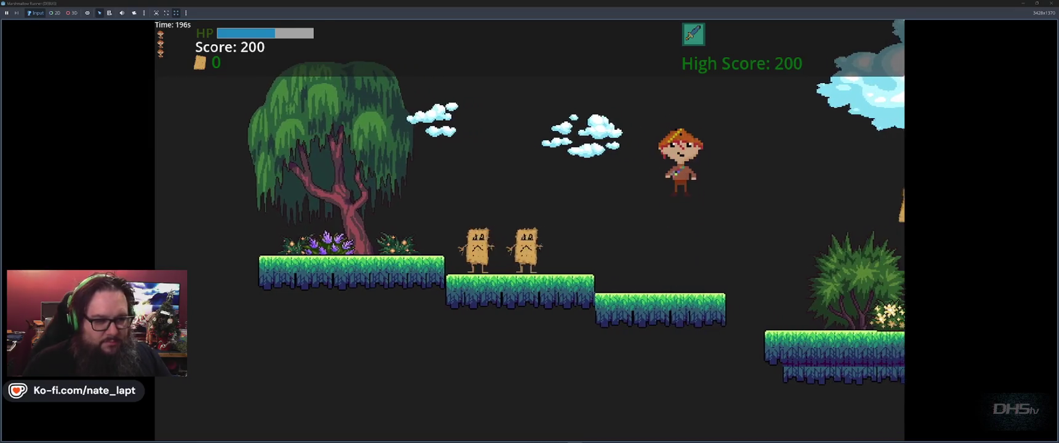
key("space")
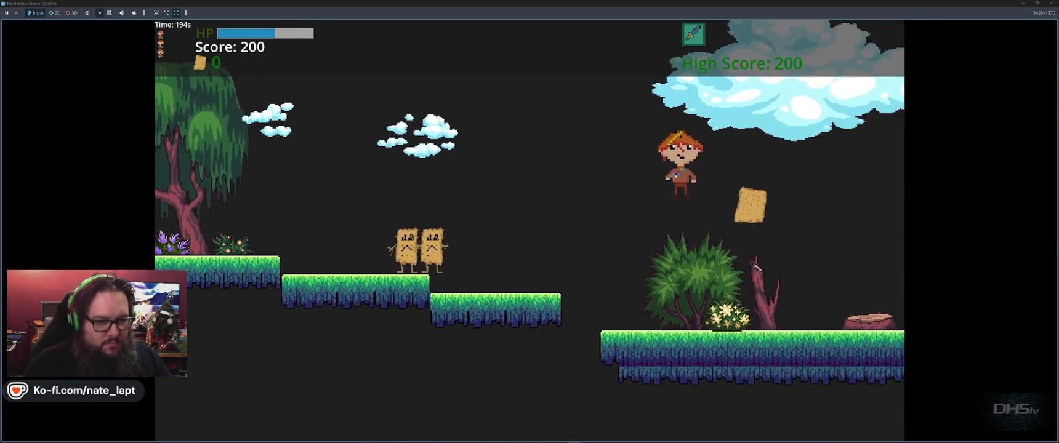
key("space")
key("space")
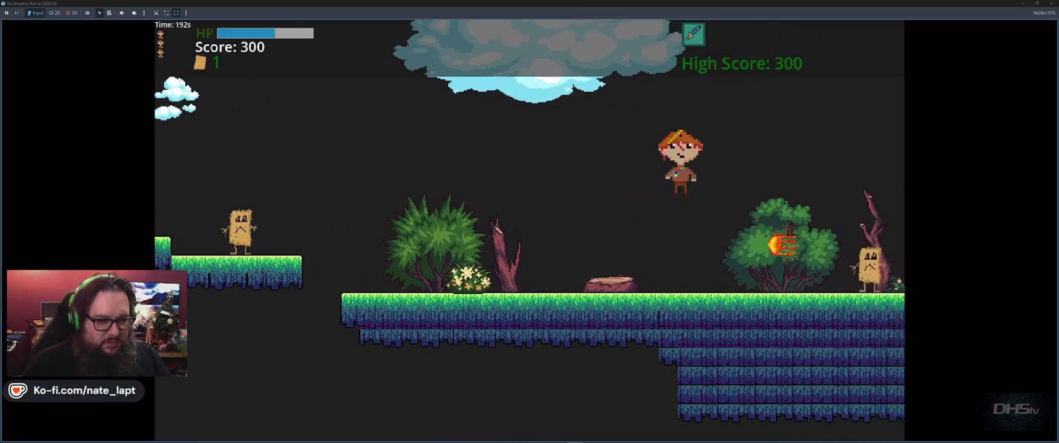
key("space")
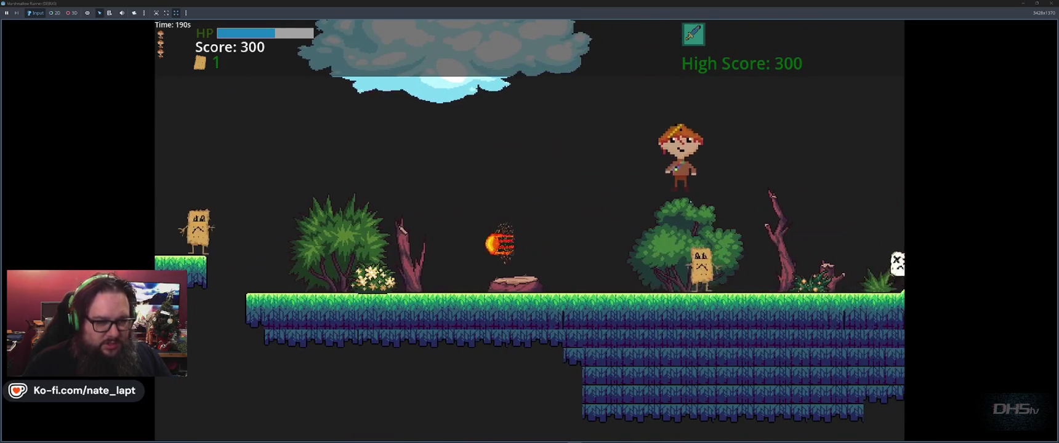
key("space")
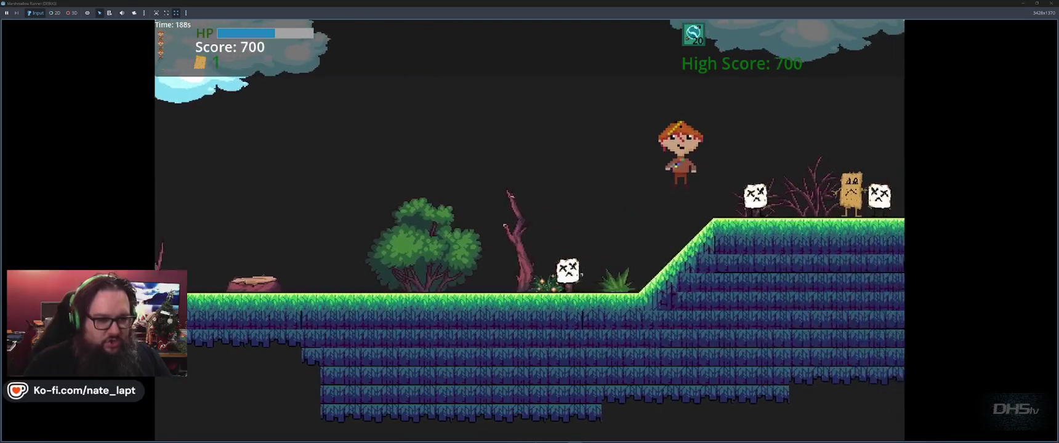
key("space")
key("space")
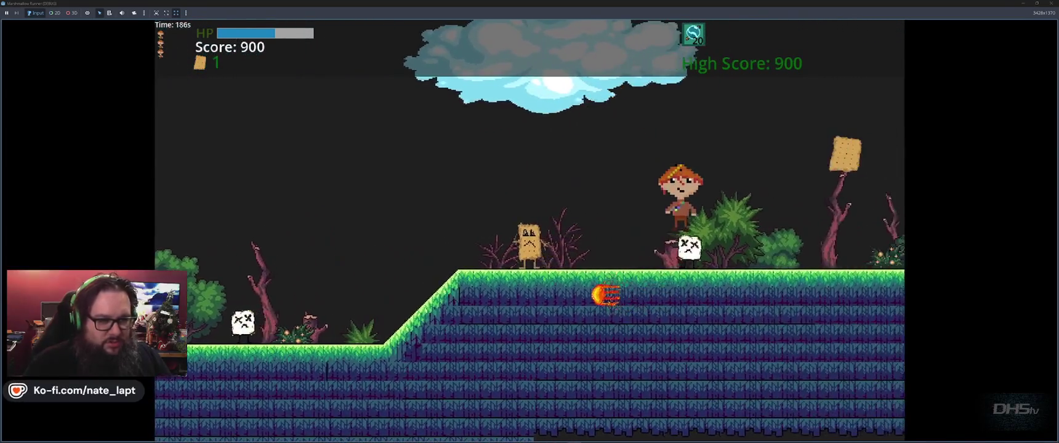
key("space")
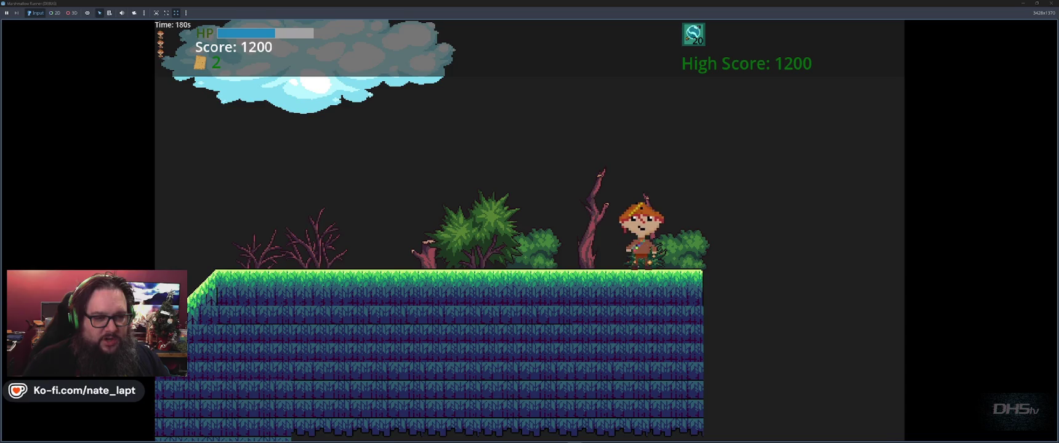
Step: Jump onto the purple moving platform, walk off it, and stop the game
key("space")
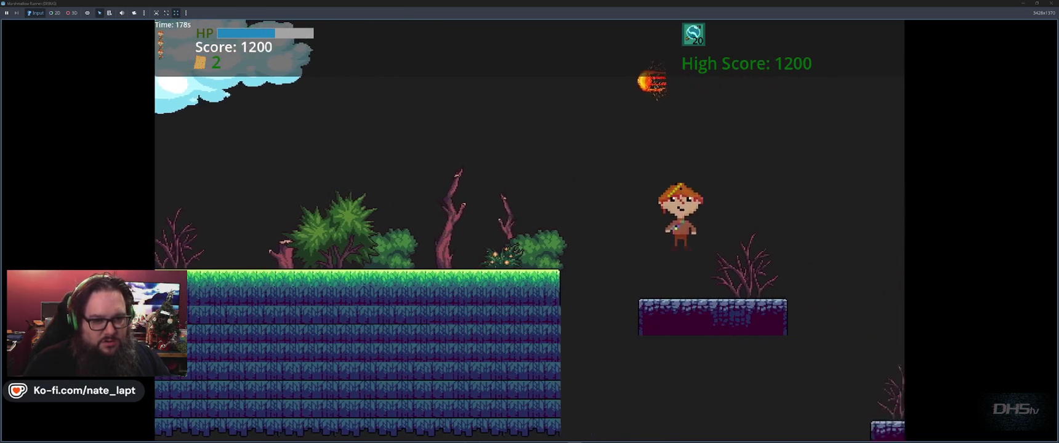
key("Right")
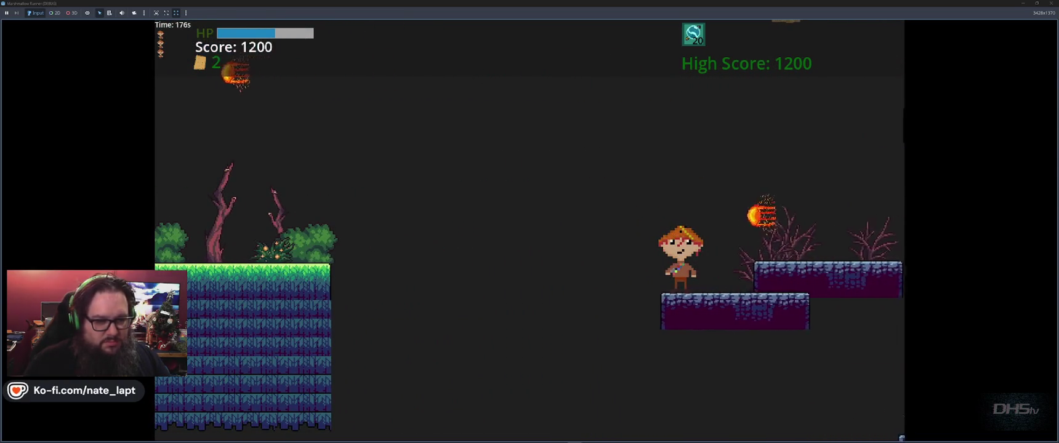
key("F8")
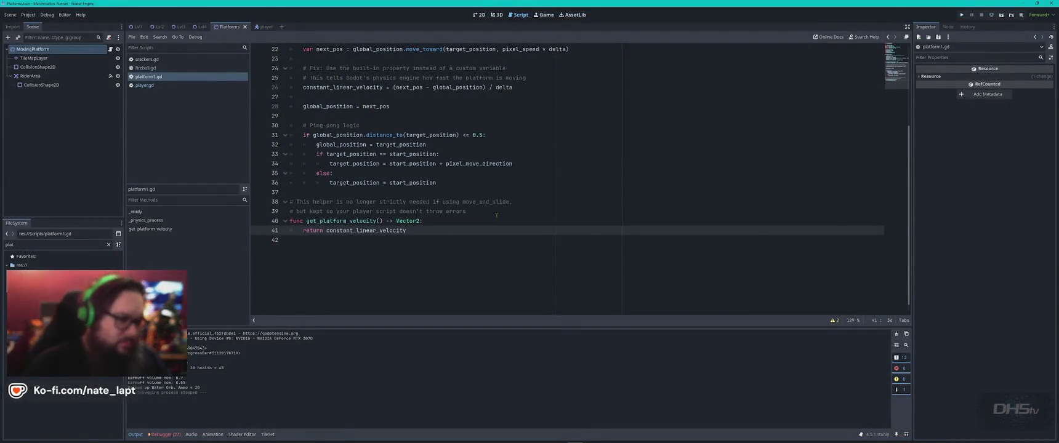
Step: Check Gemini, VS Code and the GitHub page showing player.gd
key("alt+Tab")
scroll(495, 214, "down", 3)
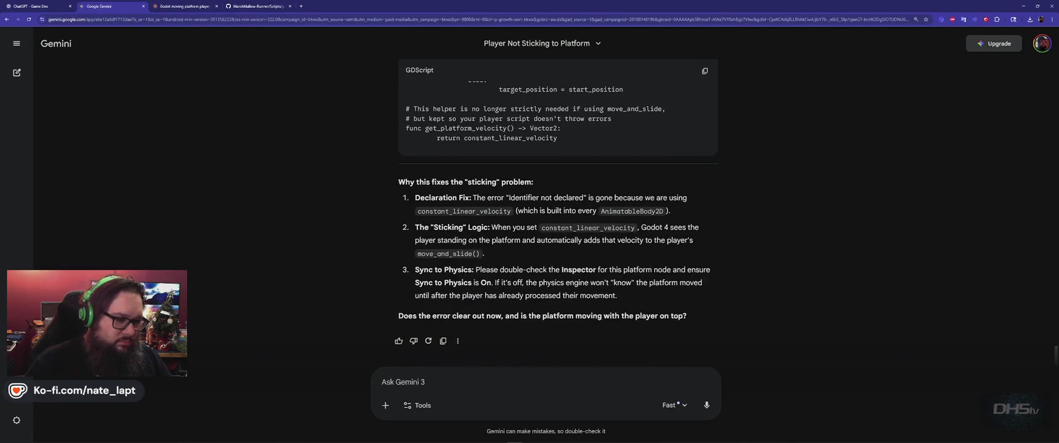
key("alt+Tab")
key("alt+Tab")
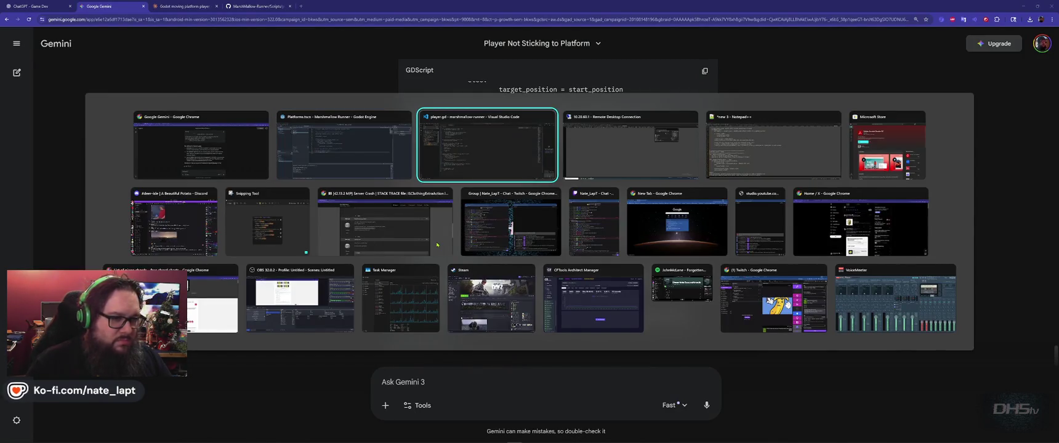
key("alt+Tab")
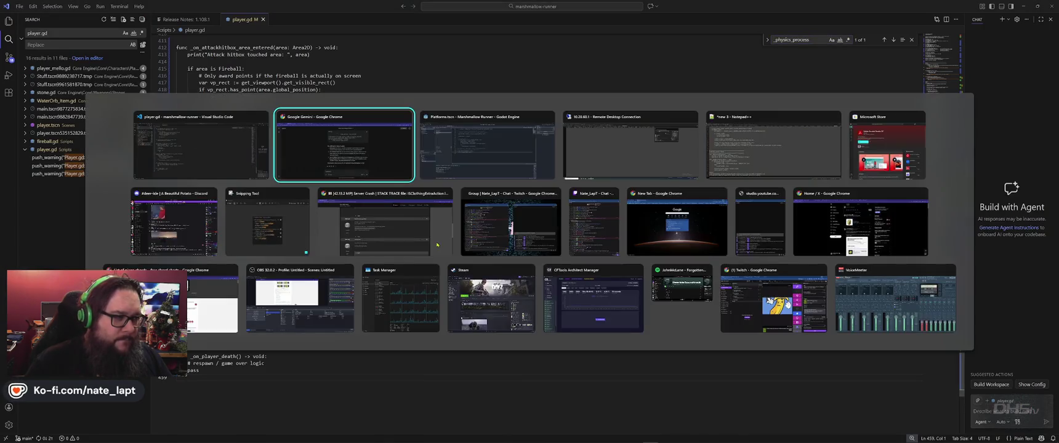
key("ctrl+4")
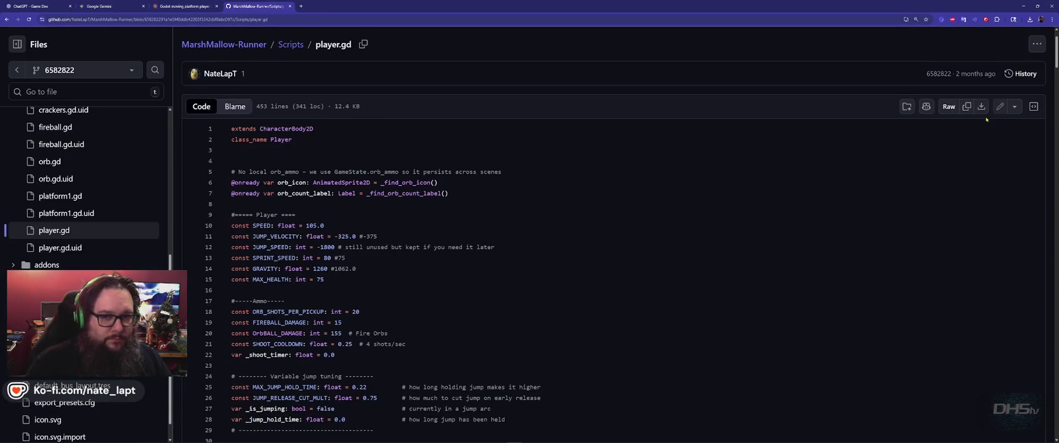
key("alt+Tab")
key("alt+Tab")
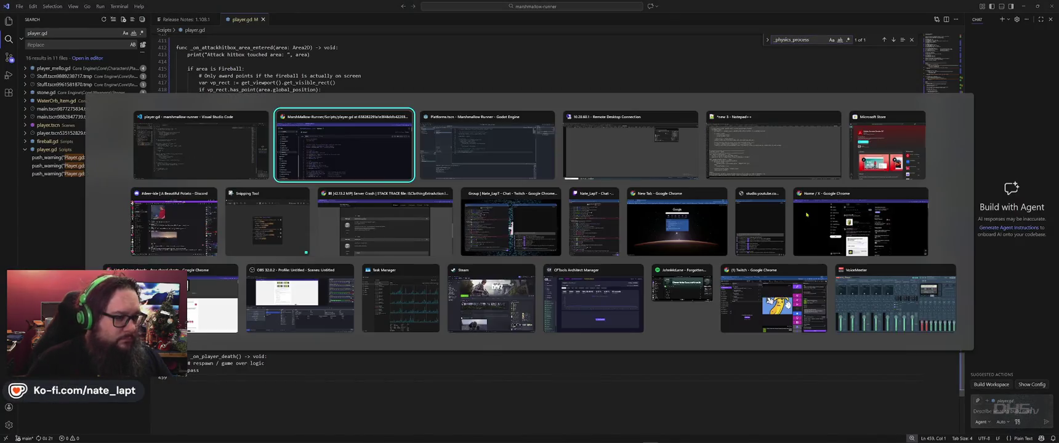
key("alt+Tab")
Step: Replace player.gd's contents with the updated code and run the game
left_click(151, 85)
key("ctrl+a")
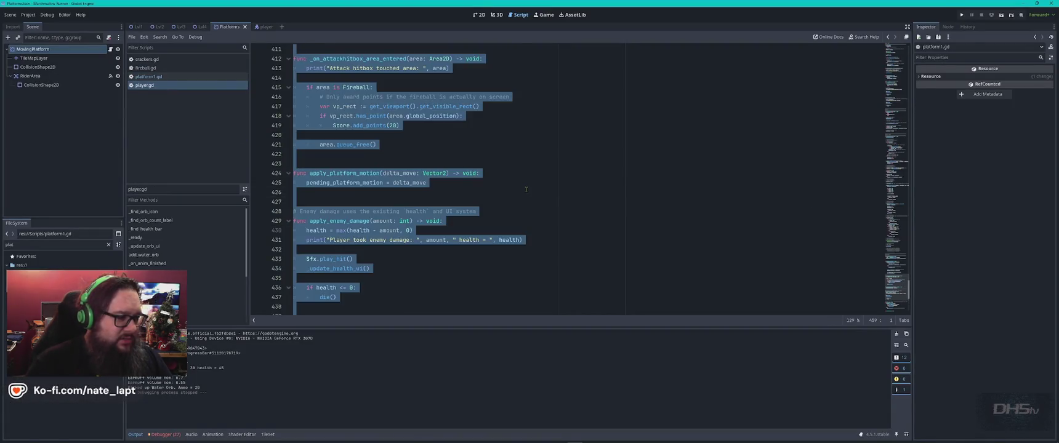
key("ctrl+v")
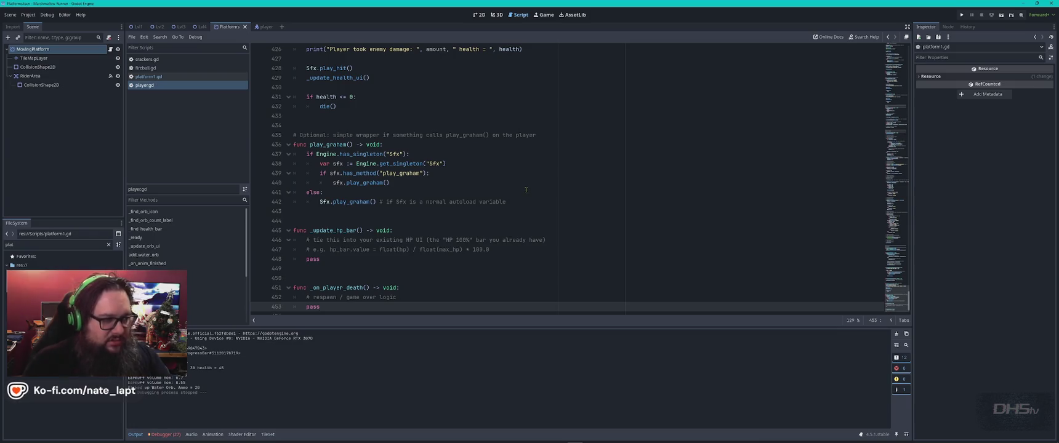
key("F5")
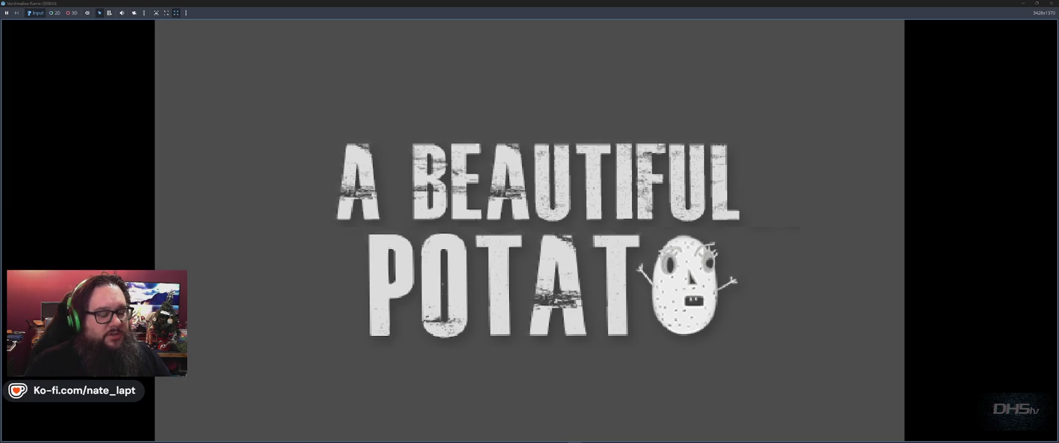
Step: Start the level and jump through it to the purple platform, reaching 700 points, then stop
key("Return")
key("Right")
key("space")
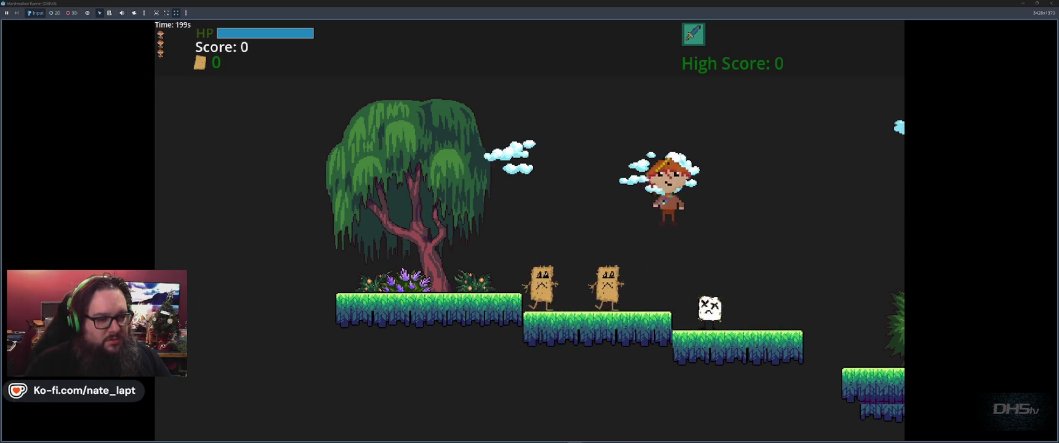
key("space")
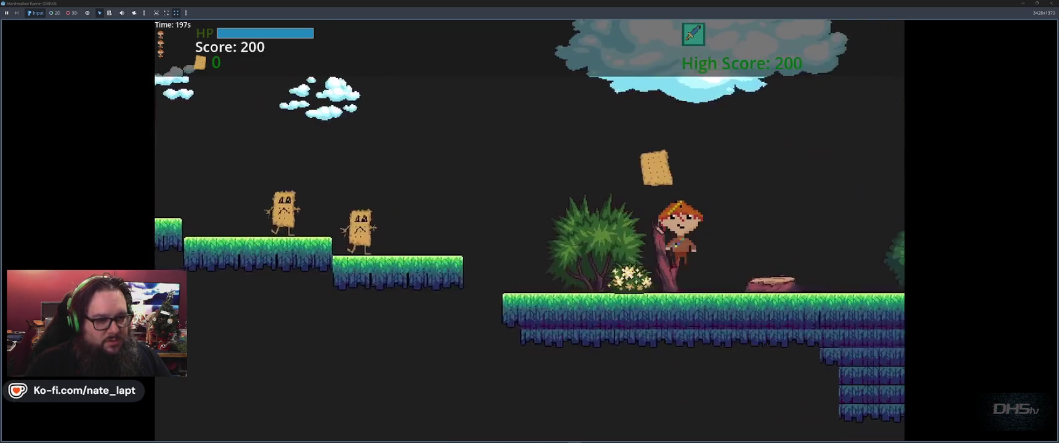
key("space")
key("space")
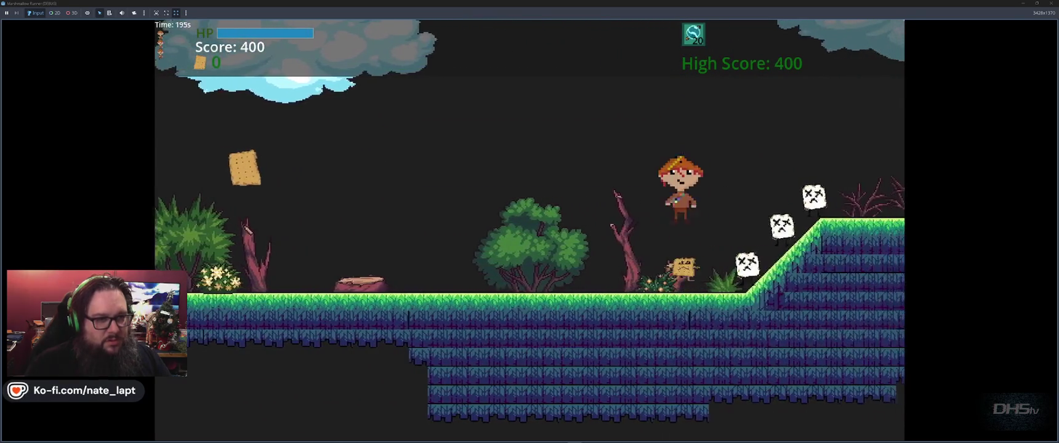
key("space")
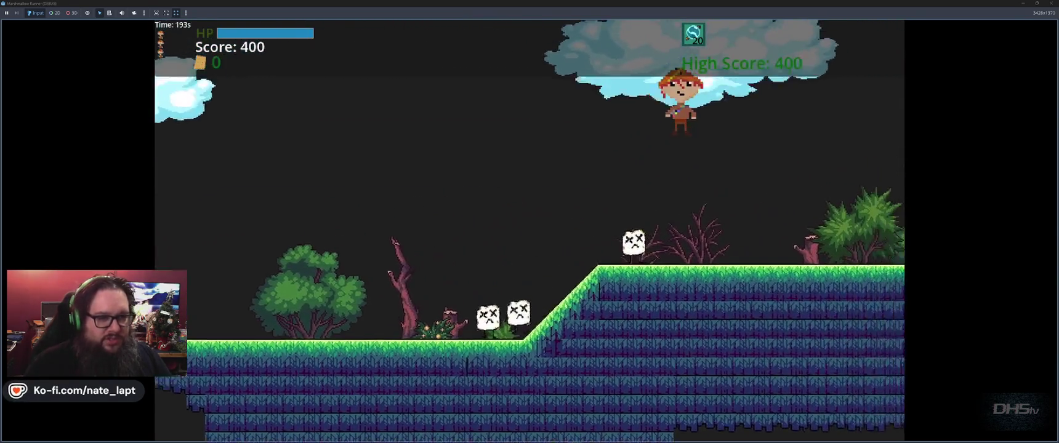
key("space")
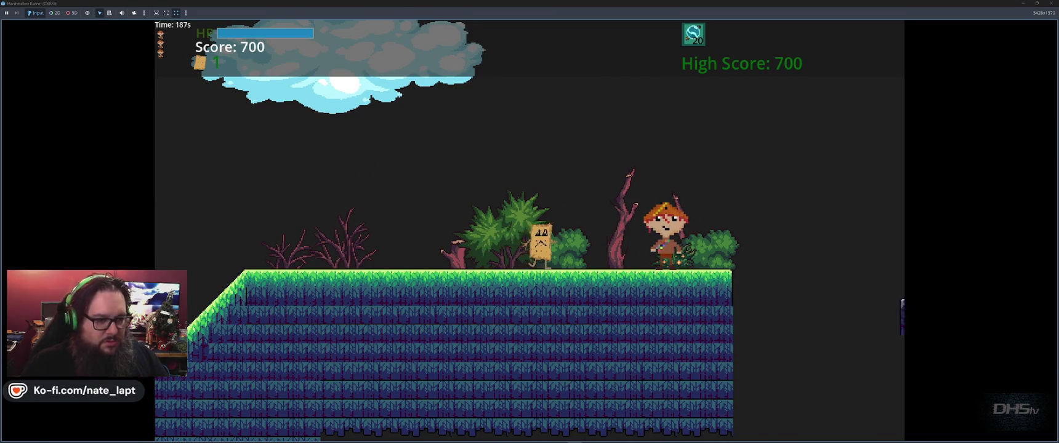
key("space")
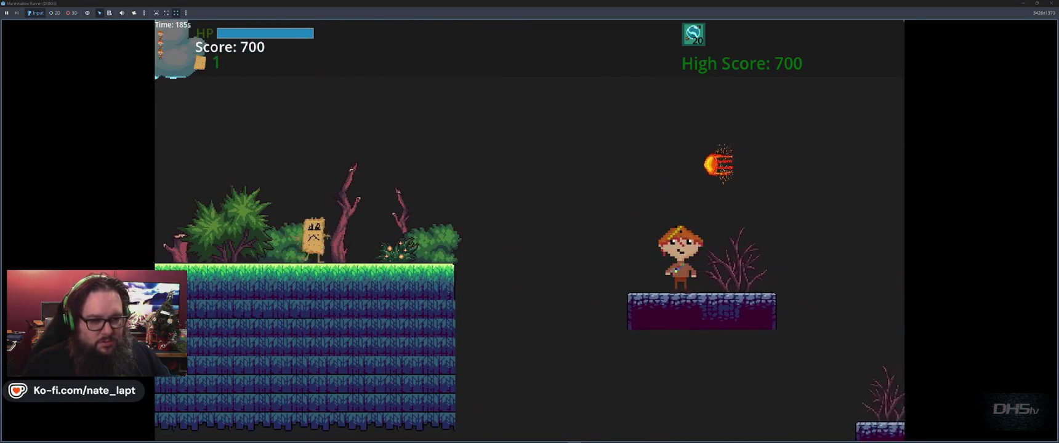
key("F8")
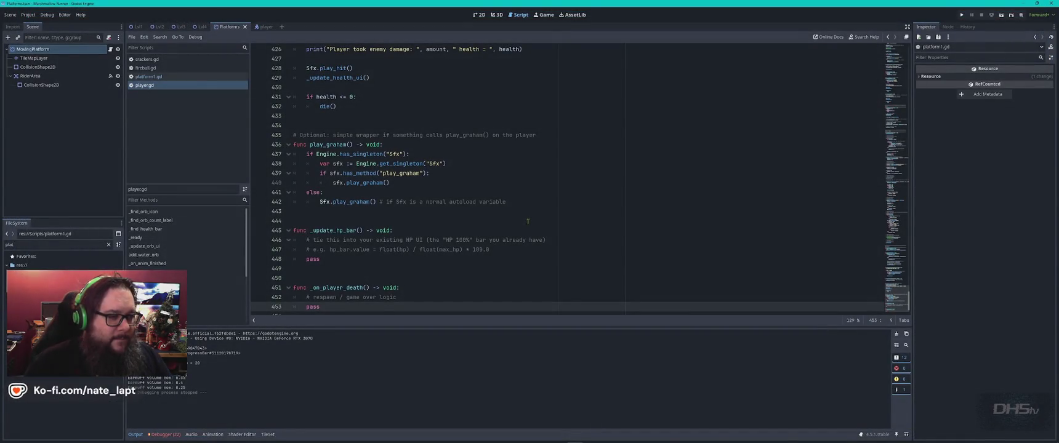
Step: View player.gd in VS Code, then open its commit history on GitHub
key("alt+Tab")
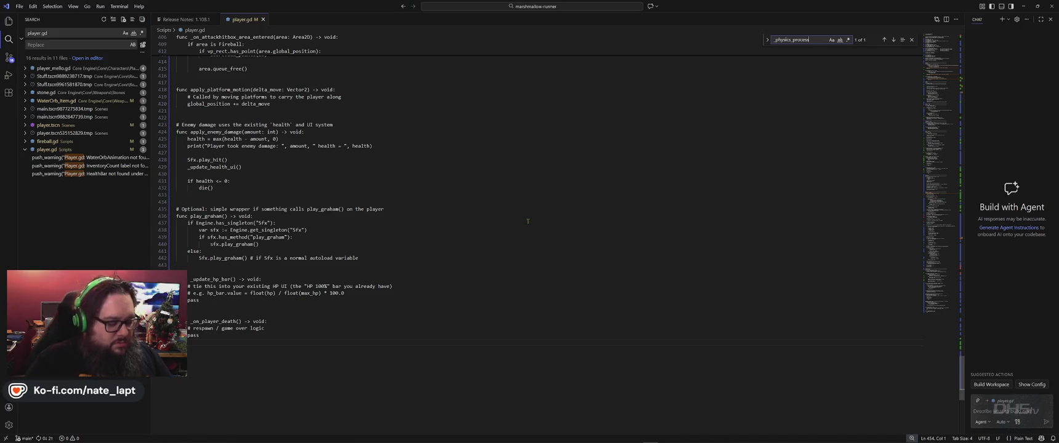
key("alt+Tab")
key("alt+Tab")
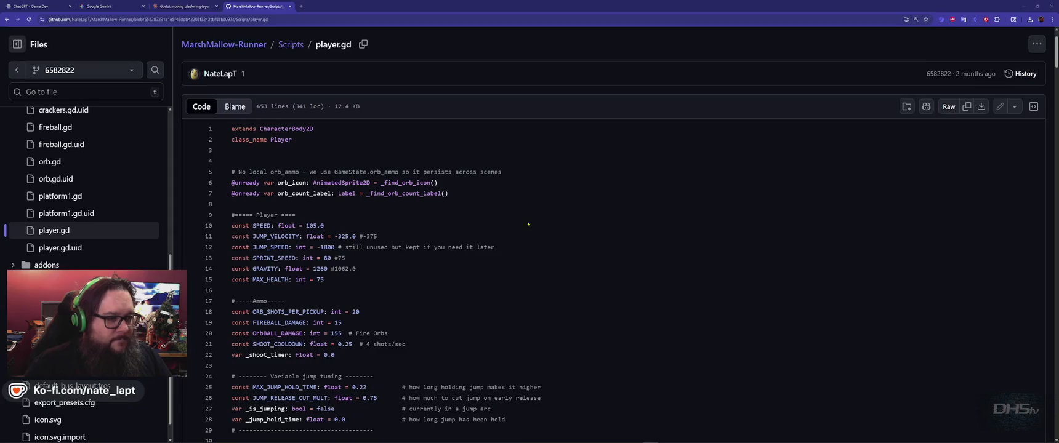
left_click(1022, 73)
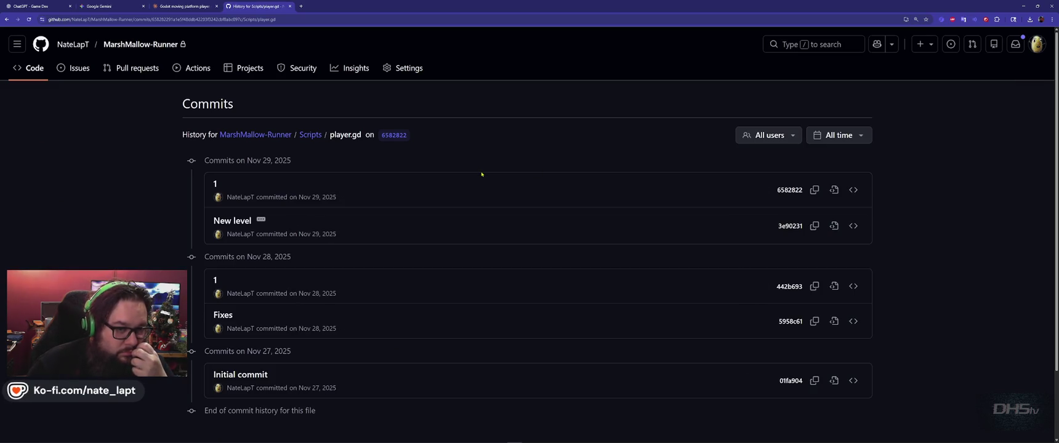
Step: Browse the Scripts folder on the main branch and open player.gd
key("alt+Left")
left_click(292, 47)
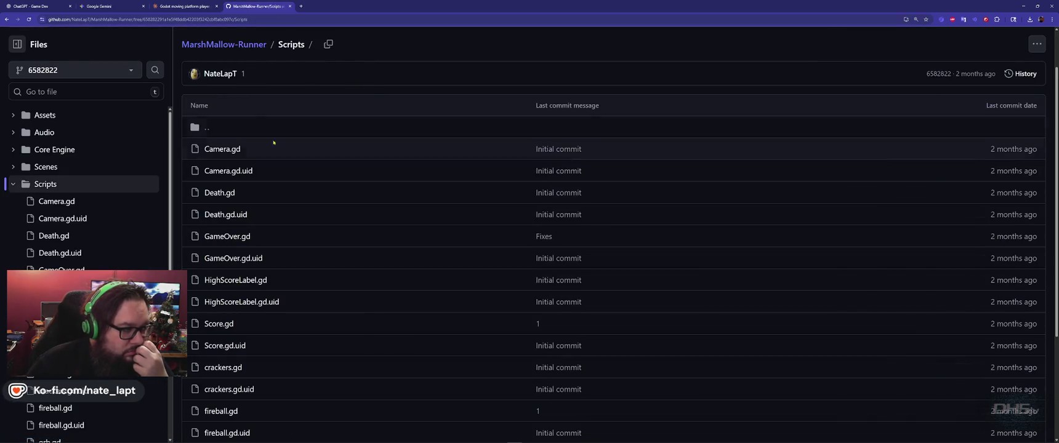
scroll(269, 148, "down", 3)
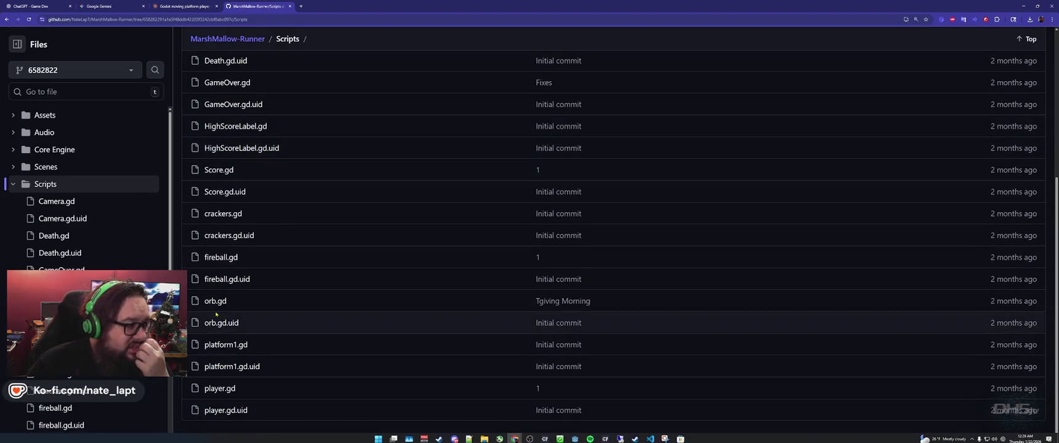
scroll(221, 322, "up", 5)
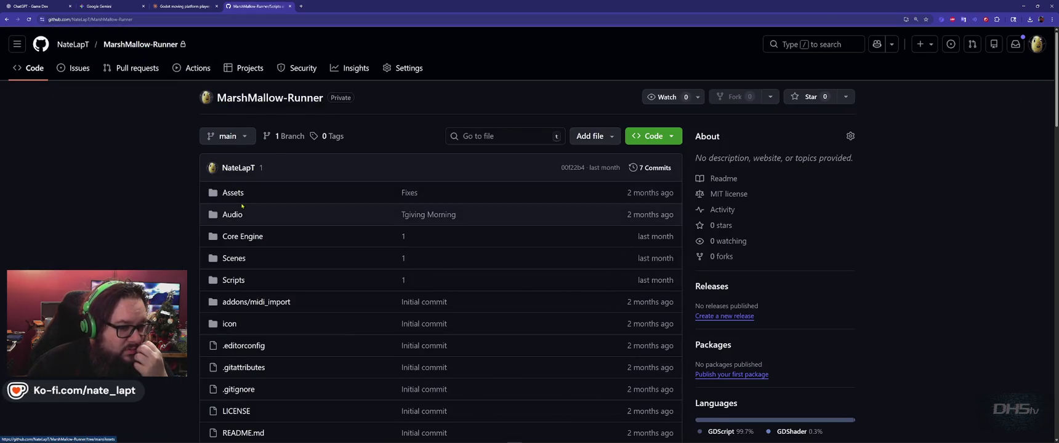
scroll(242, 269, "down", 3)
scroll(242, 269, "up", 2)
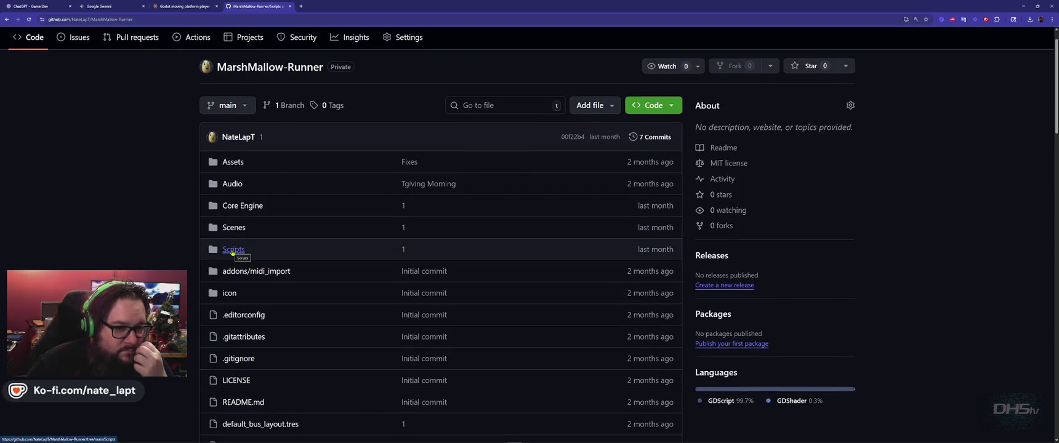
left_click(233, 250)
scroll(233, 252, "down", 5)
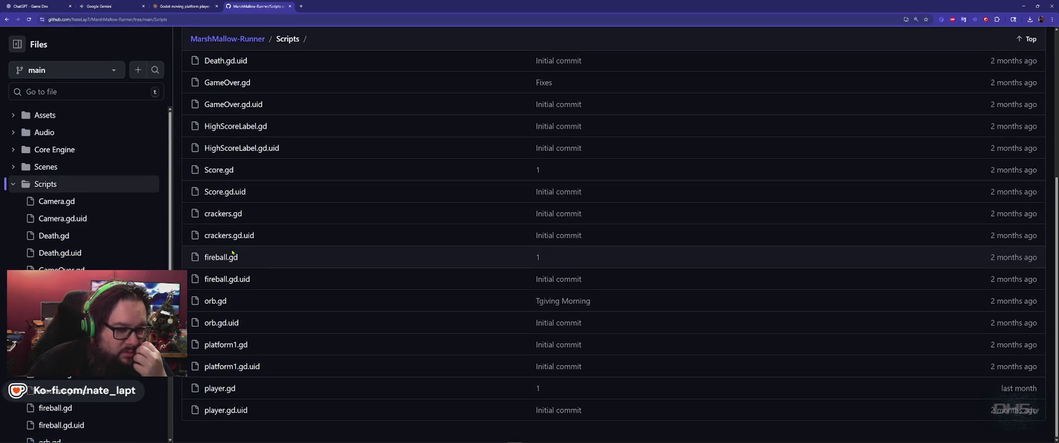
scroll(228, 262, "up", 3)
scroll(236, 262, "down", 3)
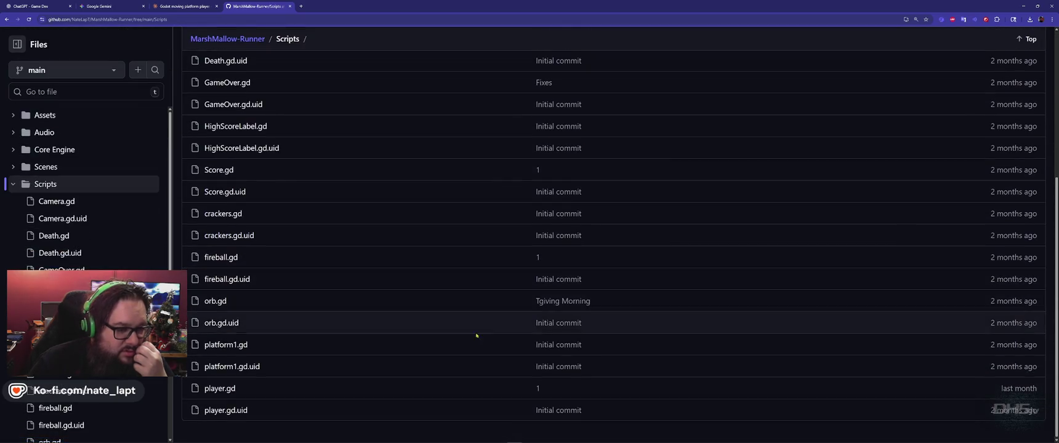
left_click(537, 391)
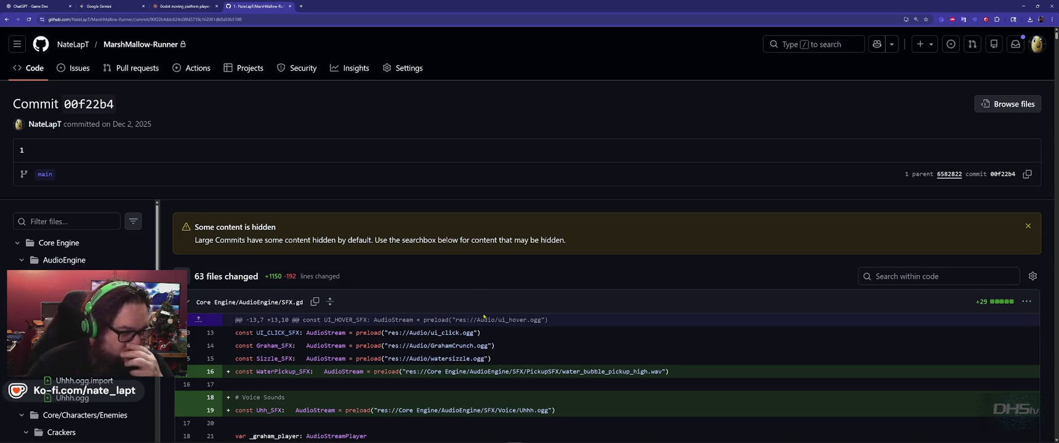
key("alt+Left")
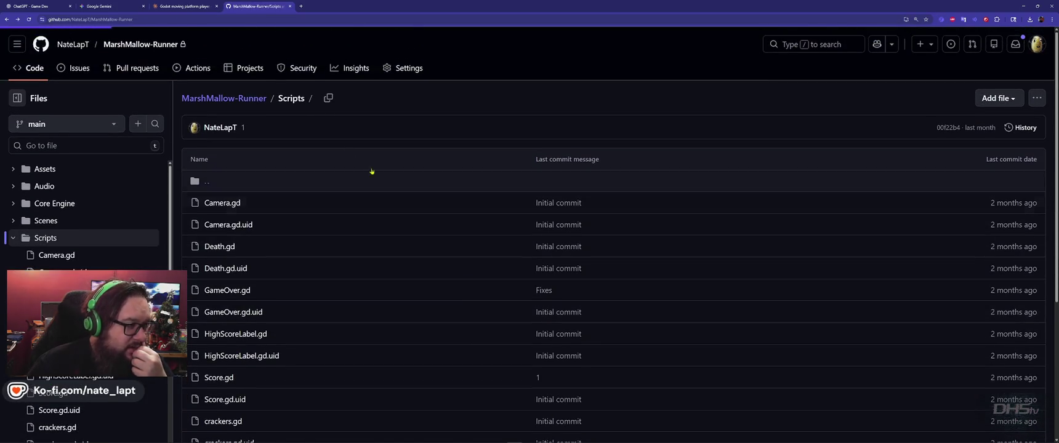
key("alt+Left")
Step: Open the MarshMallow-Runner repository from the owner's repository list
left_click(69, 45)
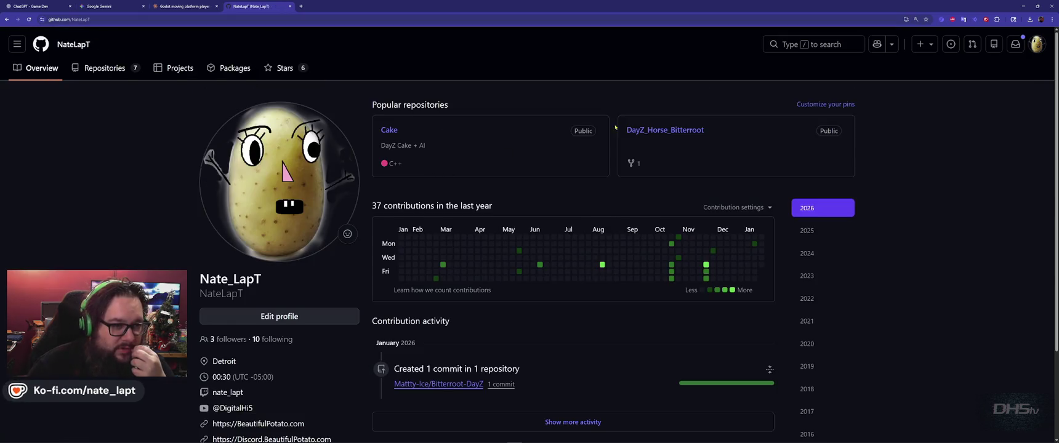
scroll(588, 158, "down", 3)
scroll(588, 158, "up", 5)
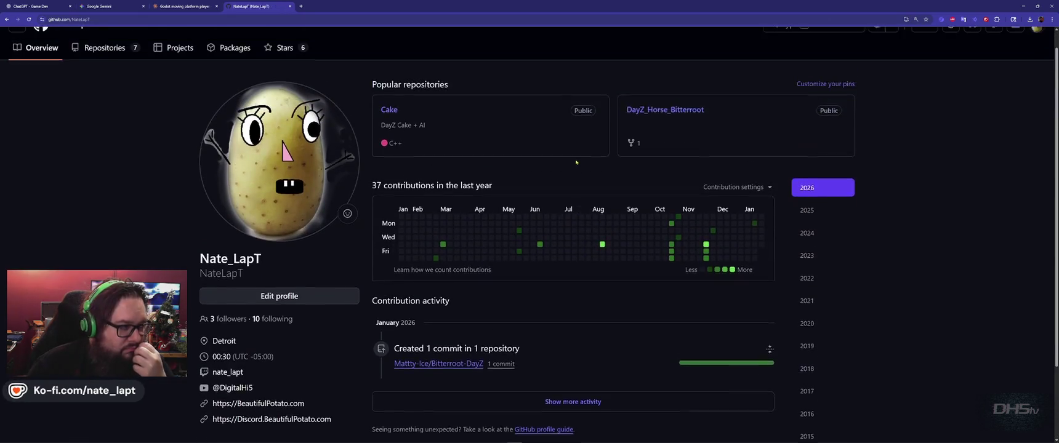
left_click(105, 68)
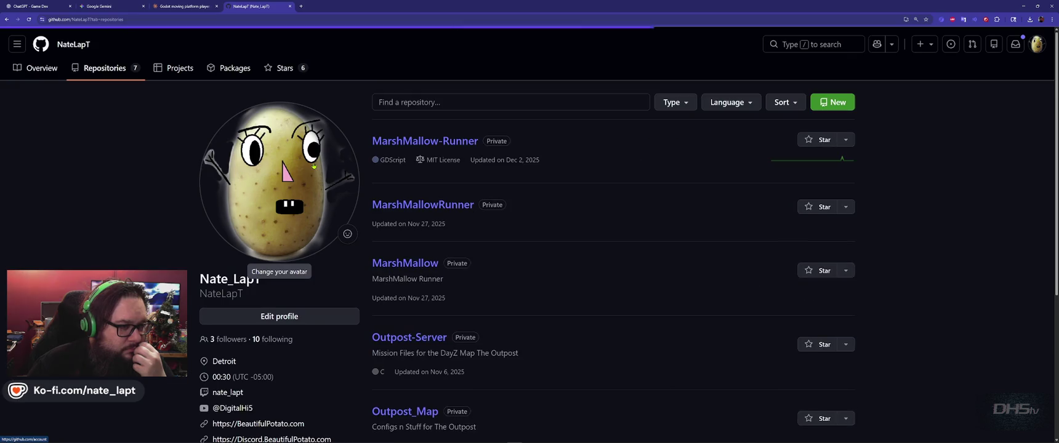
left_click(444, 142)
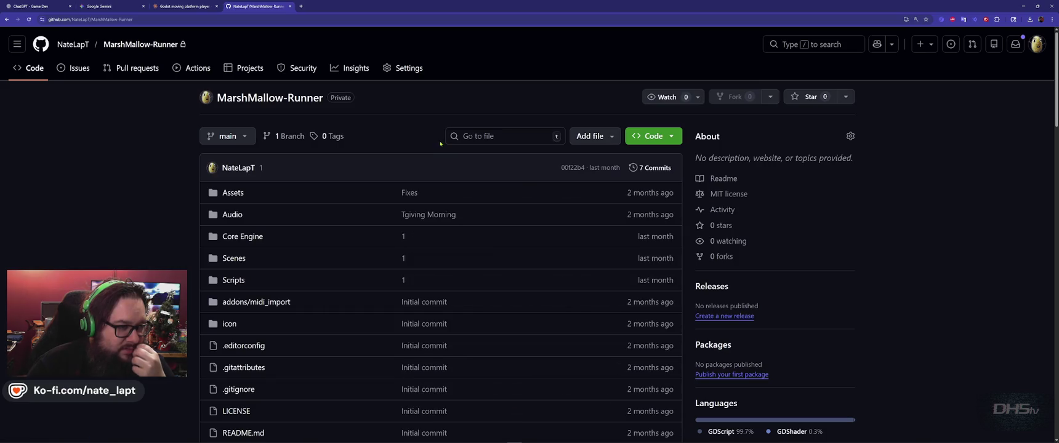
key("alt+Left")
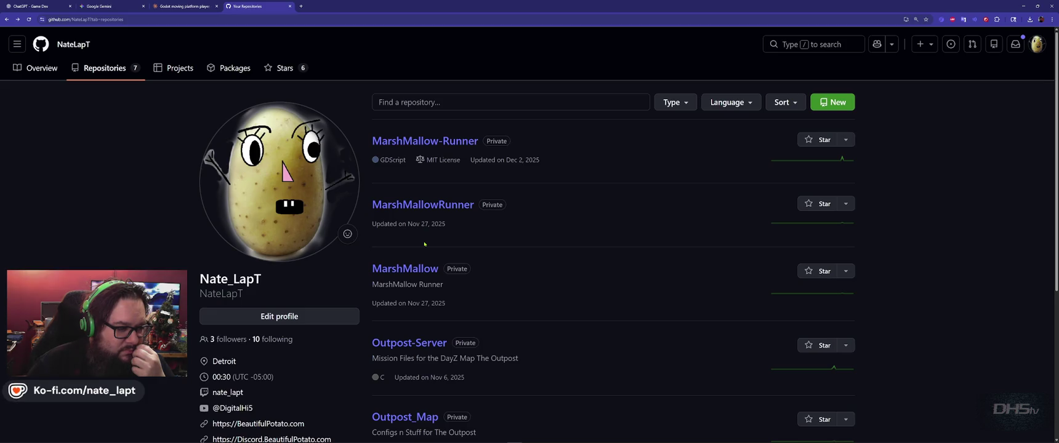
scroll(425, 244, "down", 4)
scroll(429, 173, "up", 4)
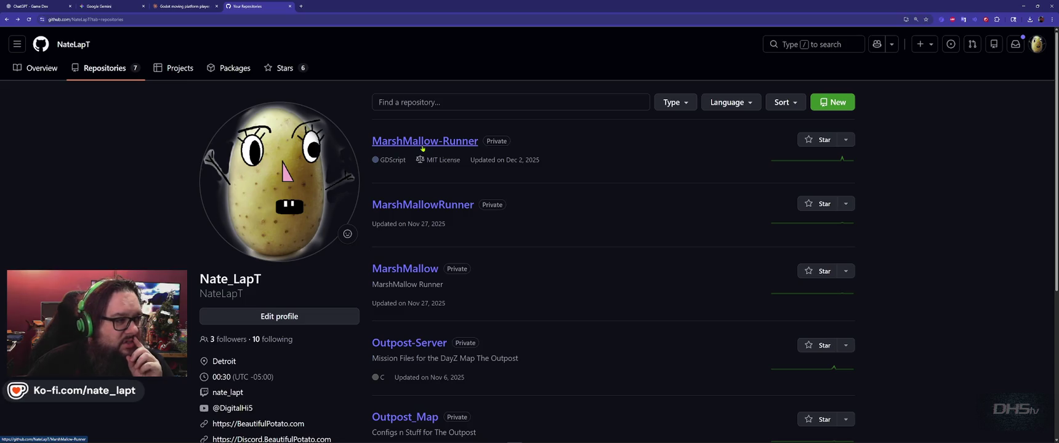
left_click(422, 148)
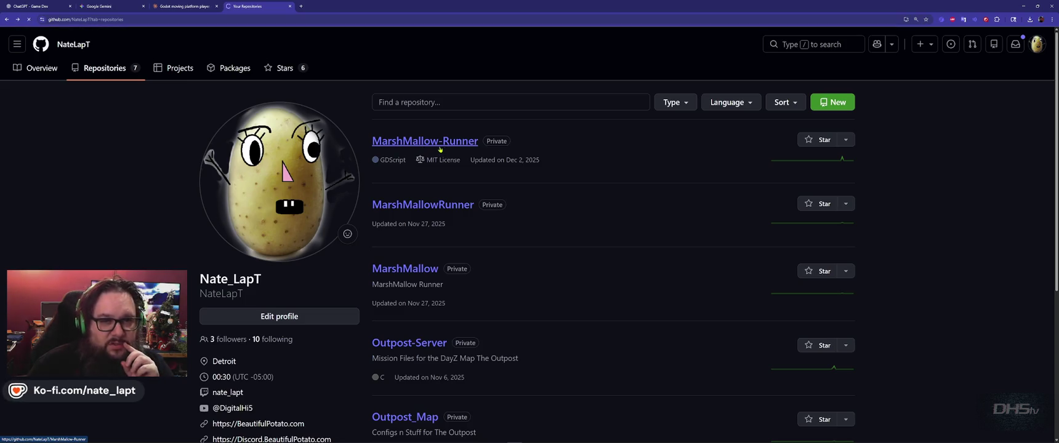
scroll(433, 148, "down", 3)
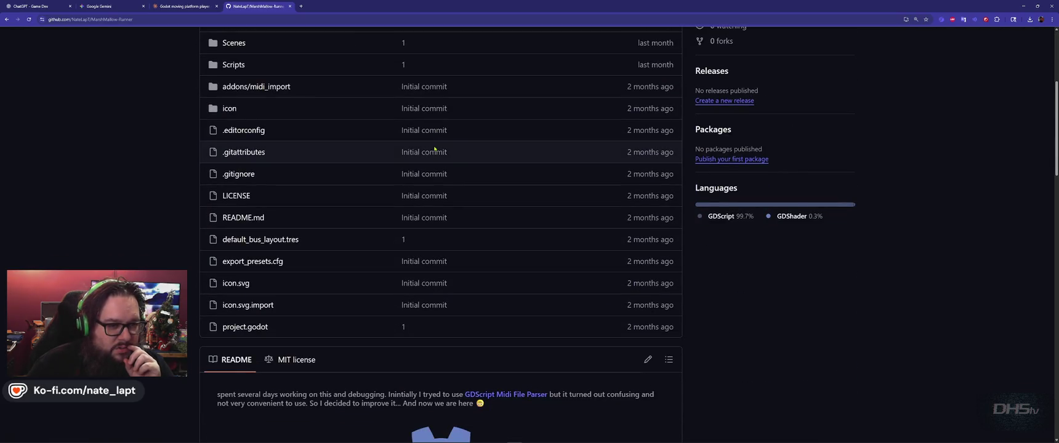
scroll(434, 149, "up", 3)
scroll(434, 149, "down", 2)
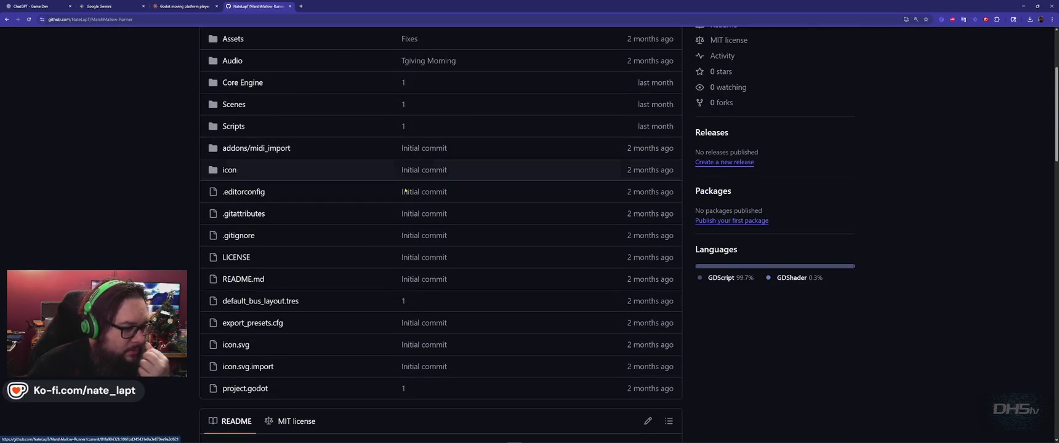
scroll(244, 266, "up", 3)
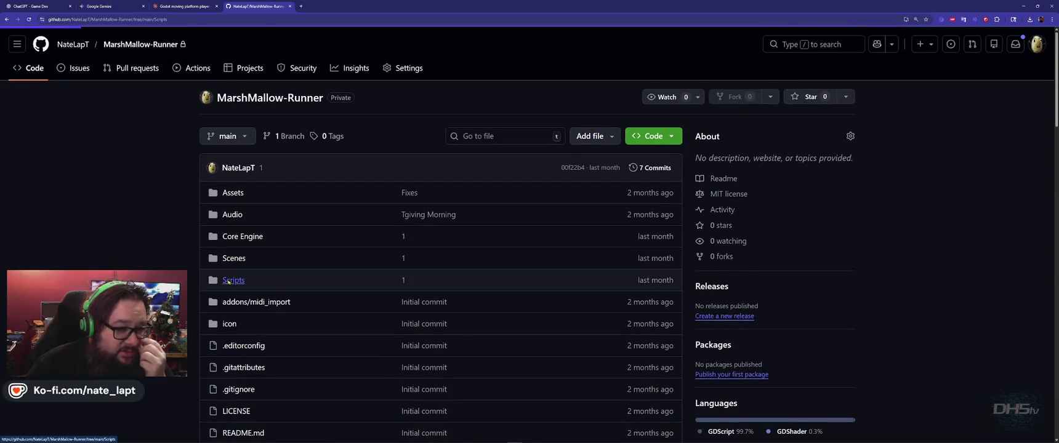
Step: Open Scripts > player.gd and show its commit history, after checking its latest commit
left_click(228, 281)
scroll(419, 258, "down", 5)
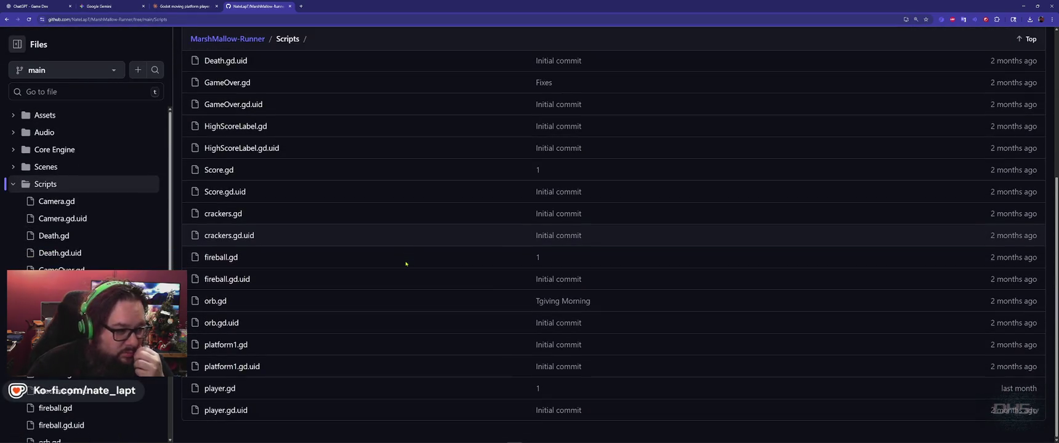
left_click(220, 389)
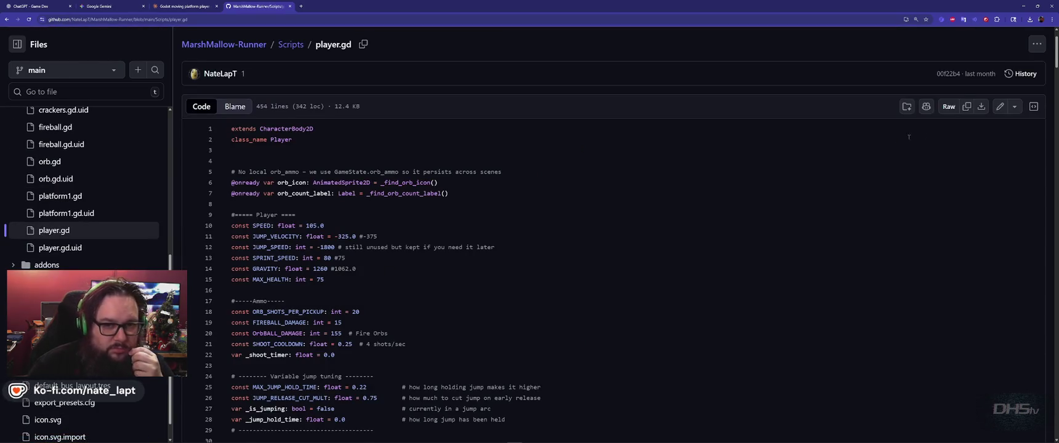
left_click(948, 74)
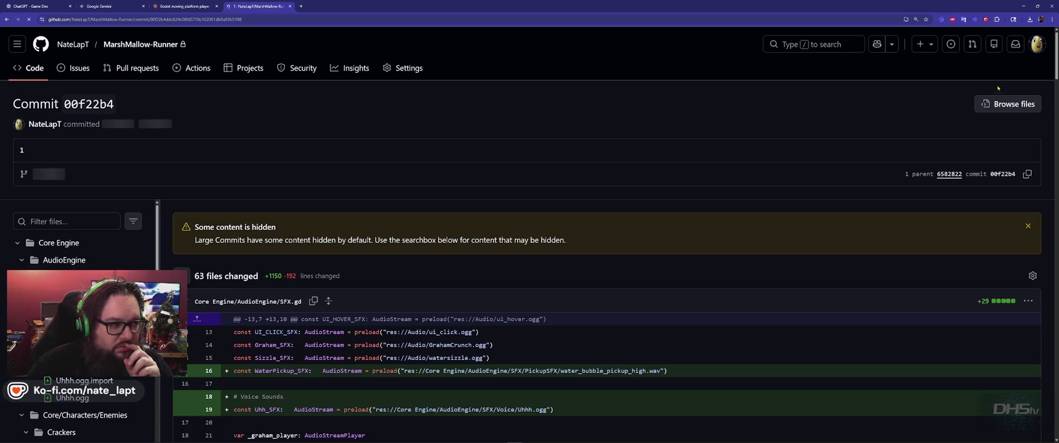
key("alt+Left")
left_click(1021, 73)
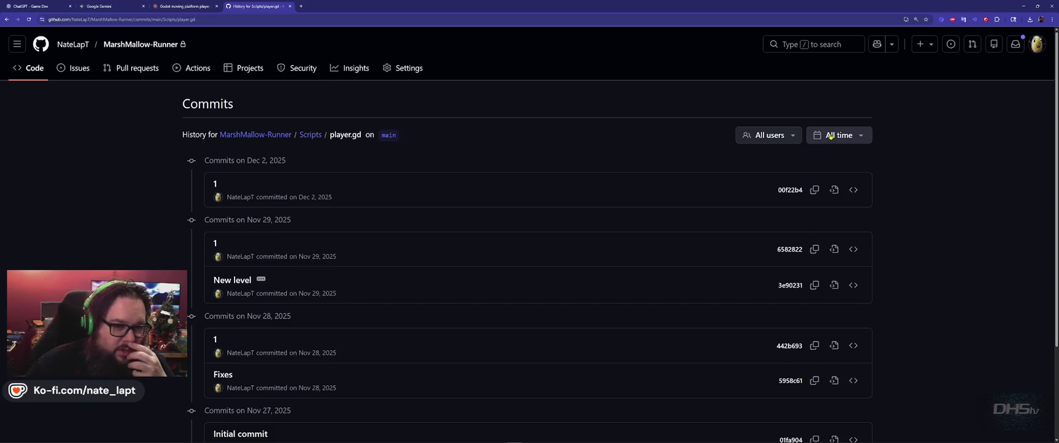
Step: Filter the player.gd history to the Jan 18 – Jan 22 date range
left_click(830, 136)
left_click(914, 283)
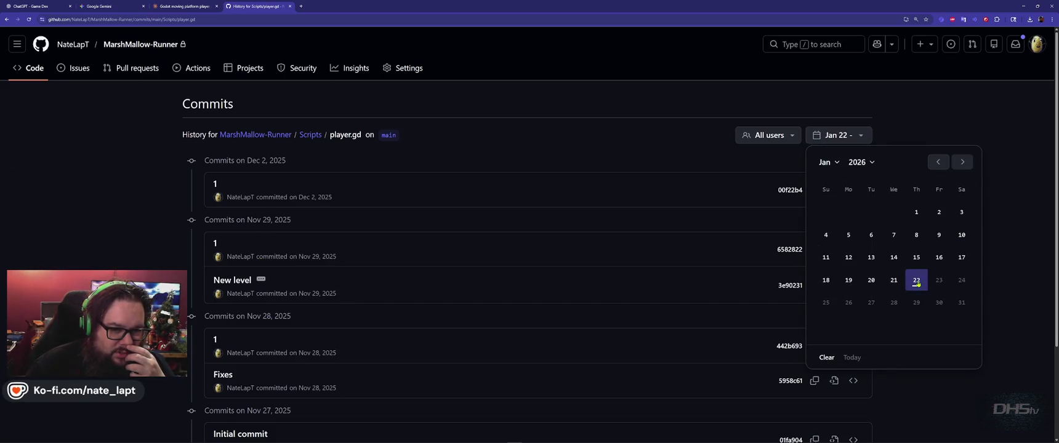
left_click(922, 284)
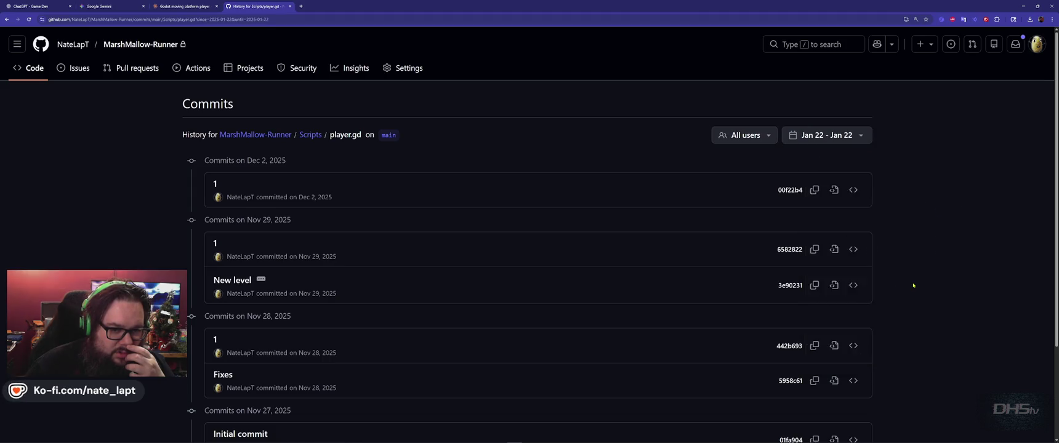
left_click(801, 280)
left_click(893, 280)
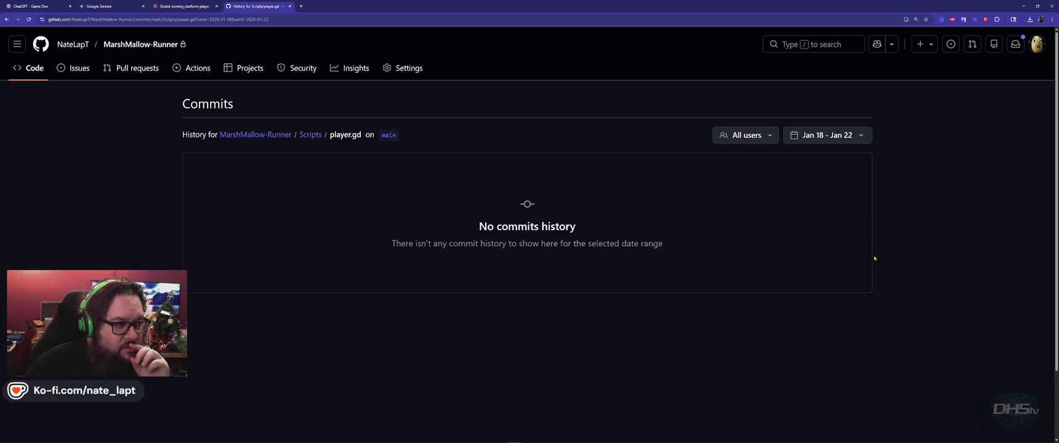
Step: Bring up the Start menu to search for GitHub Desktop
key("alt+Tab")
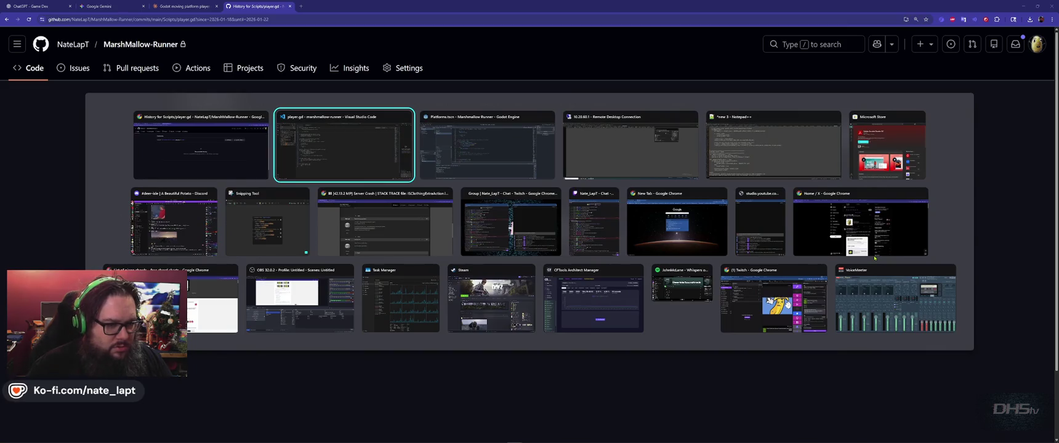
key("Escape")
key("super")
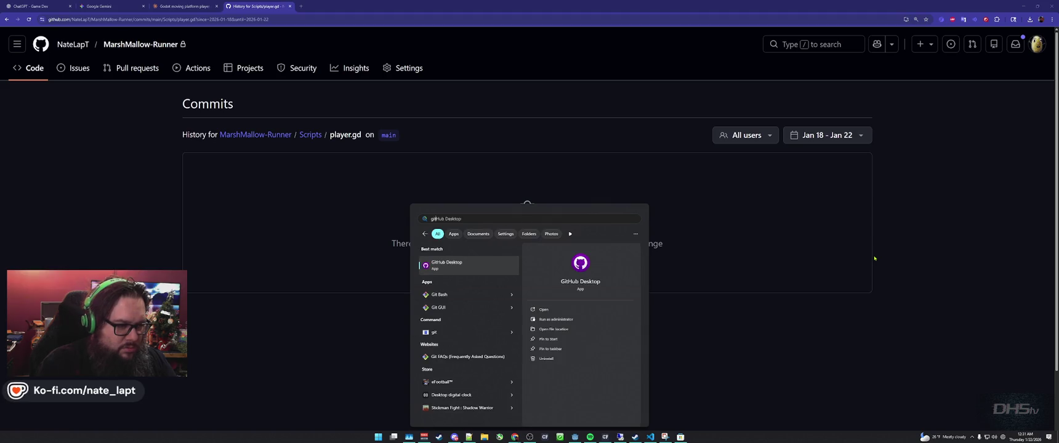
Step: Launch GitHub Desktop, check History and push commit 20250119 to origin, then return to the browser
key("Escape")
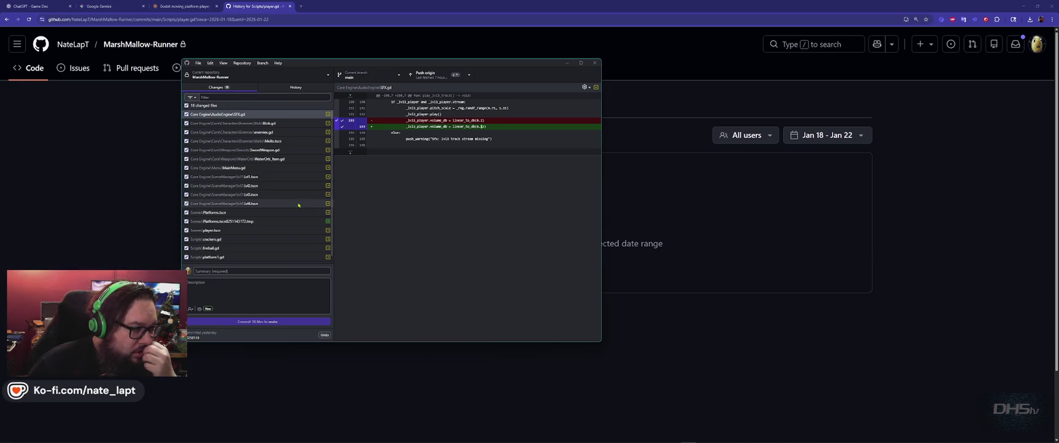
left_click(296, 88)
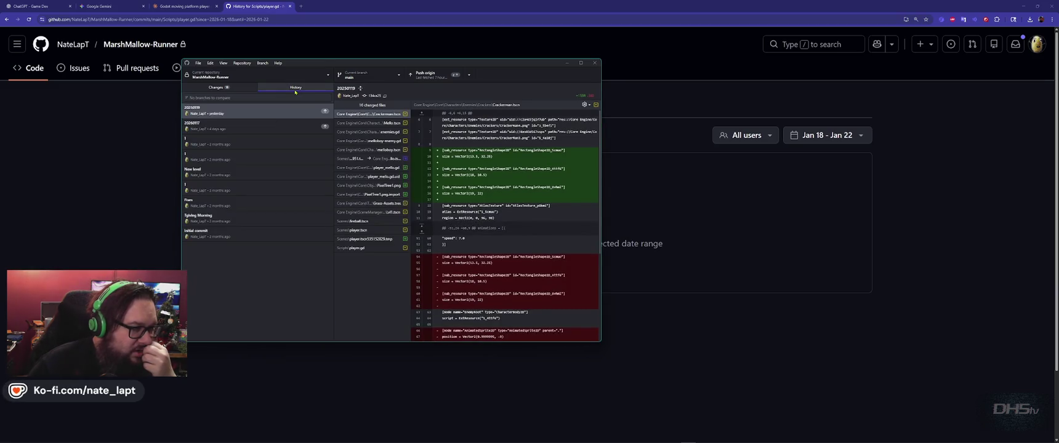
right_click(201, 113)
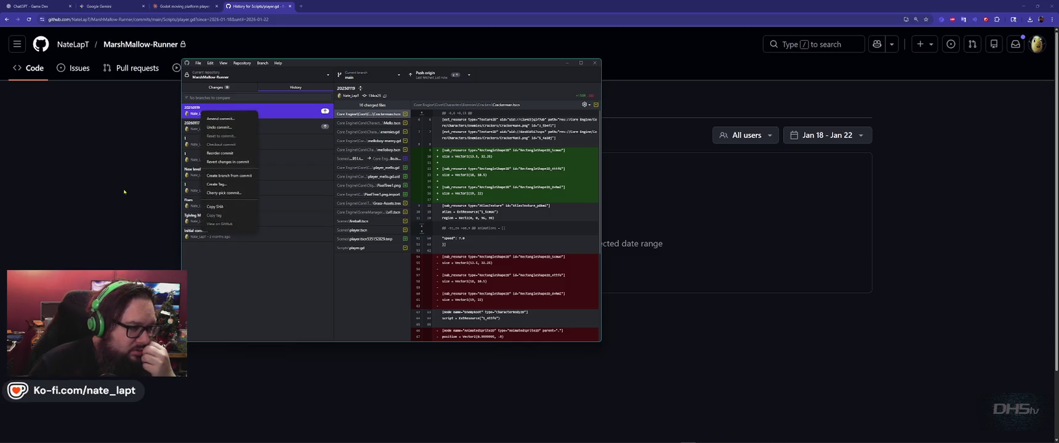
key("Escape")
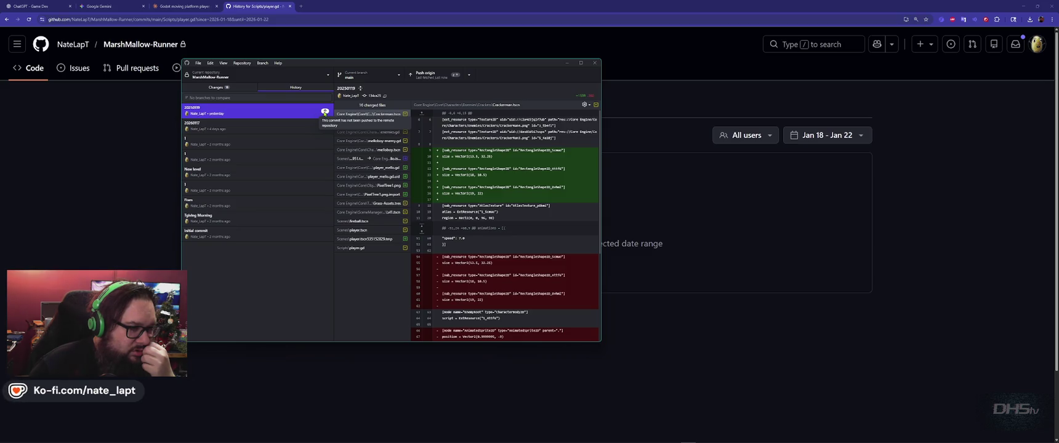
left_click(425, 74)
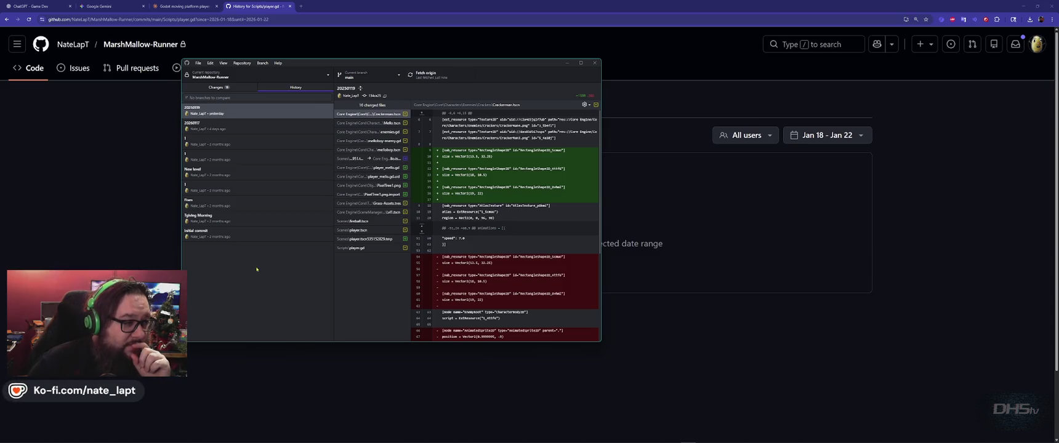
left_click(176, 211)
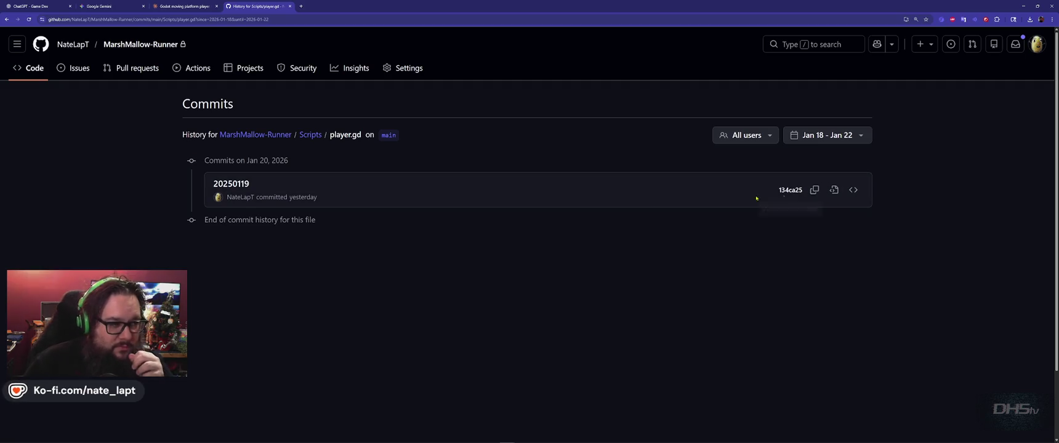
Step: Review the 20250119 commit's changes to Scripts/player.gd
left_click(232, 184)
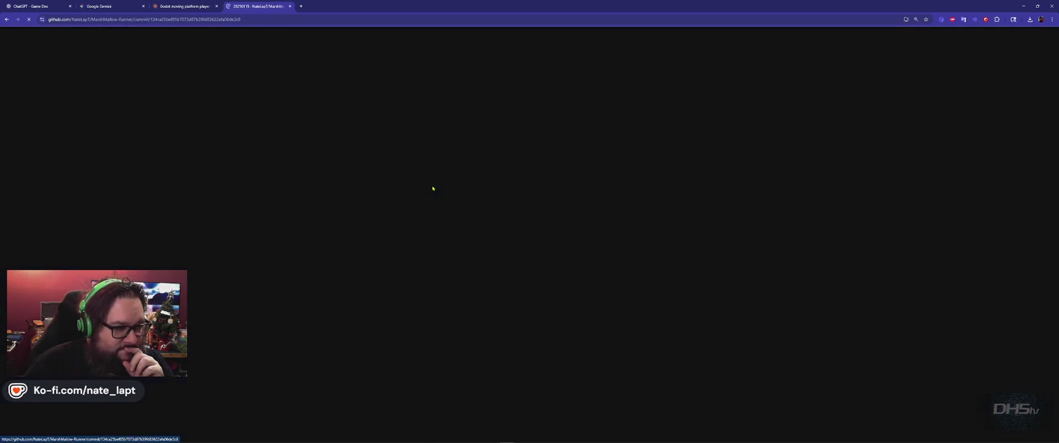
scroll(431, 189, "down", 4)
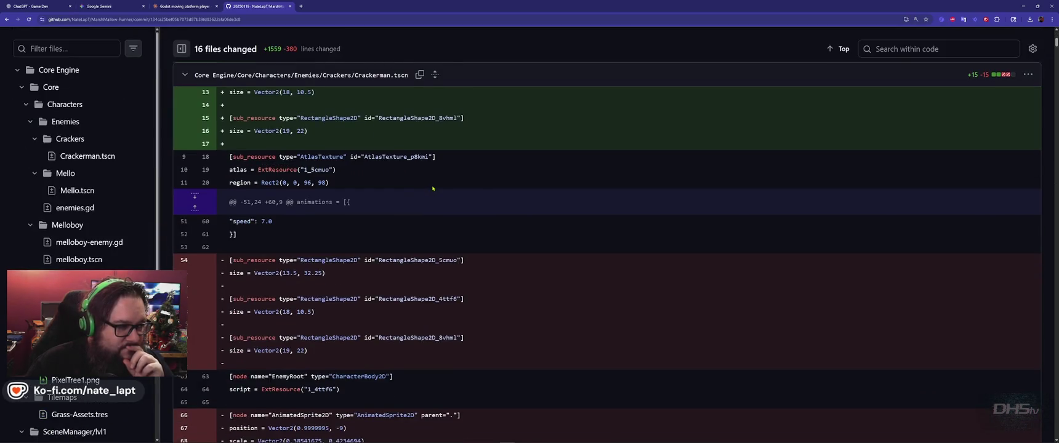
scroll(425, 190, "up", 3)
key("ctrl+f")
type("player")
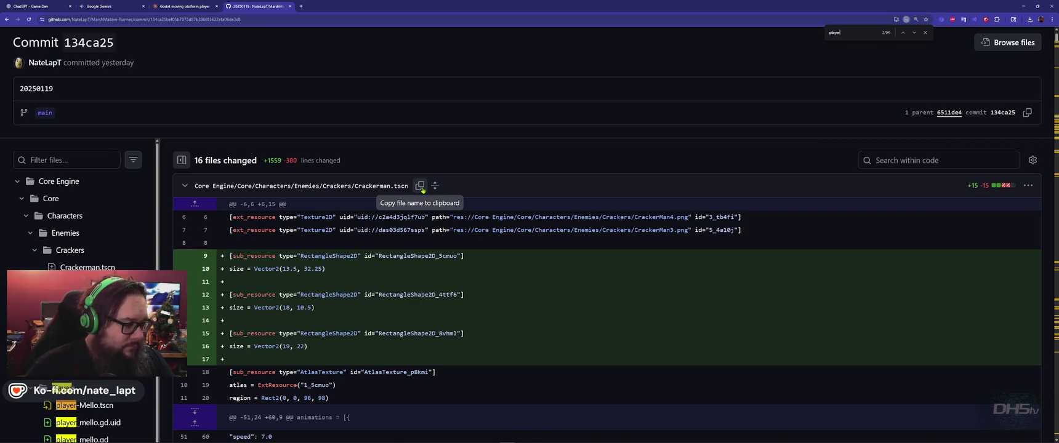
scroll(80, 289, "down", 2)
scroll(80, 289, "down", 2)
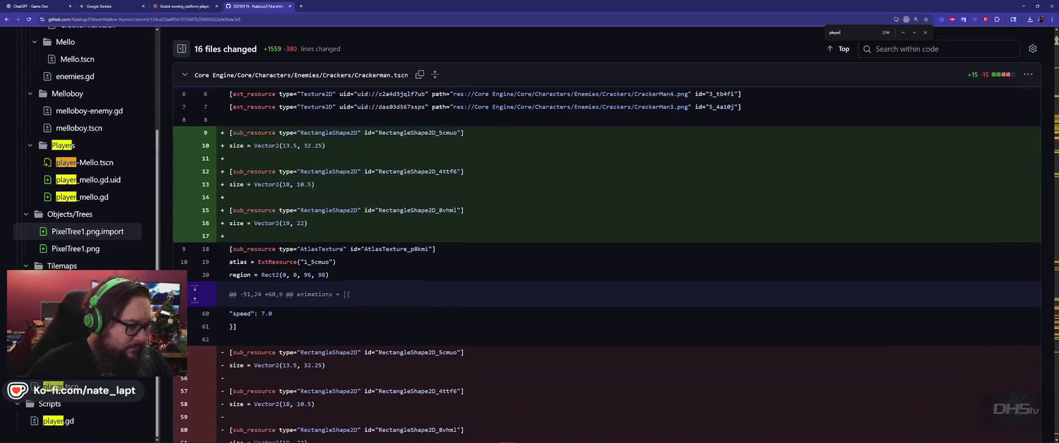
left_click(58, 421)
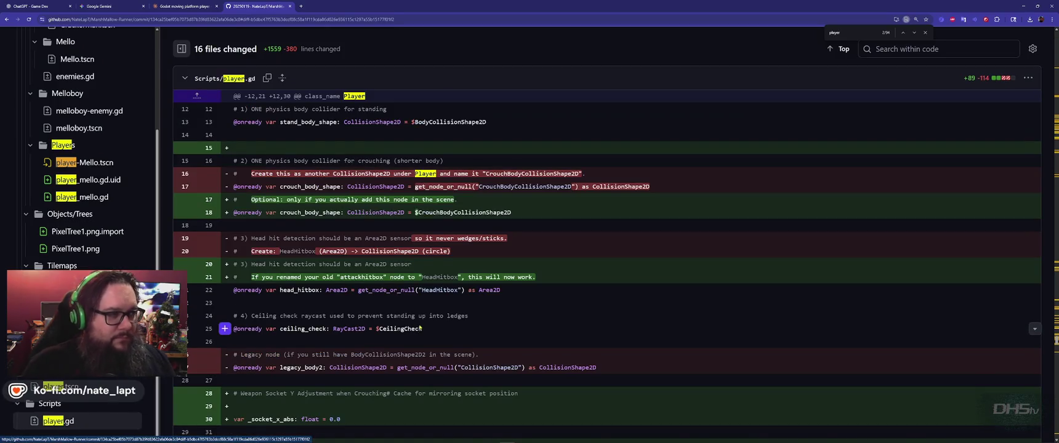
scroll(421, 318, "up", 3)
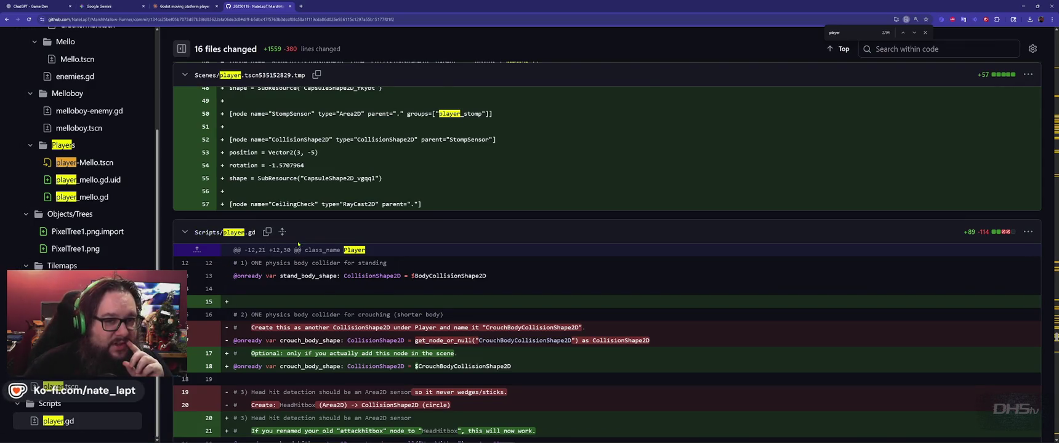
key("Escape")
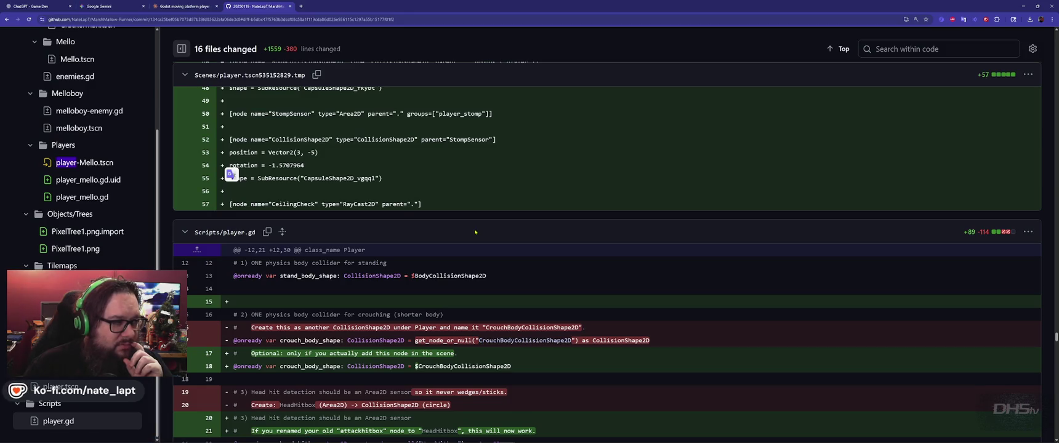
scroll(474, 232, "up", 20)
scroll(475, 232, "up", 10)
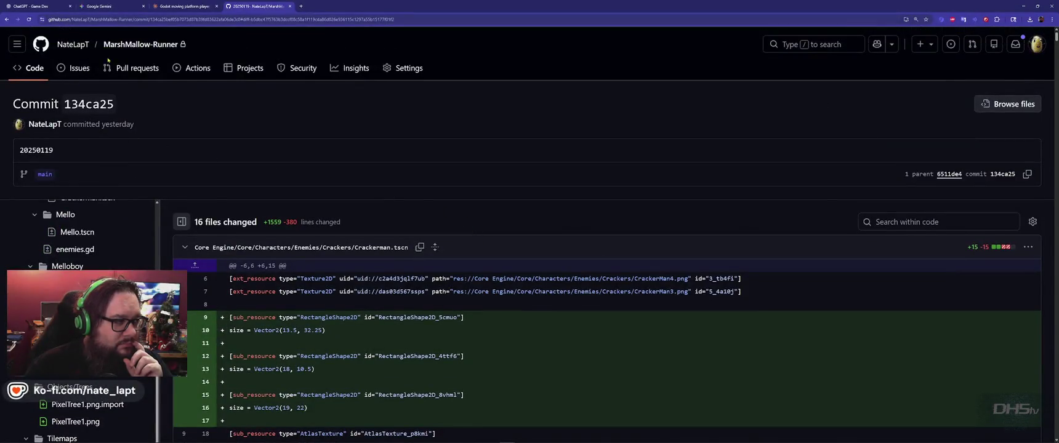
Step: Open the latest Scripts/player.gd from the repository's main page
left_click(141, 45)
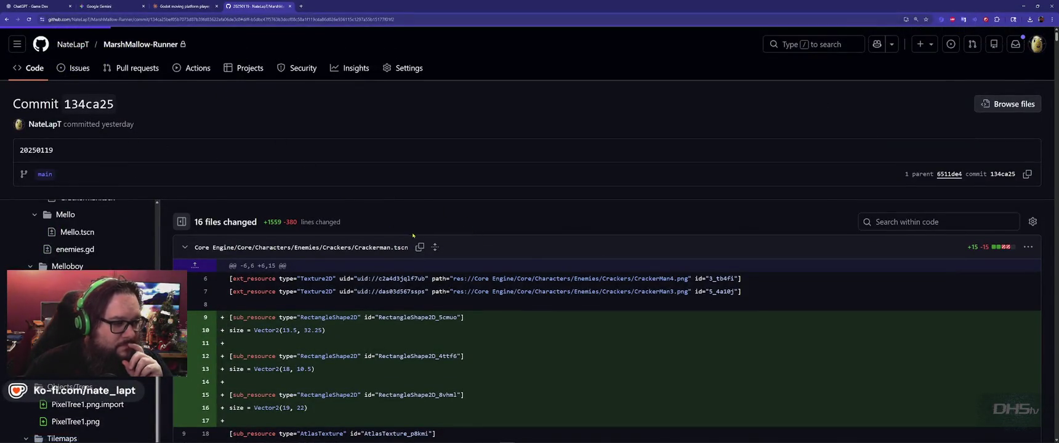
scroll(411, 237, "down", 5)
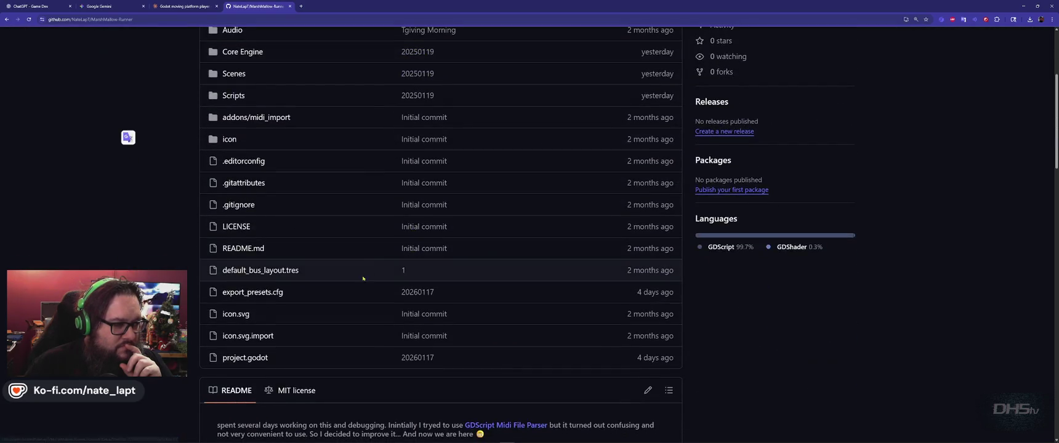
scroll(244, 189, "up", 2)
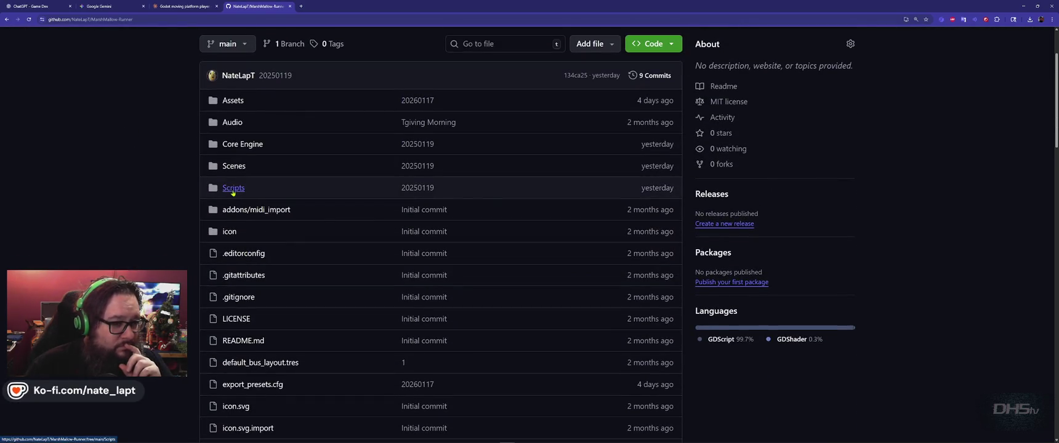
left_click(234, 188)
scroll(304, 347, "down", 3)
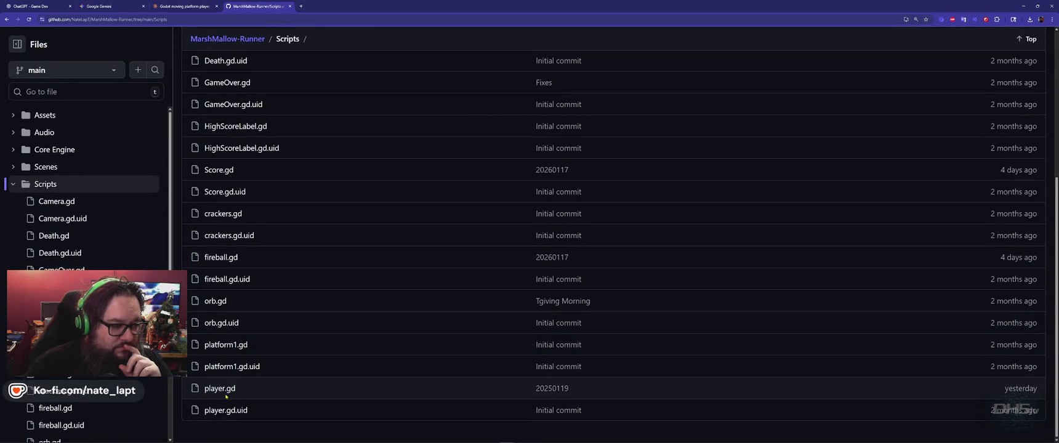
left_click(220, 389)
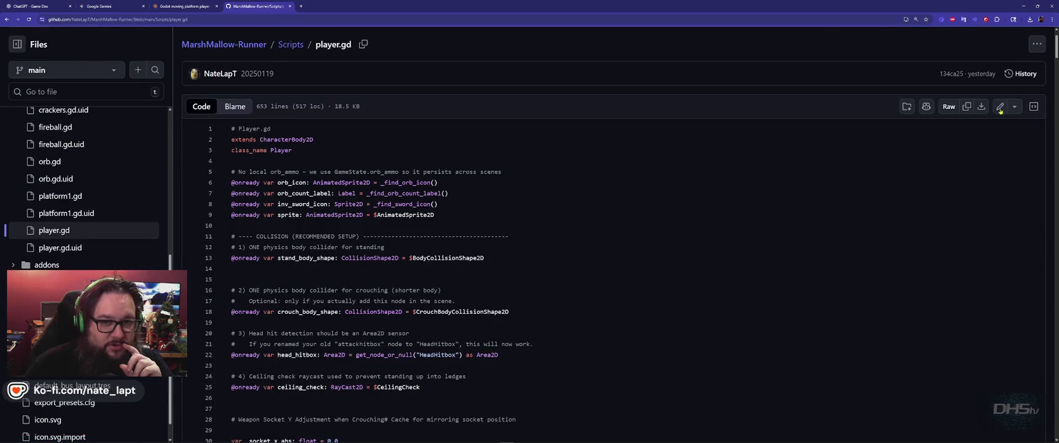
Step: Switch to Visual Studio Code and select all of the local player.gd code
key("alt+Tab")
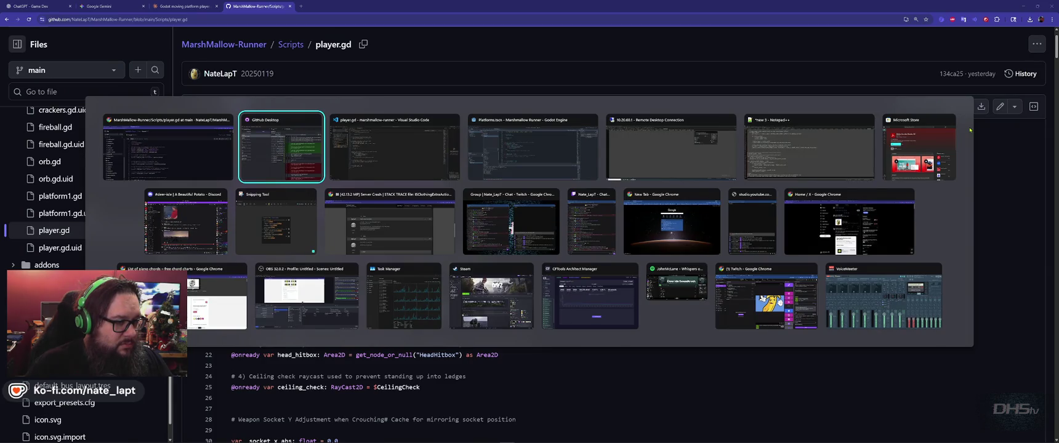
key("alt+Tab")
left_click(708, 72)
key("ctrl+a")
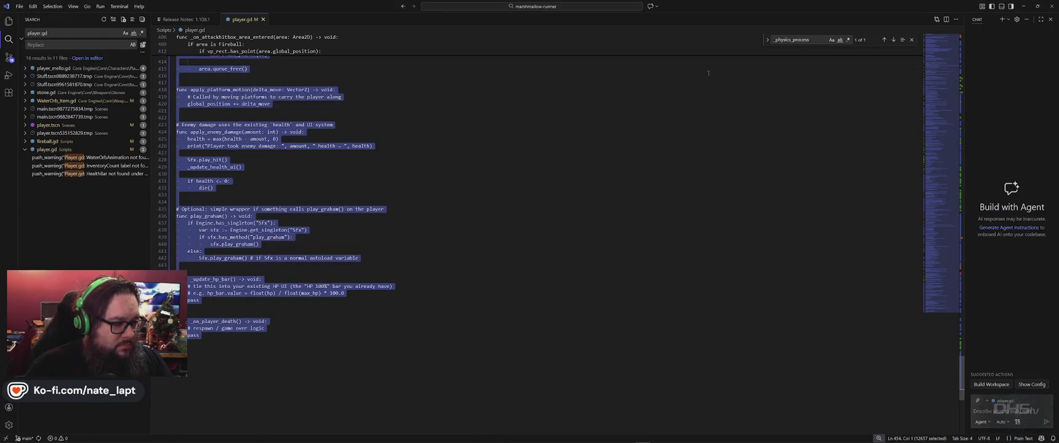
Step: Paste the GitHub code into player.gd and start the game from Godot
key("ctrl+v")
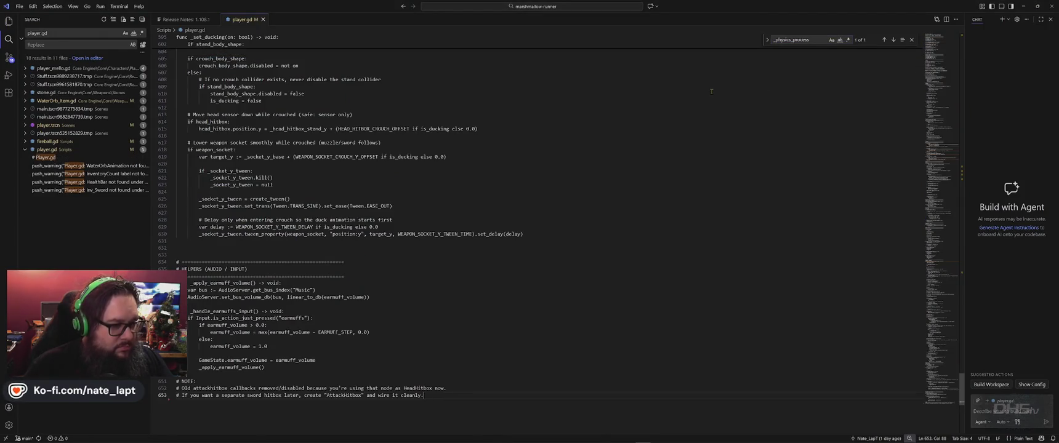
key("alt+Tab")
key("alt+Tab")
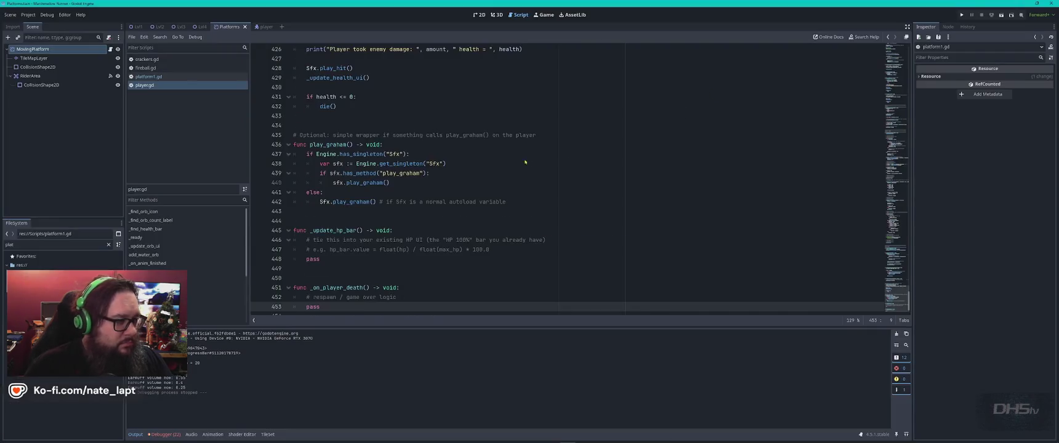
key("F5")
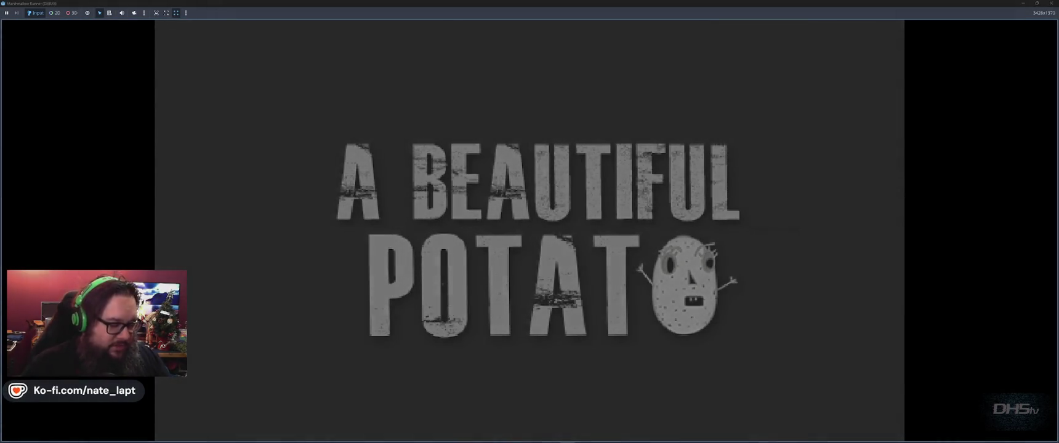
key("Return")
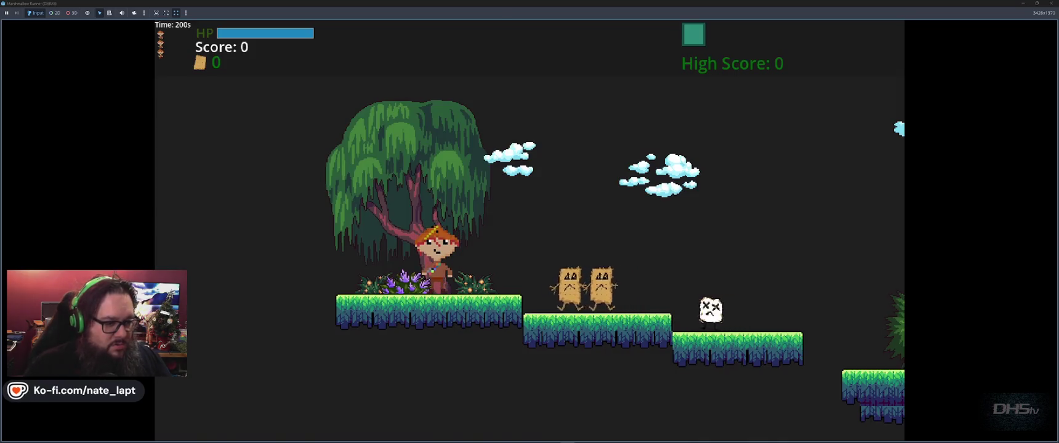
Step: Play through the level, squashing enemies and jumping to 1120 points, then stop the game
key("Right")
key("space")
key("Right")
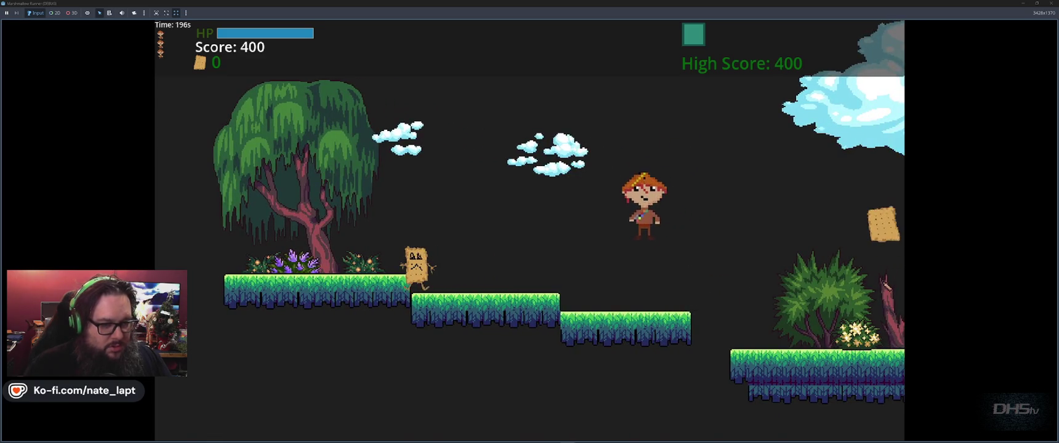
key("Right")
key("space")
key("space")
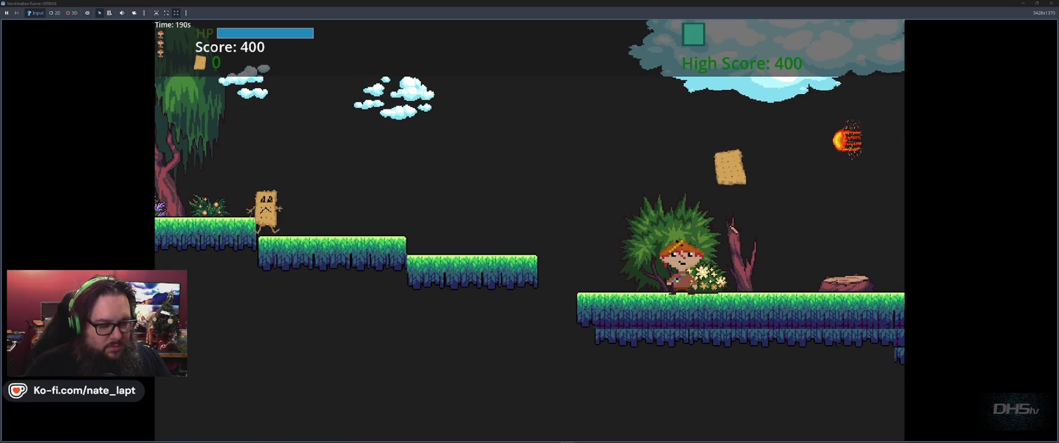
key("Right")
key("space")
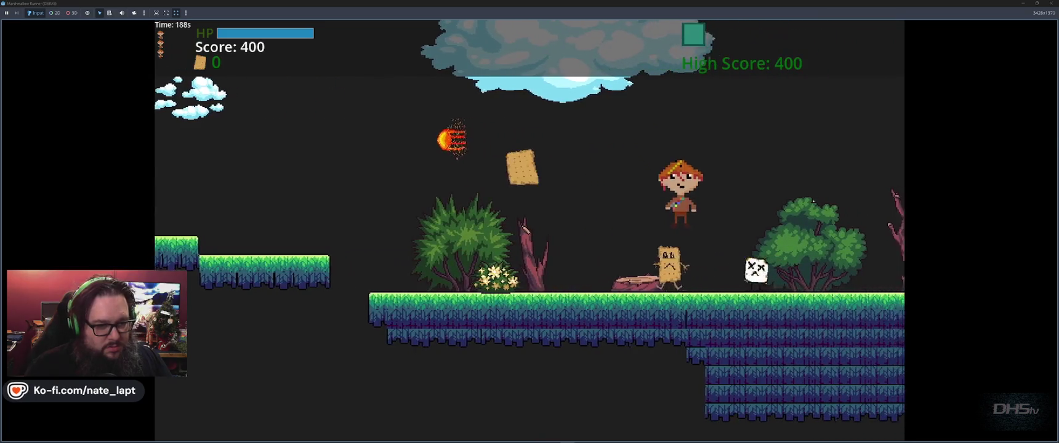
key("space")
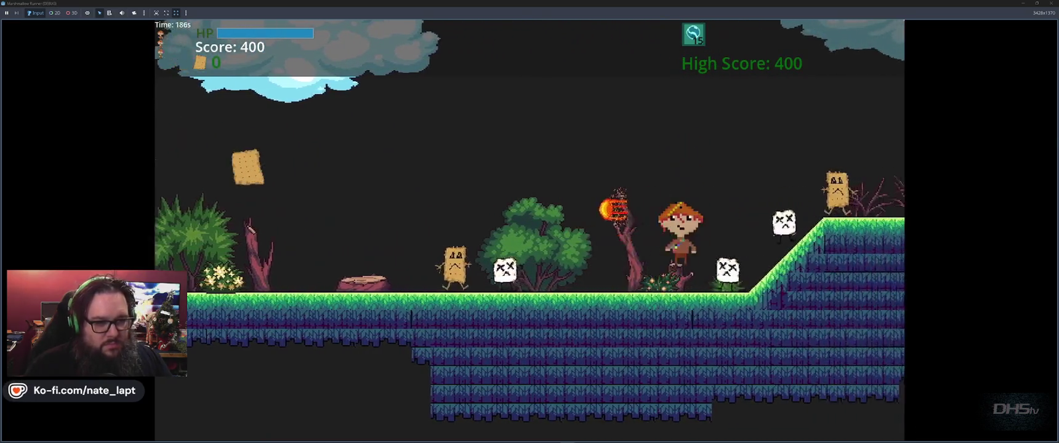
key("space")
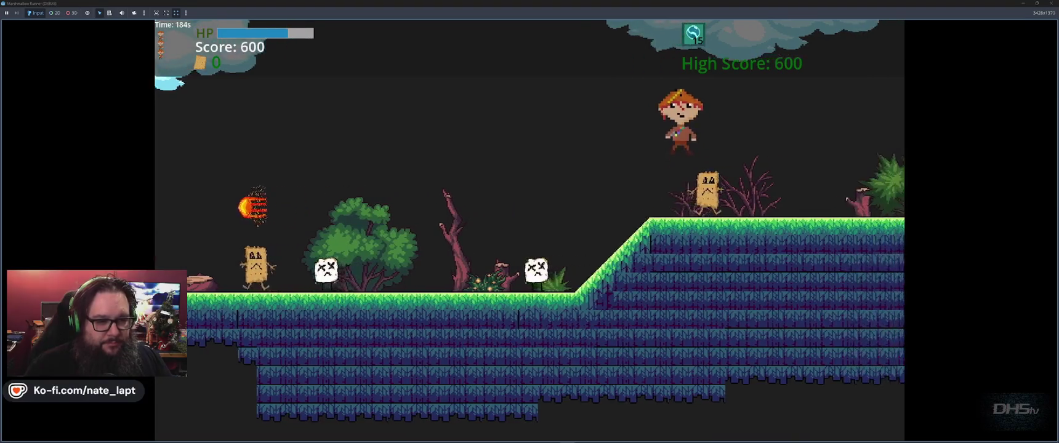
key("space")
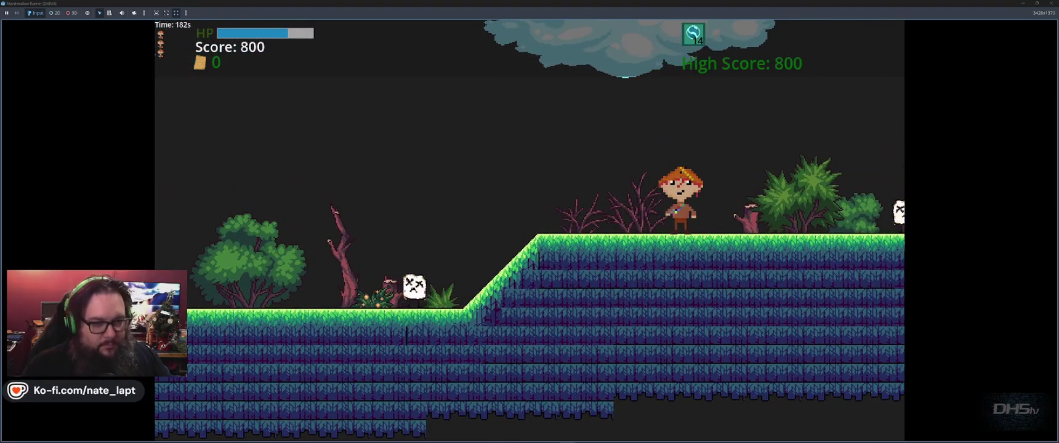
key("space")
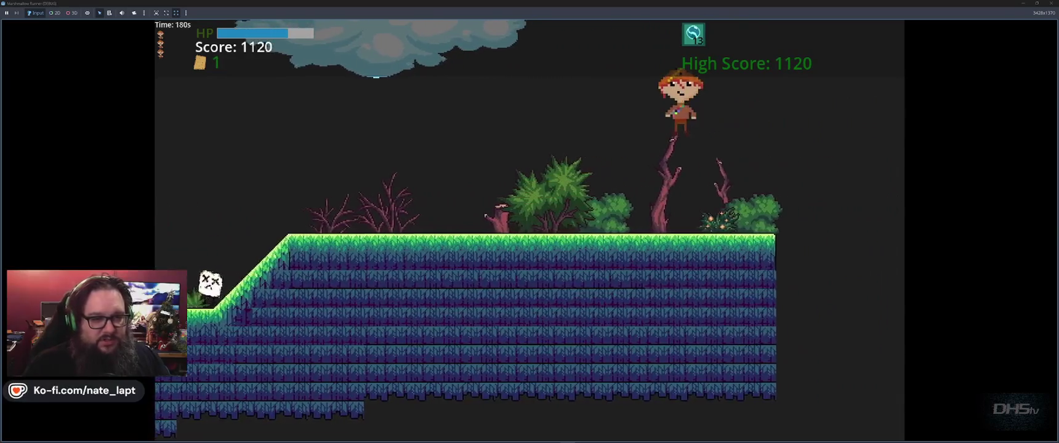
key("space")
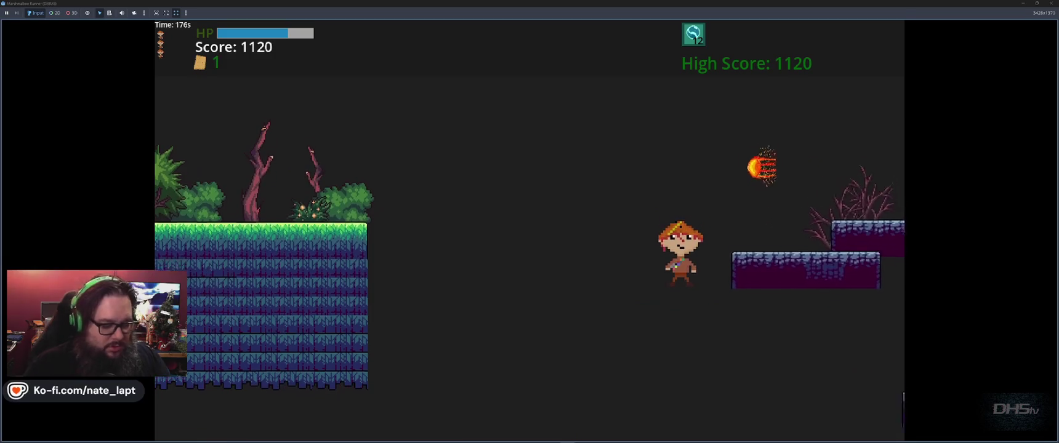
key("F8")
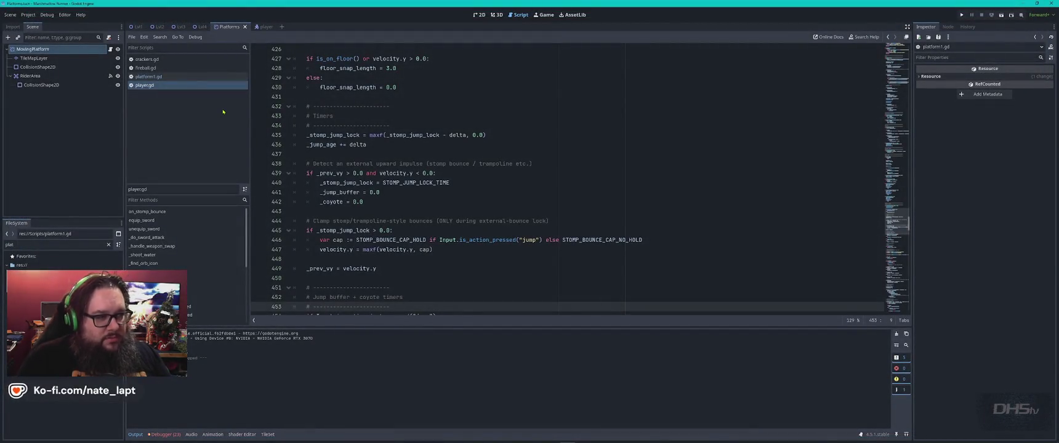
Step: Switch through the open windows to the Gemini chat's message box
key("alt+Tab")
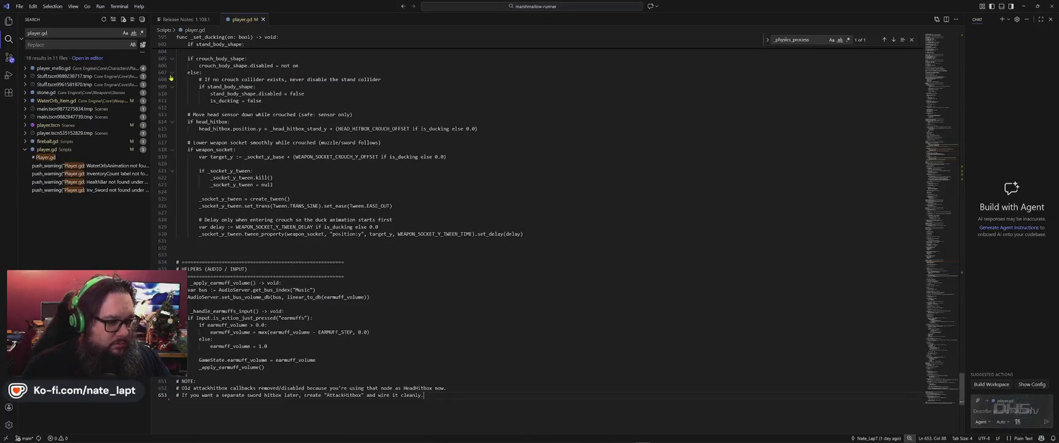
key("alt+Tab")
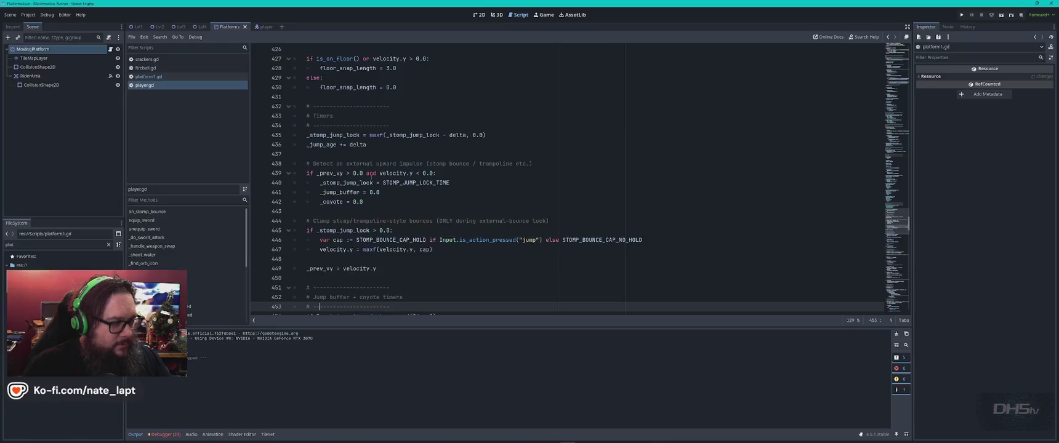
key("alt+Tab")
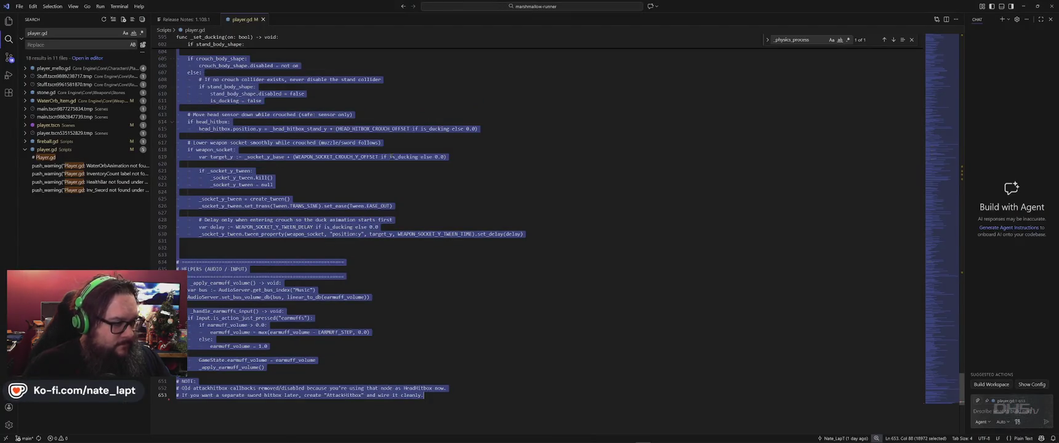
key("alt+Tab")
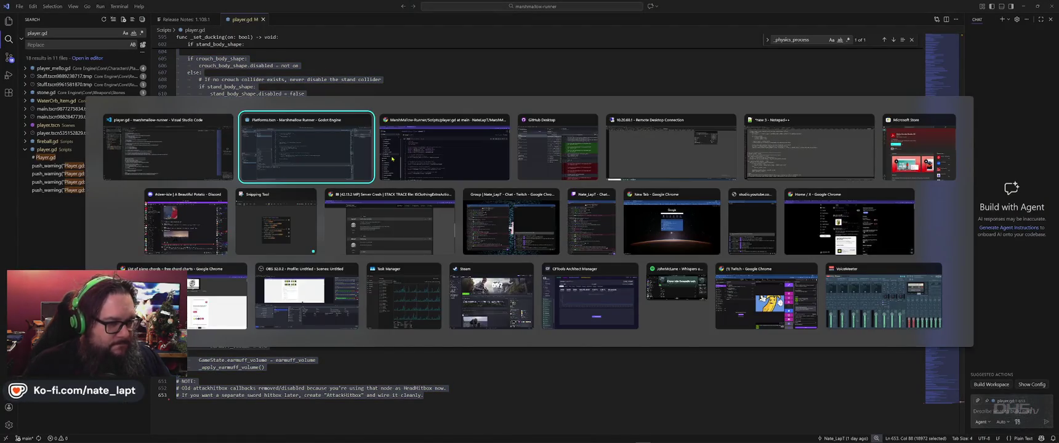
left_click(392, 159)
left_click(106, 9)
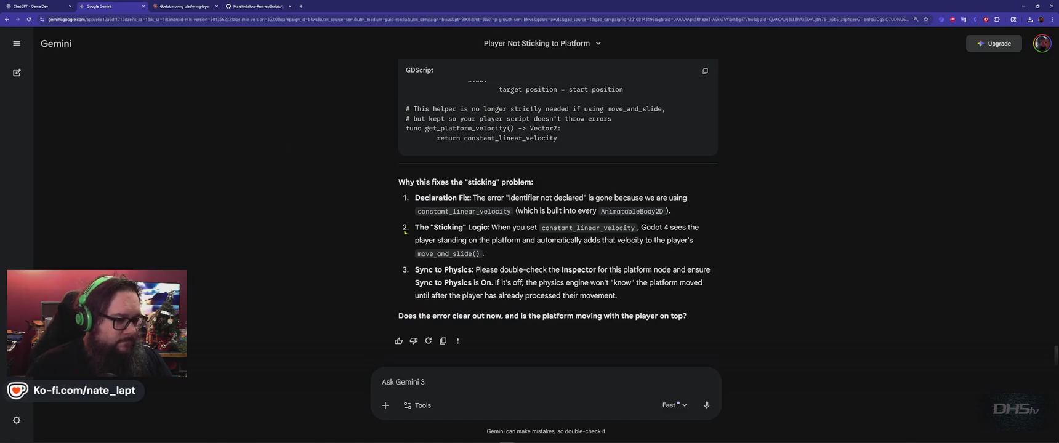
left_click(478, 371)
type("ok, lets ste")
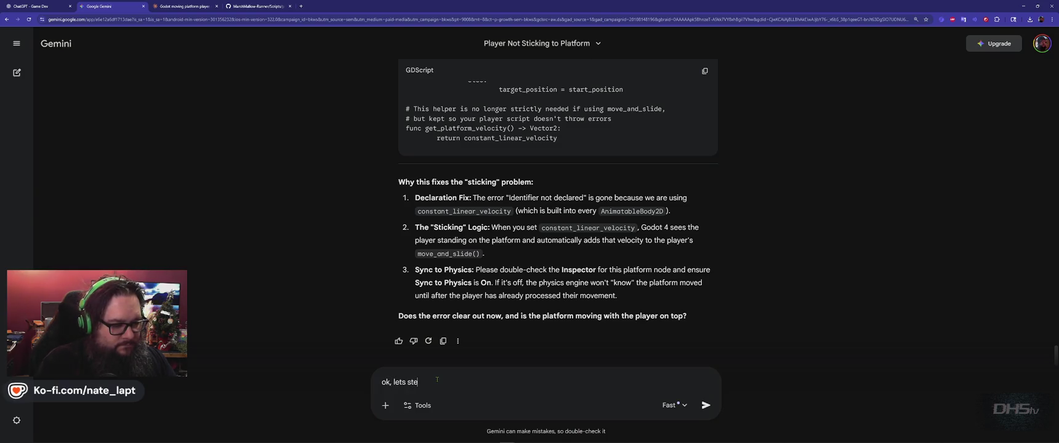
Step: Write 'We changed too much and it still doesn't work' with a player.gd heading and pasted script
type("p back.")
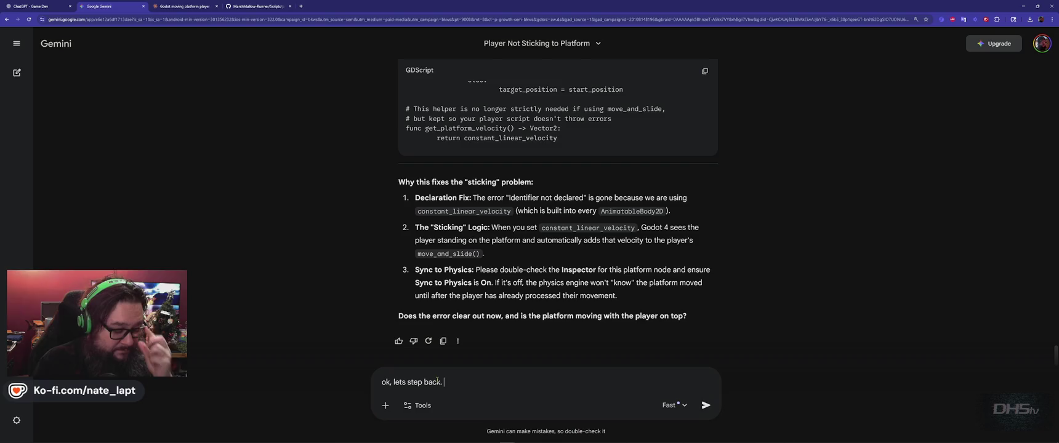
key("shift+Return")
key("shift+Return")
type("We ch")
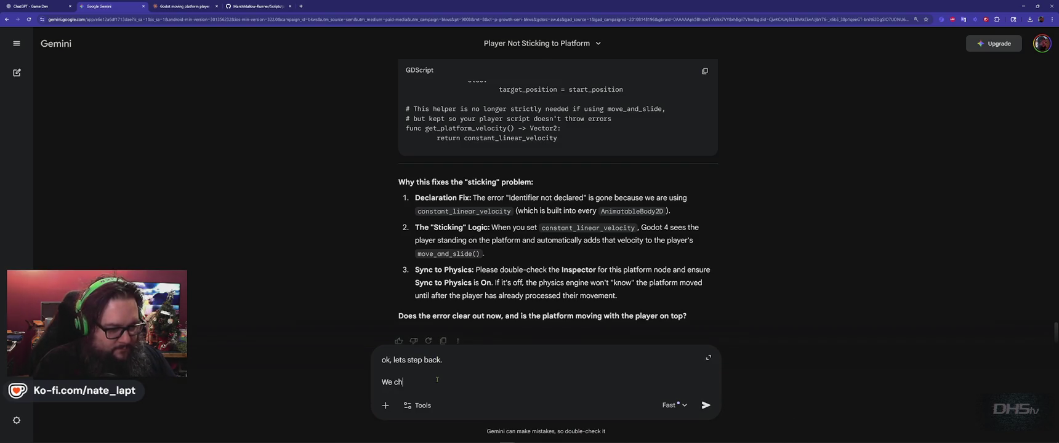
type("anged too much ")
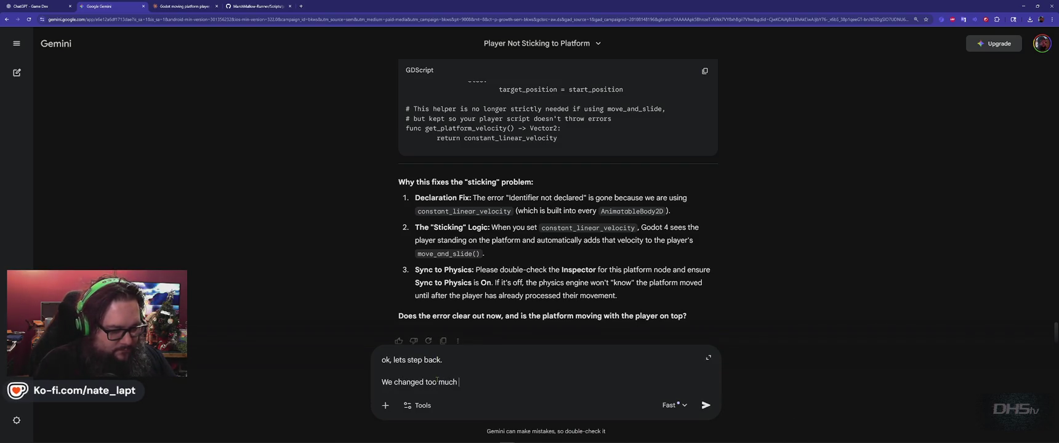
type("and it still doesn't")
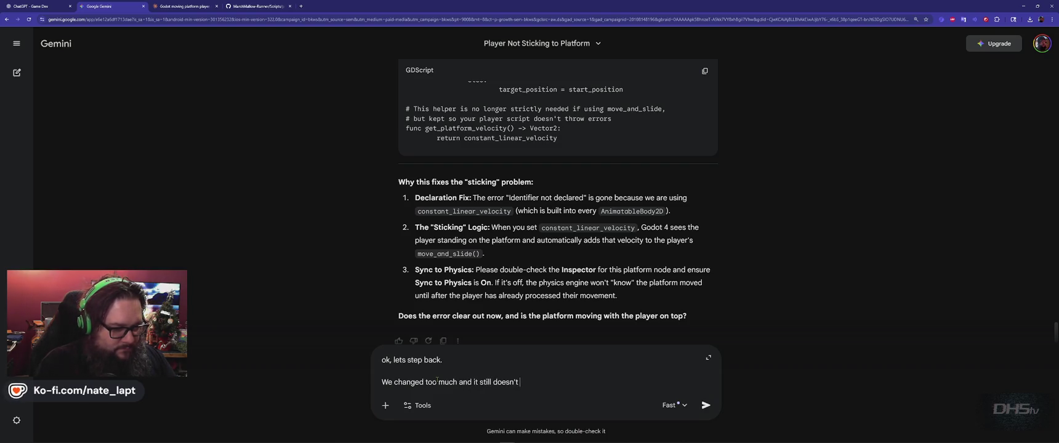
key("shift+Return")
key("shift+Return")
key("shift+Return")
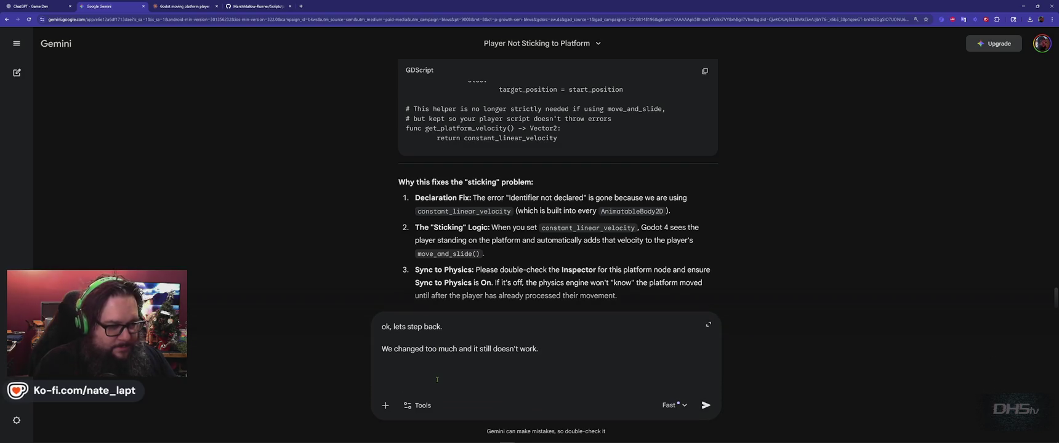
type("player.gd")
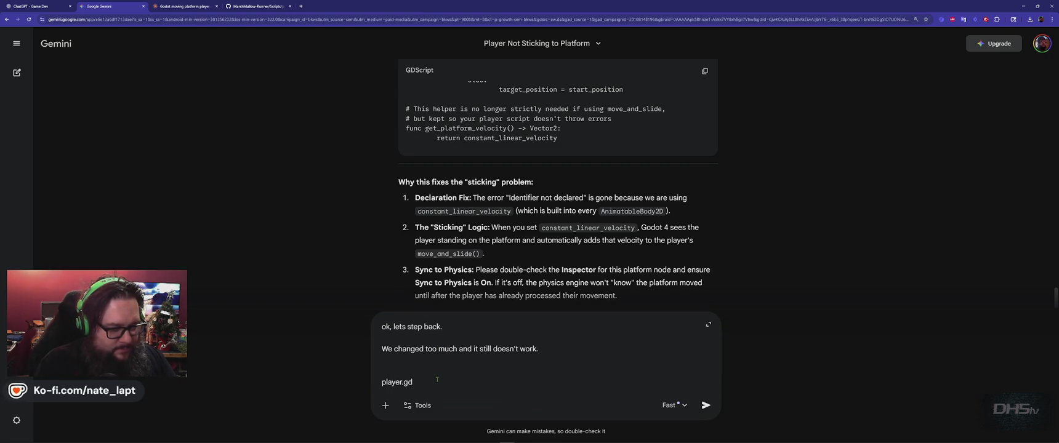
key("shift+Return")
key("ctrl+v")
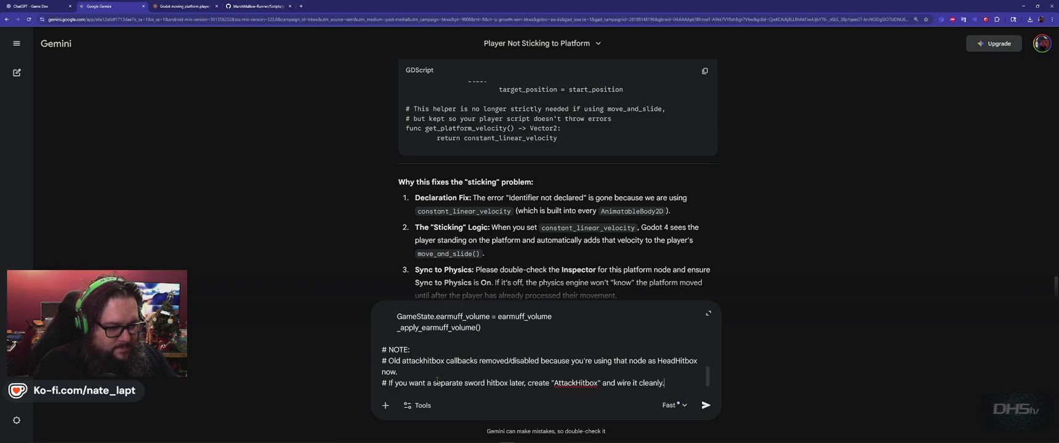
Step: Cycle between the Godot script editor and the Gemini browser window
key("alt+Tab")
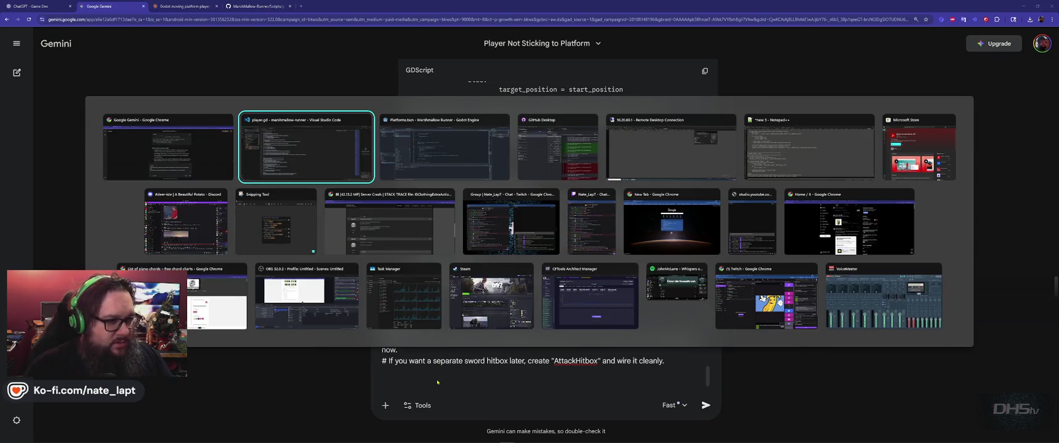
key("alt+Tab")
key("Tab")
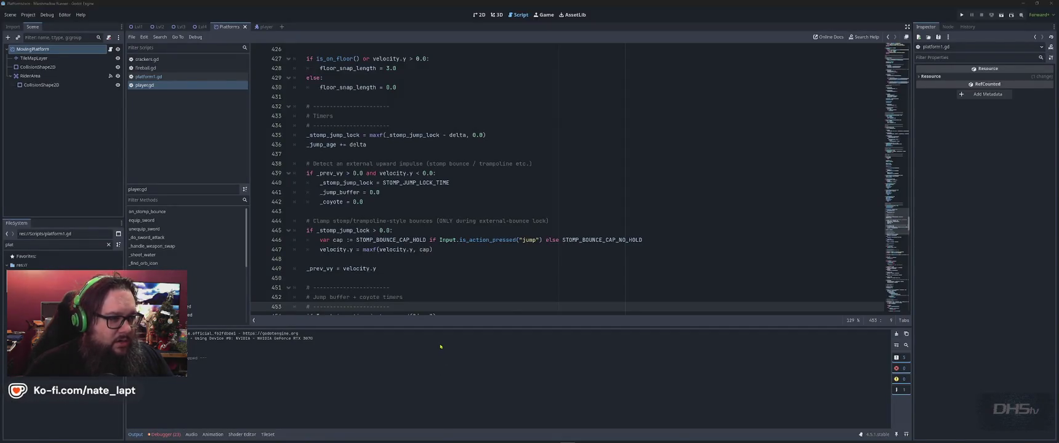
key("alt+Tab")
key("Tab")
Step: From player.gd's commit history, open the Dec 2 commit 00f22b4
key("ctrl+Tab")
key("Tab")
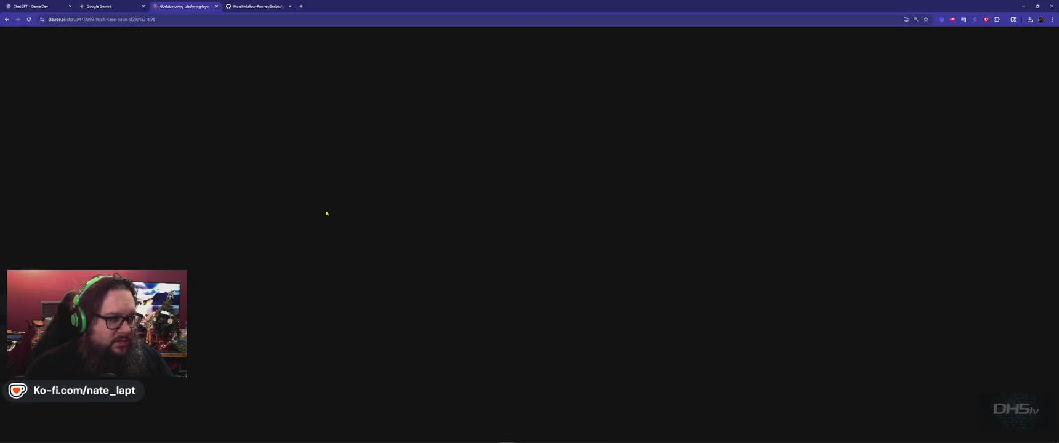
left_click(1020, 73)
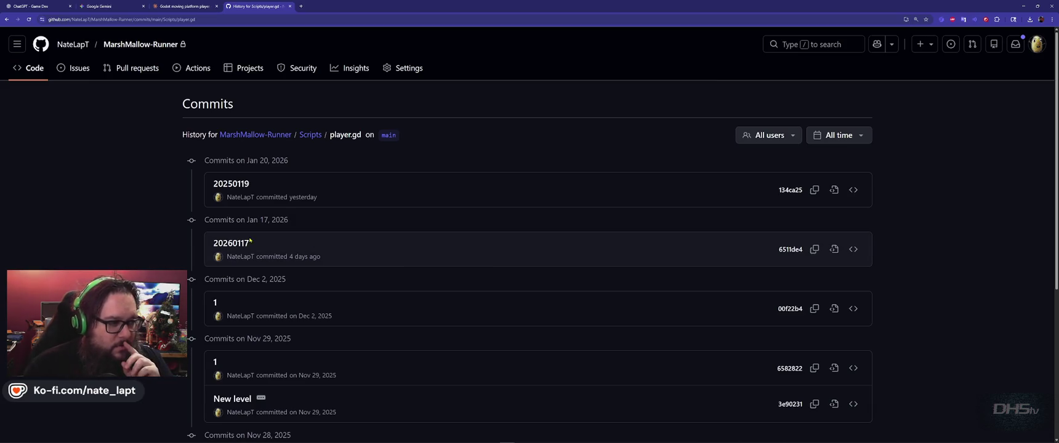
left_click(485, 258)
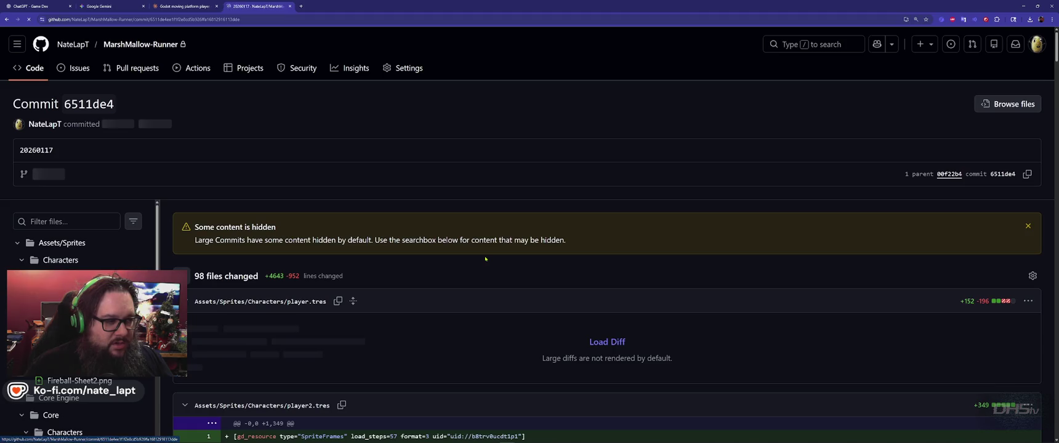
key("alt+Left")
scroll(486, 259, "down", 2)
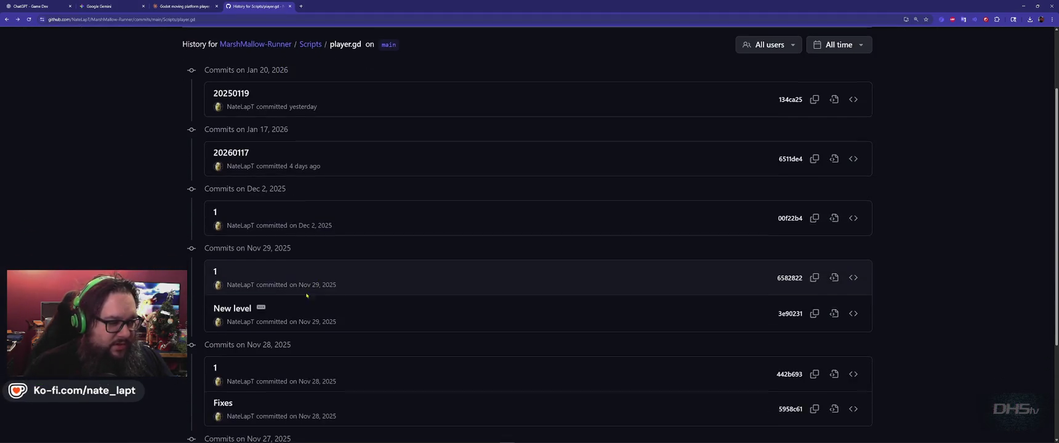
left_click(216, 212)
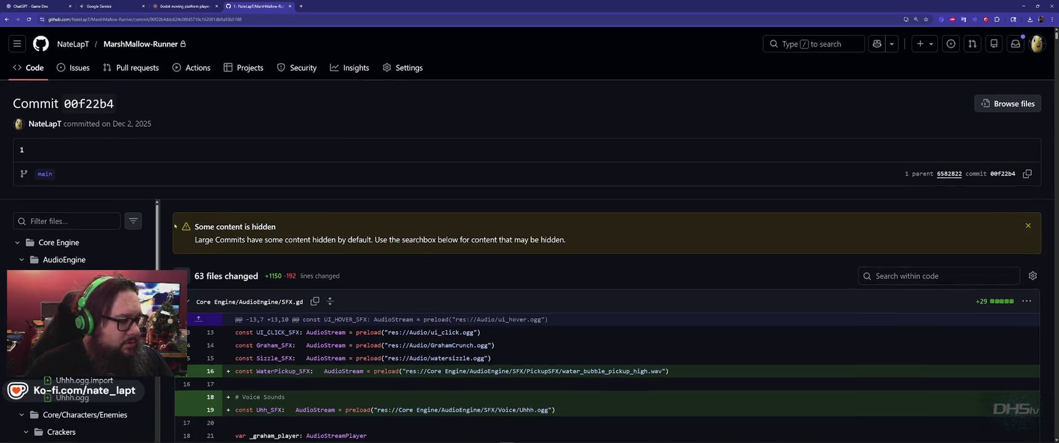
Step: Find the player.gd changes and view the full Scenes/player.tscn file at this commit
scroll(92, 270, "down", 15)
scroll(92, 234, "down", 5)
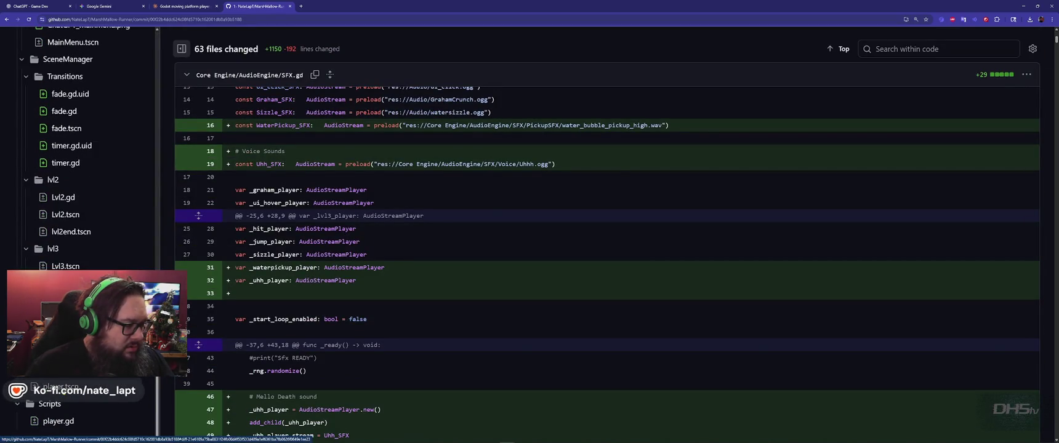
scroll(80, 185, "up", 3)
scroll(92, 184, "up", 2)
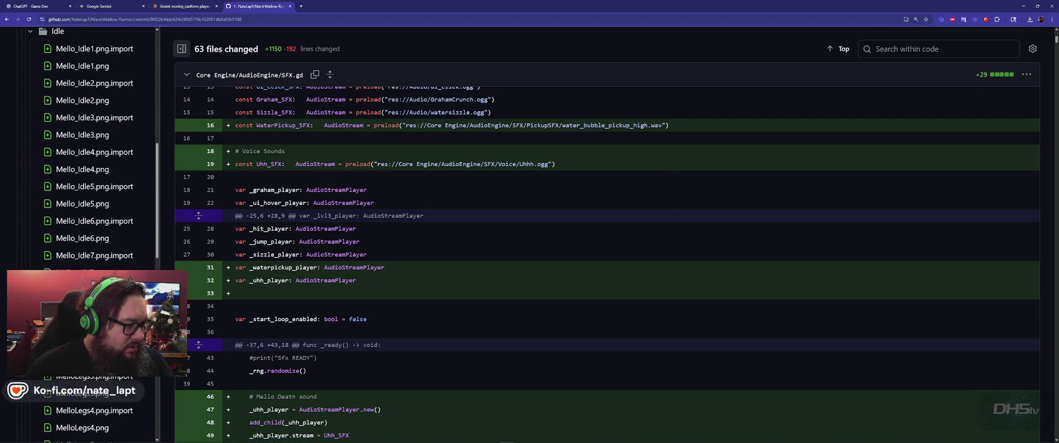
key("ctrl+f")
type("player.g")
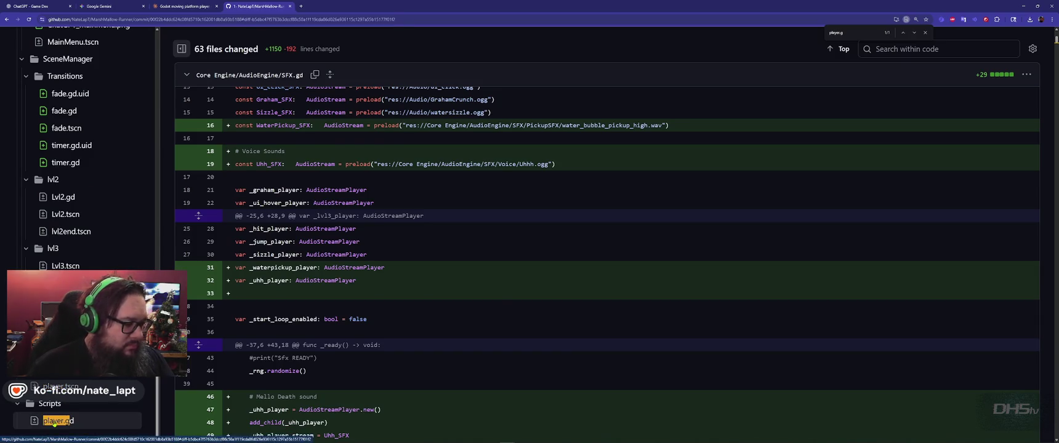
left_click(55, 421)
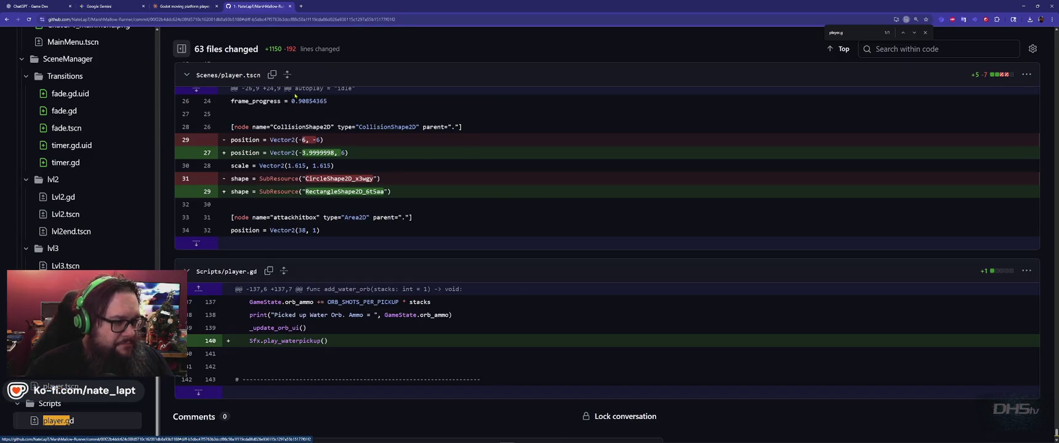
left_click(1029, 75)
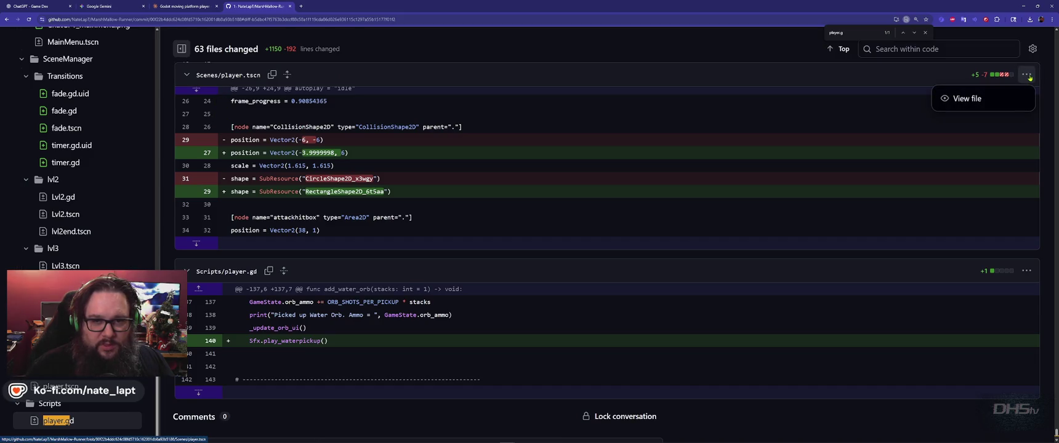
left_click(967, 98)
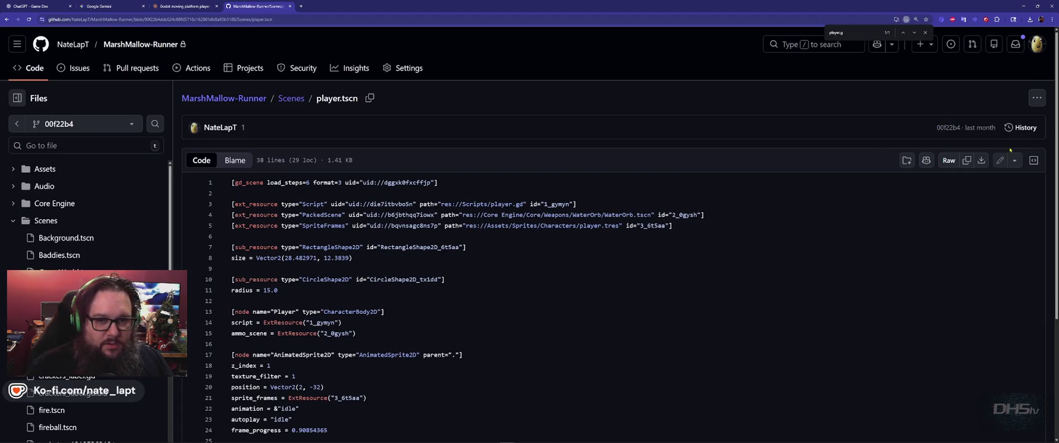
key("alt+Tab")
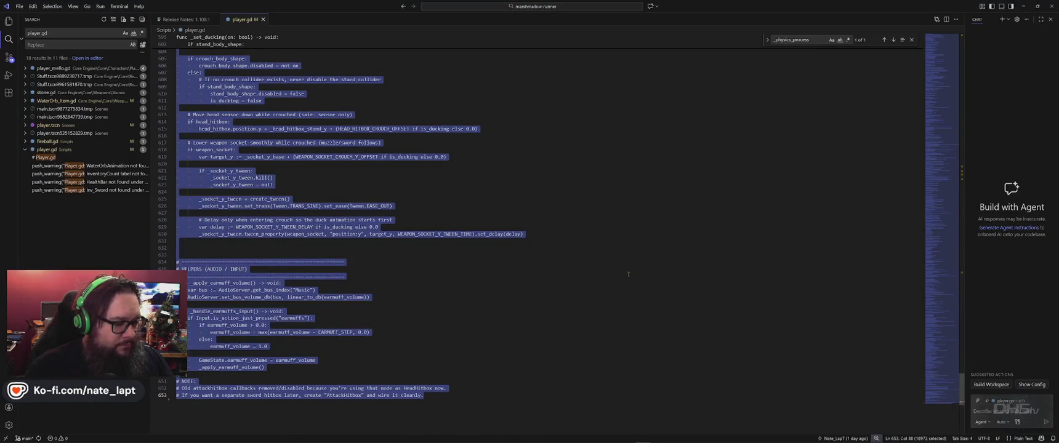
Step: Paste the scene text over player.gd in VS Code, then undo it in Godot's script editor
key("ctrl+v")
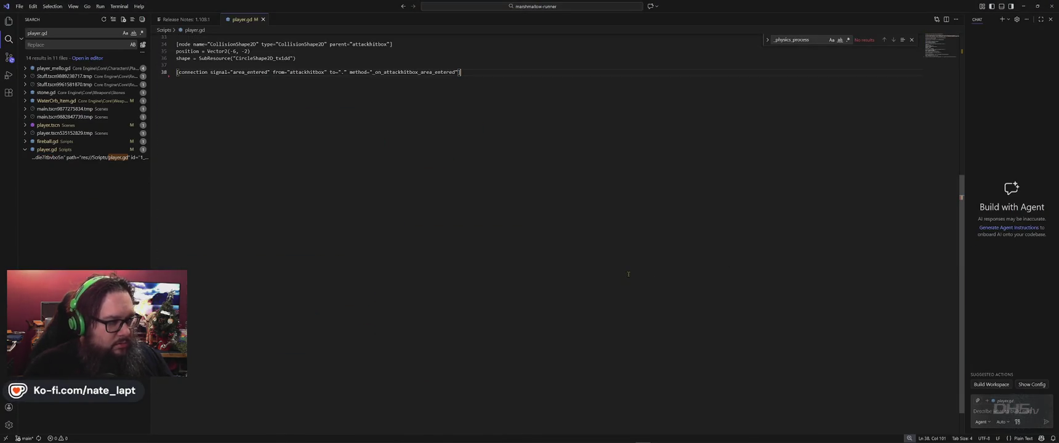
key("F5")
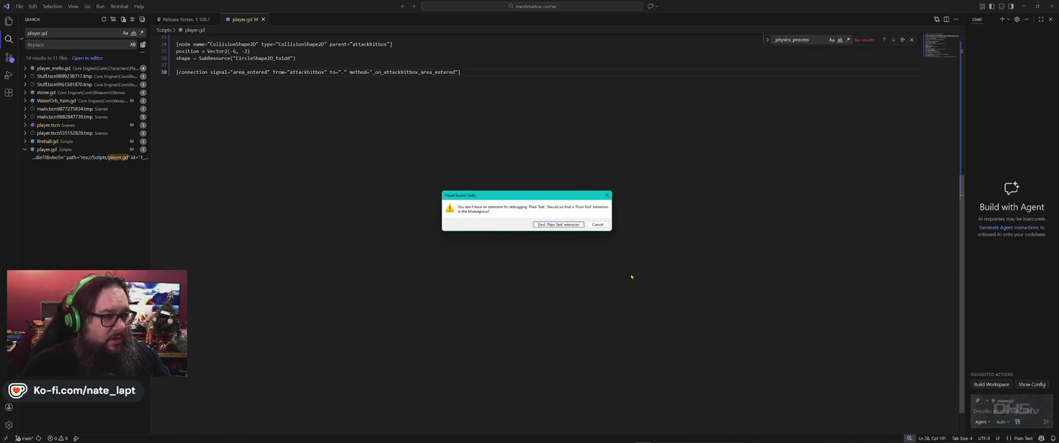
left_click(608, 228)
key("alt+Tab")
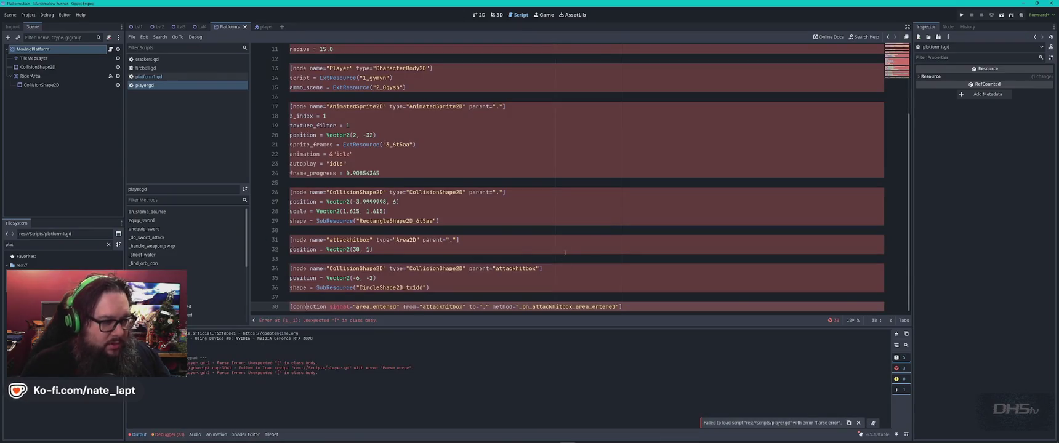
left_click(575, 246)
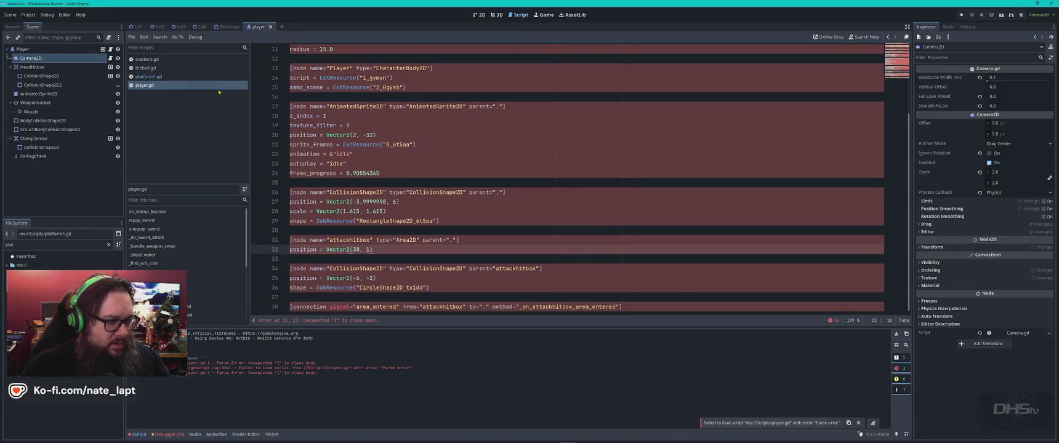
left_click(518, 177)
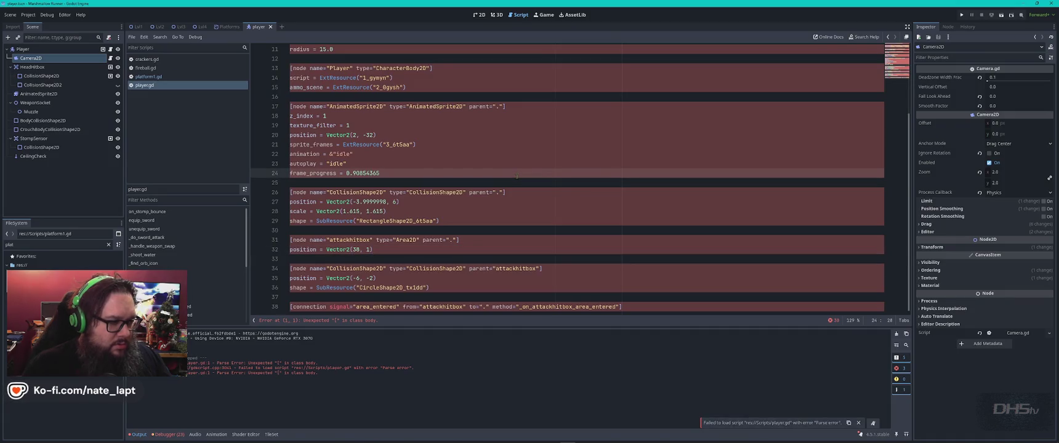
scroll(517, 176, "up", 3)
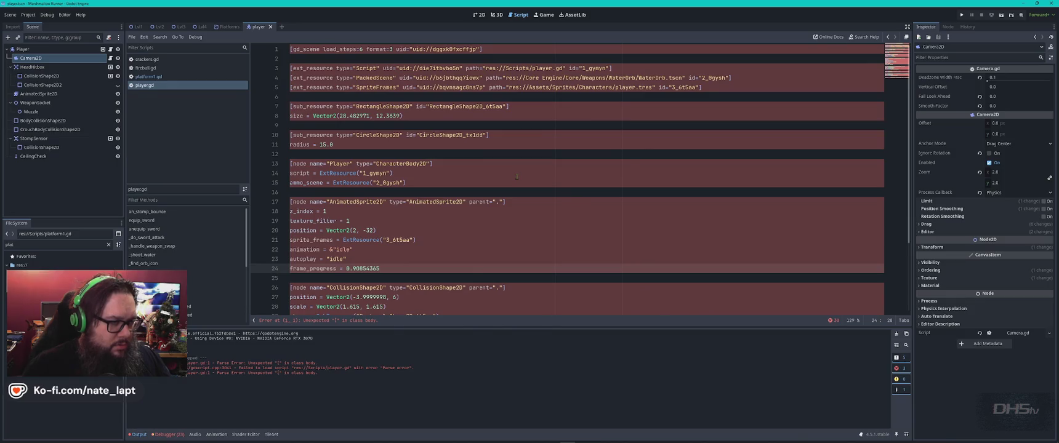
key("ctrl+z")
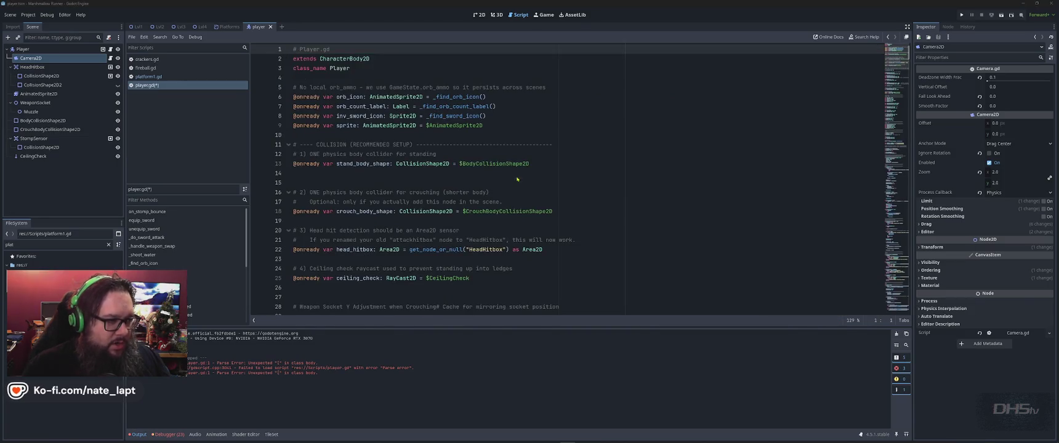
Step: Select all of player.gd in VS Code and return to commit 00f22b4's diff page
key("alt+Tab")
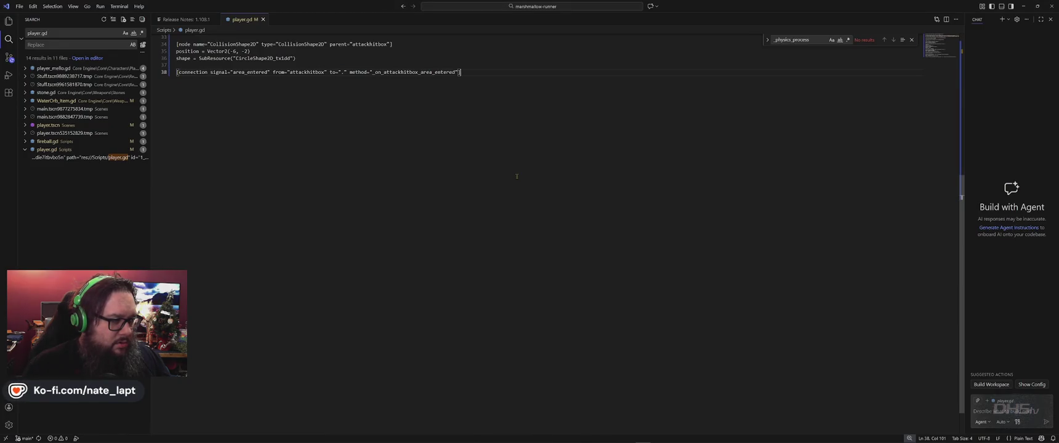
key("ctrl+a")
key("alt+Tab")
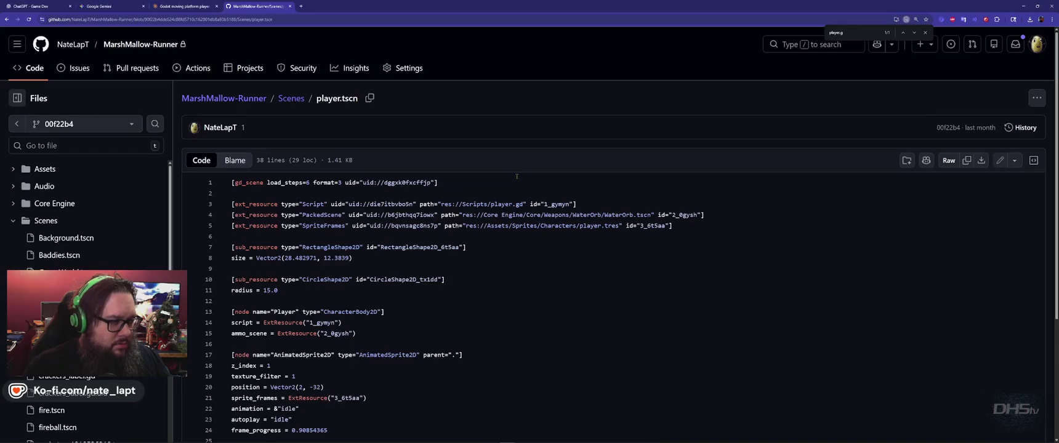
key("alt+Left")
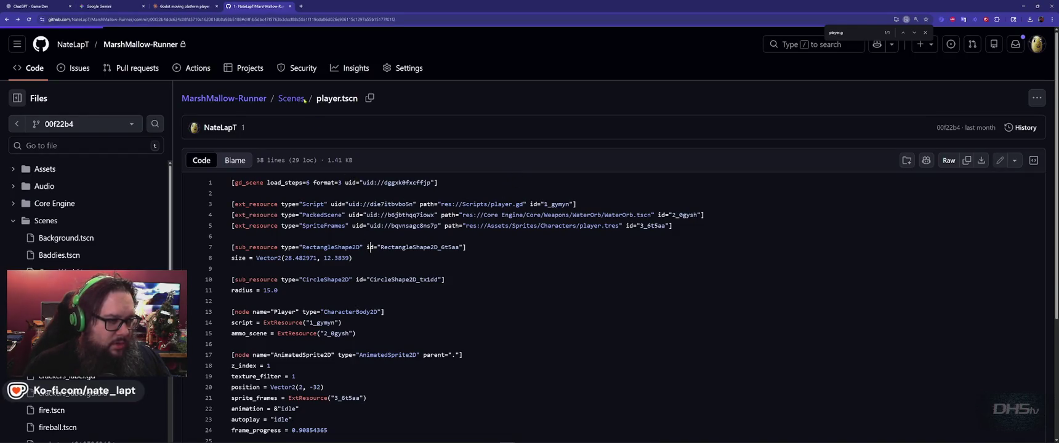
key("Return")
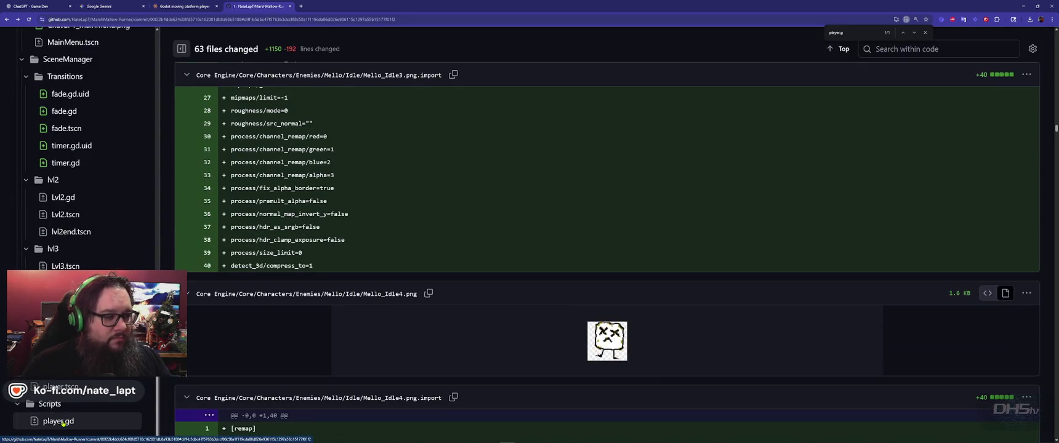
Step: Jump to player.gd in commit 00f22b4's diff, expand the hunk, and view the full 454-line file
scroll(388, 265, "down", 3)
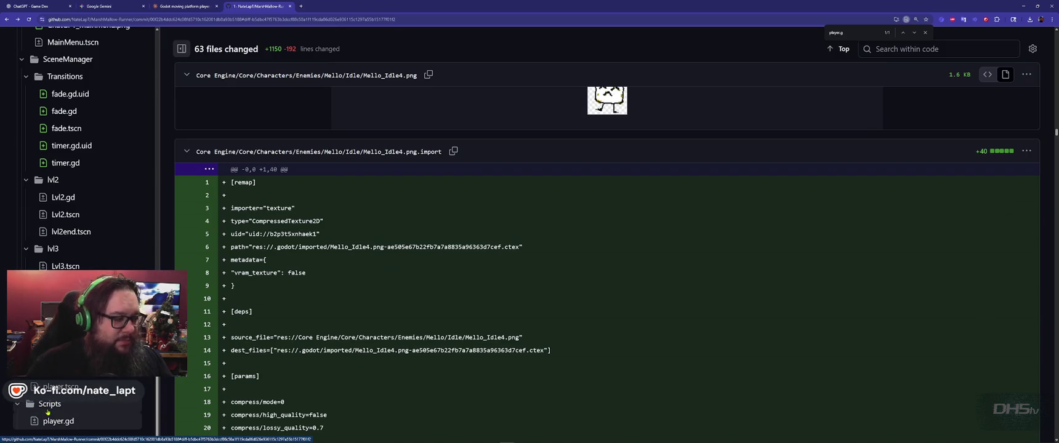
scroll(64, 416, "up", 1)
scroll(58, 425, "down", 1)
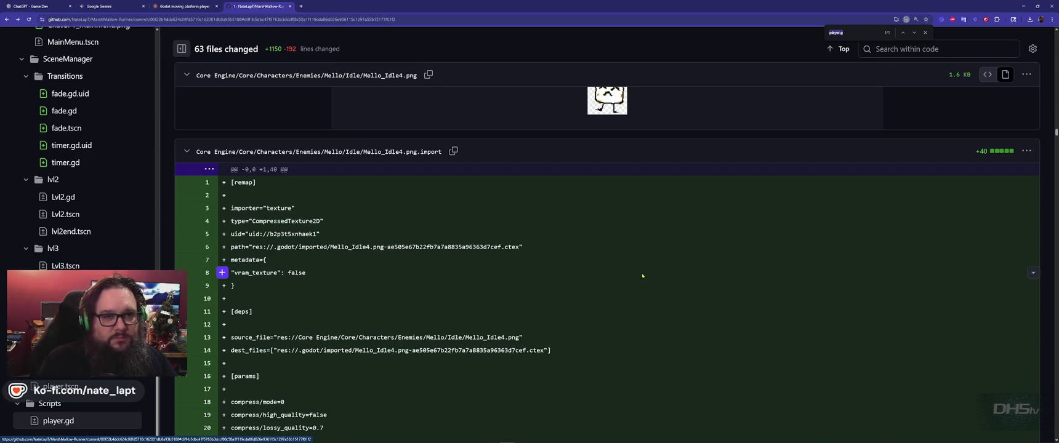
key("Return")
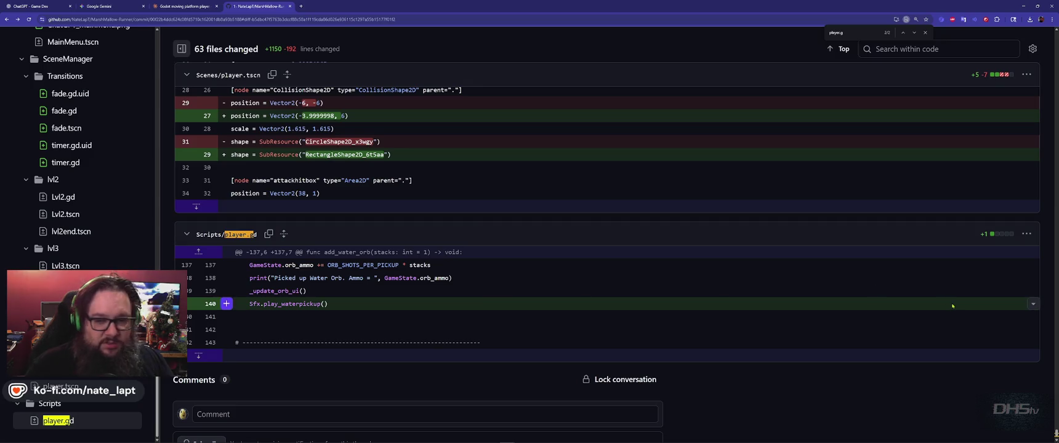
left_click(198, 356)
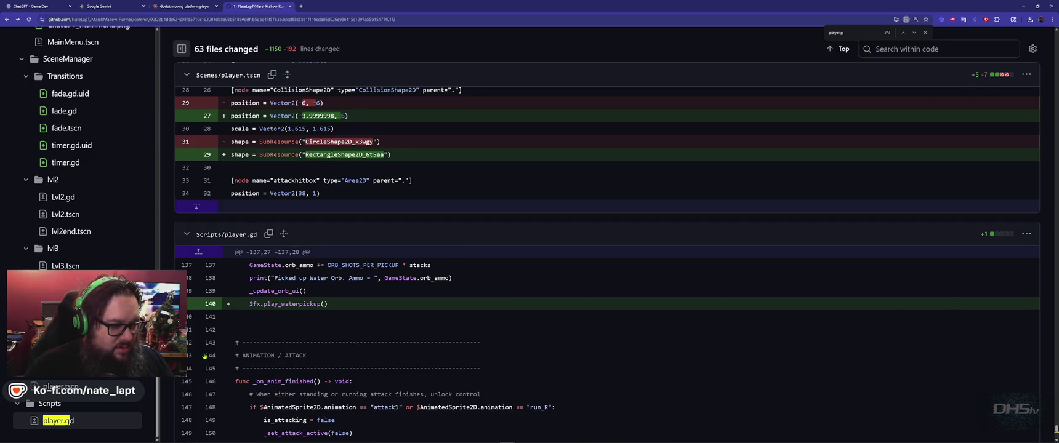
left_click(1026, 234)
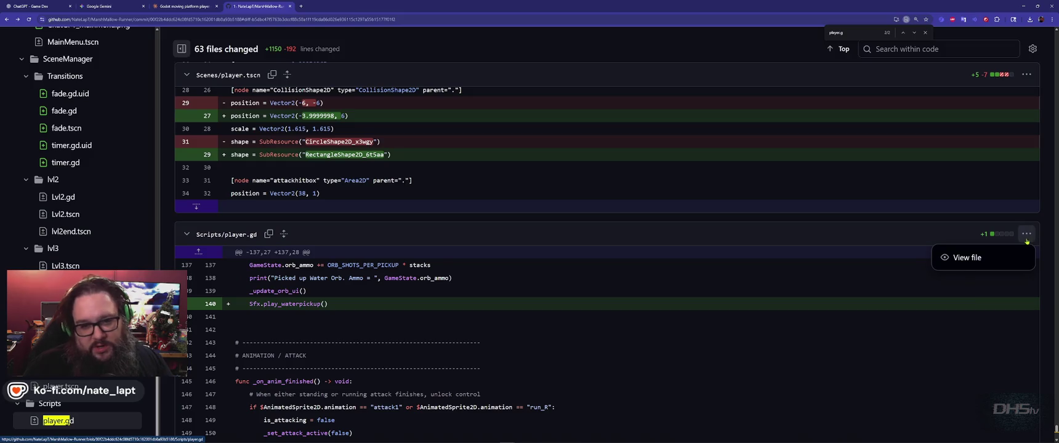
left_click(965, 265)
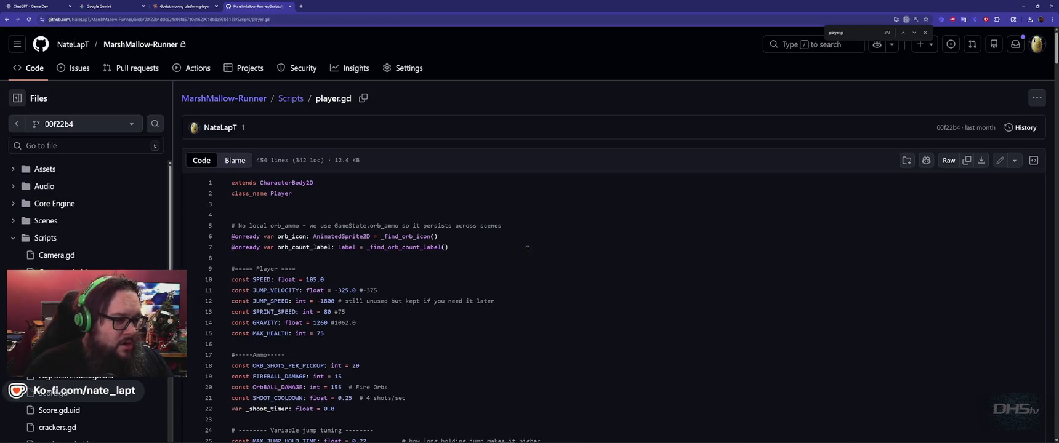
key("alt+Tab")
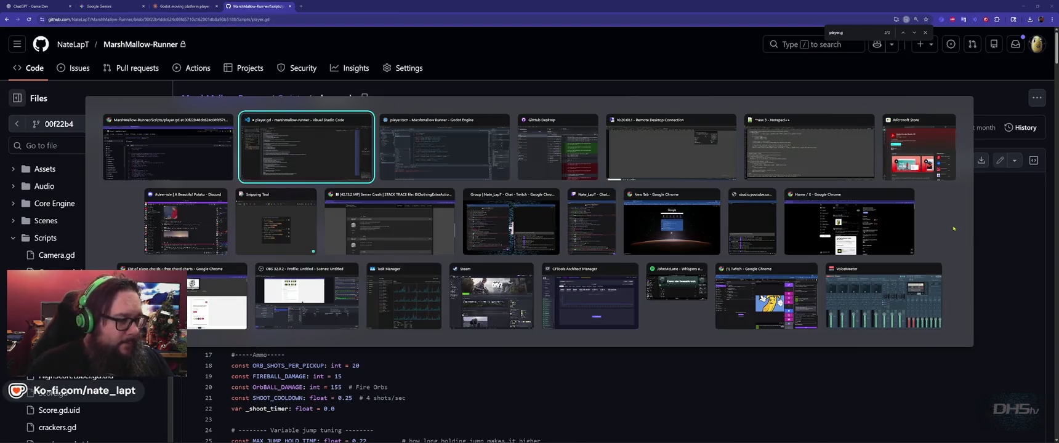
Step: Paste the GitHub player.gd over the local script, reload it from disk in Godot, and run the game
key("ctrl+v")
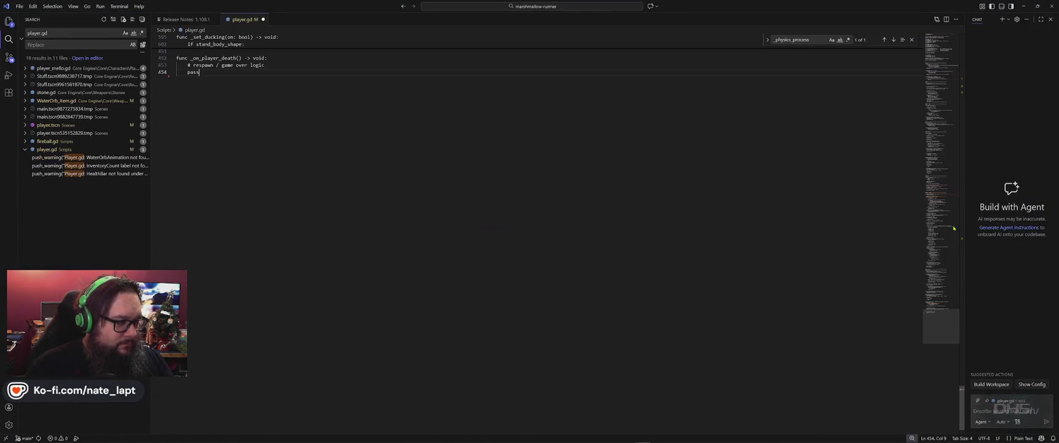
key("alt+Tab")
key("alt+Tab")
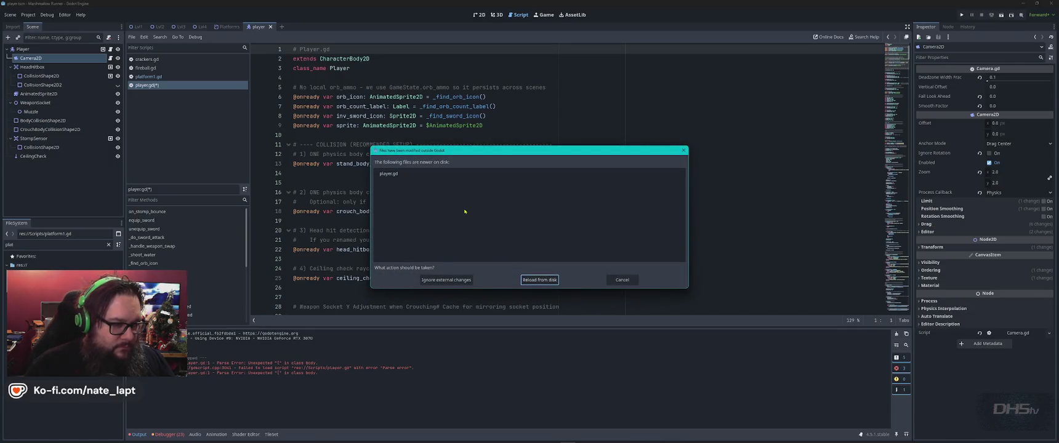
left_click(540, 280)
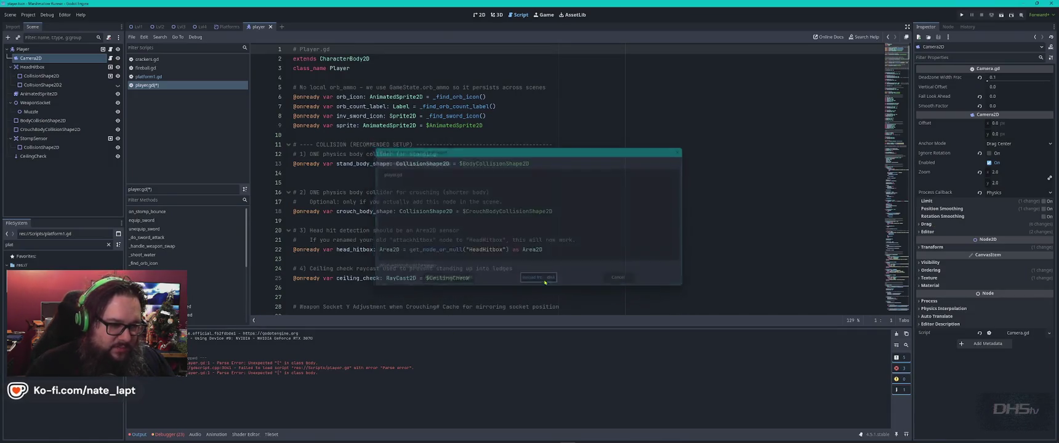
key("F5")
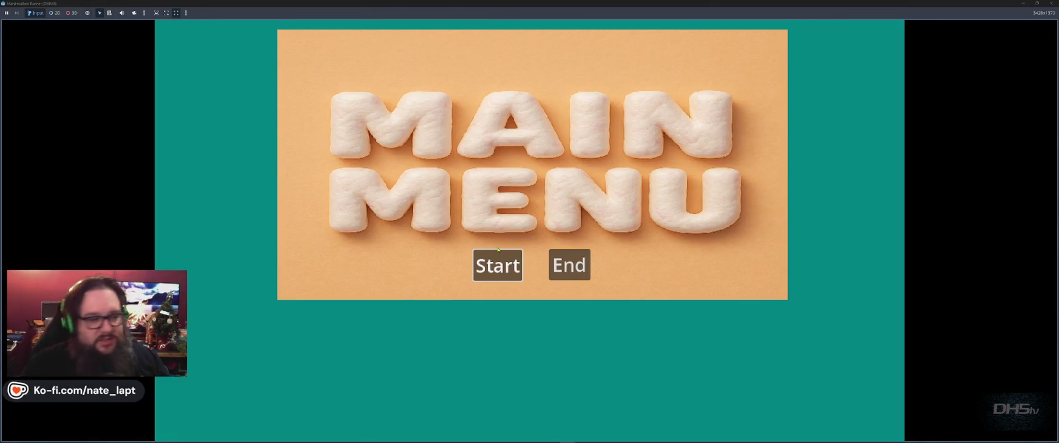
Step: Start the game and play the level, stomping enemies and grabbing a cracker to reach 700, then stop it
left_click(498, 253)
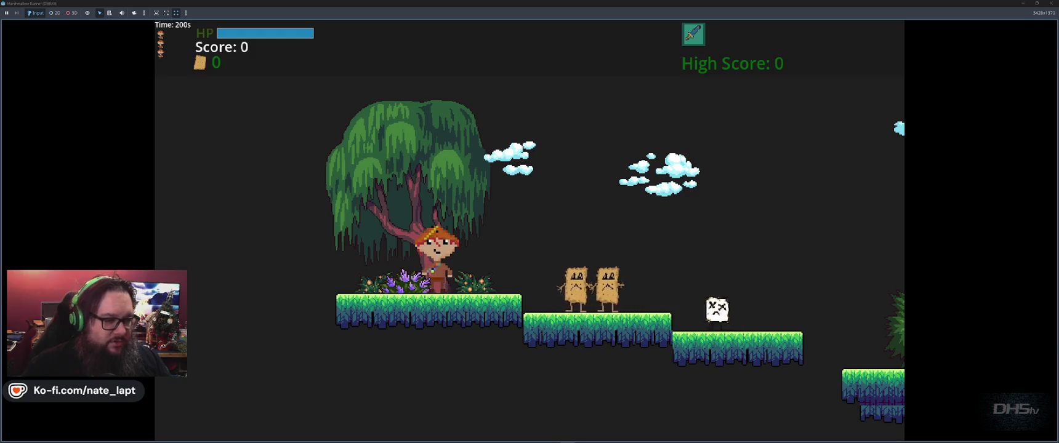
key("space")
key("Right")
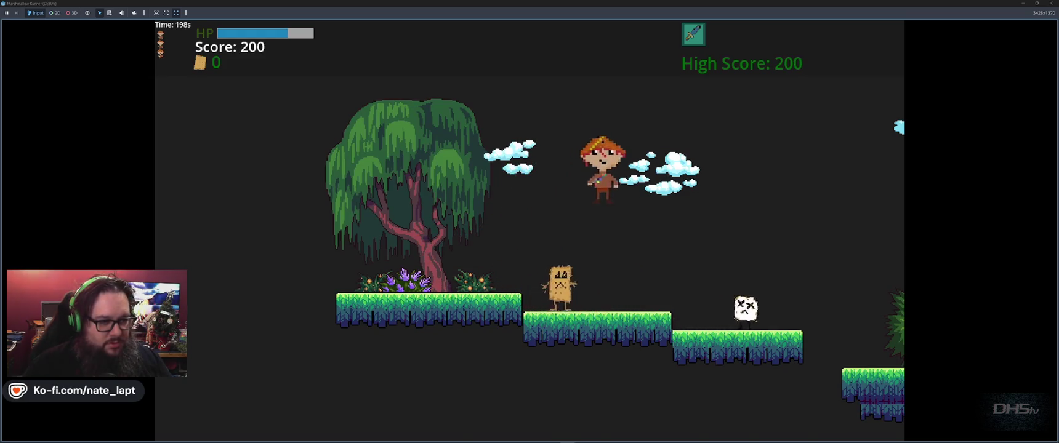
key("space")
key("space")
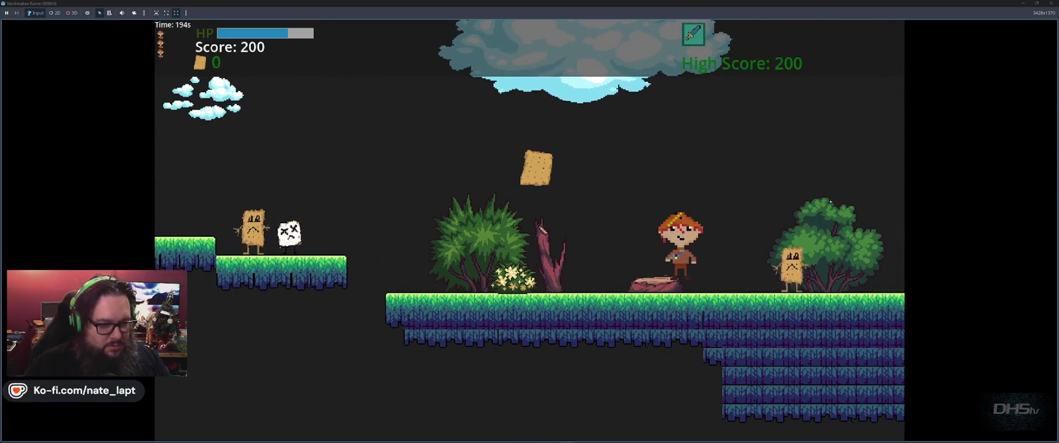
key("Right")
key("space")
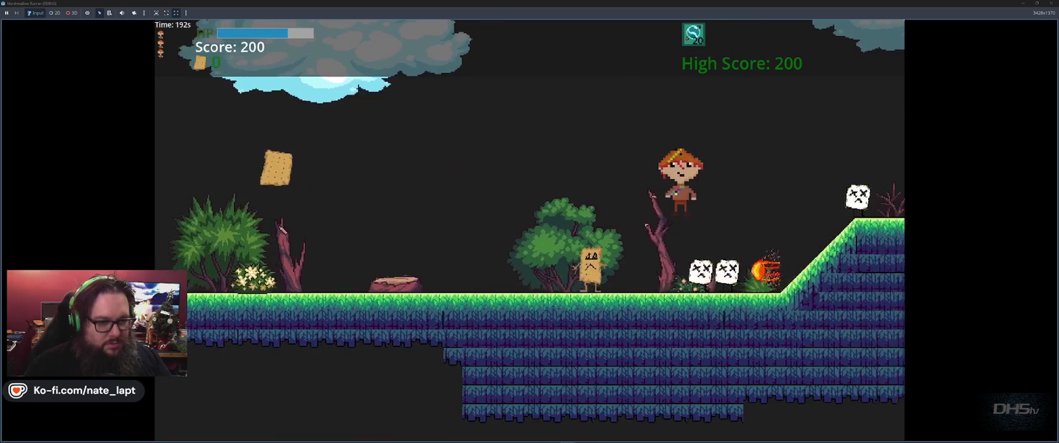
key("space")
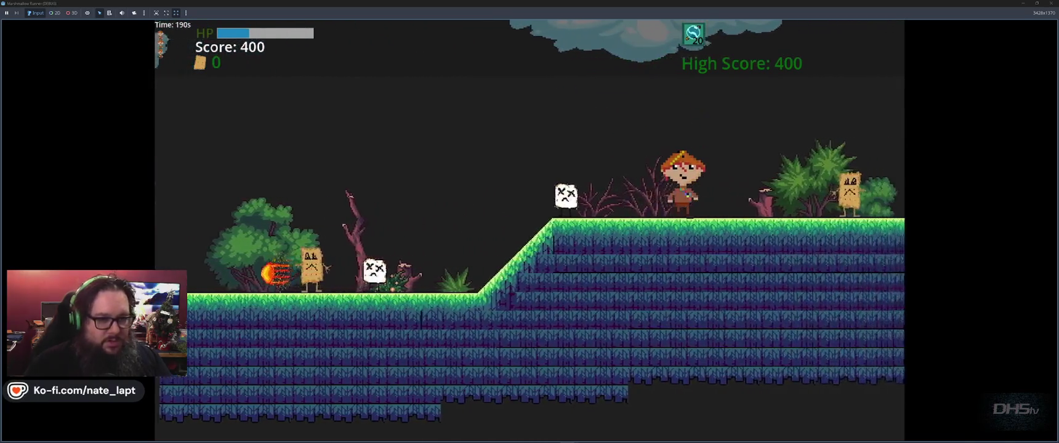
key("space")
key("space")
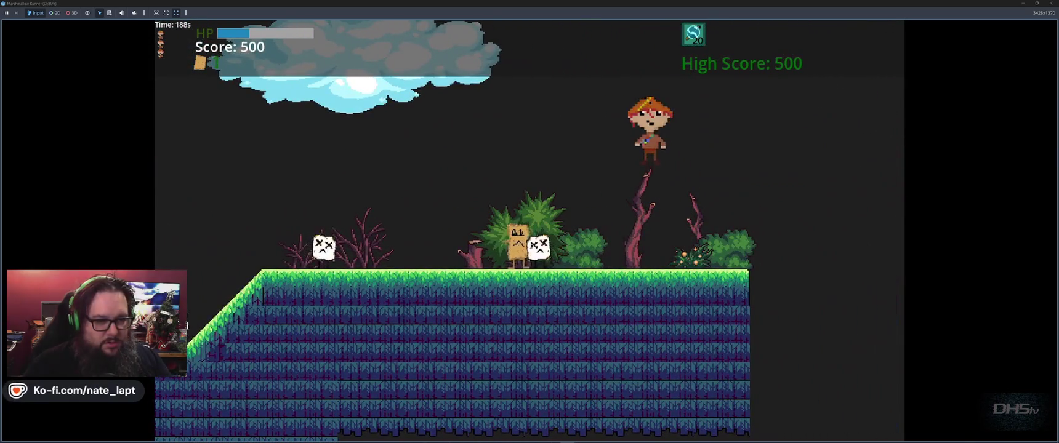
key("space")
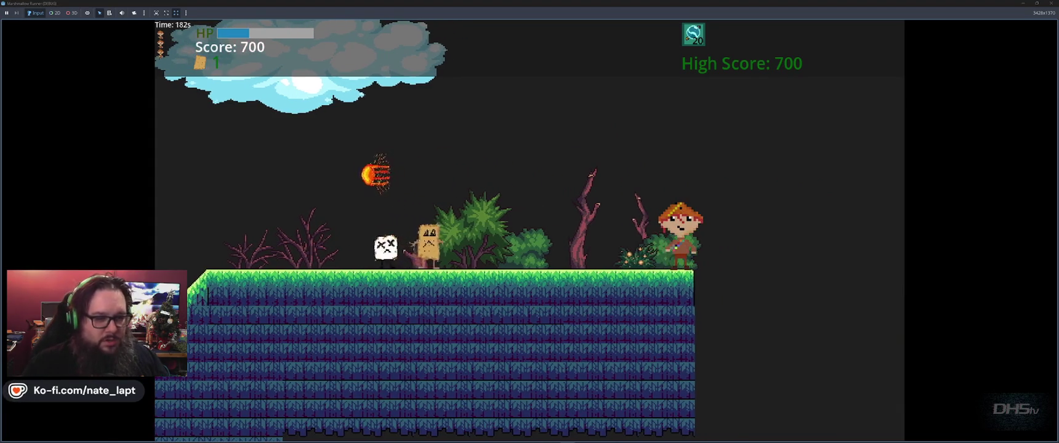
key("Left")
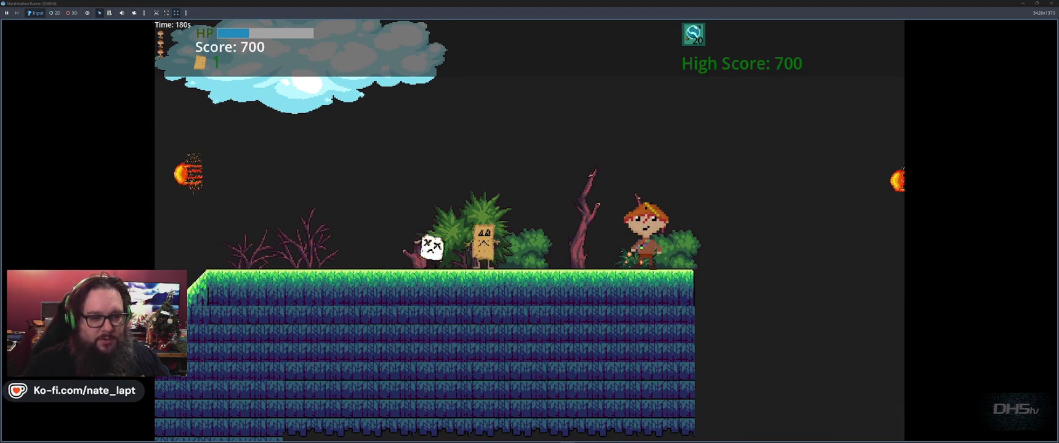
key("Right")
key("space")
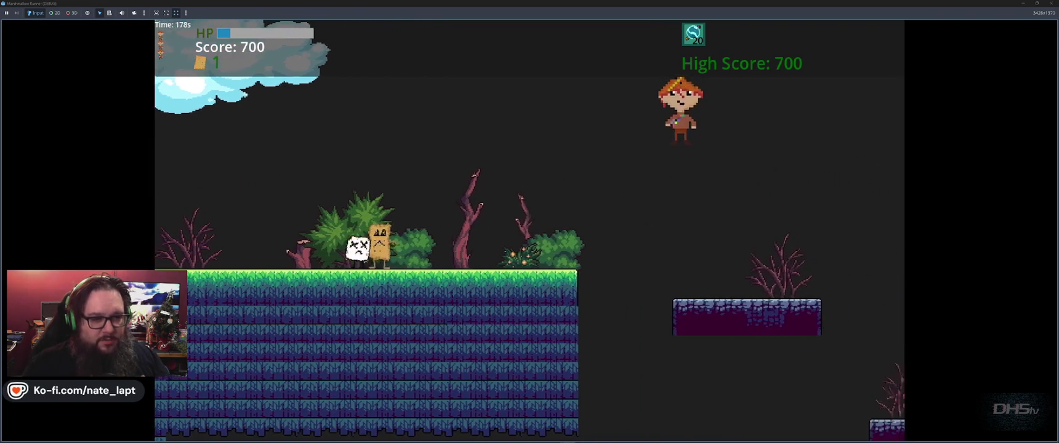
key("F8")
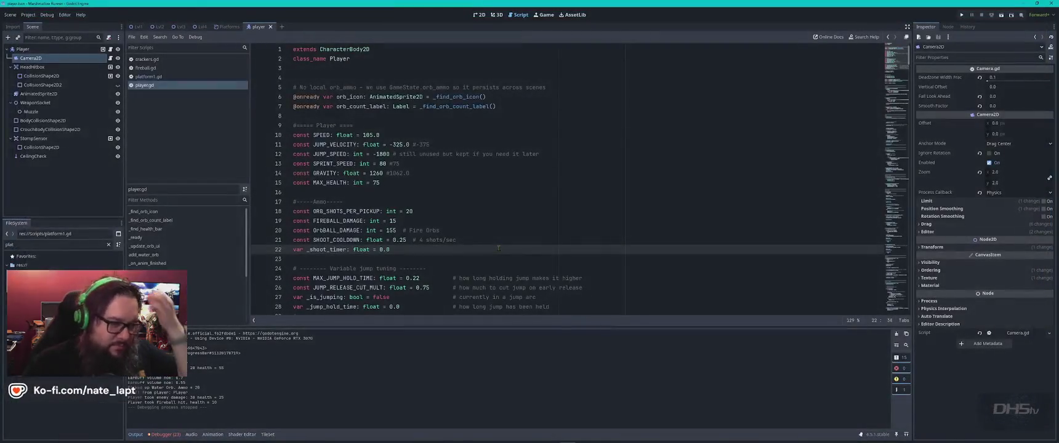
Step: Open platform1.gd in Godot, then bring the GitHub window forward and close its find bar
left_click(148, 76)
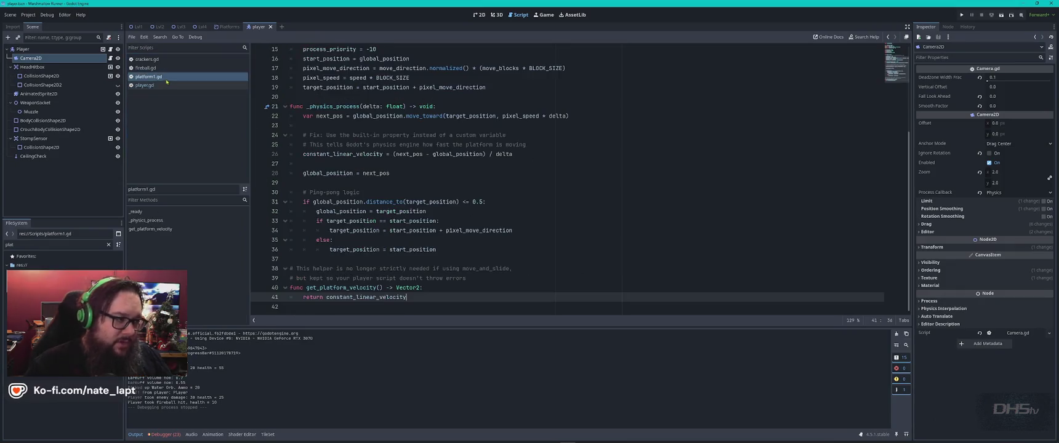
key("alt+Tab")
left_click(383, 160)
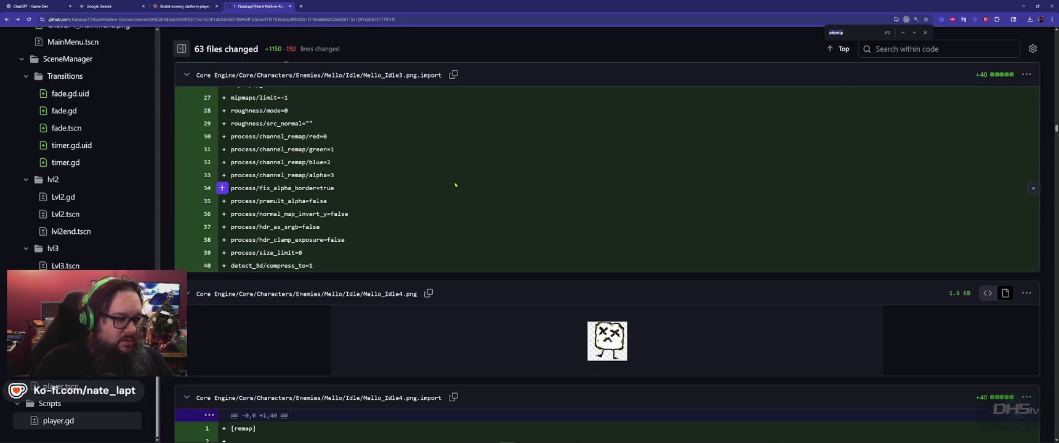
key("Escape")
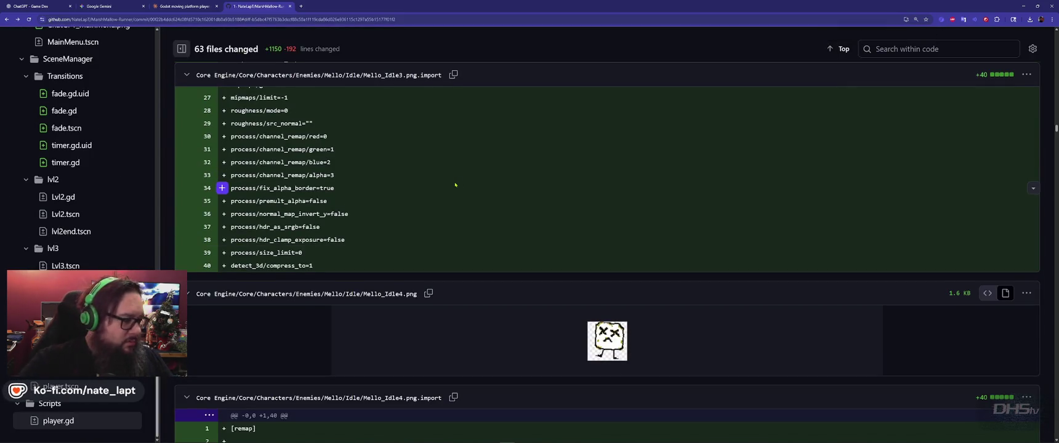
Step: Filter commit 00f22b4's changed files for 'platform', which matches no files
scroll(123, 148, "up", 15)
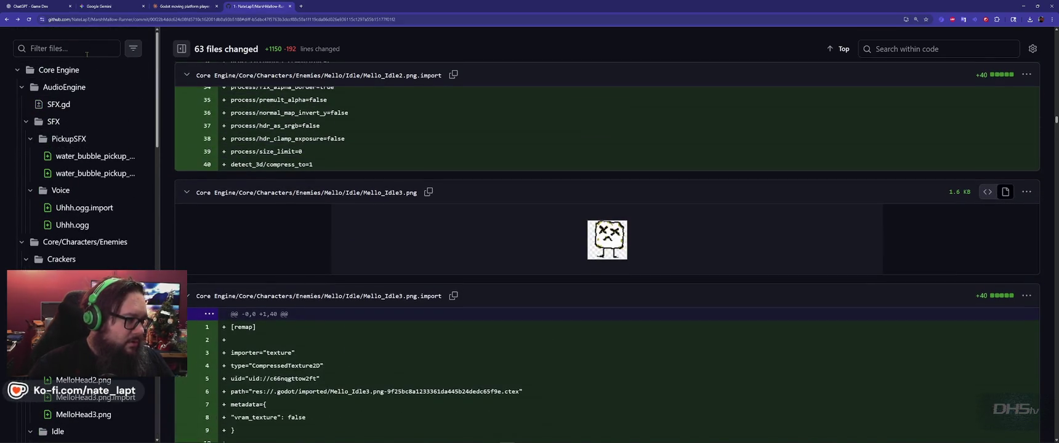
left_click(81, 50)
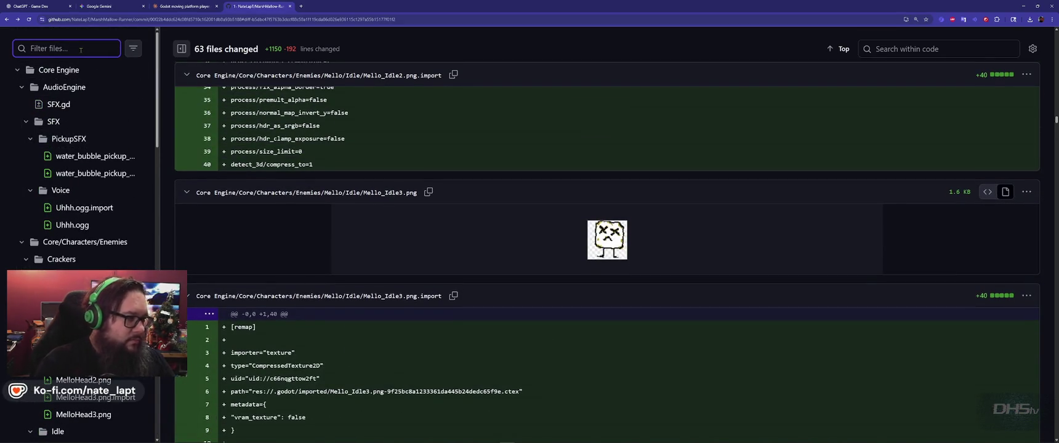
type("platform")
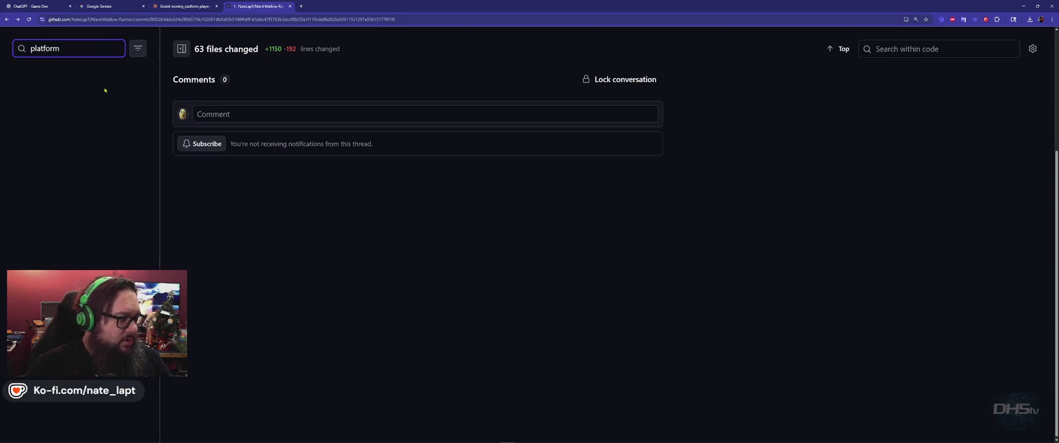
scroll(101, 86, "up", 3)
scroll(78, 255, "down", 2)
scroll(78, 255, "up", 1)
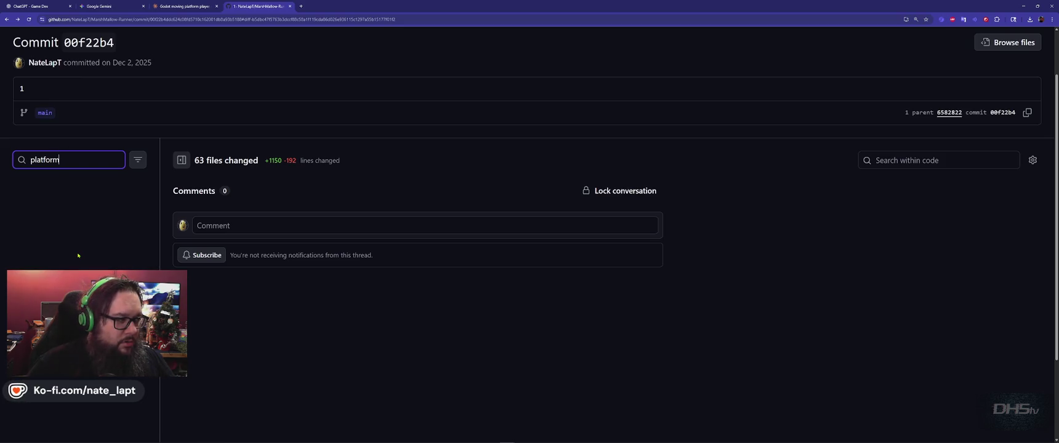
Step: Retry the 'platform' filter on the commit's files, then return to the MarshMallow-Runner repository main page
left_click(75, 200)
key("alt+Left")
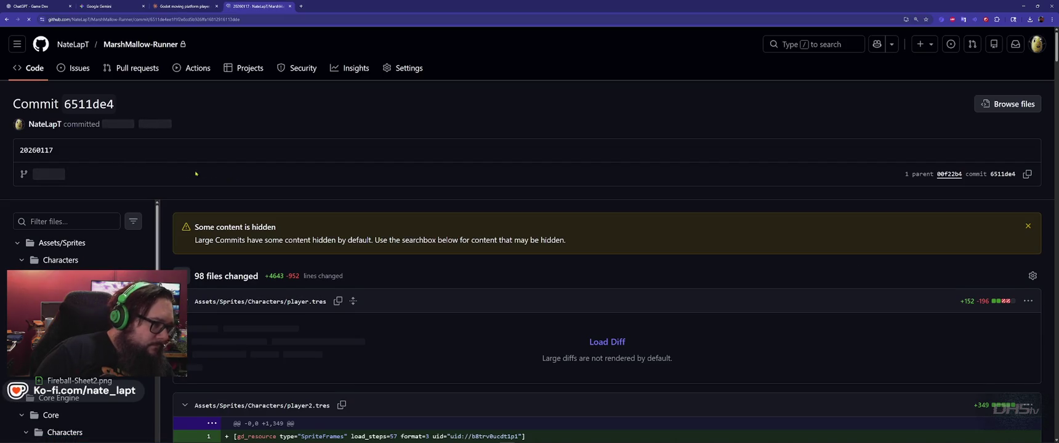
left_click(67, 223)
type("platf")
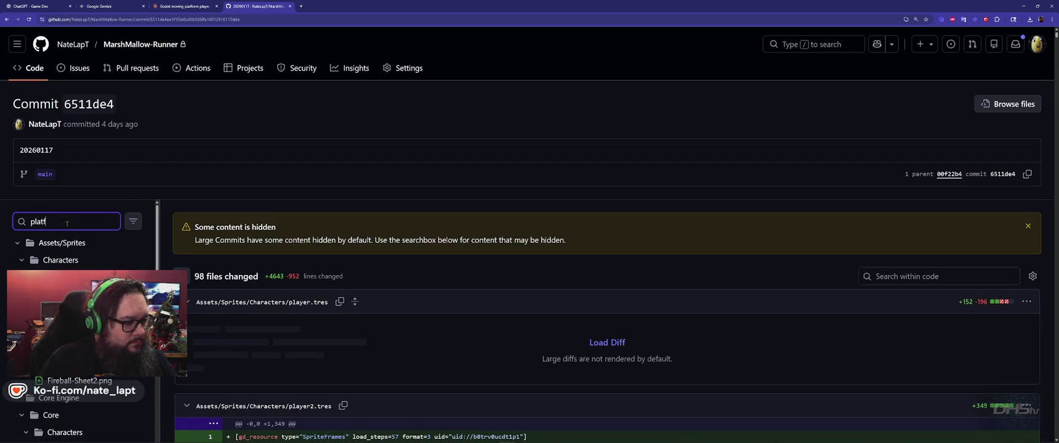
type("orm")
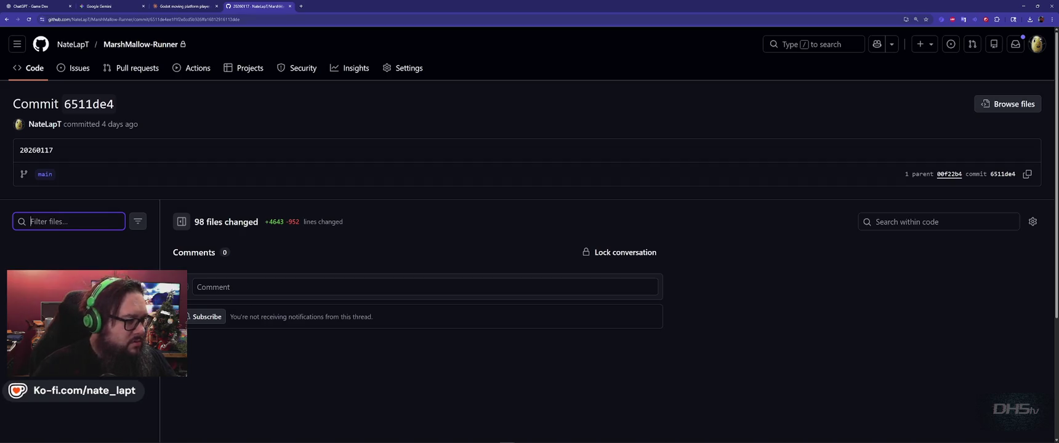
scroll(80, 246, "down", 15)
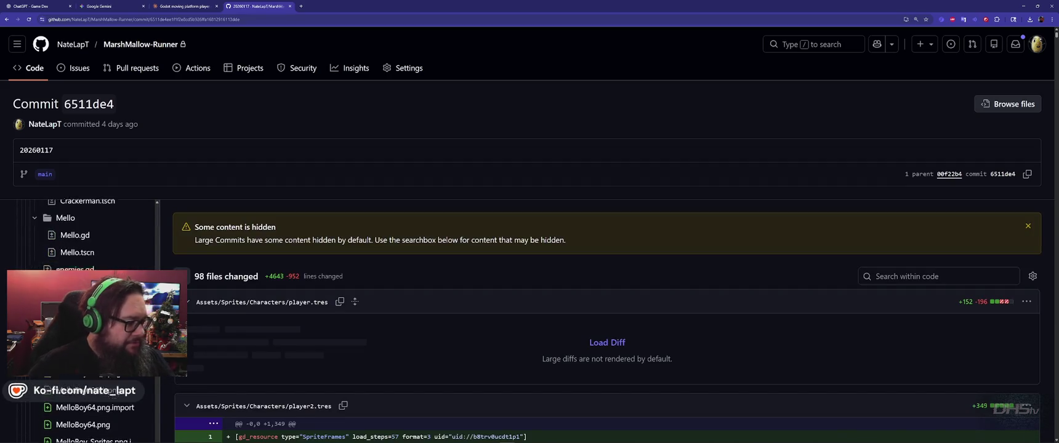
scroll(80, 308, "down", 10)
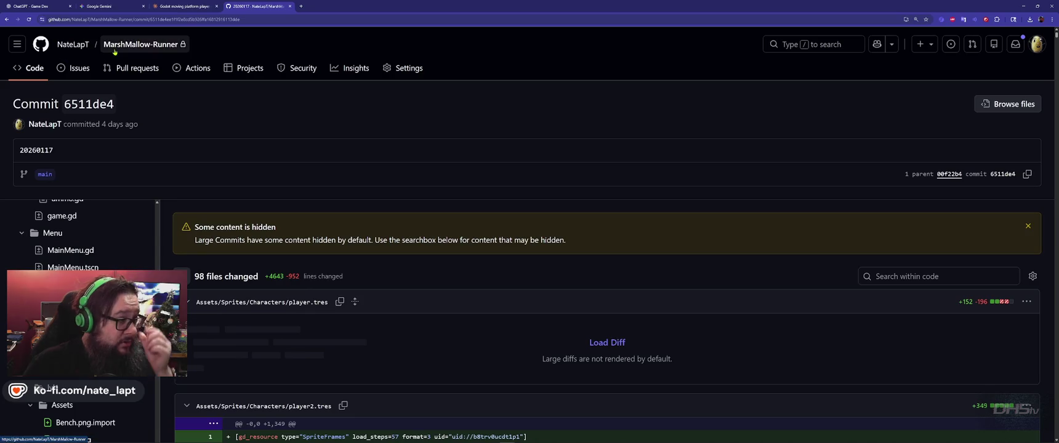
left_click(139, 49)
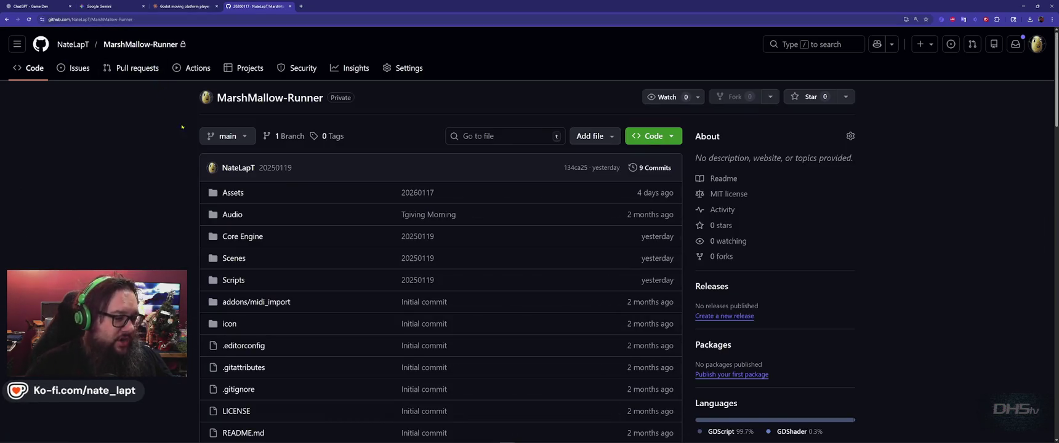
Step: Open Scripts/platform1.gd on GitHub, showing its 62-line initial-commit version
left_click(234, 280)
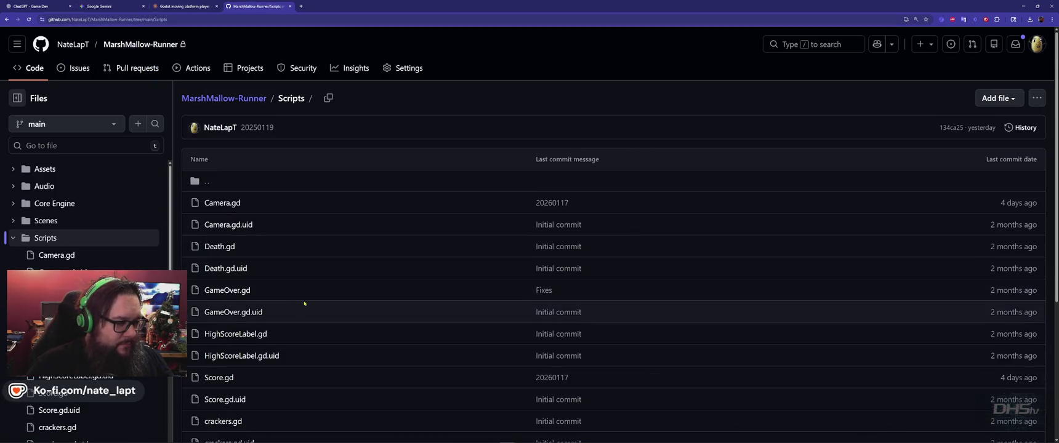
scroll(289, 289, "down", 5)
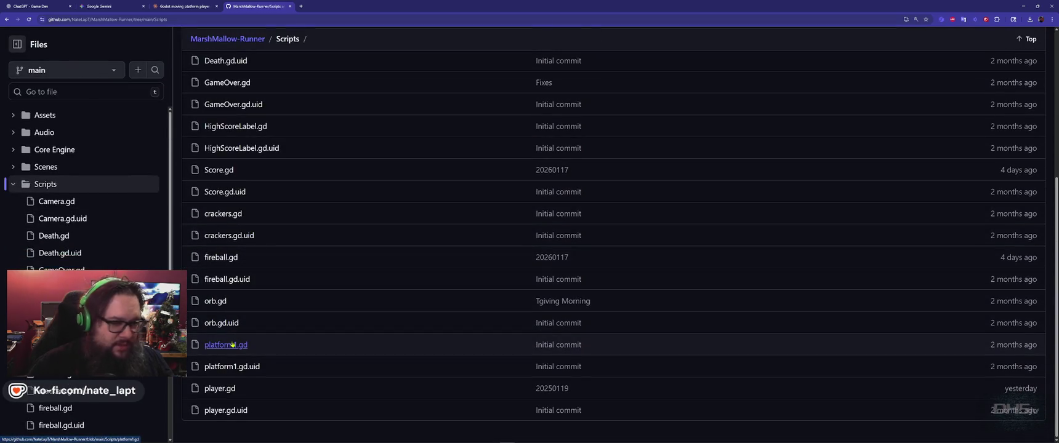
left_click(239, 346)
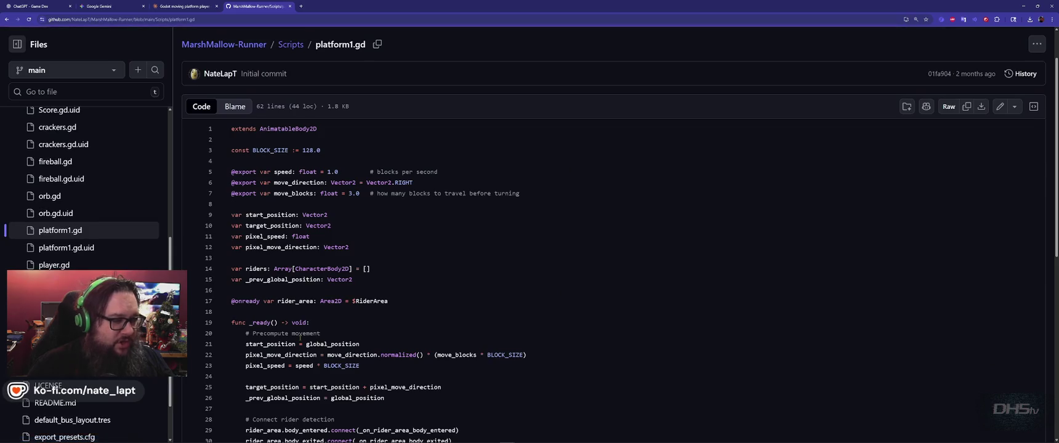
key("alt+Left")
scroll(297, 345, "down", 5)
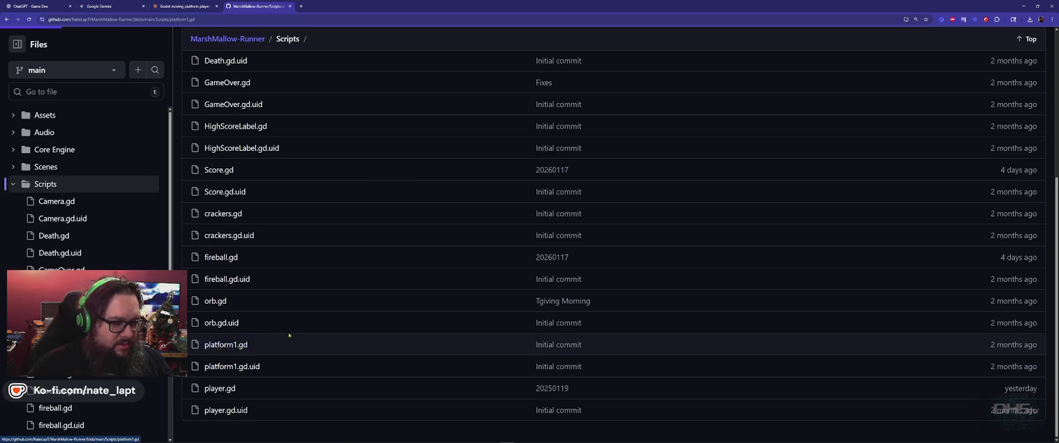
left_click(227, 345)
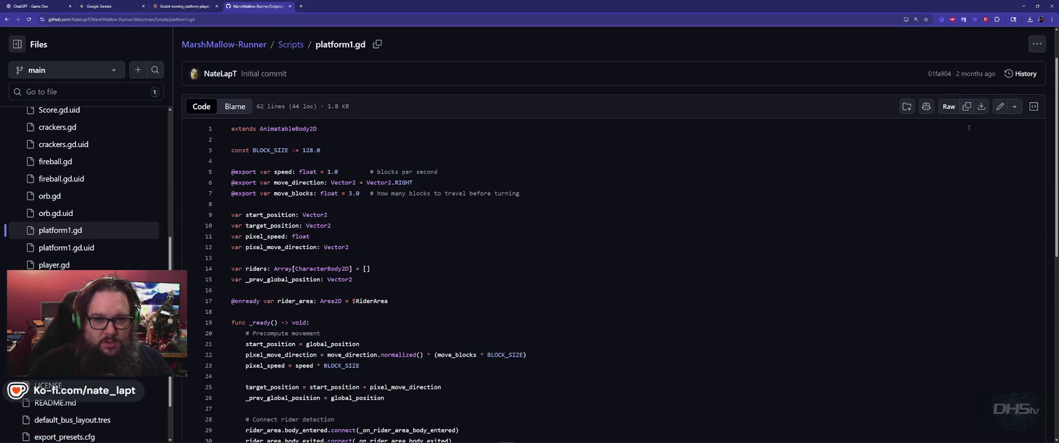
Step: Replace all of Godot's platform1.gd with the GitHub code and run the game
key("alt+Tab")
key("ctrl+a")
key("ctrl+v")
key("F5")
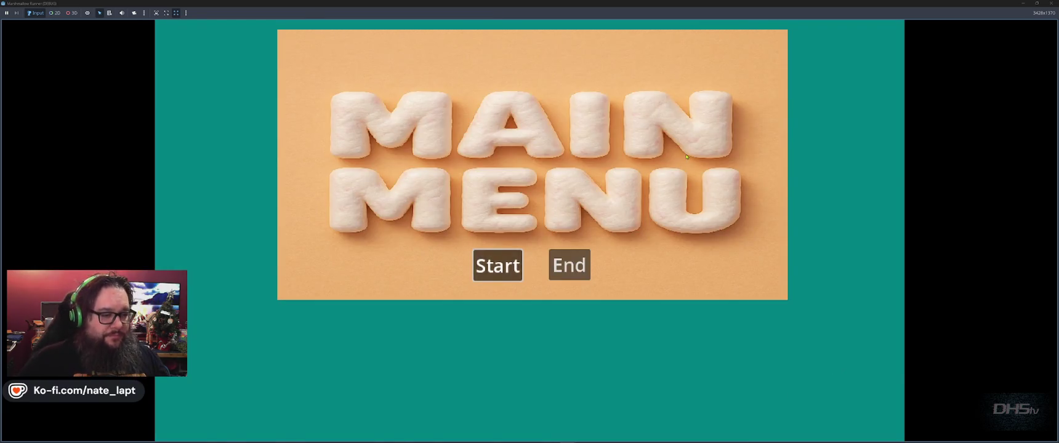
Step: Start from the main menu and play through, stomping an enemy and collecting crackers until the character dies
key("Return")
key("space")
key("Right")
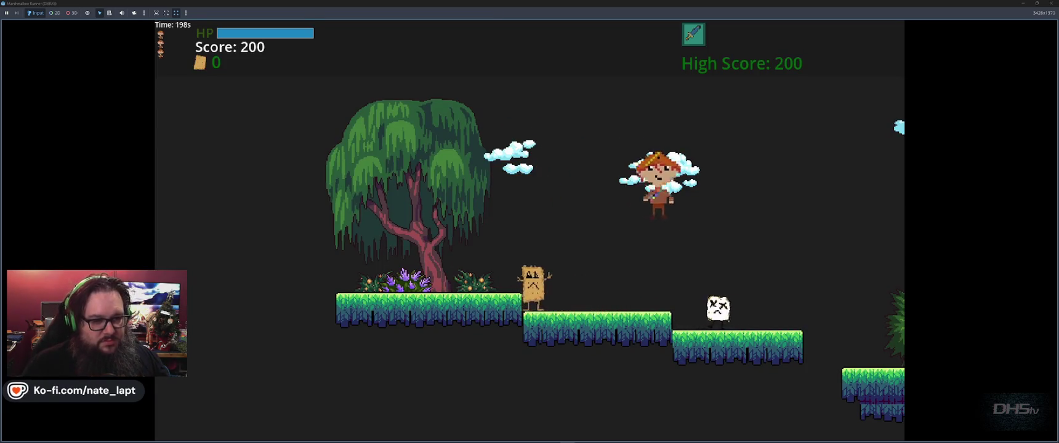
key("space")
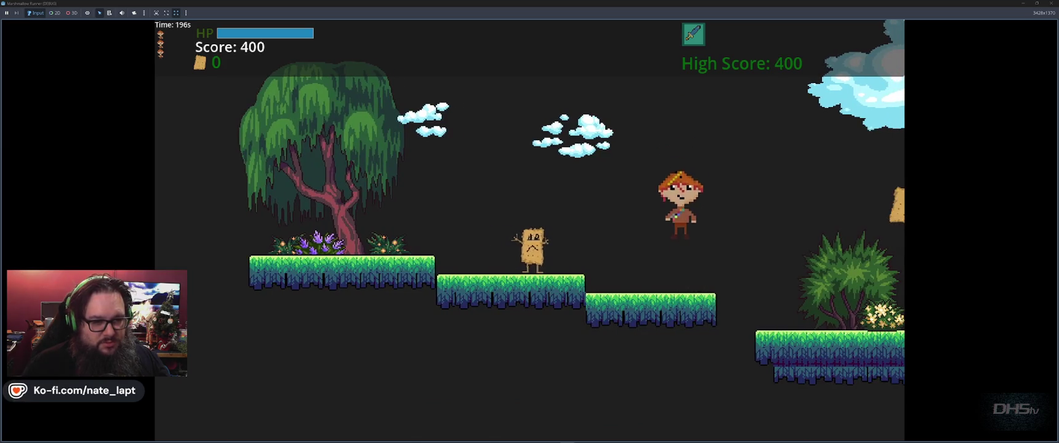
key("space")
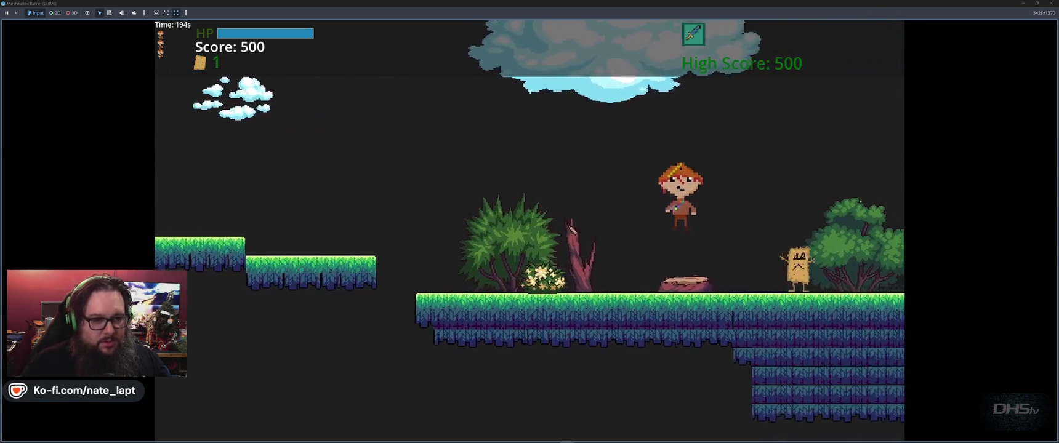
key("space")
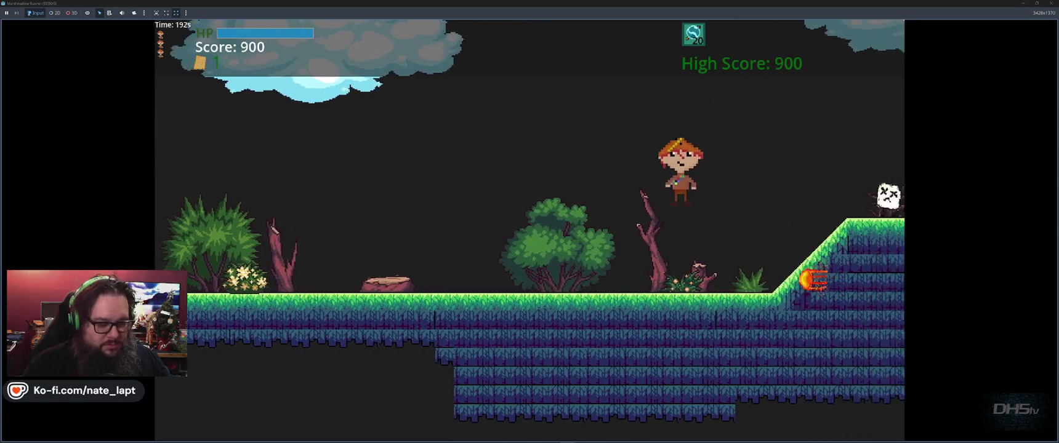
key("space")
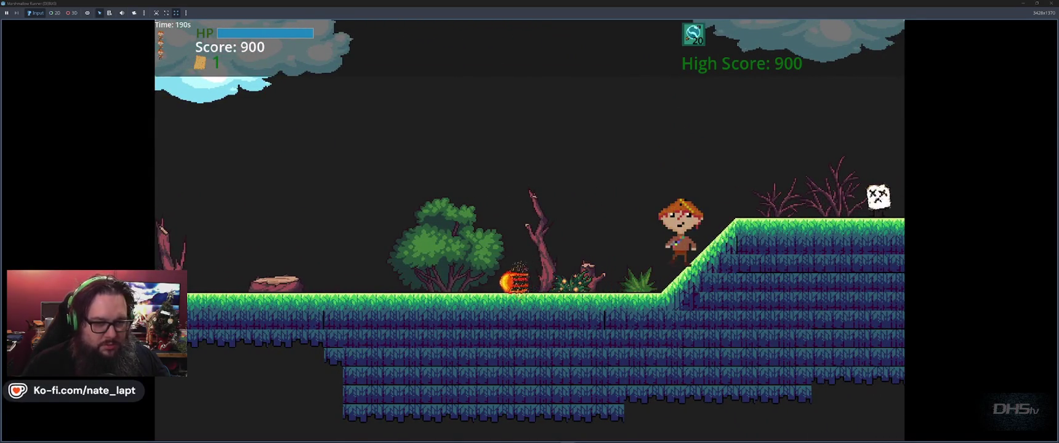
key("space")
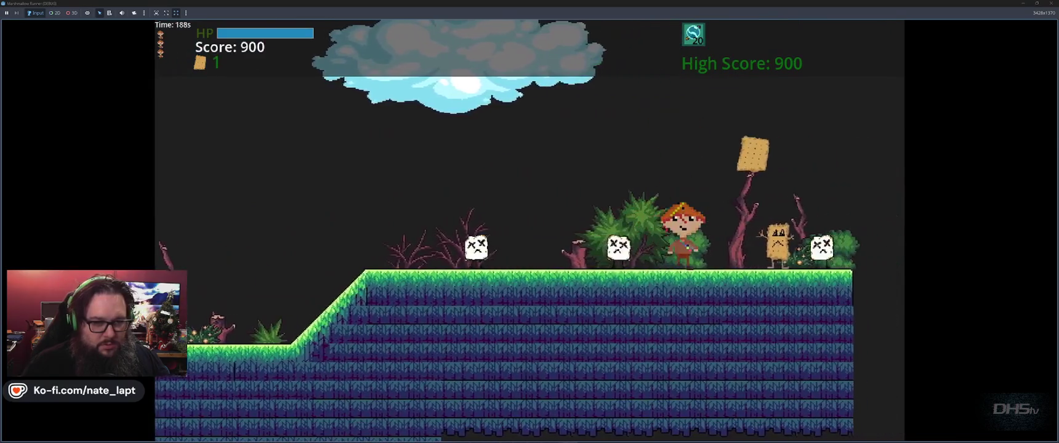
key("space")
key("space")
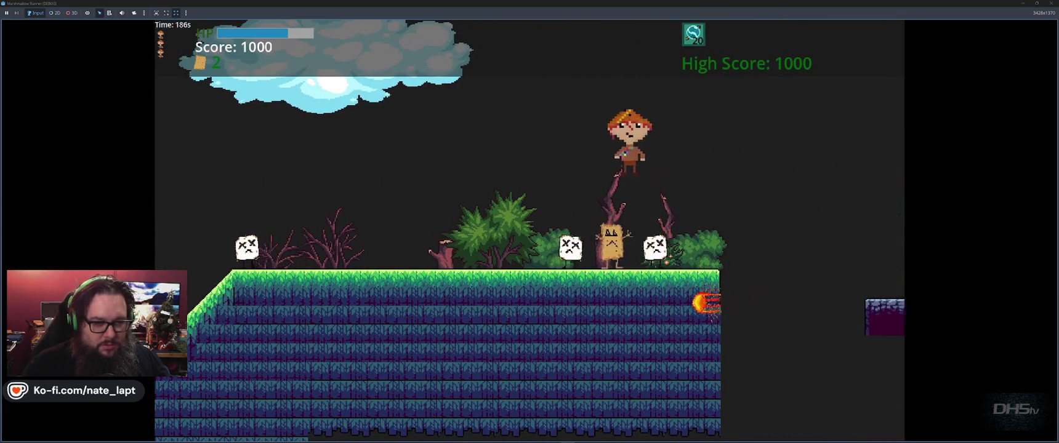
key("space")
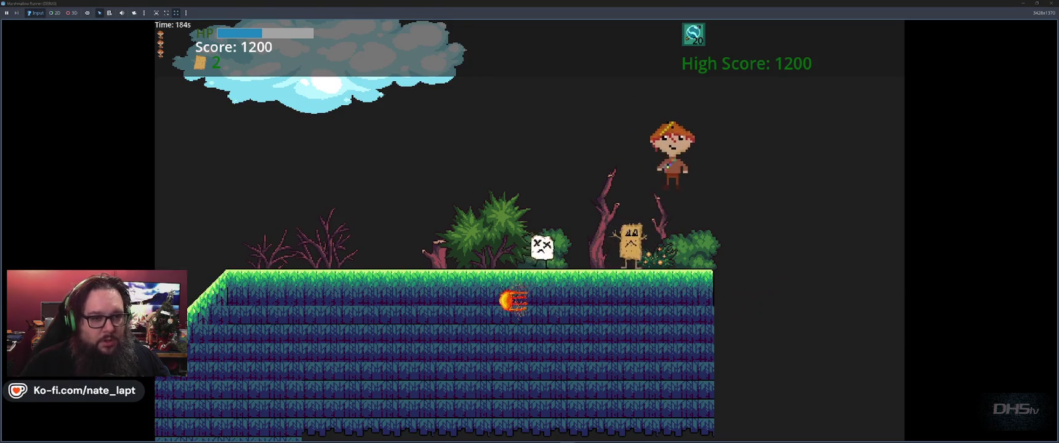
key("space")
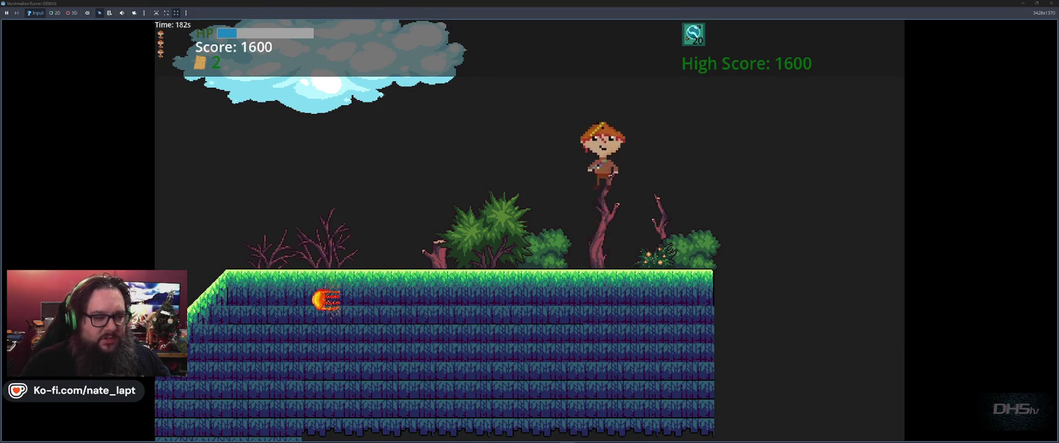
key("Right")
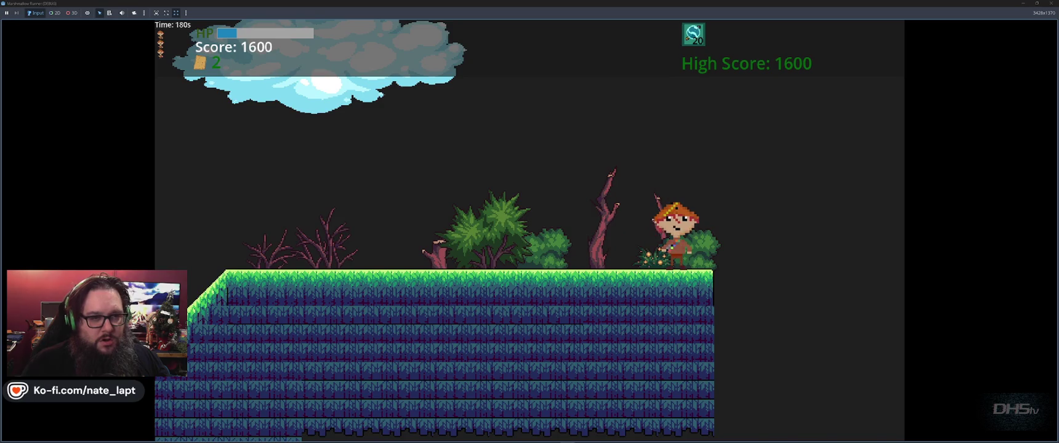
key("space")
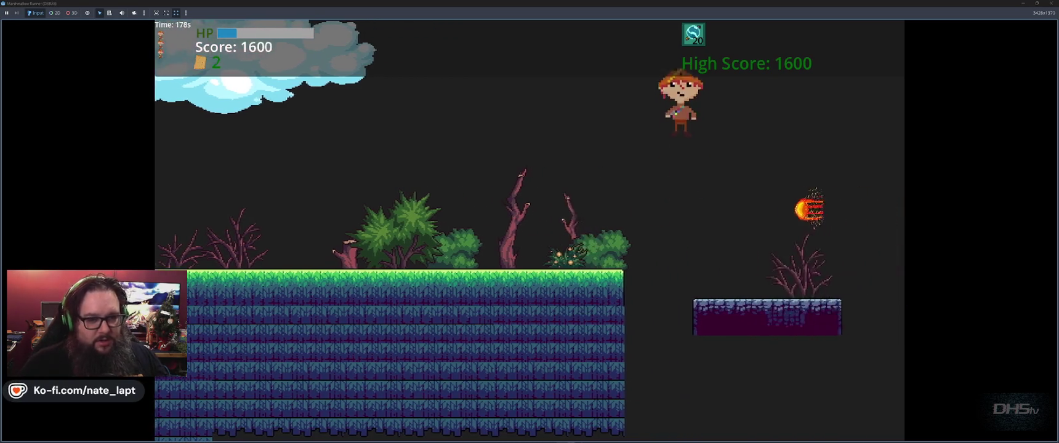
Step: Restart the level, stomp enemies, shoot a fireball and grab a cracker to reach 800, then stop the game
key("space")
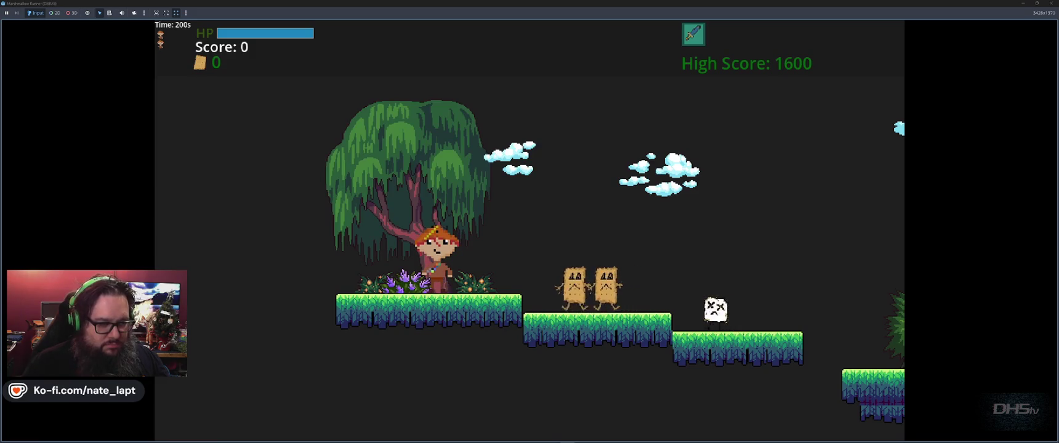
key("space")
key("Right")
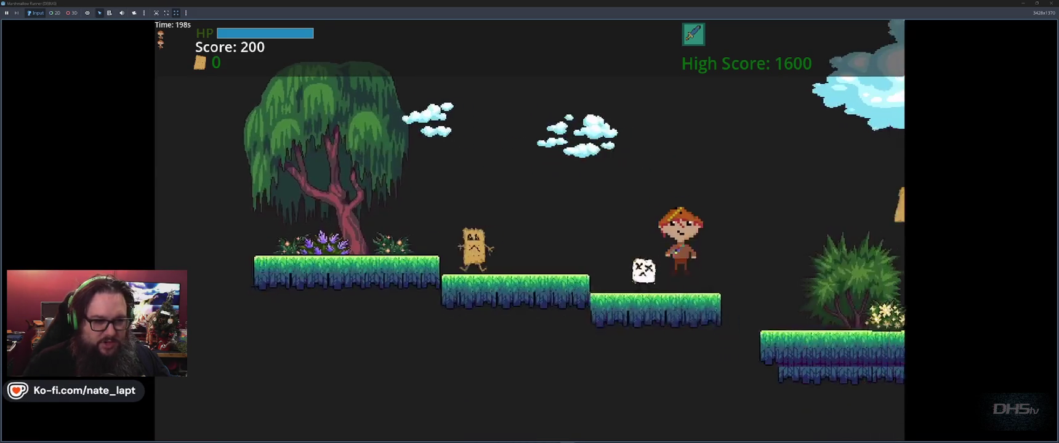
key("space")
key("space")
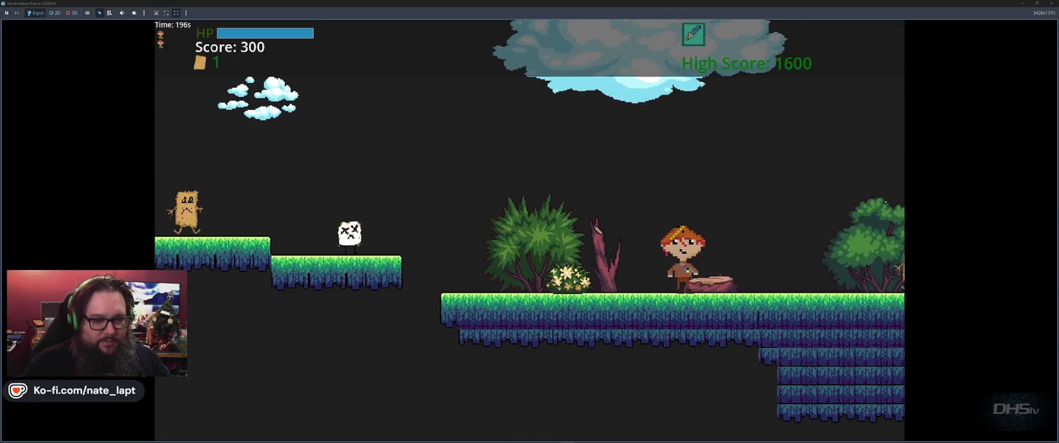
key("space")
key("space")
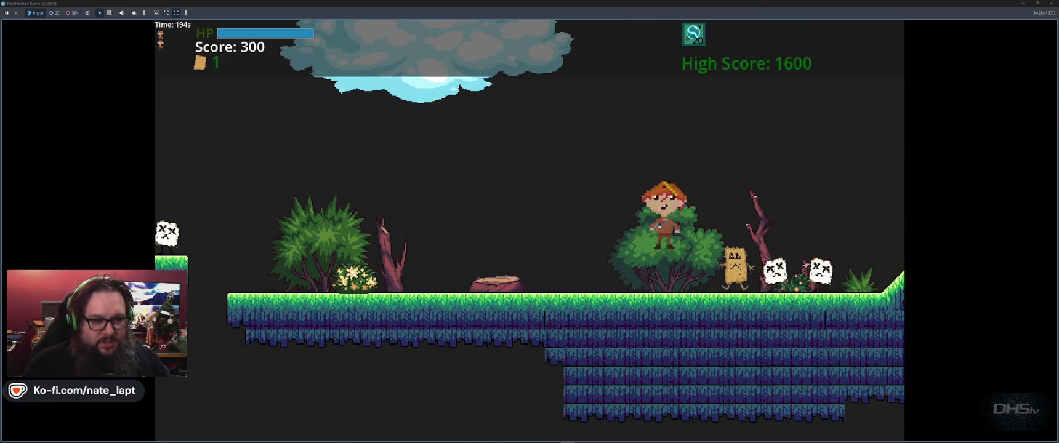
key("space")
key("space")
key("f")
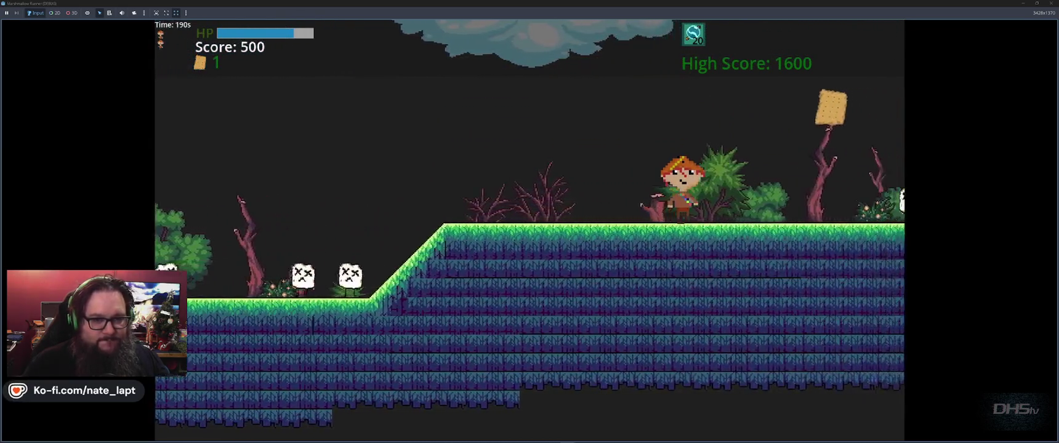
key("space")
key("space")
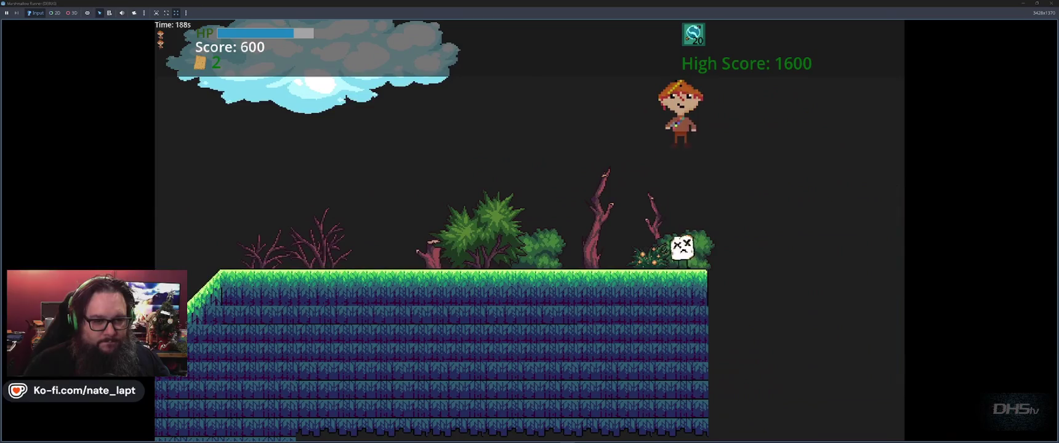
key("space")
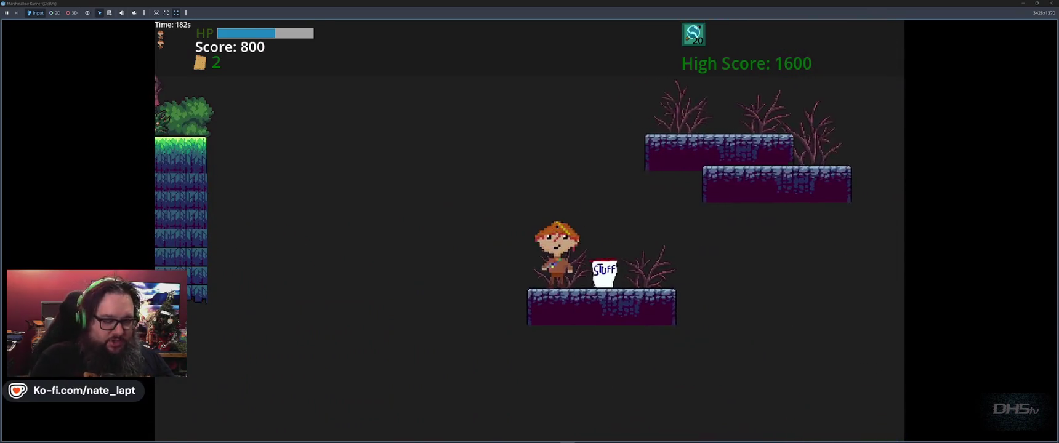
key("F8")
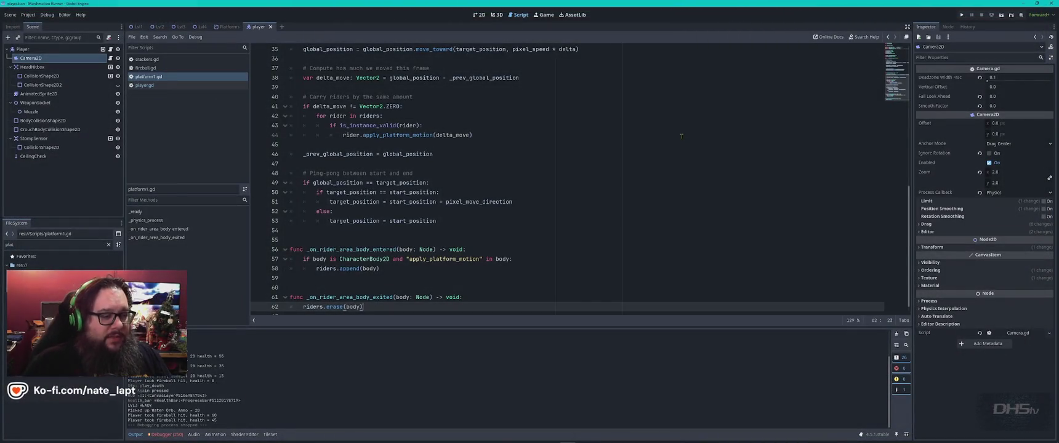
Step: Select all of platform1.gd and switch to Gemini's 'Player Not Sticking to Platform' chat
left_click(555, 174)
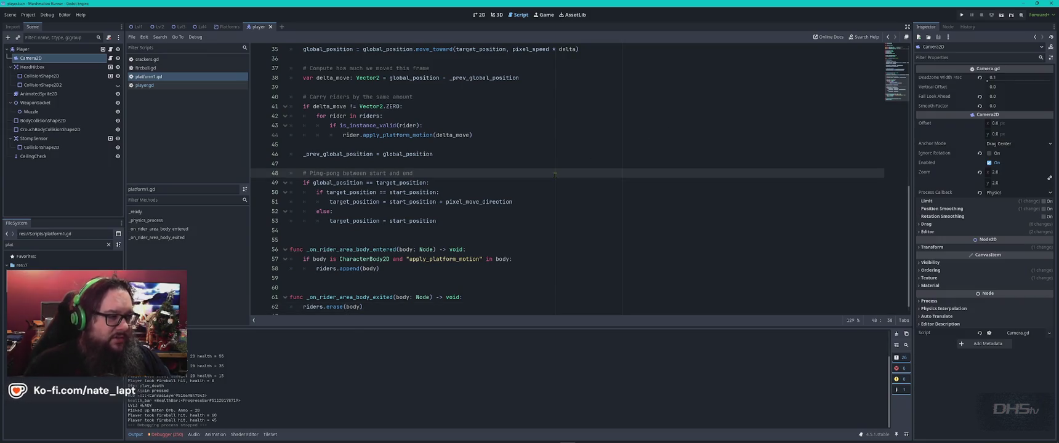
key("ctrl+a")
key("alt+Tab")
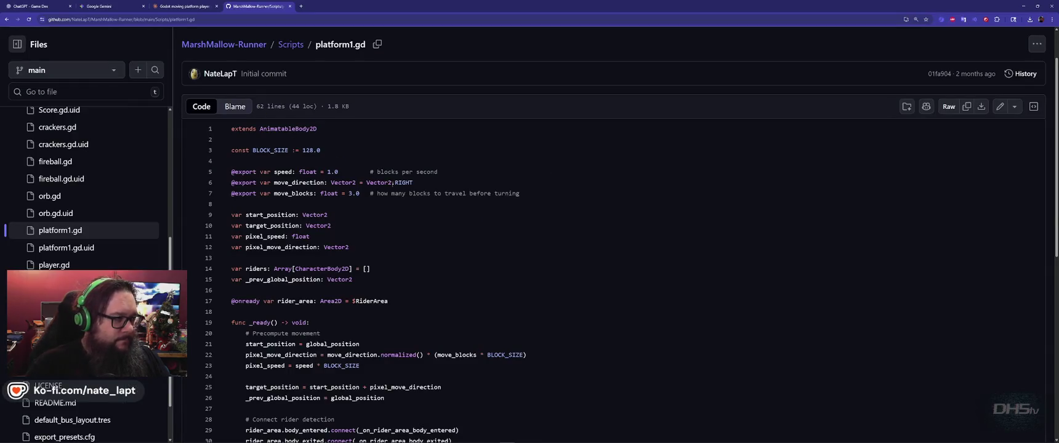
key("ctrl+shift+Tab")
key("ctrl+shift+Tab")
scroll(445, 357, "up", 15)
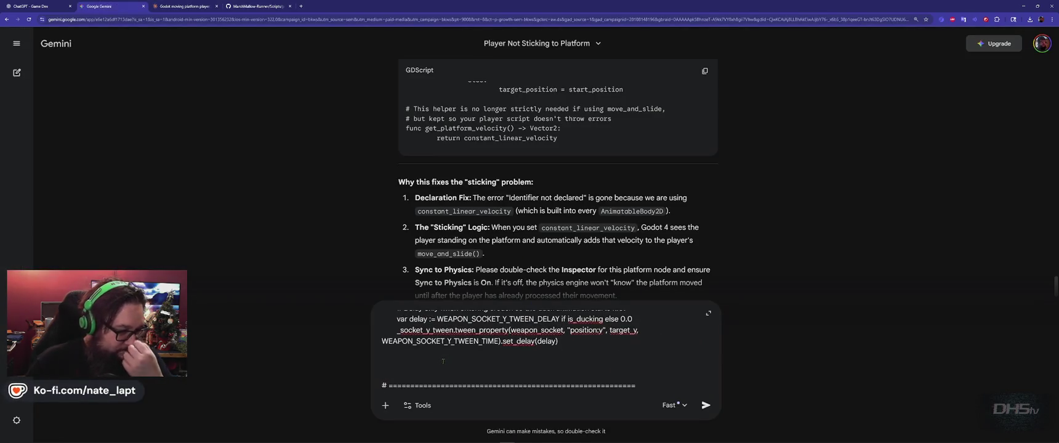
Step: Send Gemini an 'ok, lets step back' note saying platform.gd works, with the platform code pasted below
scroll(443, 361, "up", 10)
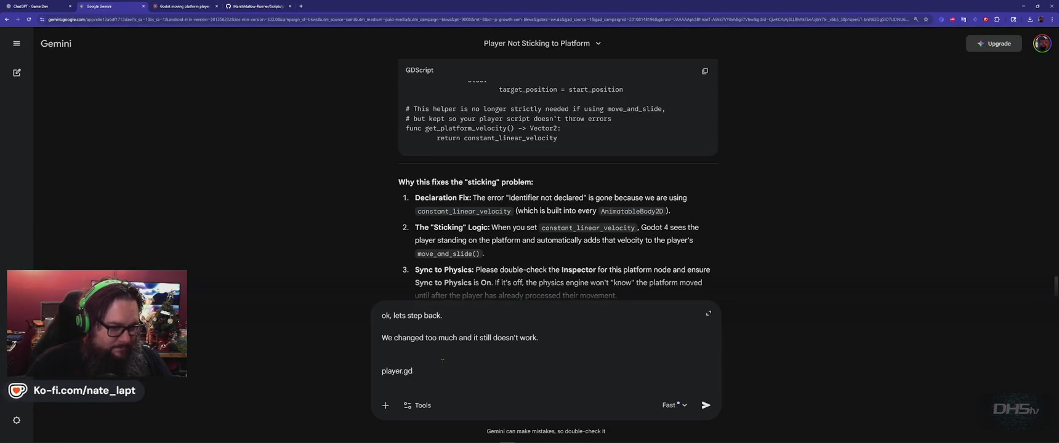
scroll(443, 362, "down", 20)
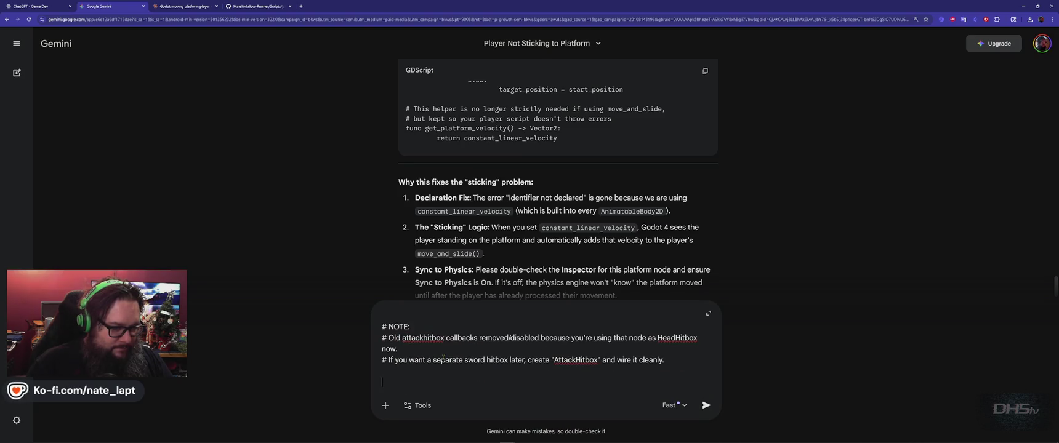
key("Caps_Lock")
type("THIS")
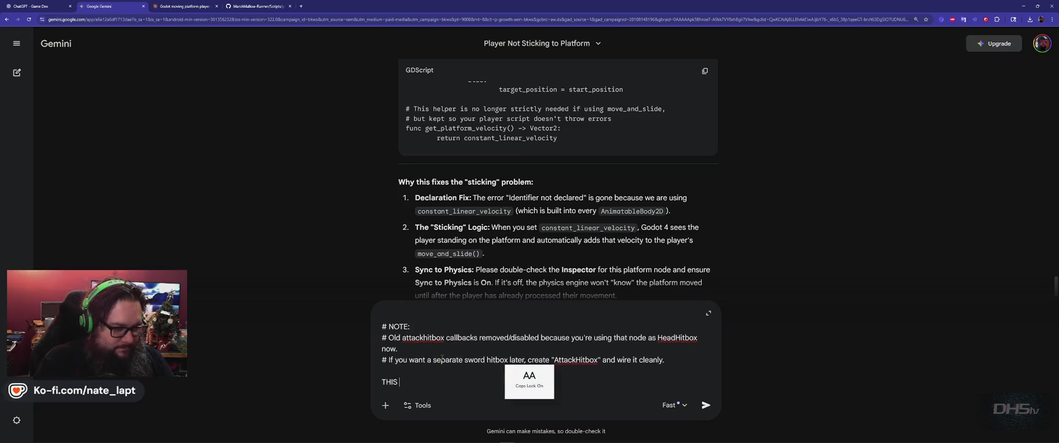
type("PL")
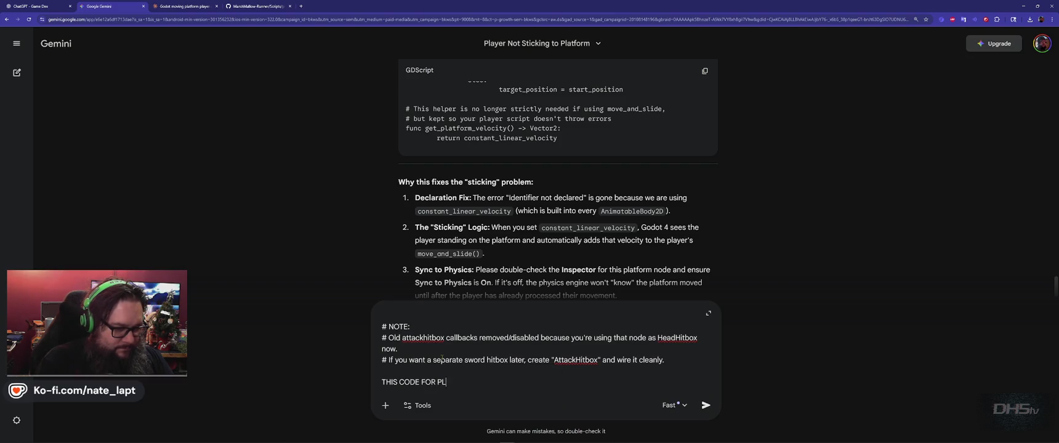
key("BackSpace")
key("Caps_Lock")
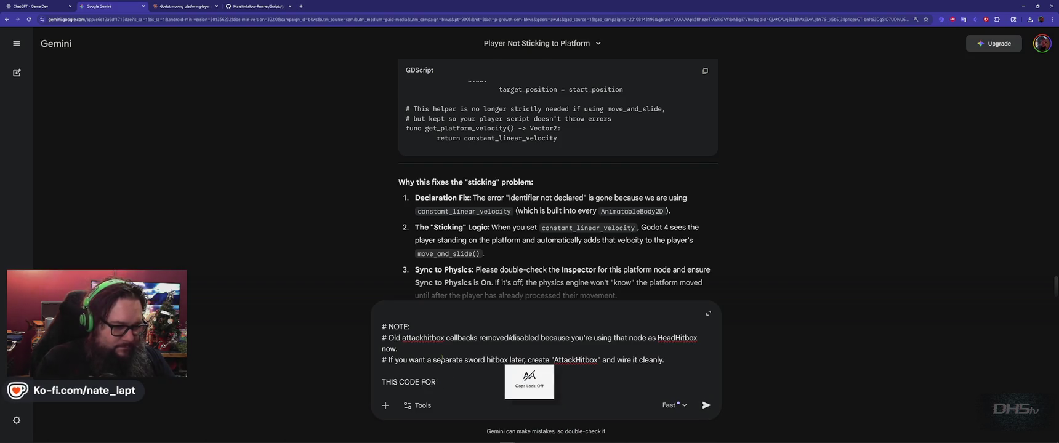
type("platform.gd")
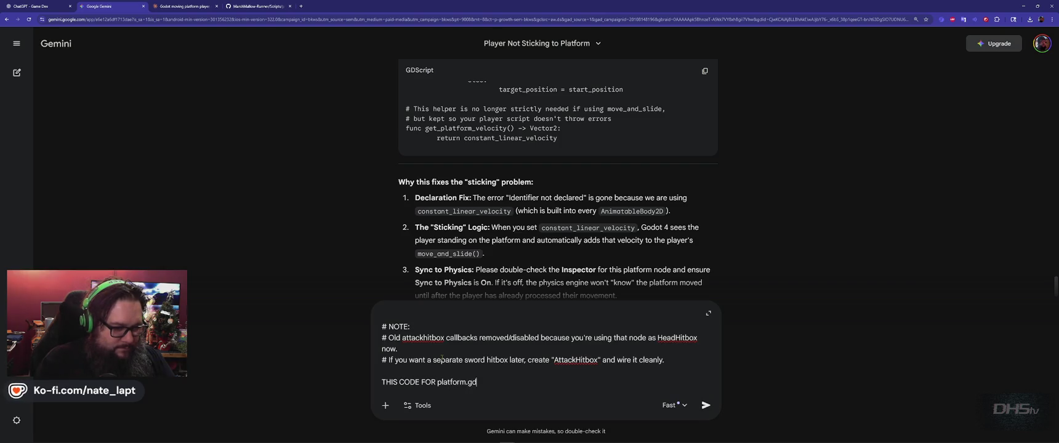
key("Caps_Lock")
type(" WORKS")
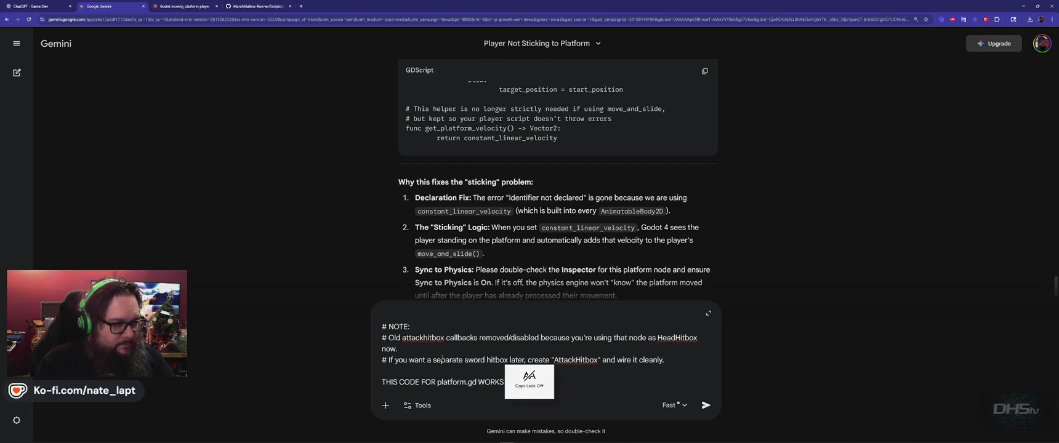
key("shift+Return")
key("shift+Return")
key("ctrl+v")
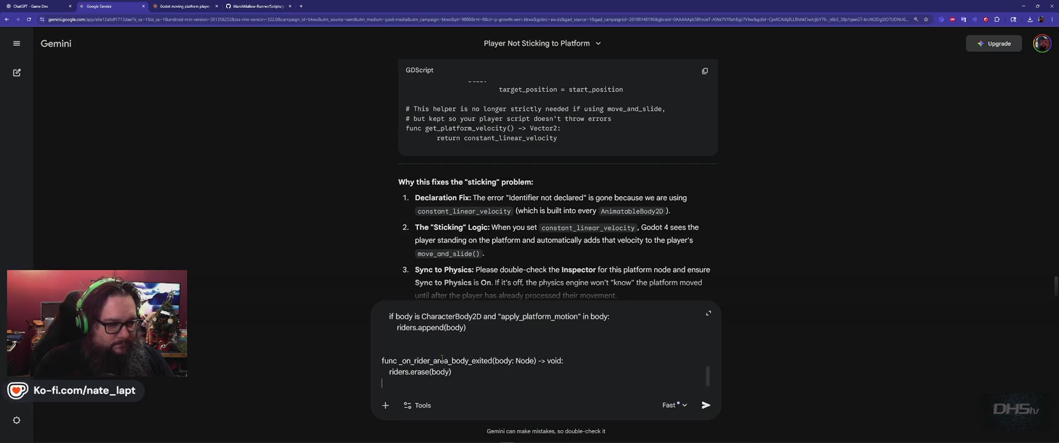
key("Return")
key("alt+Tab")
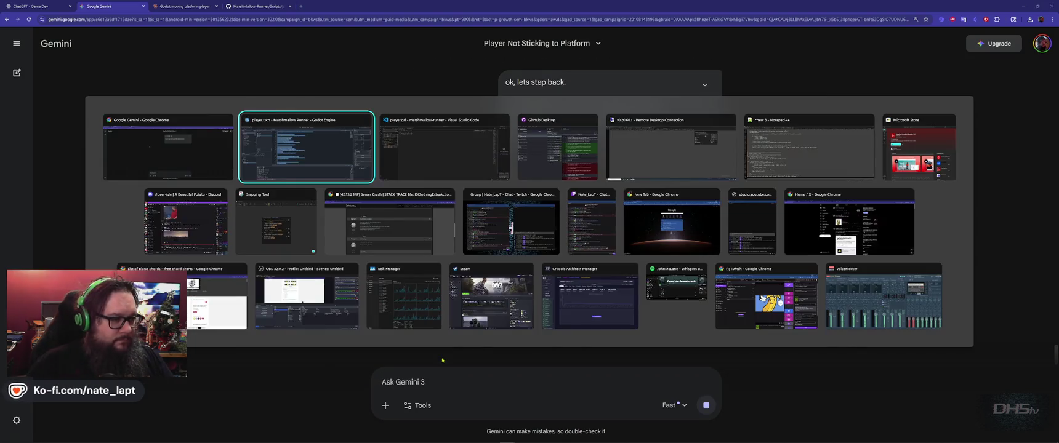
Step: Switch to the GitHub tab and open Scripts/player.gd, the 653-line version from commit 20250119
key("alt+Tab")
key("Tab")
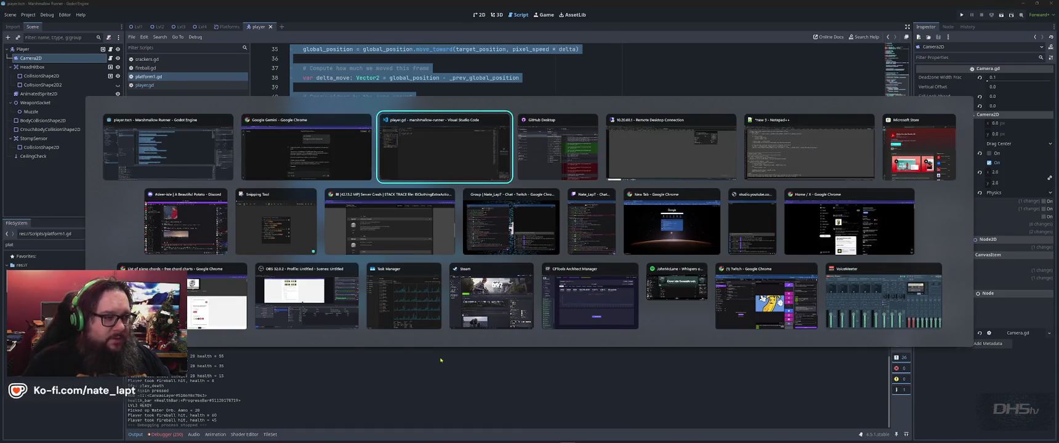
key("alt+shift+Tab")
key("ctrl+Tab")
key("ctrl+Tab")
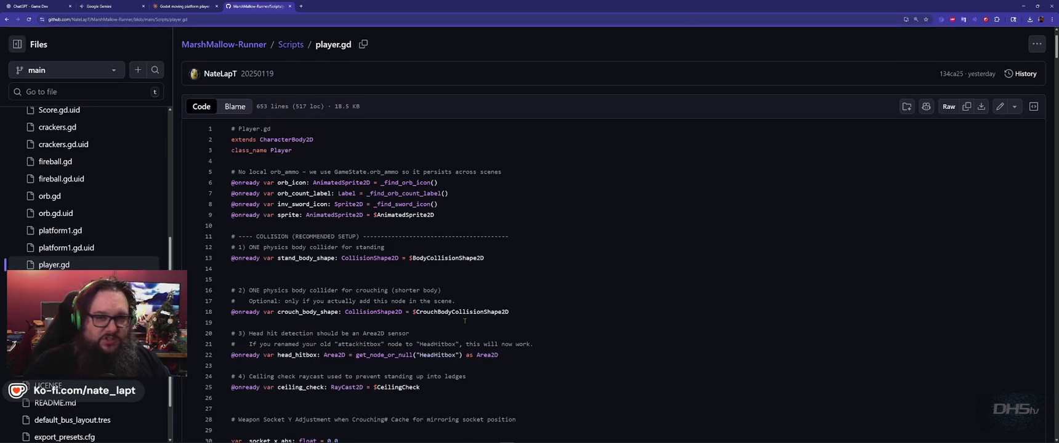
left_click(292, 47)
scroll(432, 295, "down", 3)
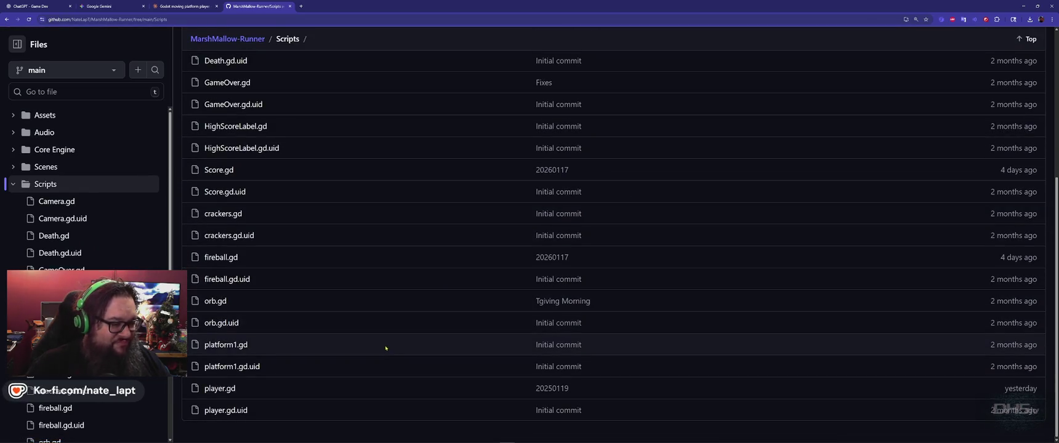
left_click(221, 389)
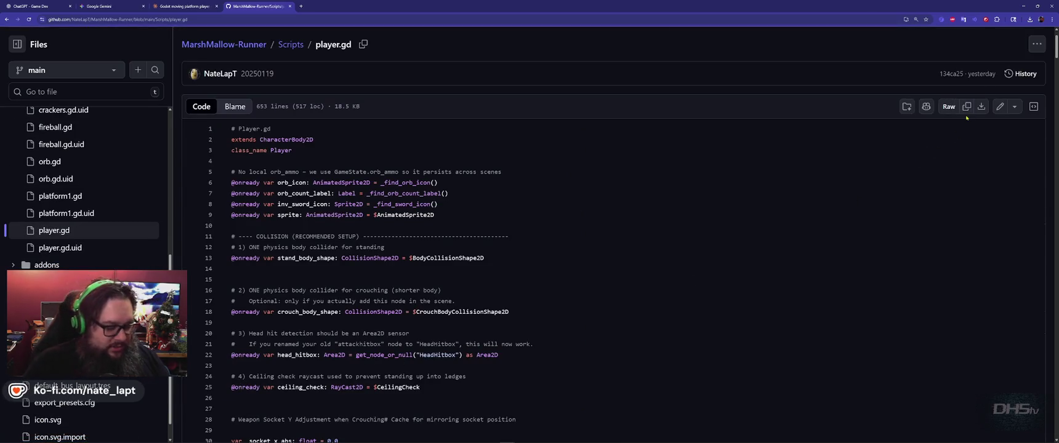
key("alt+Tab")
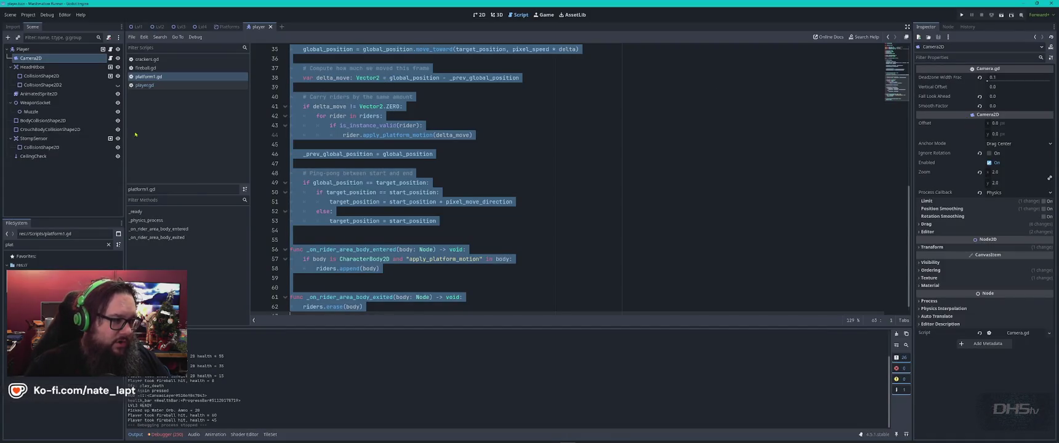
Step: Replace all of player.gd's code with the GitHub version pasted from the clipboard
left_click(166, 87)
left_click(503, 164)
key("ctrl+a")
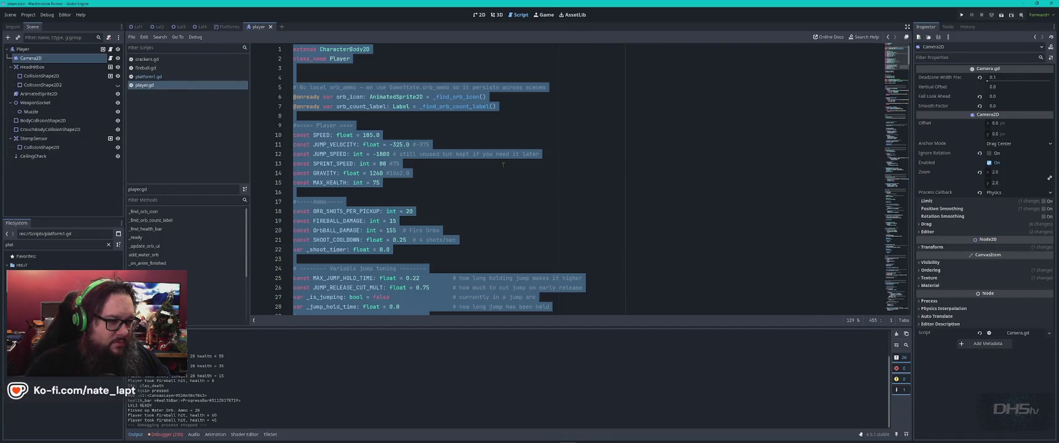
key("ctrl+v")
Step: Run the game with F5, check the Gemini tab, then start the first level from the menu
key("F5")
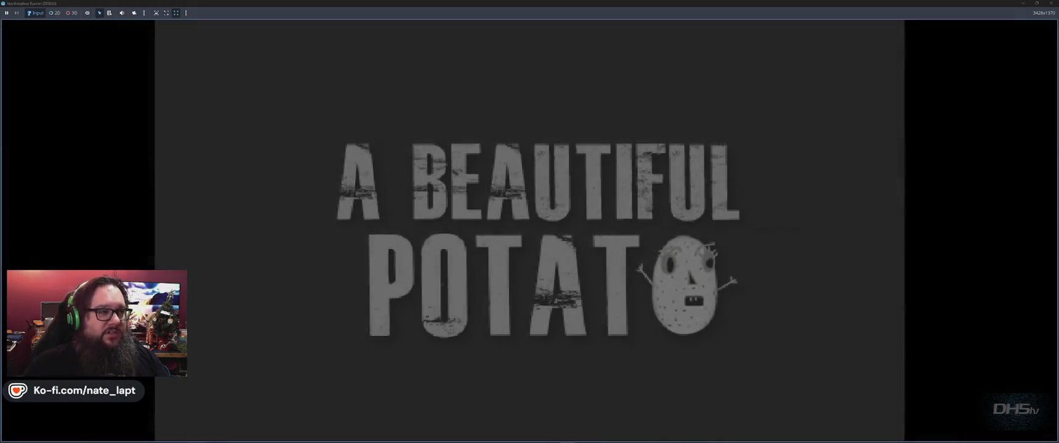
key("alt+Tab")
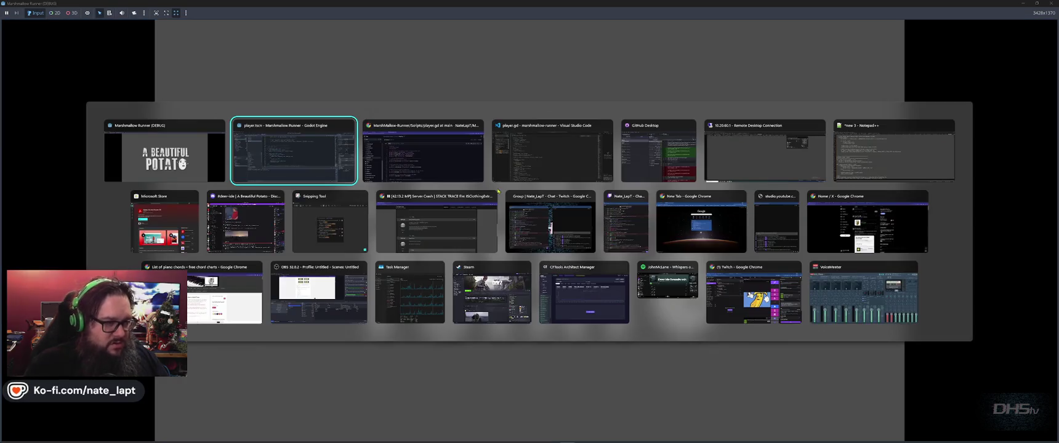
key("alt+Tab")
key("ctrl+shift+Tab")
key("ctrl+shift+Tab")
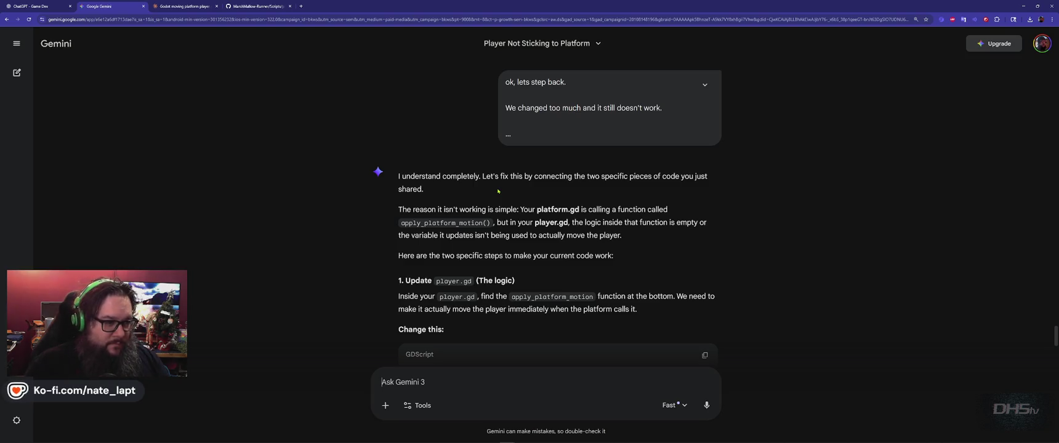
key("alt+Tab")
left_click(497, 266)
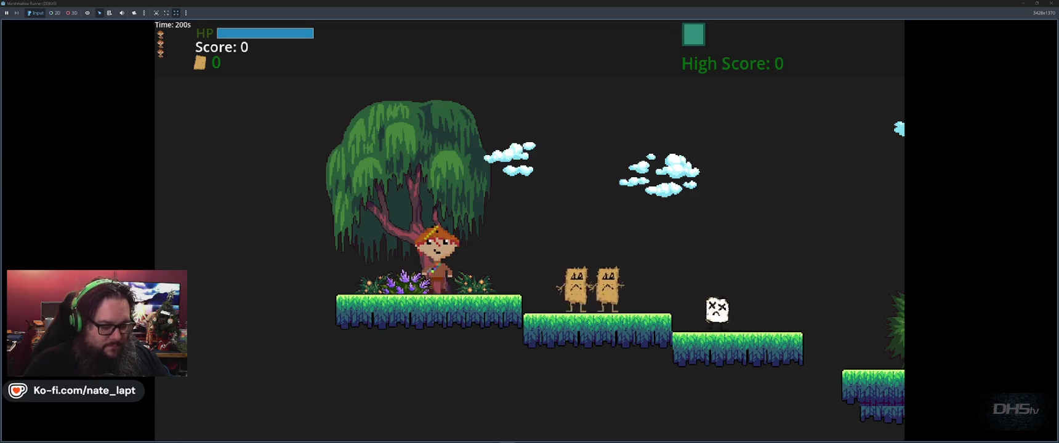
Step: Run right and jump across the platforms up to the upper ledge
key("Right")
key("space")
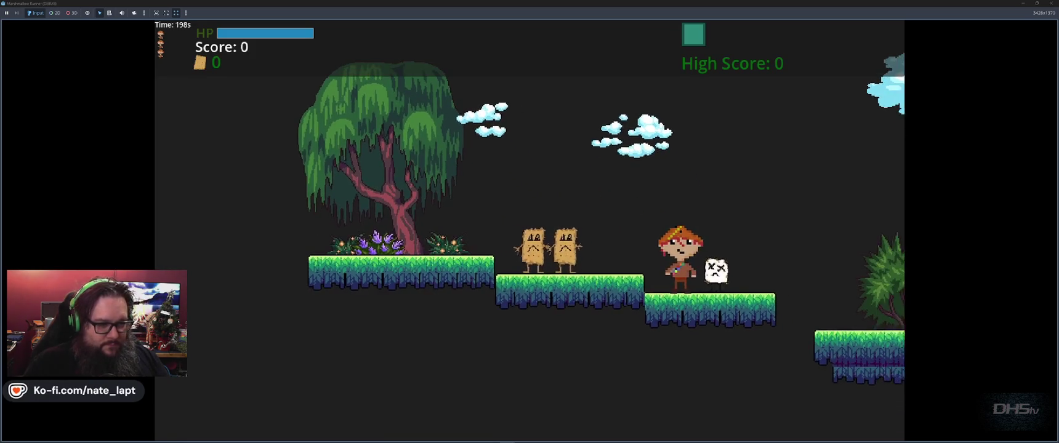
key("Right")
key("space")
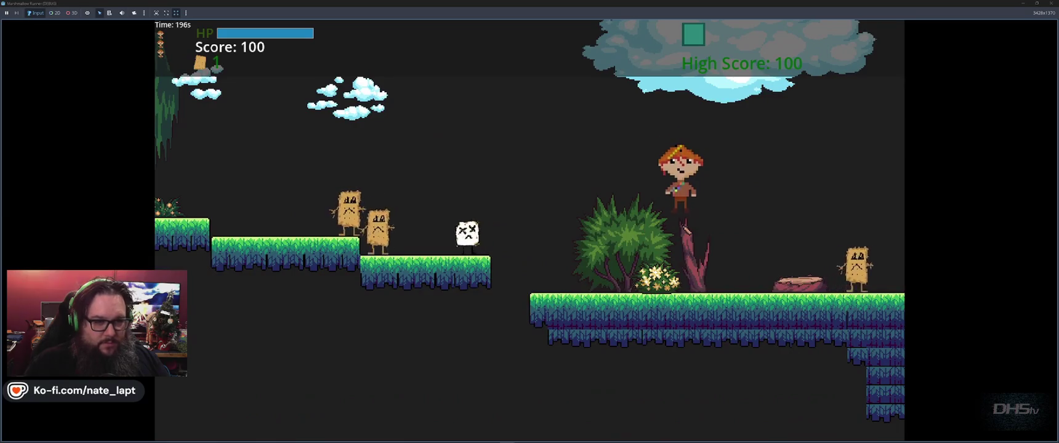
key("Right")
key("space")
key("Right")
key("space")
Step: Grab the cracker, jump onto the moving stone platform, then return to Gemini's reply
key("Right")
key("Right")
key("space")
key("Right")
key("Right")
key("space")
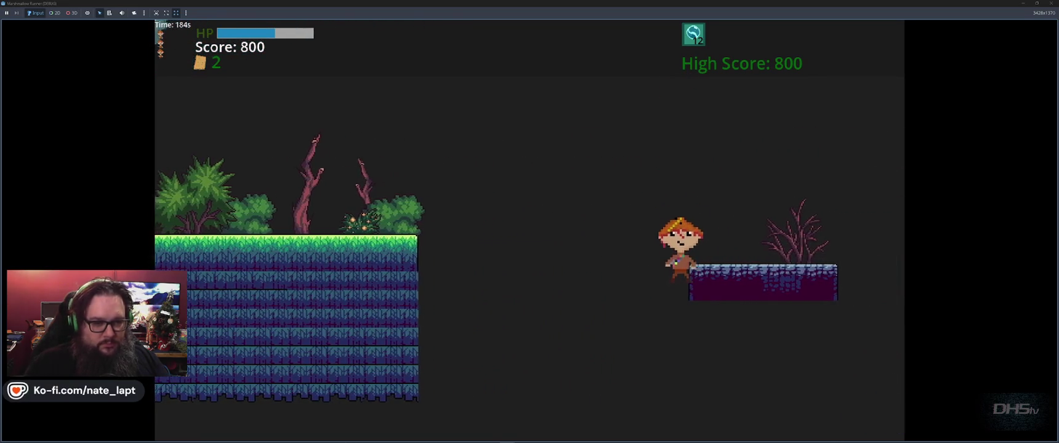
key("alt+Tab")
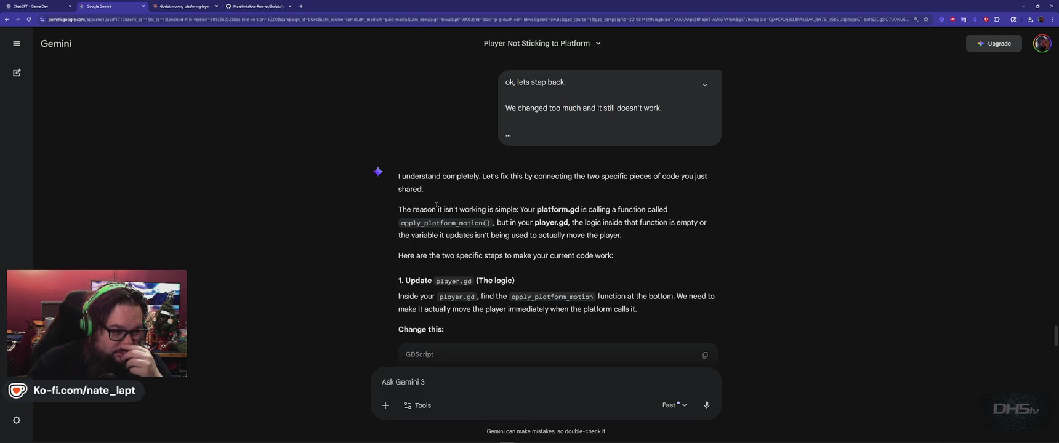
Step: Search player.gd for apply_platform_motion, then scroll Gemini's reply down to its step 1 fix
scroll(435, 206, "down", 3)
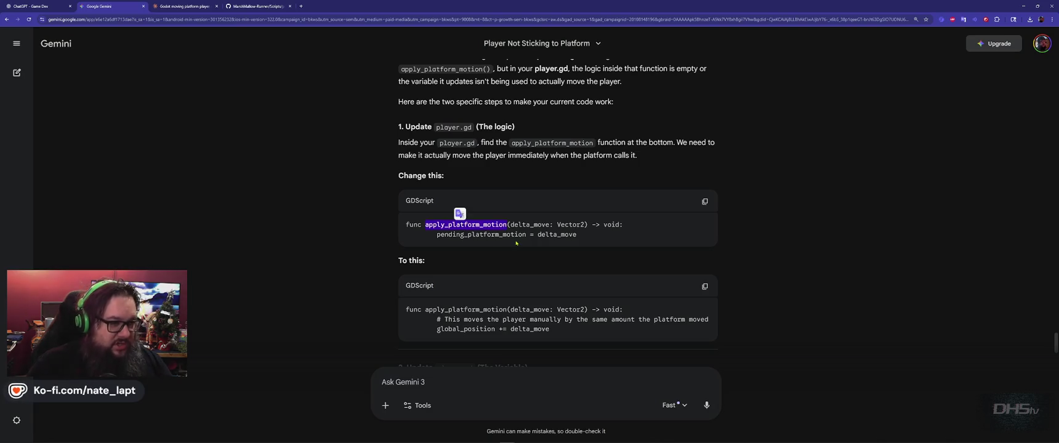
key("alt+Tab")
left_click(542, 221)
key("ctrl+f")
type("apply_platform_motion")
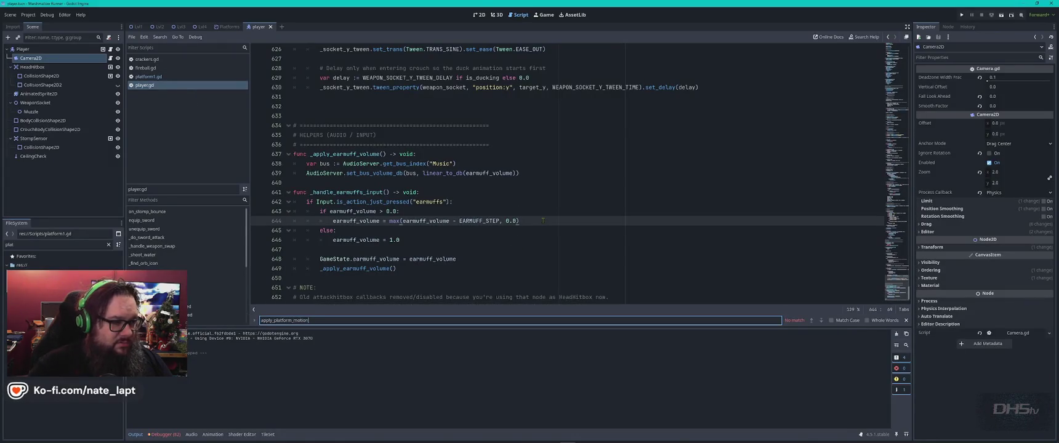
key("alt+Tab")
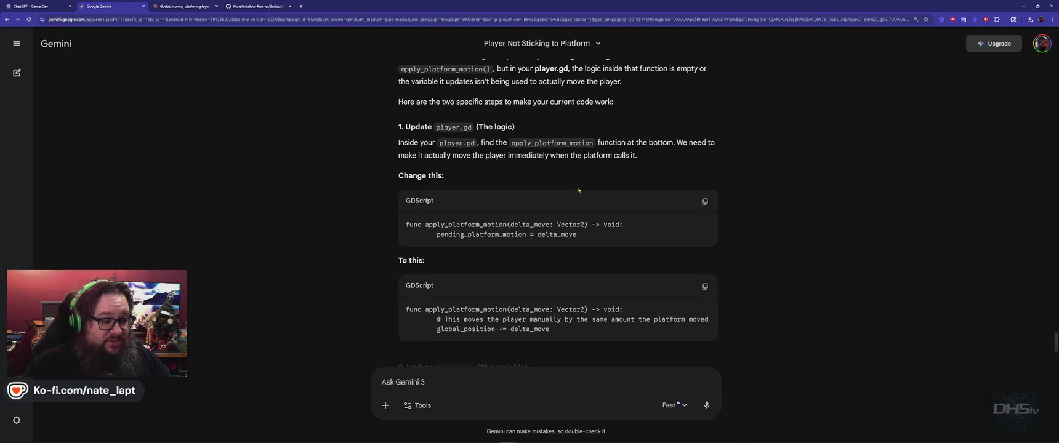
scroll(579, 190, "down", 3)
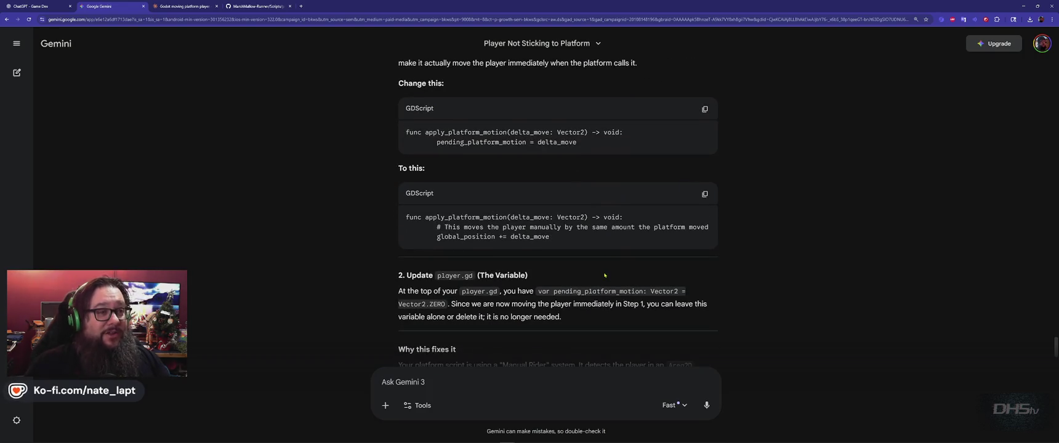
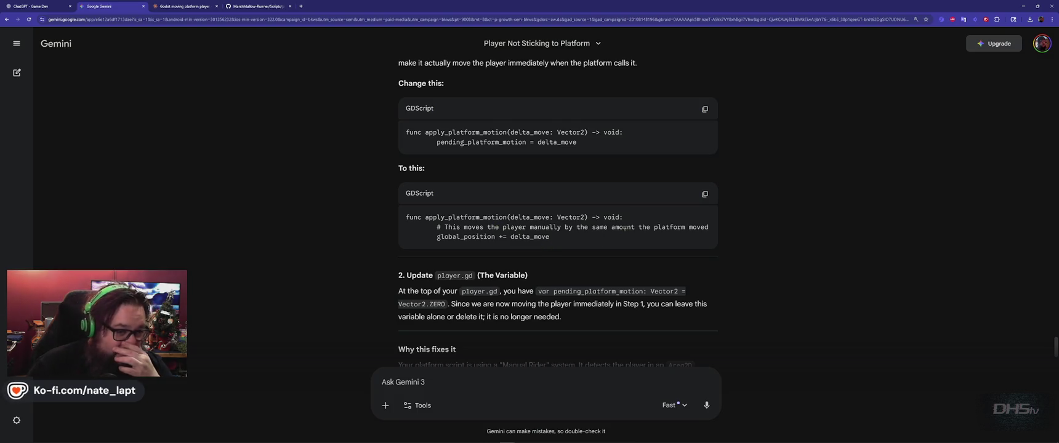
Step: Copy Gemini's revised apply_platform_motion function and paste it into player.gd after the socket tween code
left_click(710, 190)
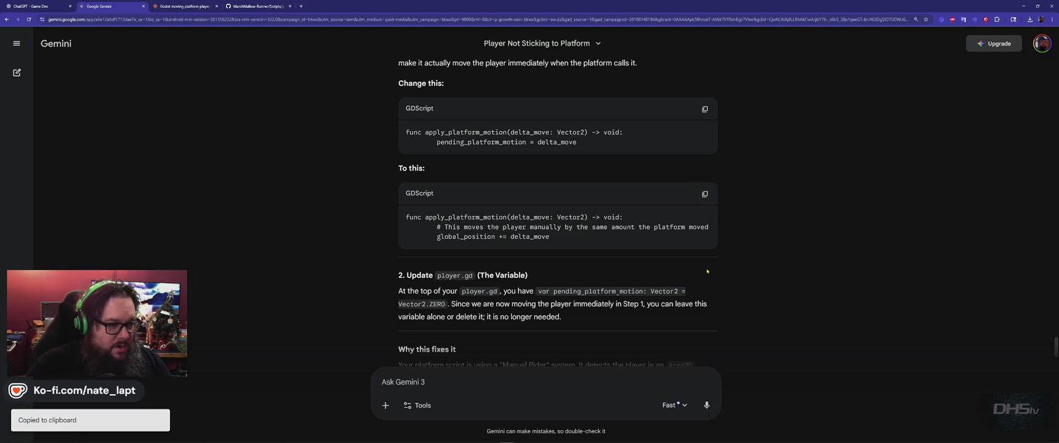
key("alt+Tab")
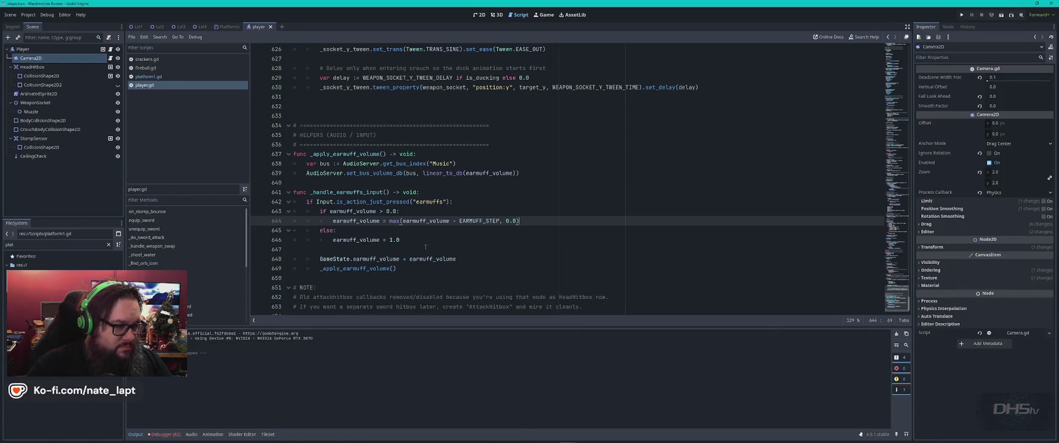
scroll(373, 234, "up", 5)
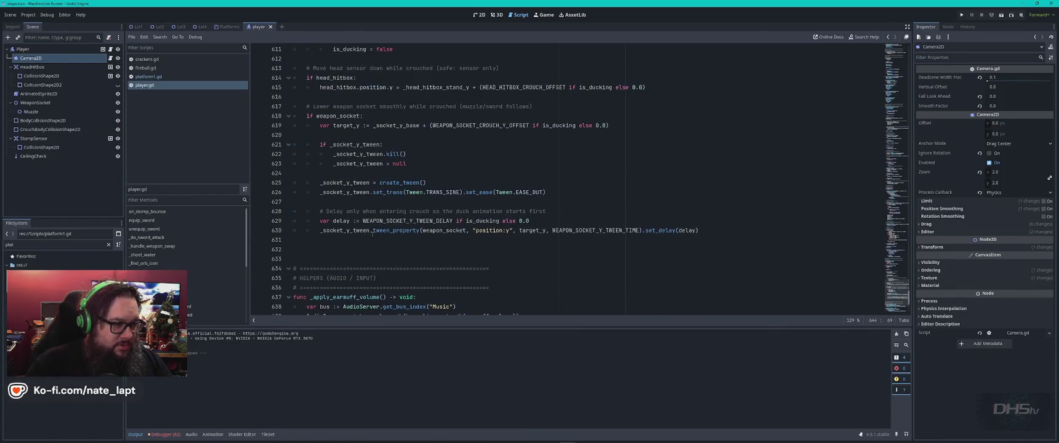
left_click(305, 252)
key("ctrl+v")
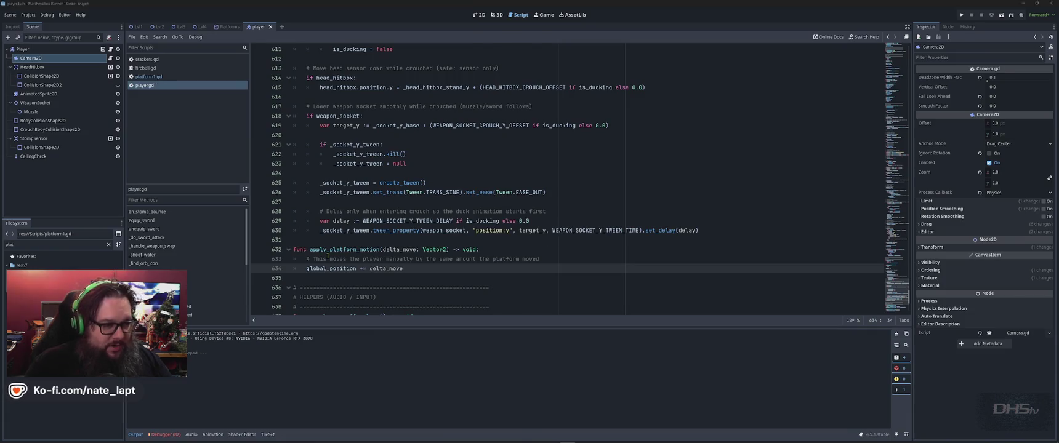
Step: Check the Gemini chat once more, then run the game to playtest the fix
key("alt+Tab")
scroll(384, 249, "down", 2)
key("alt+Tab")
key("F5")
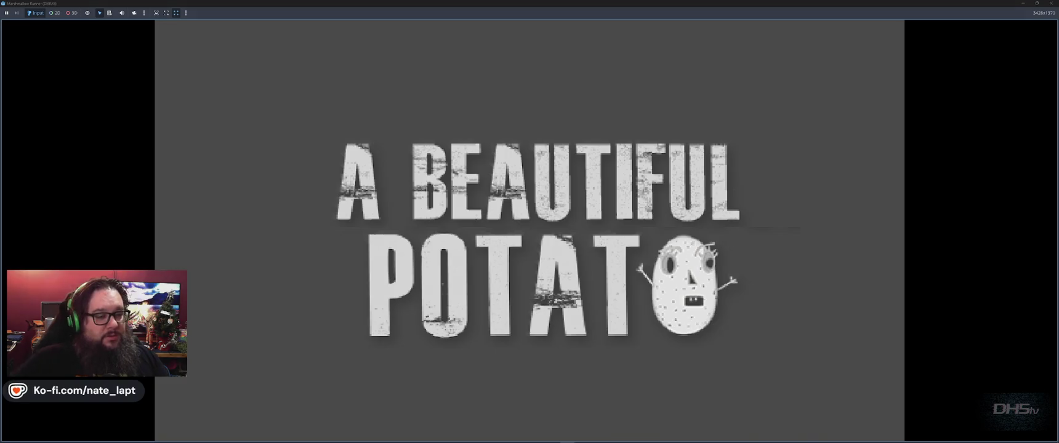
Step: Start the game and jump across the first gaps, stomping a marshmallow enemy
key("Return")
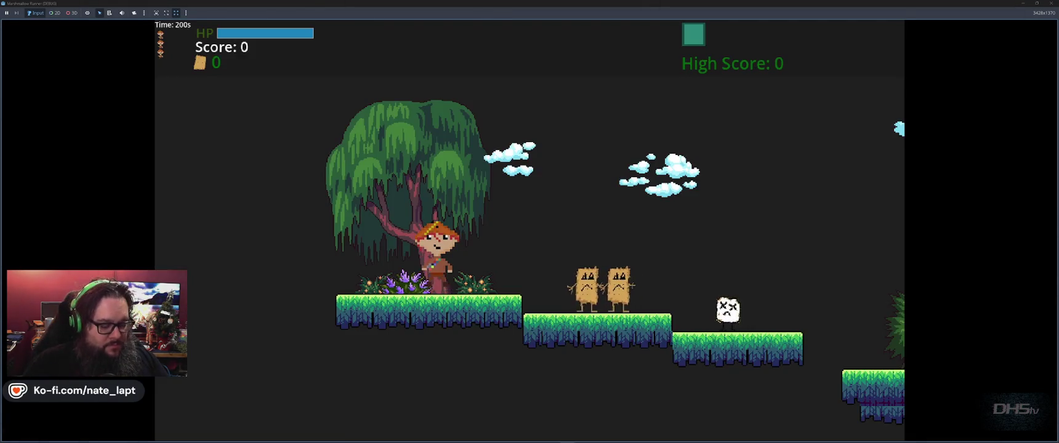
key("Right")
key("space")
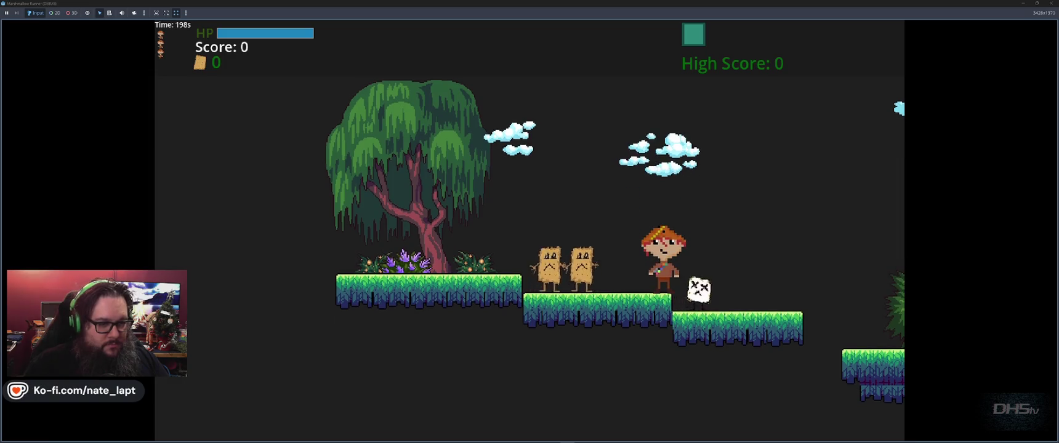
key("space")
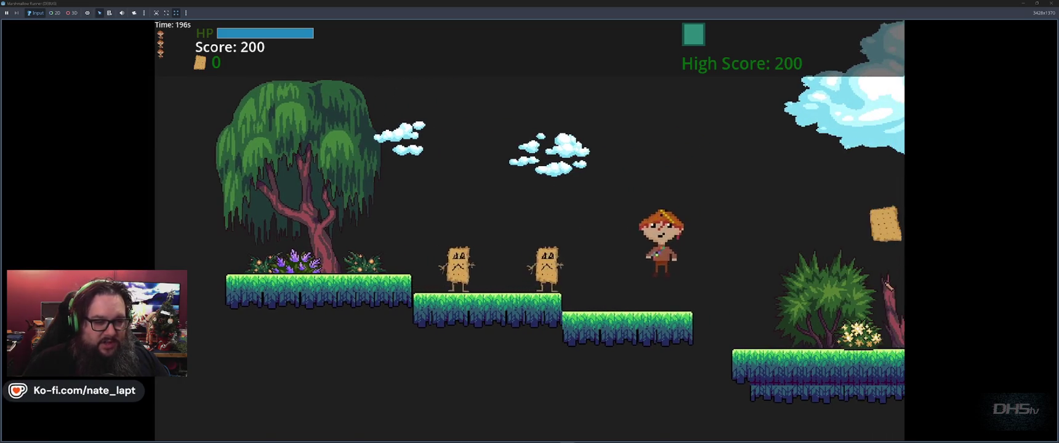
key("space")
key("space")
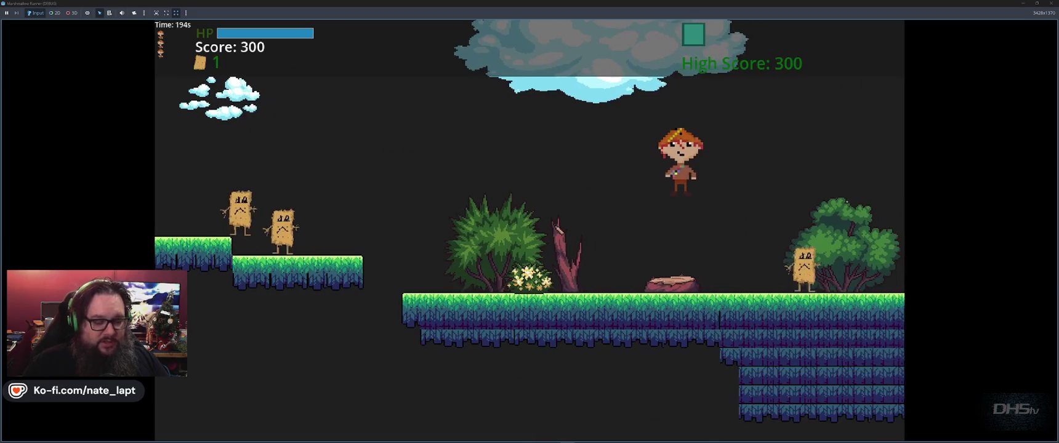
key("space")
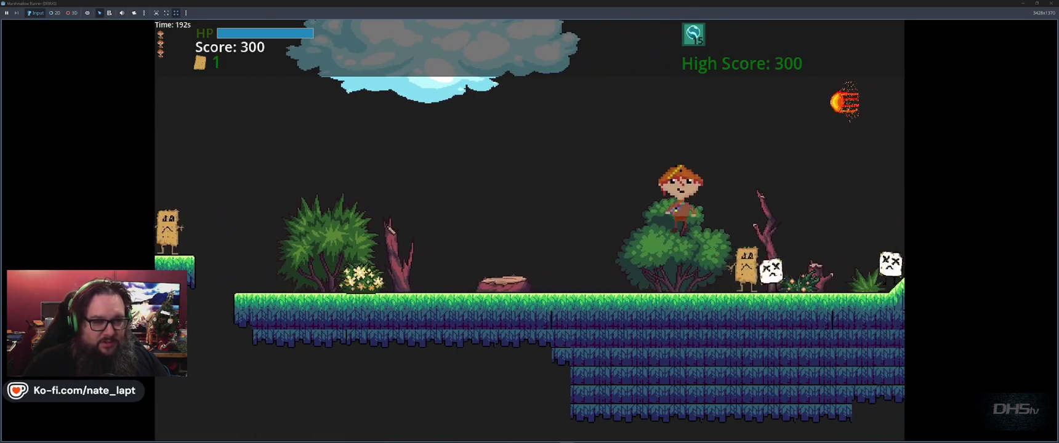
key("space")
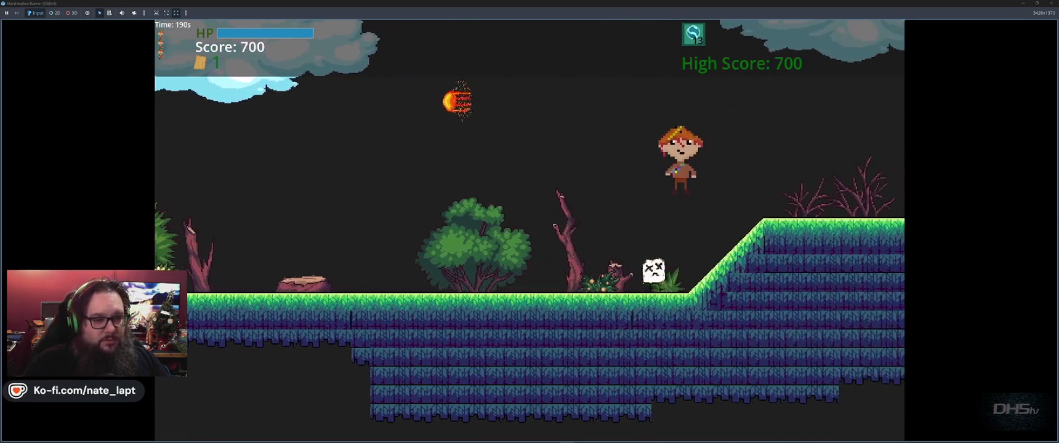
key("space")
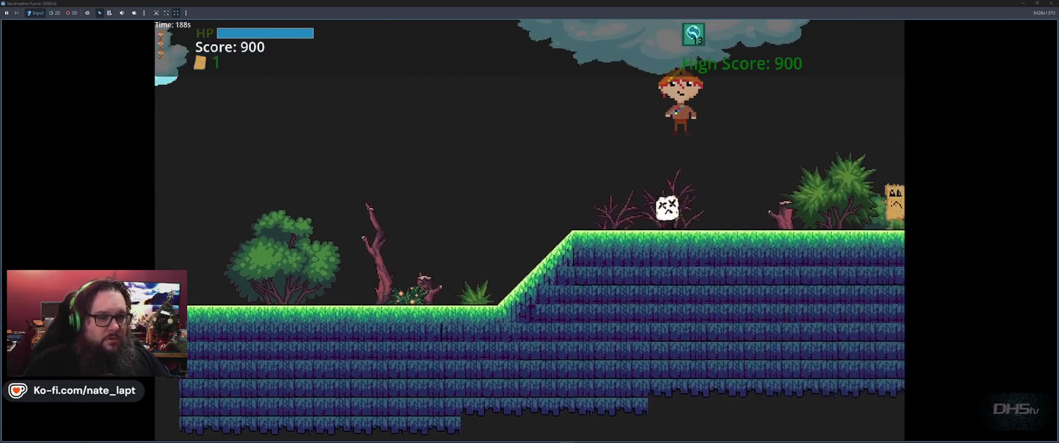
key("space")
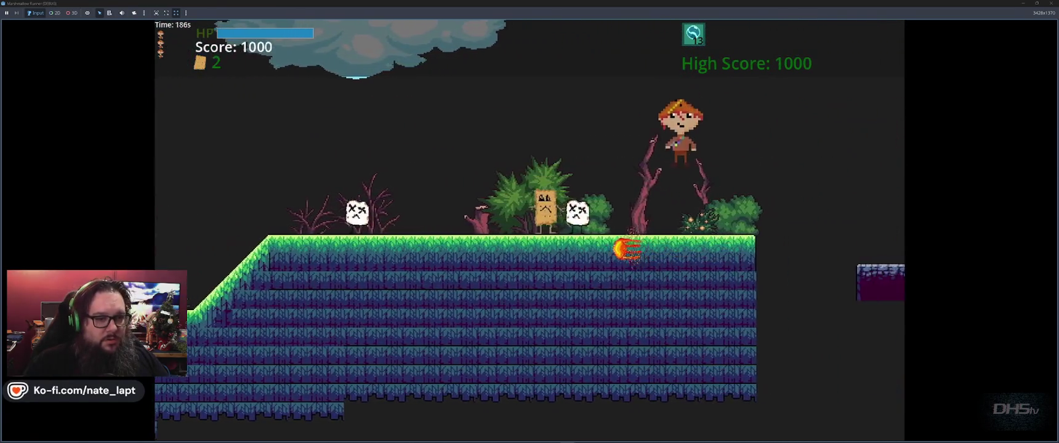
key("space")
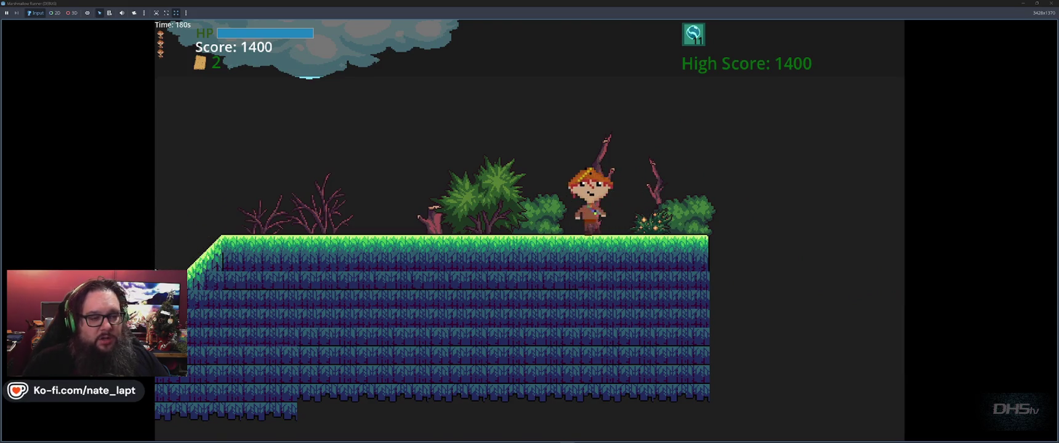
Step: Climb the purple platforms into the tree, then hop between the stone and grass platforms
key("space")
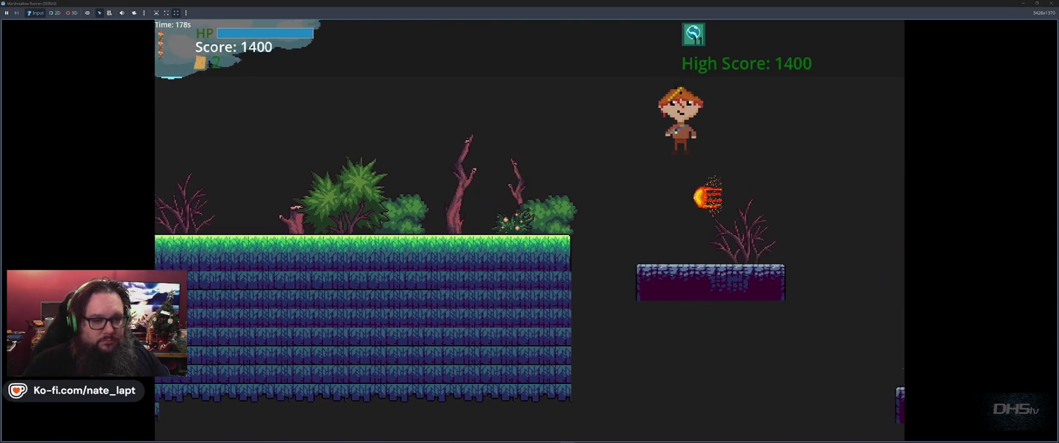
key("space")
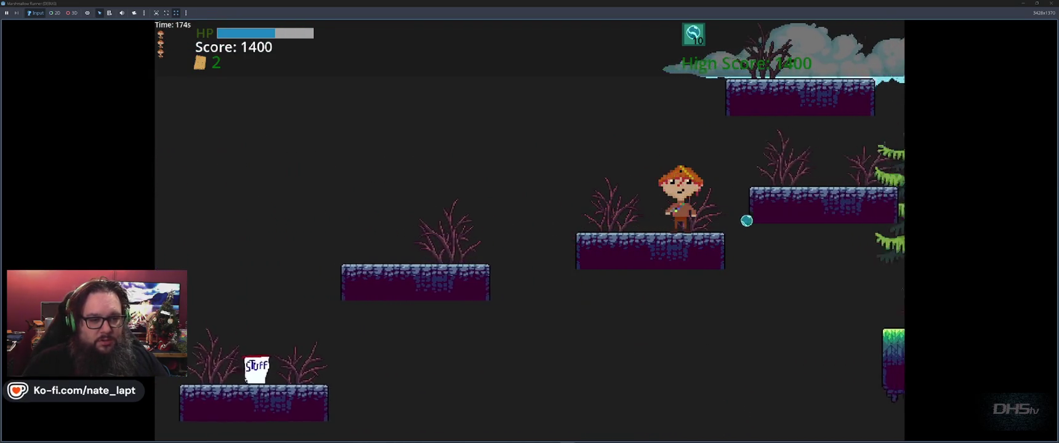
key("space")
key("space")
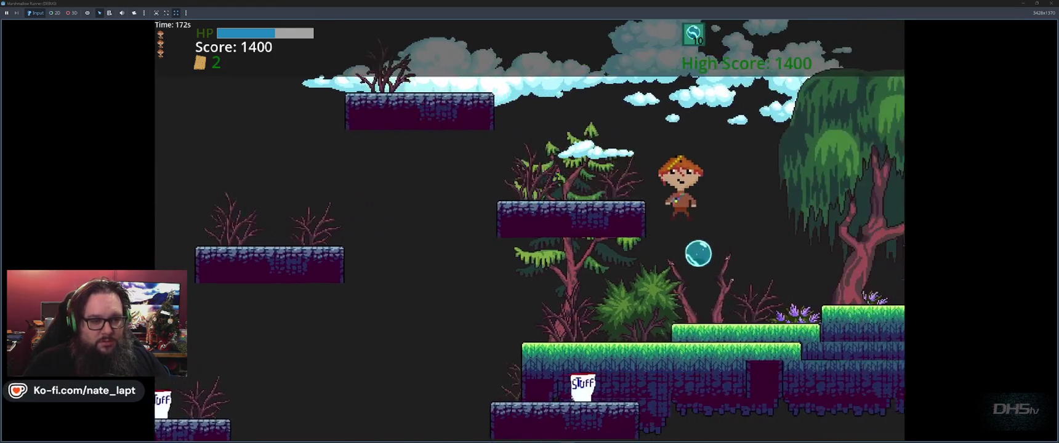
key("space")
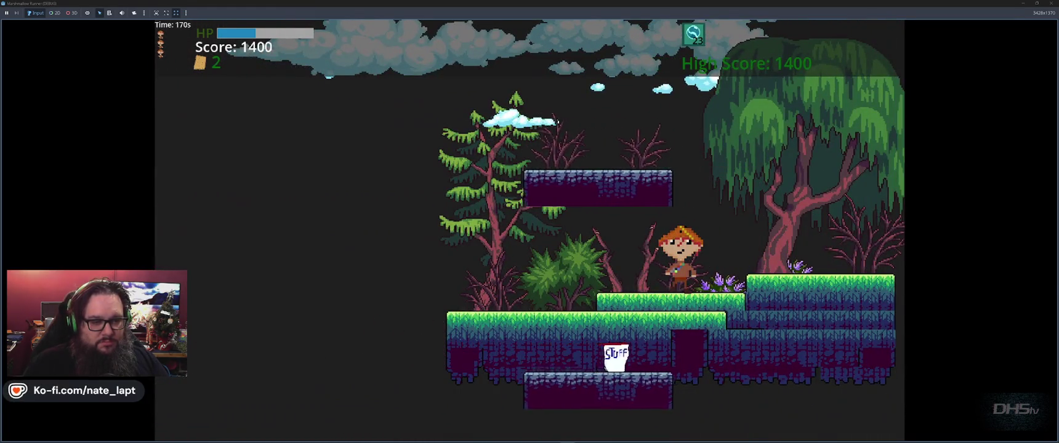
key("space")
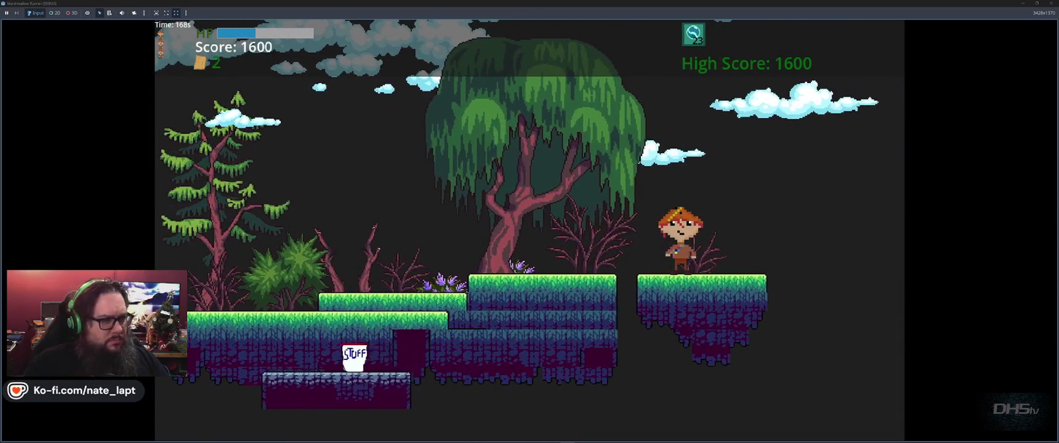
key("space")
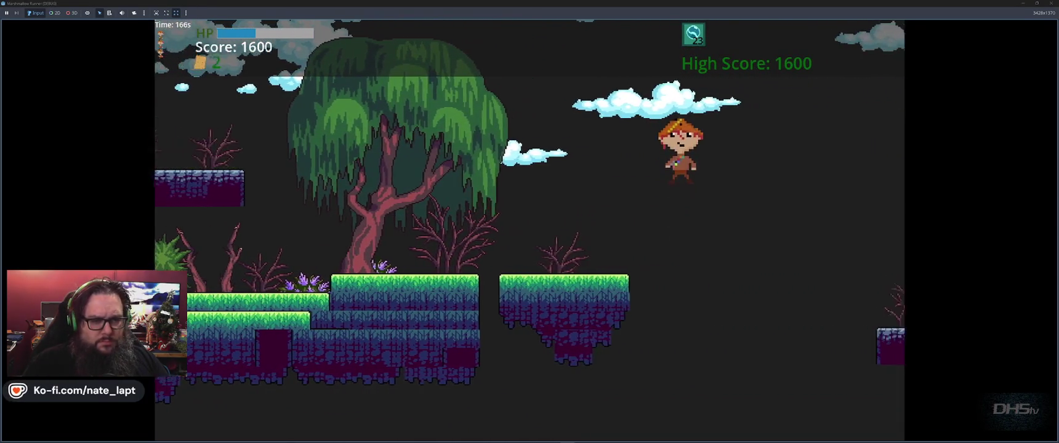
key("space")
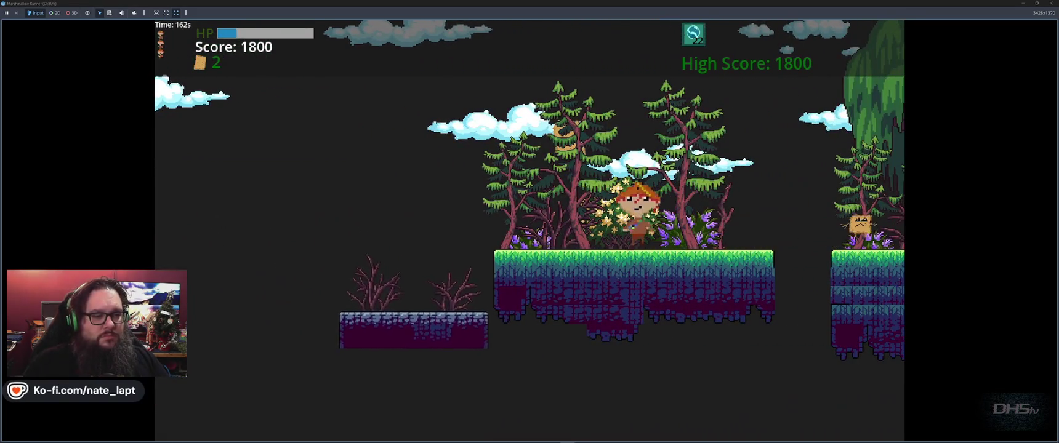
key("space")
key("space")
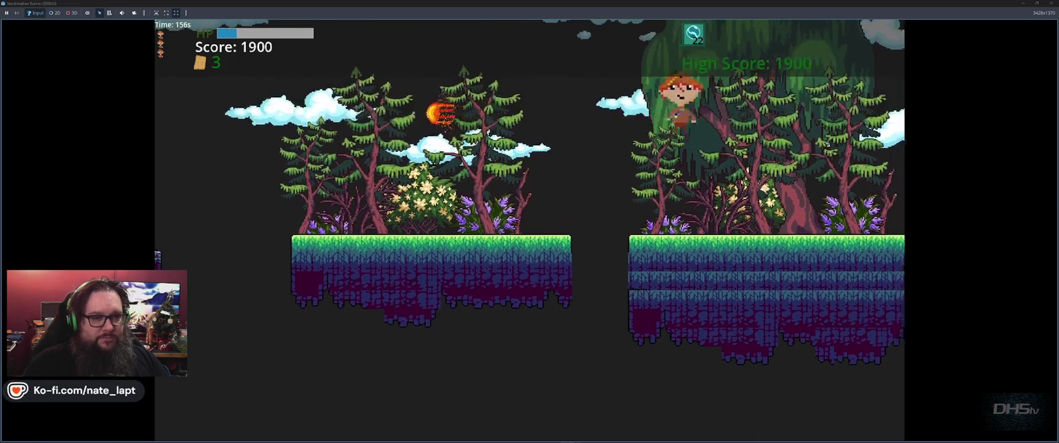
key("space")
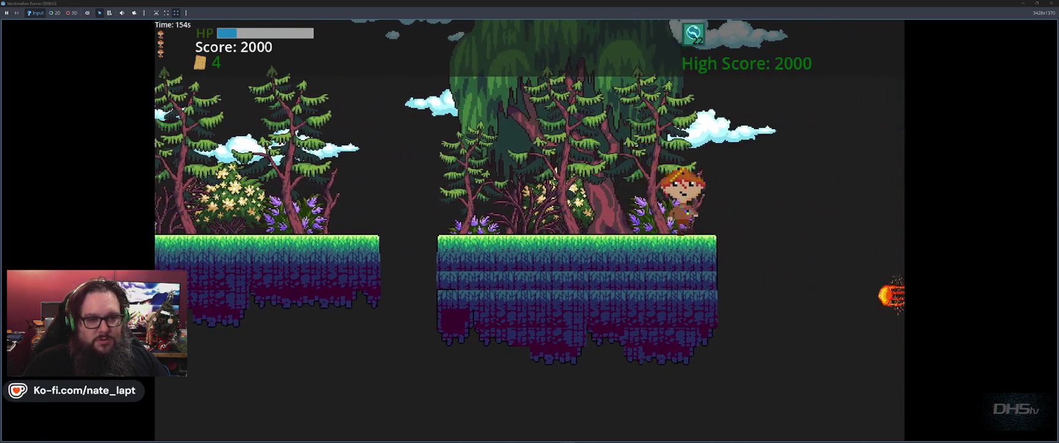
Step: Cross the remaining gaps, defeat the grassland enemy and jump the fireball to finish the level at 3200
key("space")
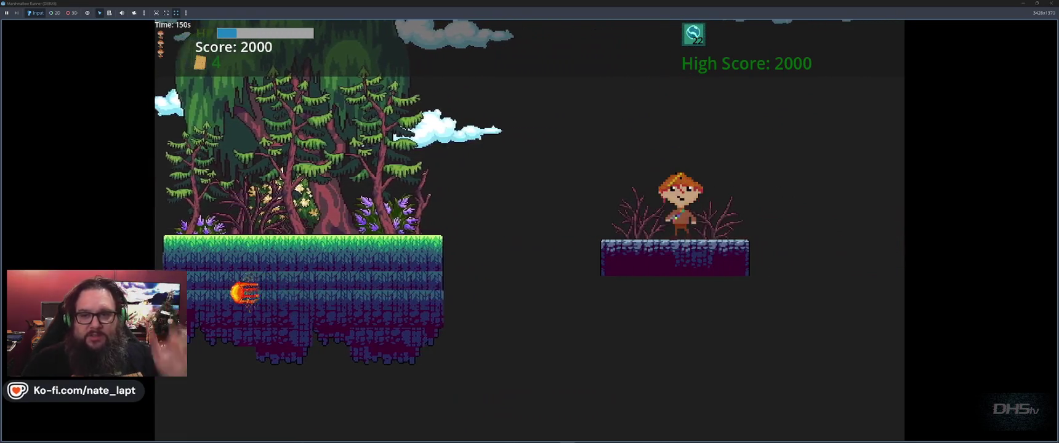
key("space")
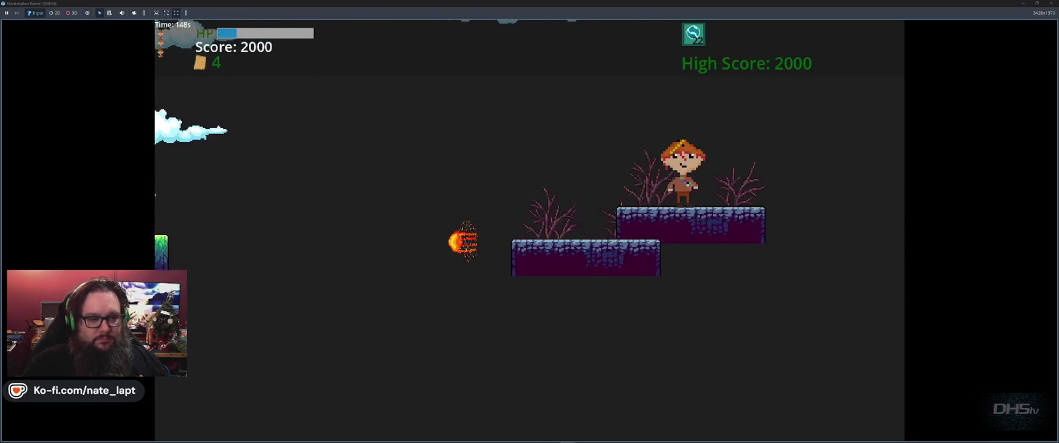
key("space")
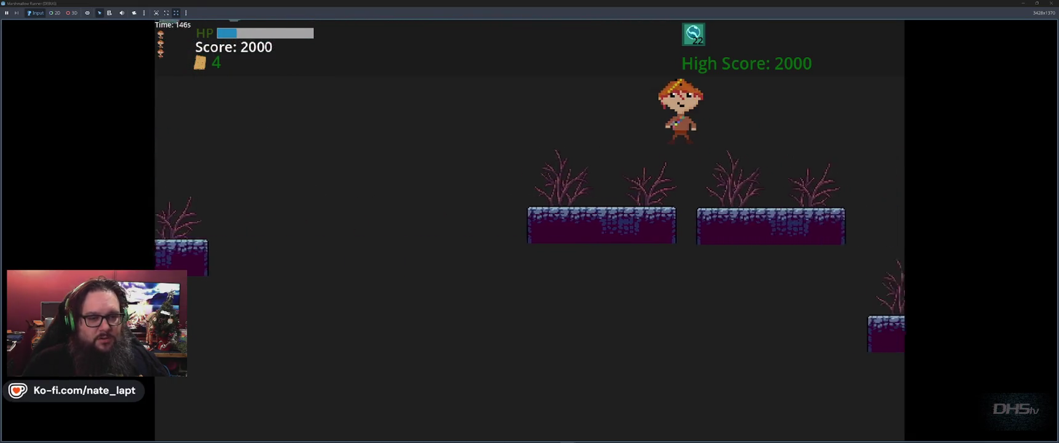
key("space")
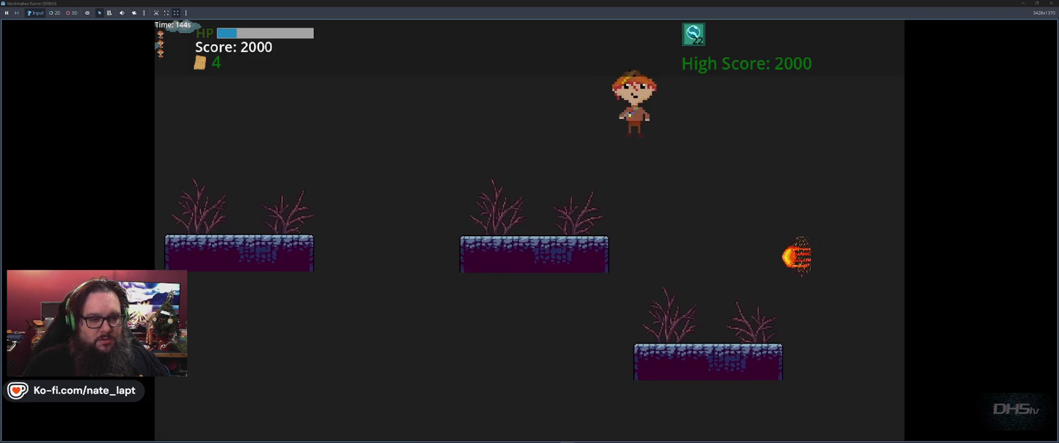
key("space")
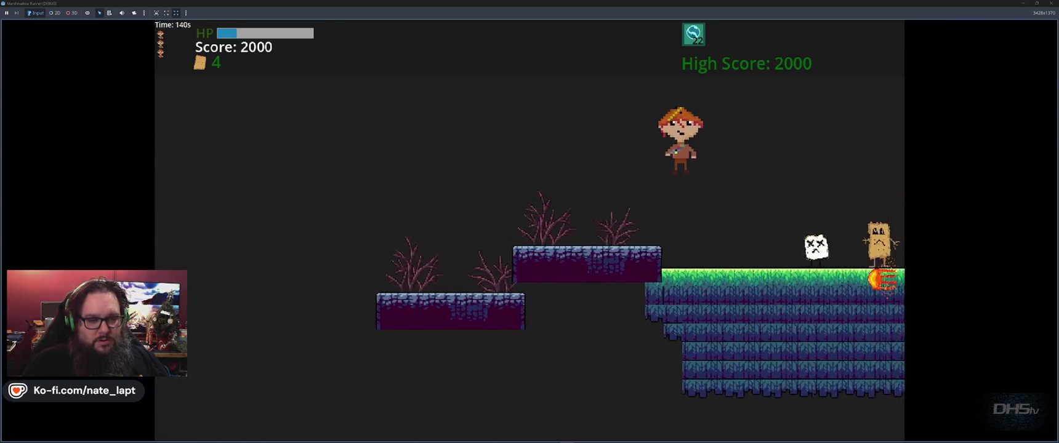
key("space")
key("space")
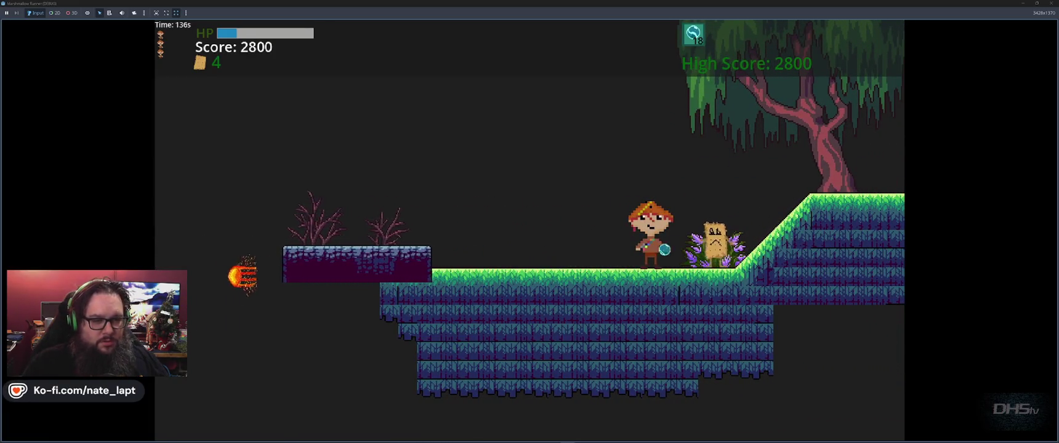
key("space")
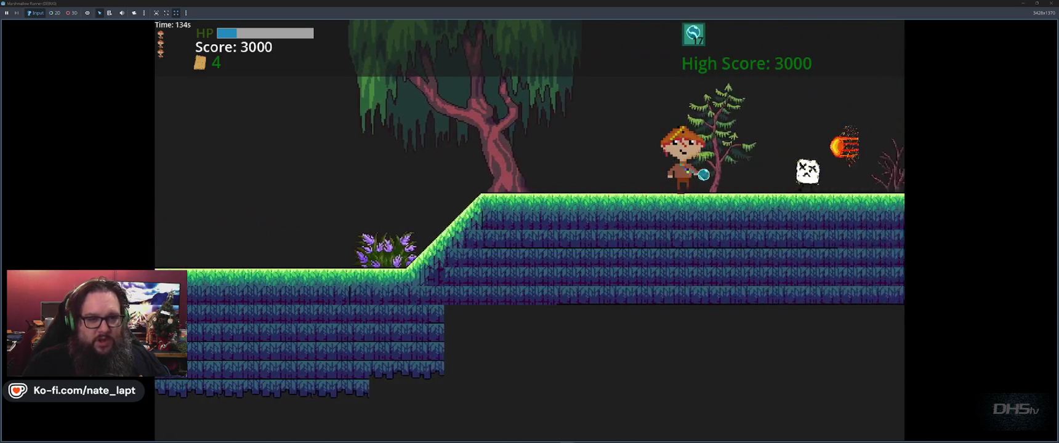
key("space")
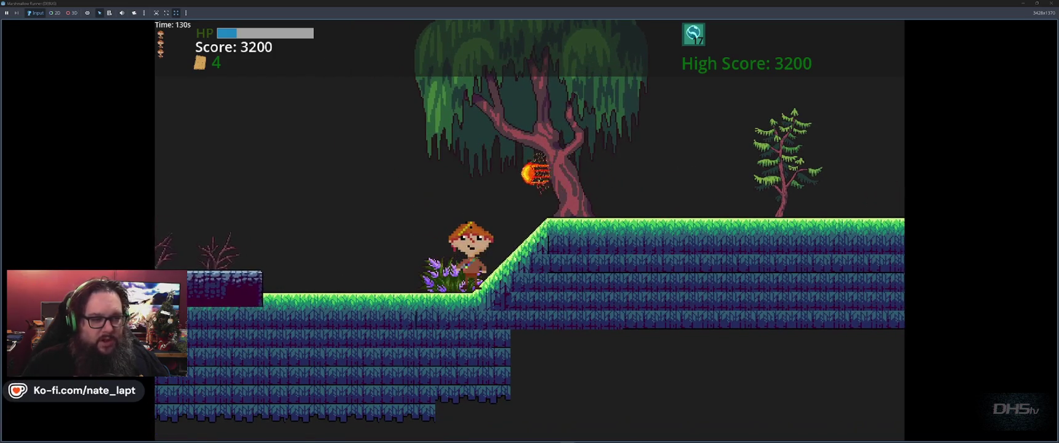
key("space")
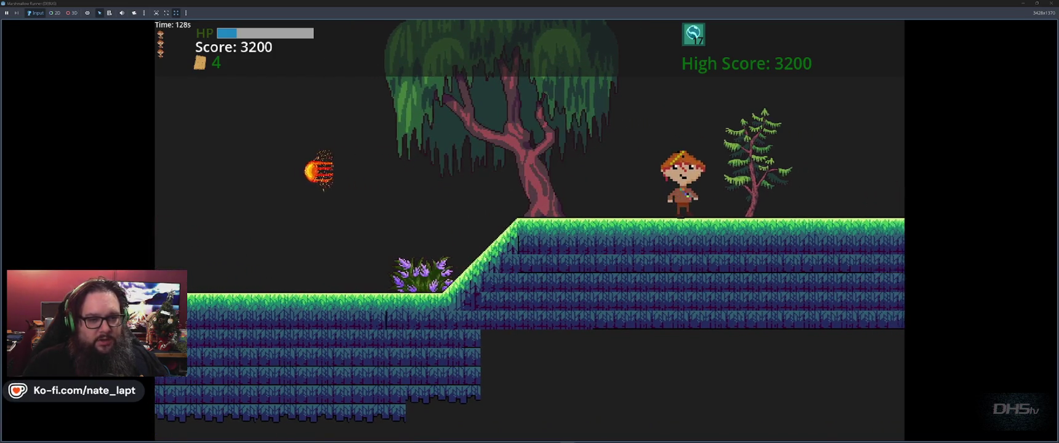
key("space")
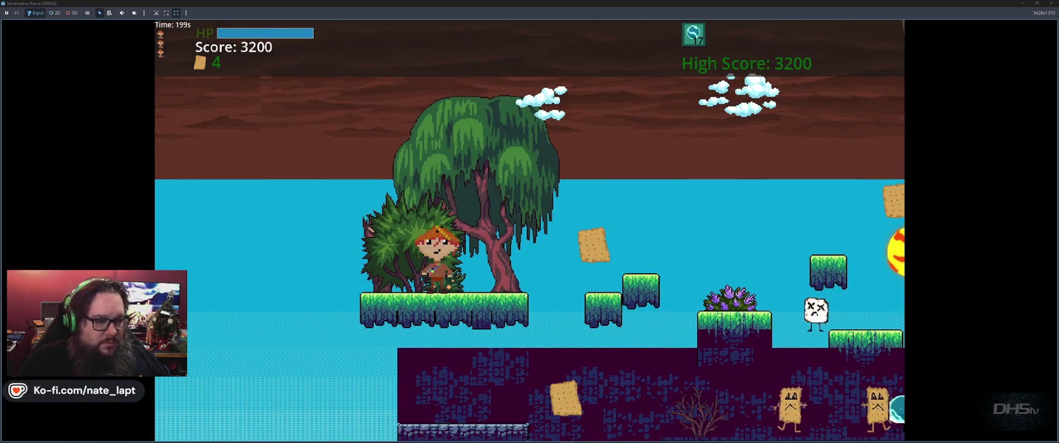
Step: Jump out of the tunnel up to the higher stone platforms, collecting crackers along the way
key("space")
key("space")
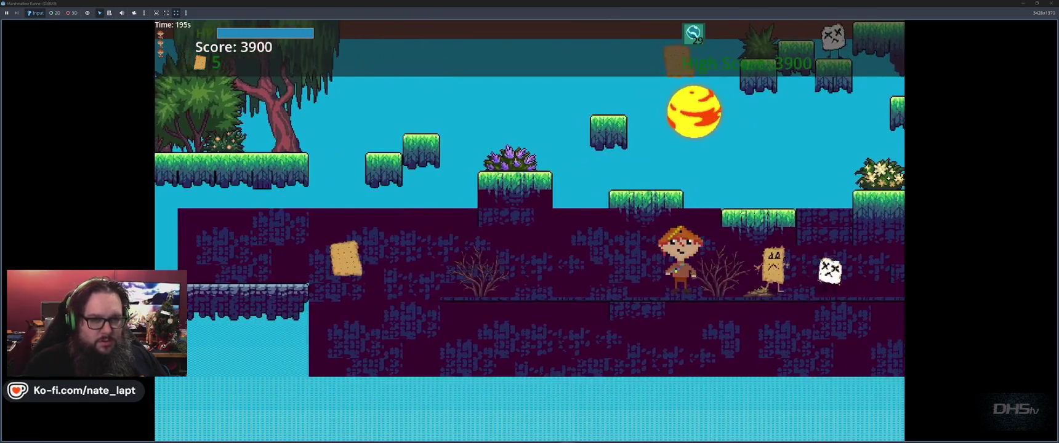
key("space")
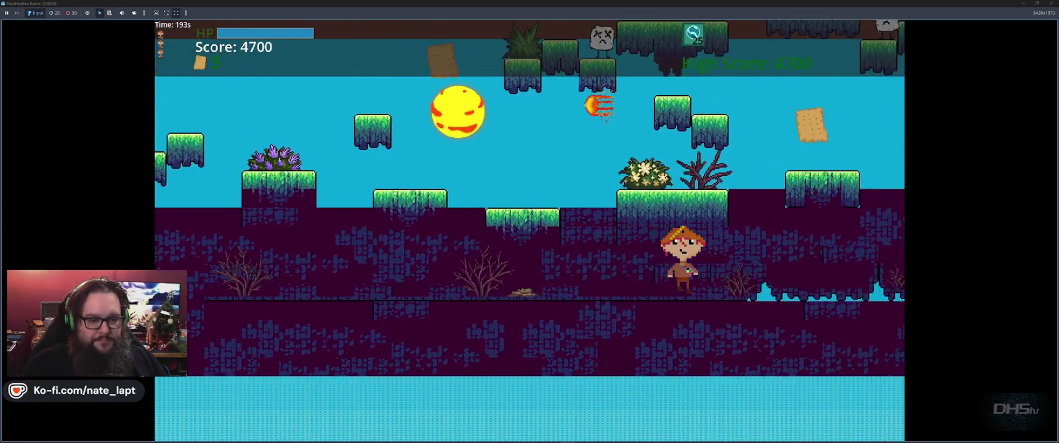
key("space")
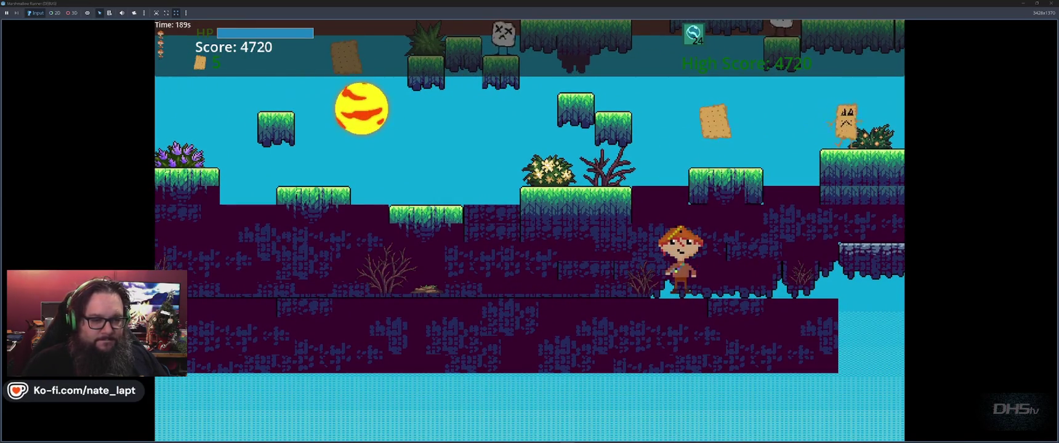
key("space")
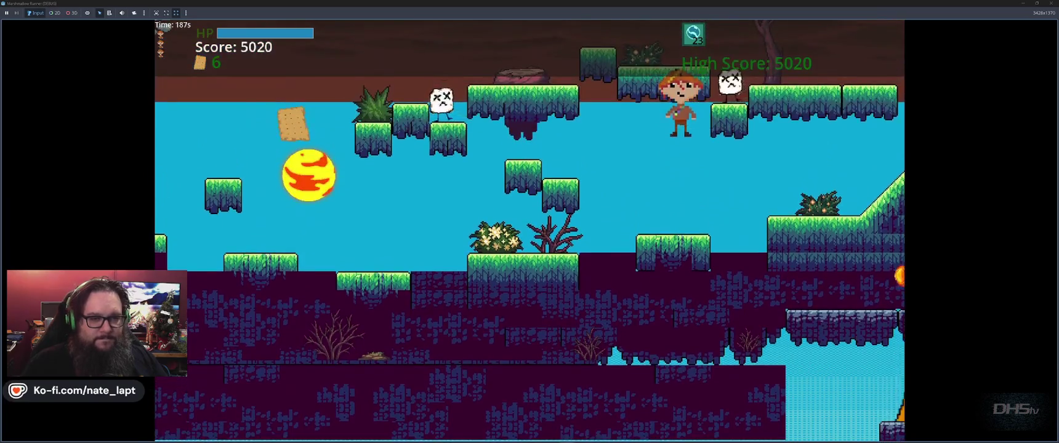
key("space")
key("space")
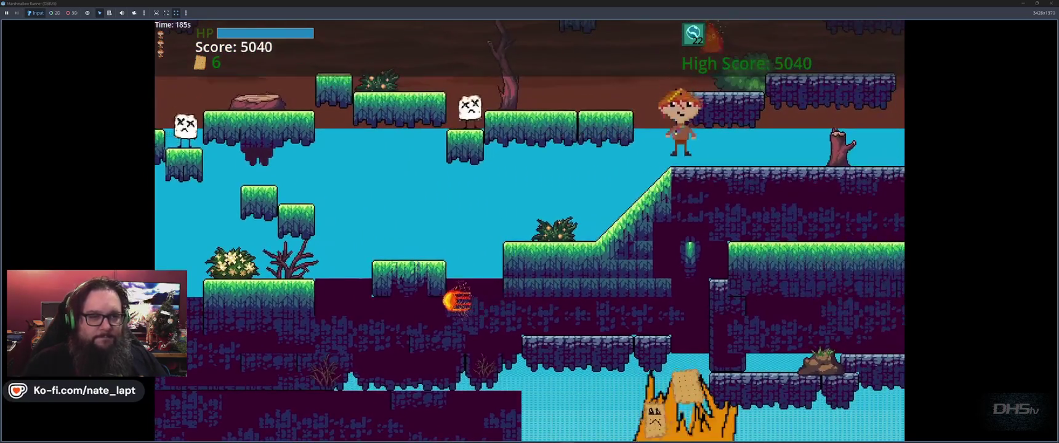
key("space")
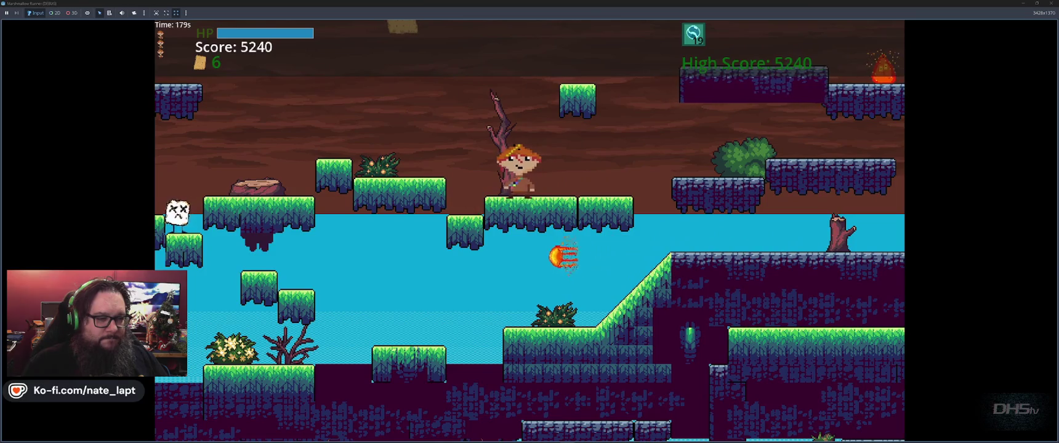
key("space")
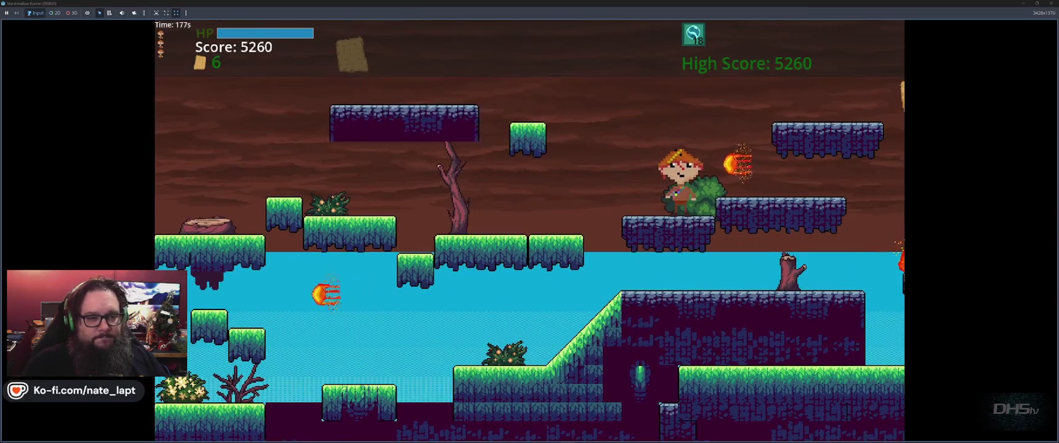
key("space")
key("space")
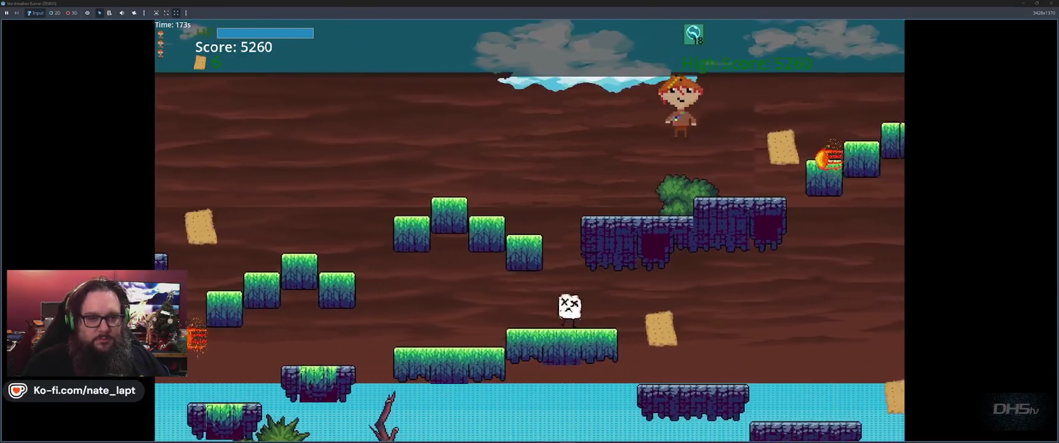
Step: Climb the grass steps to the floating platform, reaching a score of 5570, then stop the game
key("space")
key("space")
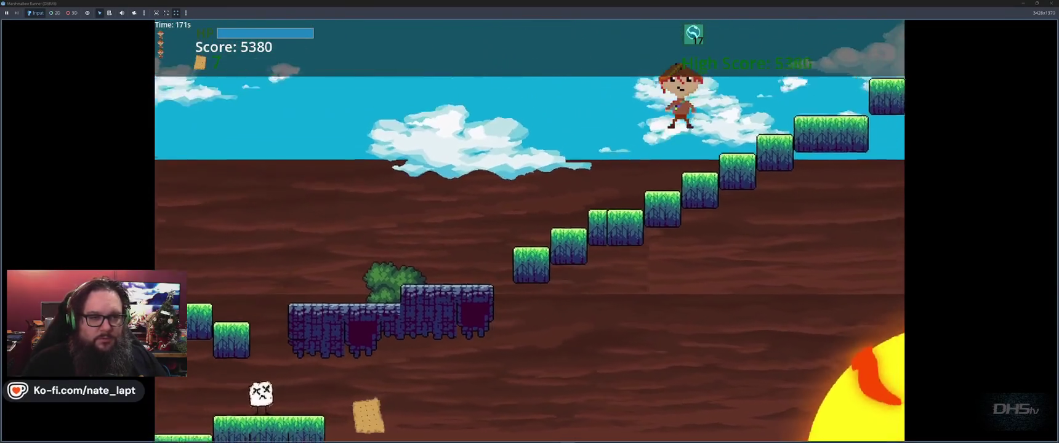
key("space")
key("space")
key("space")
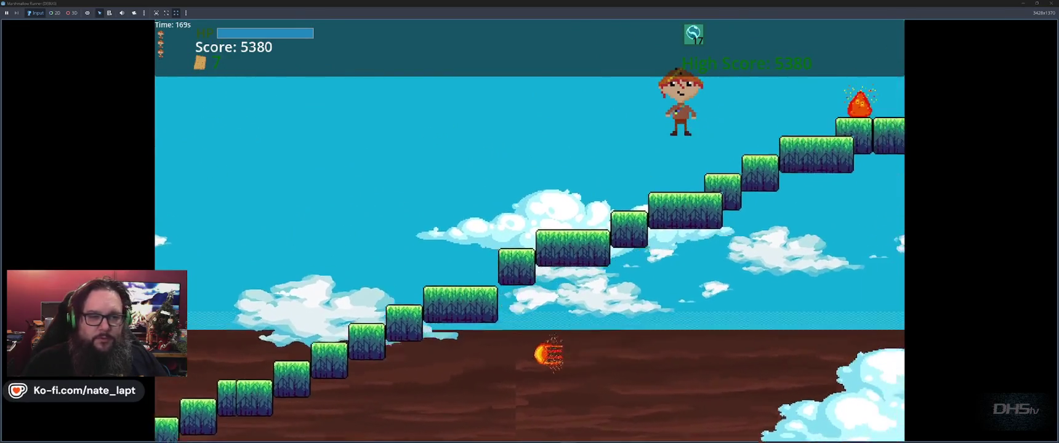
key("space")
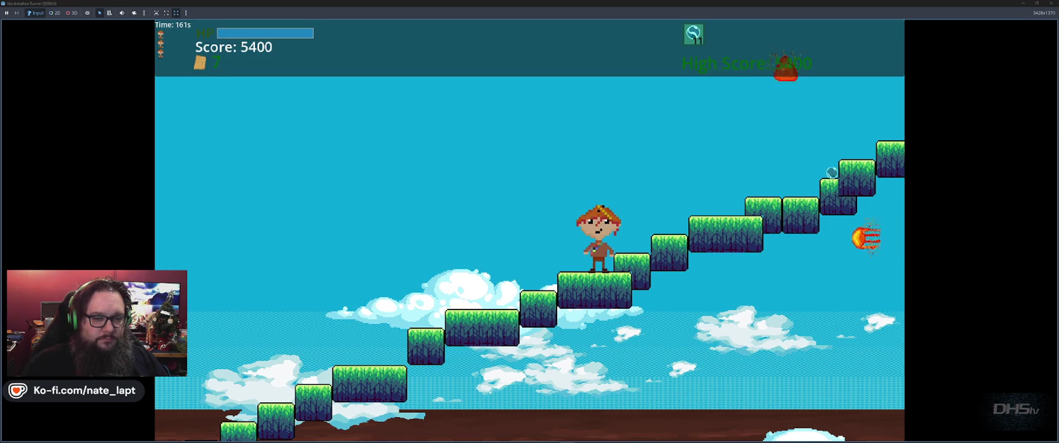
key("space")
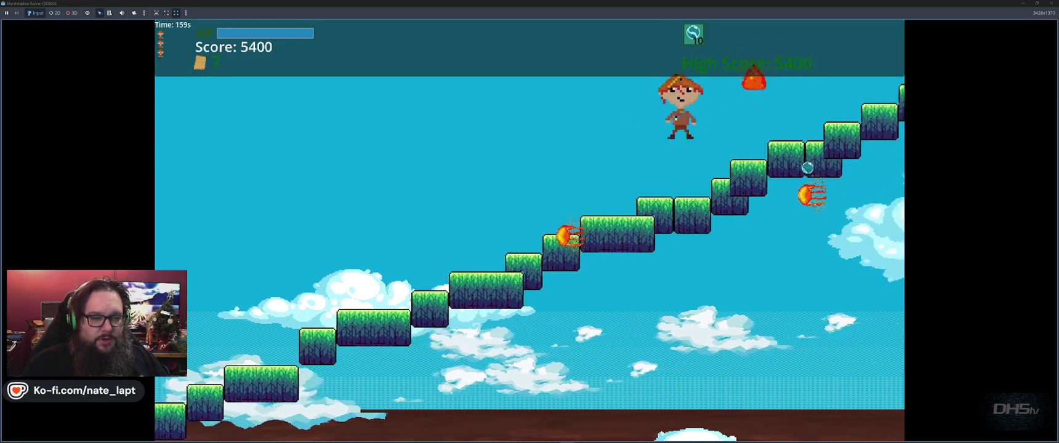
key("space")
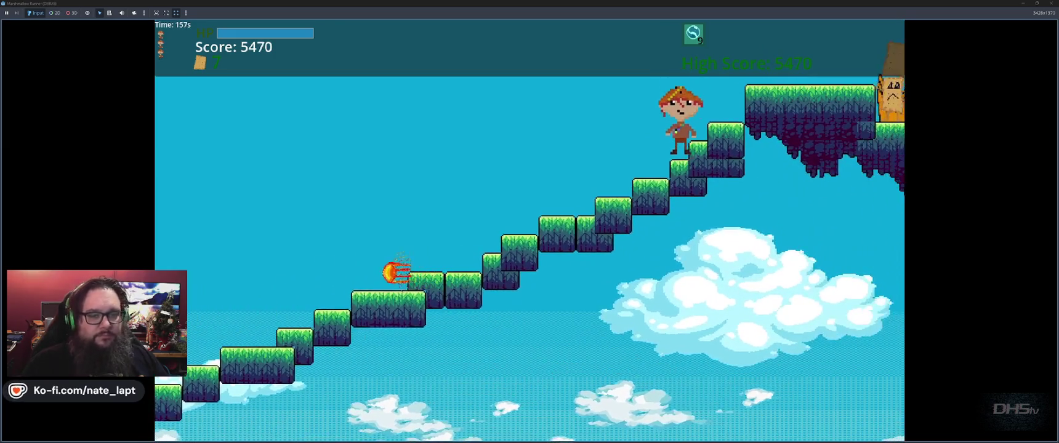
key("space")
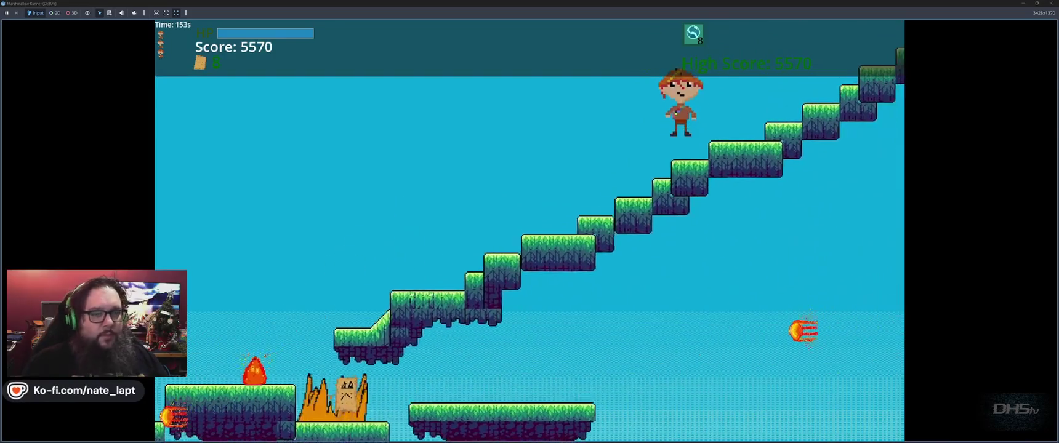
key("space")
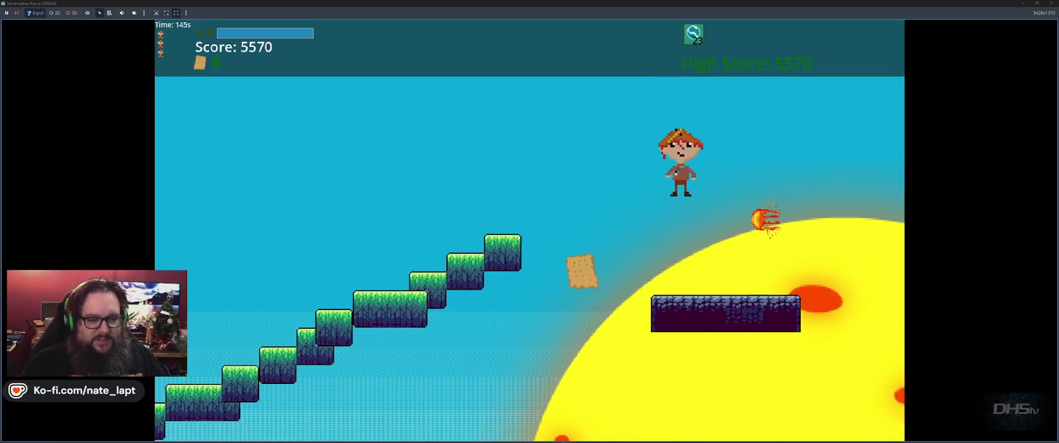
key("F8")
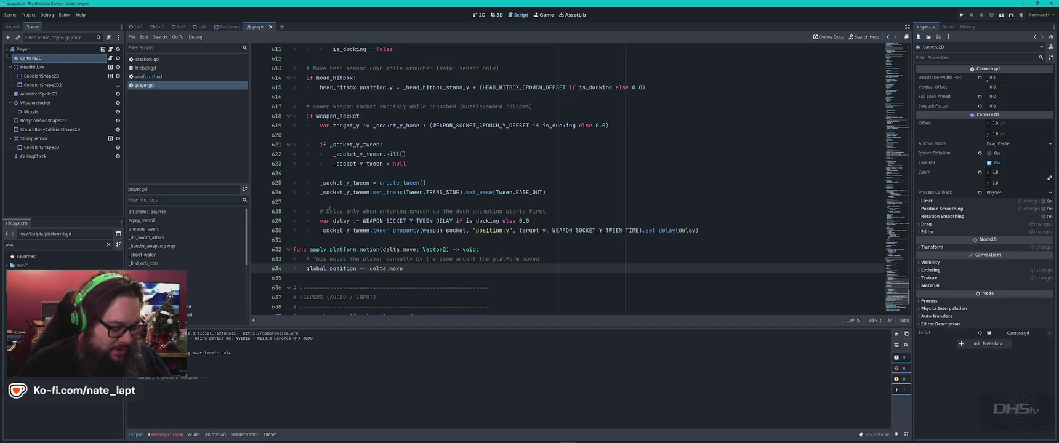
Step: Send Gemini the reply 'THANKS! That bit was what was needed' and return to player.gd in Godot
key("alt+Tab")
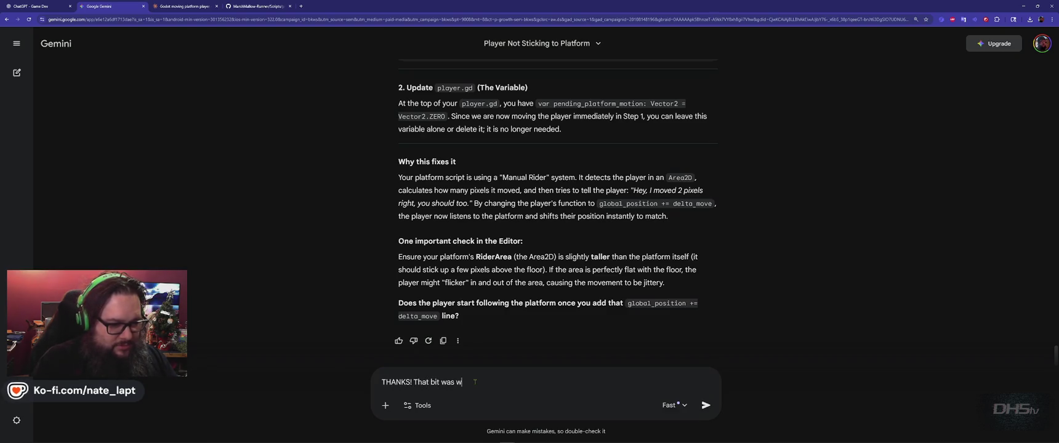
type("ed")
key("Return")
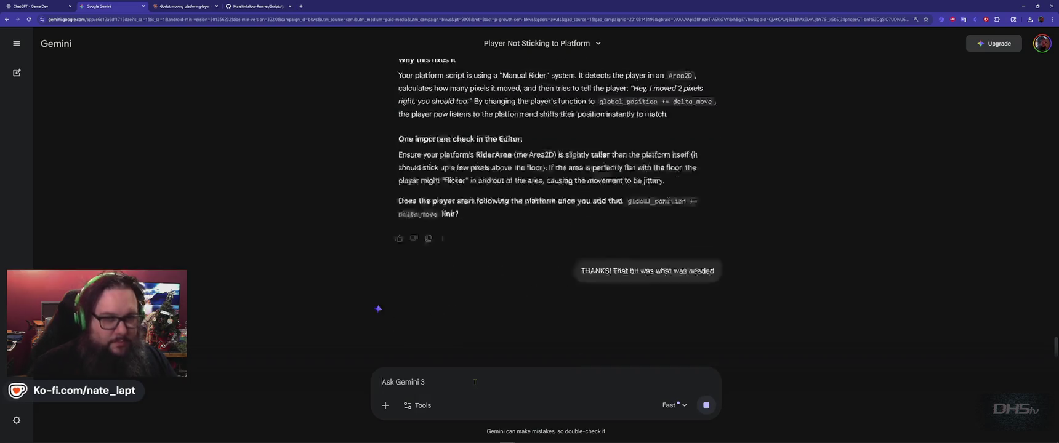
key("alt+Tab")
key("Tab")
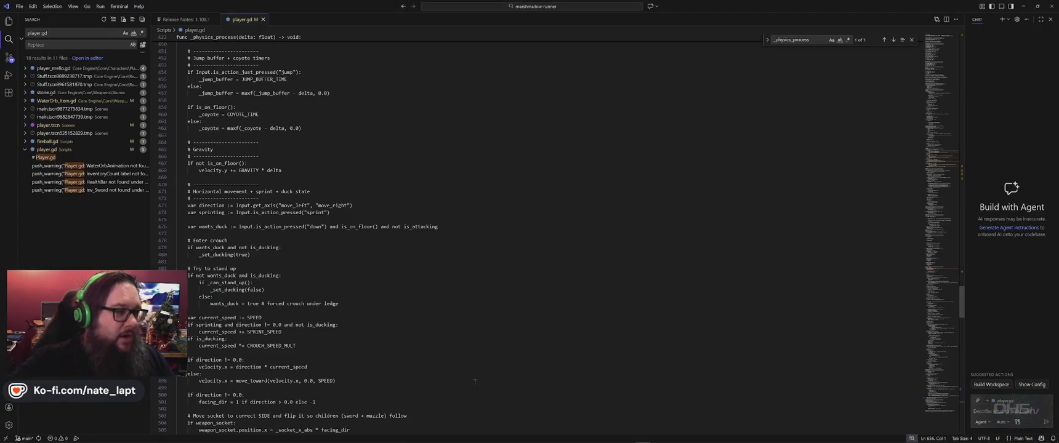
key("alt+Tab")
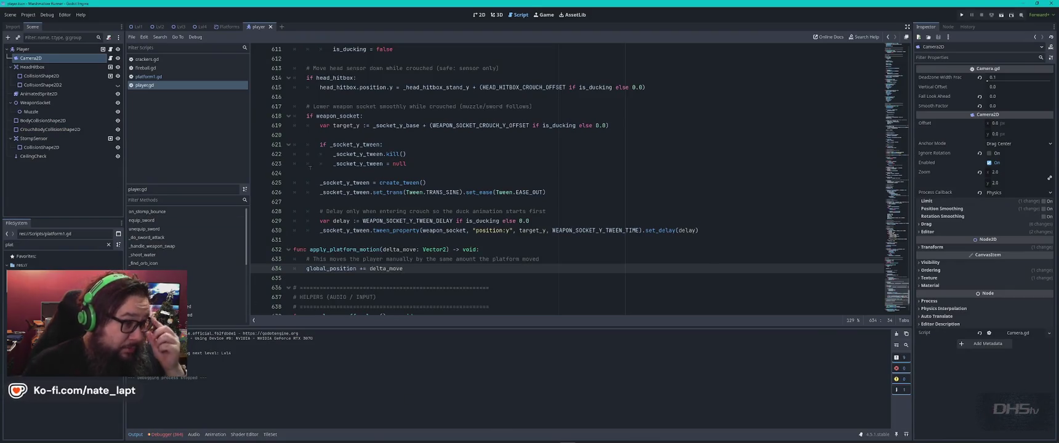
left_click(473, 175)
Step: Change the GRAVITY constant on line 62 of player.gd from 600.0 to 1200.0 and run the game
key("ctrl+Home")
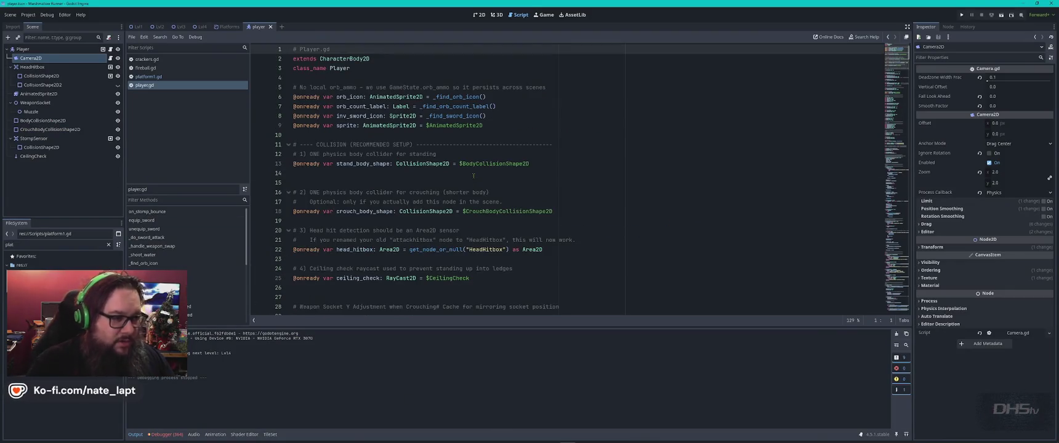
key("ctrl+f")
type("gravi")
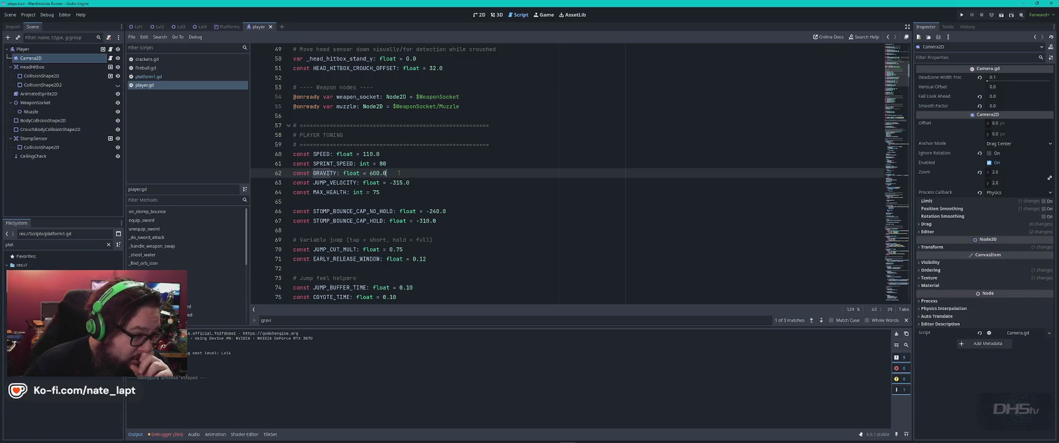
mouse_move(405, 175)
left_mouse_down()
mouse_move(320, 173)
mouse_move(343, 174)
left_mouse_up()
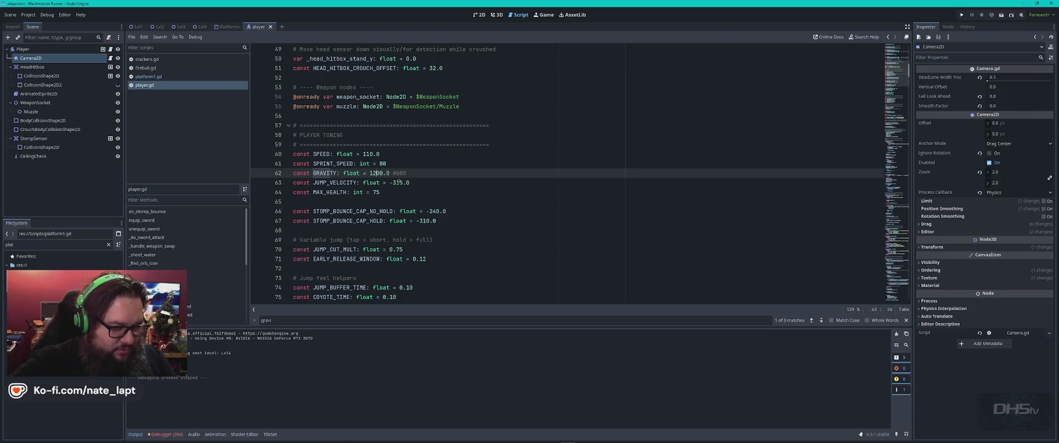
key("F5")
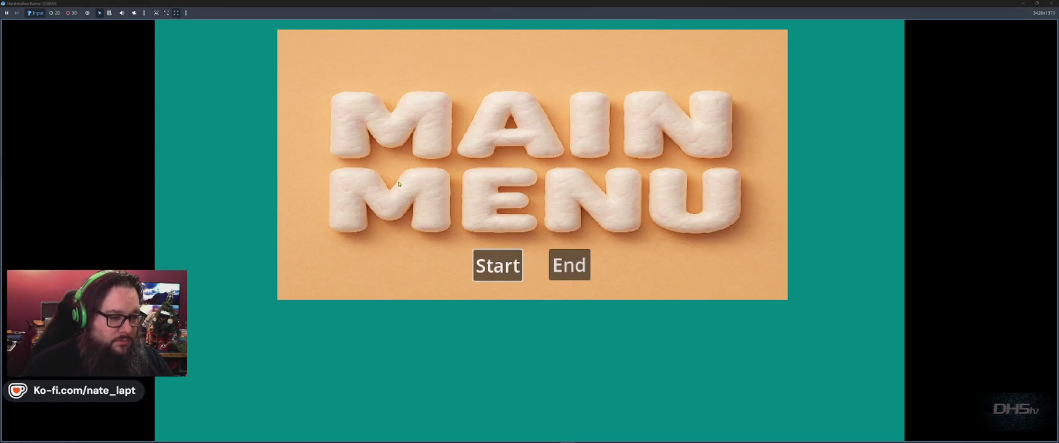
Step: Start the game, jump twice to feel the heavier gravity, then stop and relaunch it
key("Return")
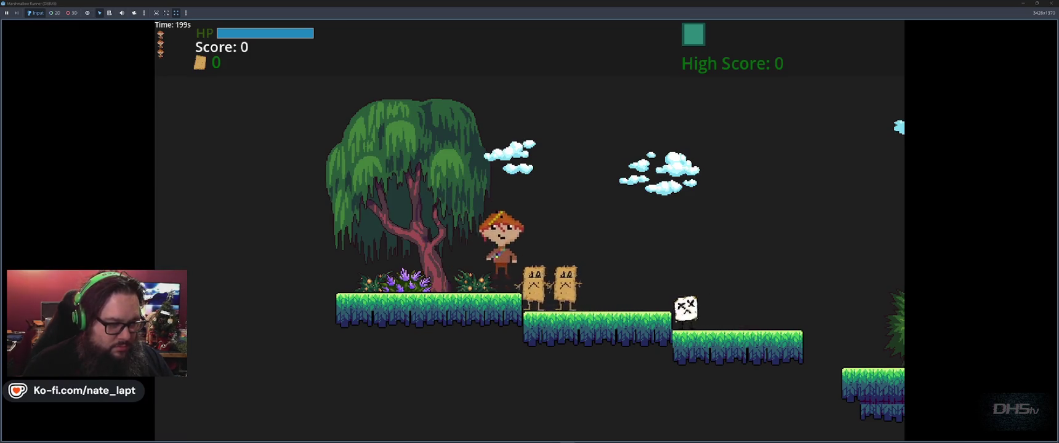
key("space")
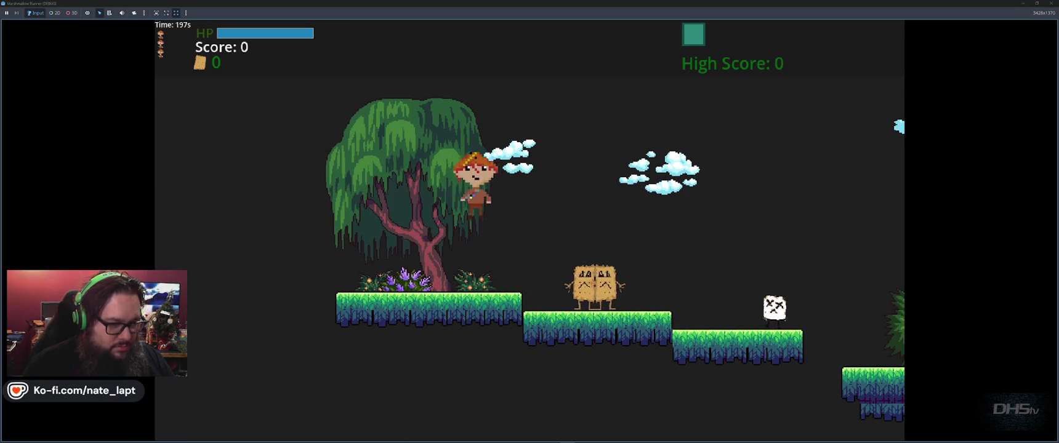
key("space")
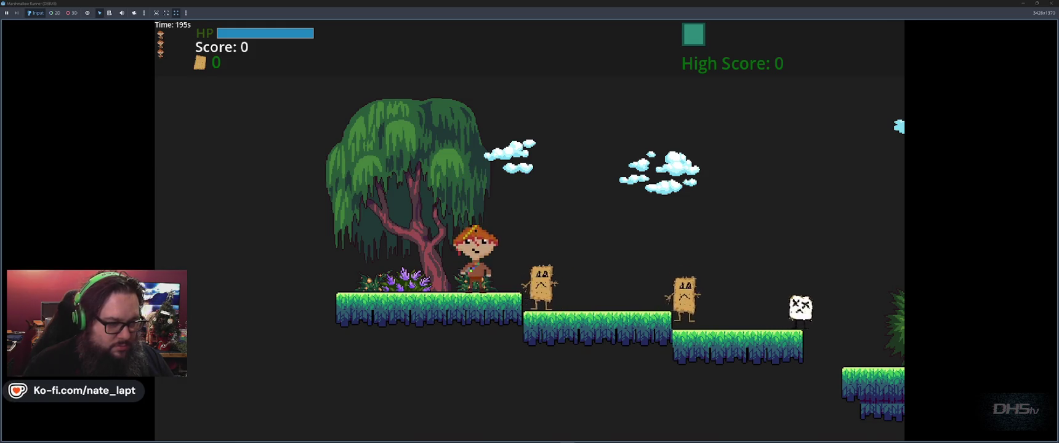
key("F8")
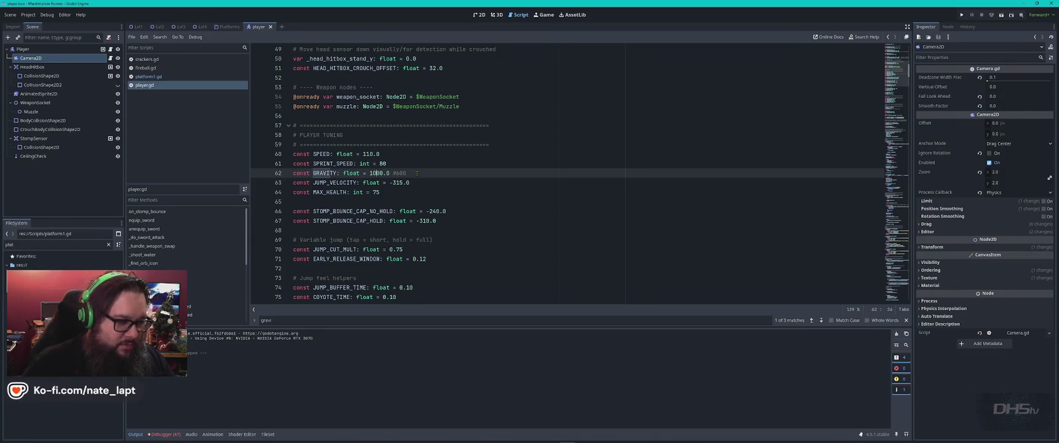
key("F5")
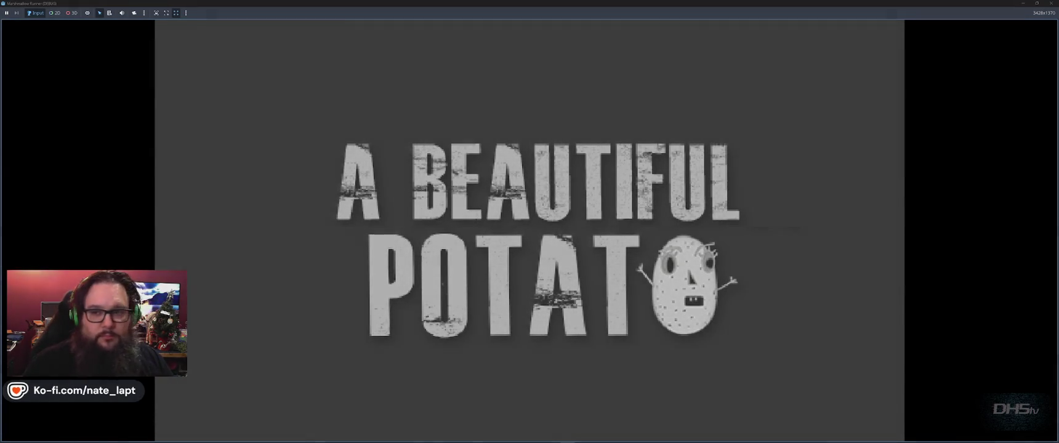
Step: Start the level, stomp the cookie enemies and grab a cracker while running right to a higher platform
key("Return")
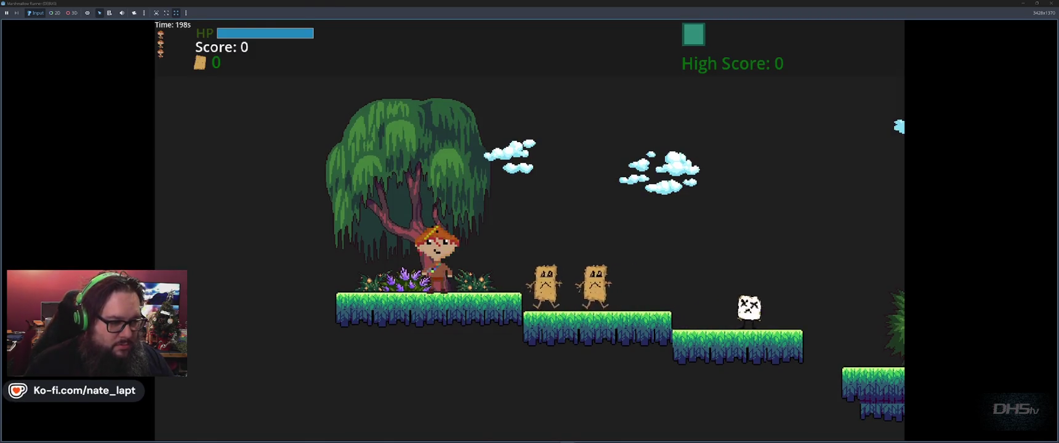
key("Right")
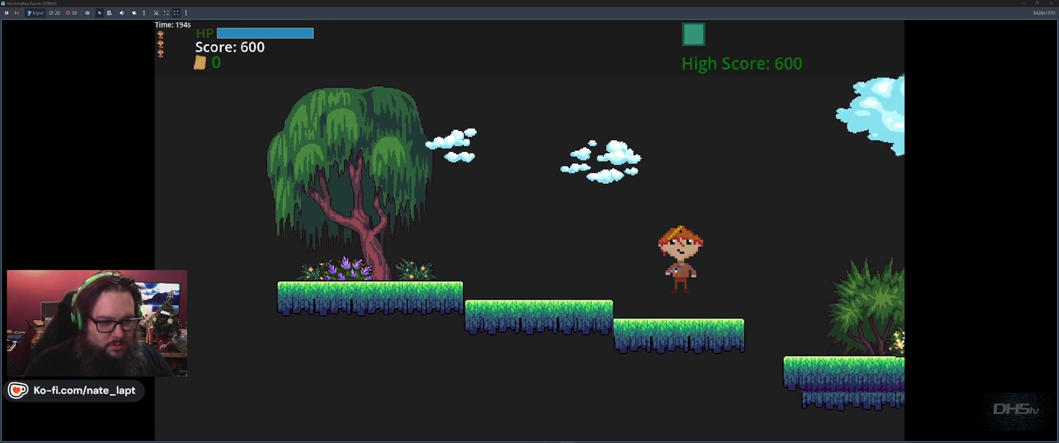
key("space")
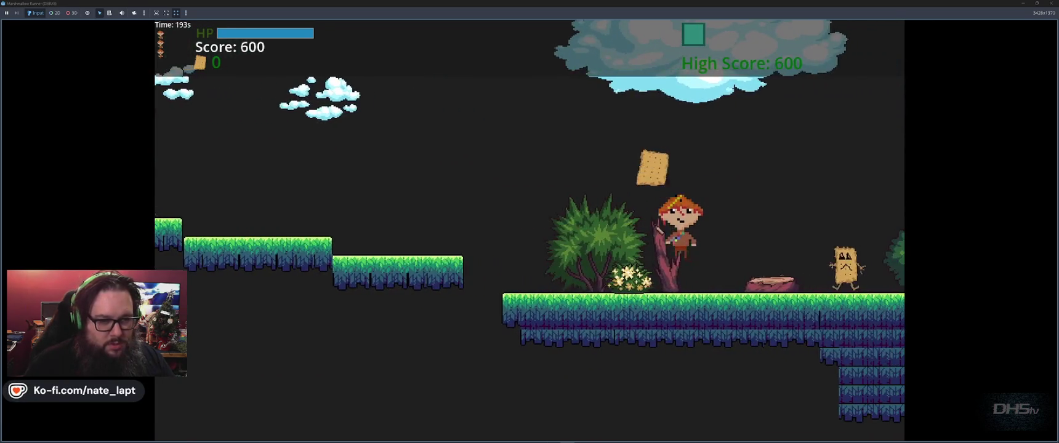
key("Left")
key("space")
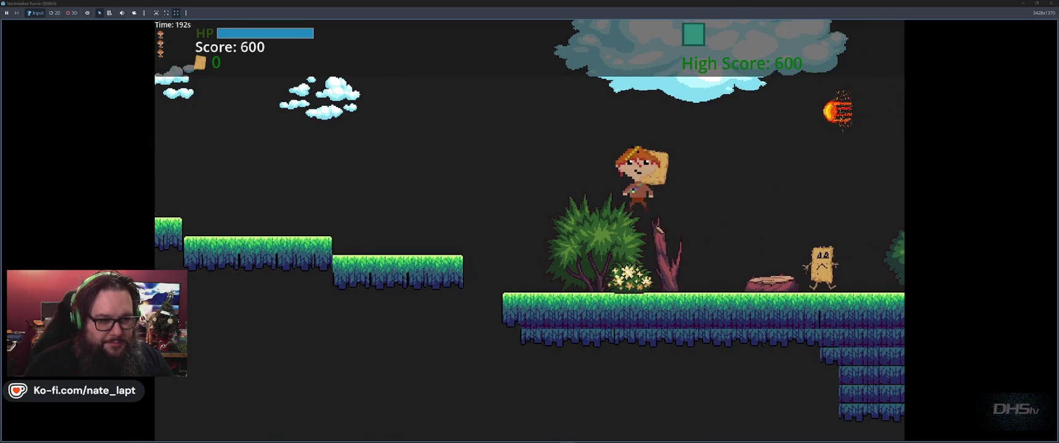
key("Right")
key("space")
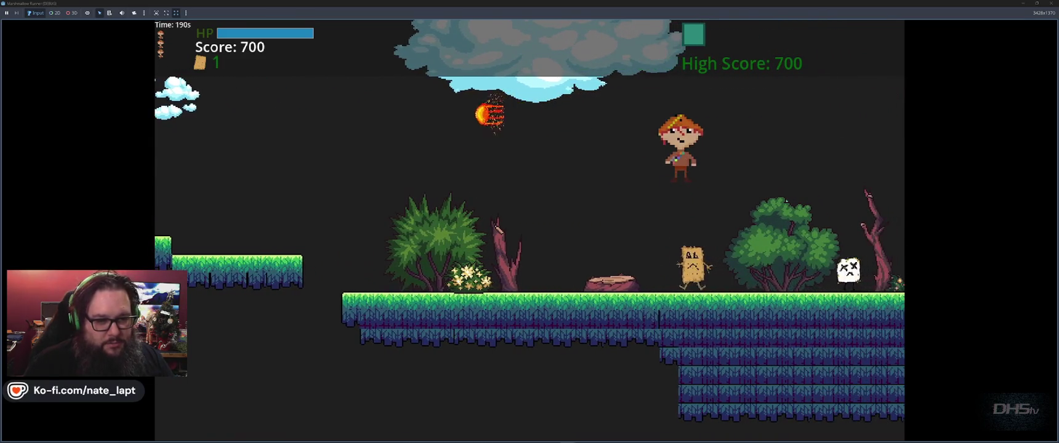
key("Right")
key("space")
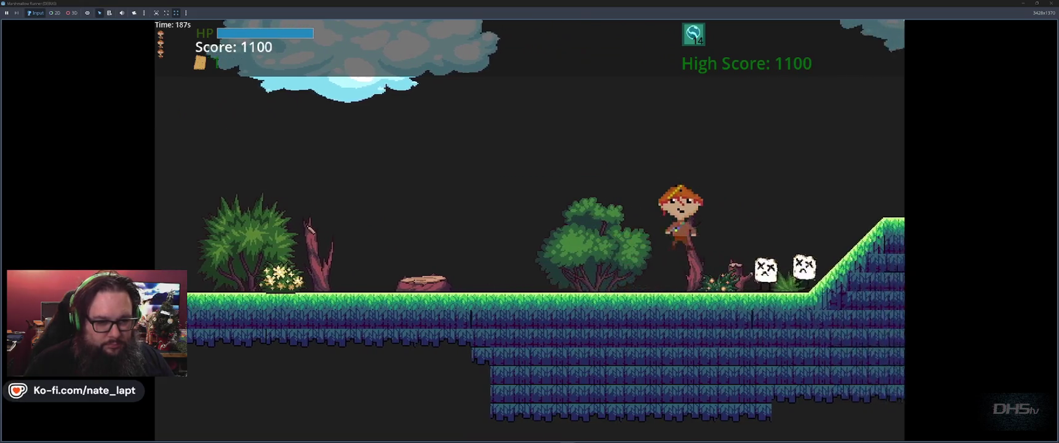
key("Right")
key("space")
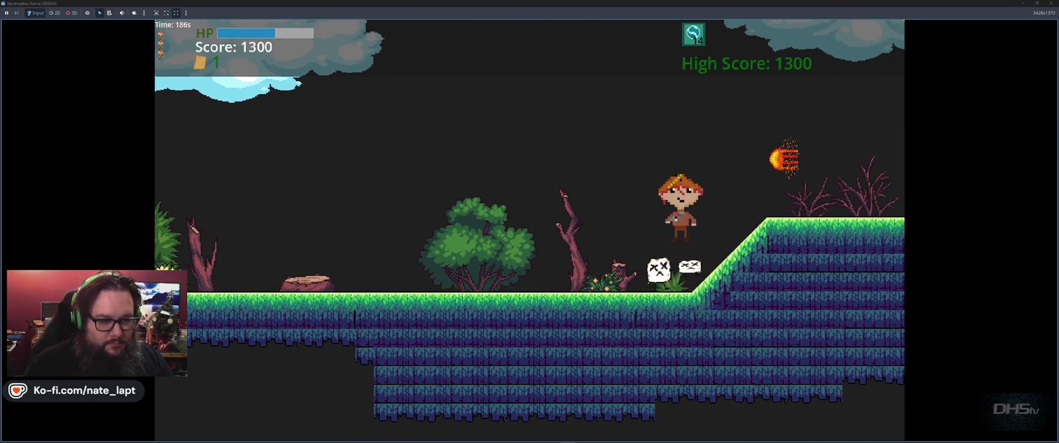
key("Right")
key("space")
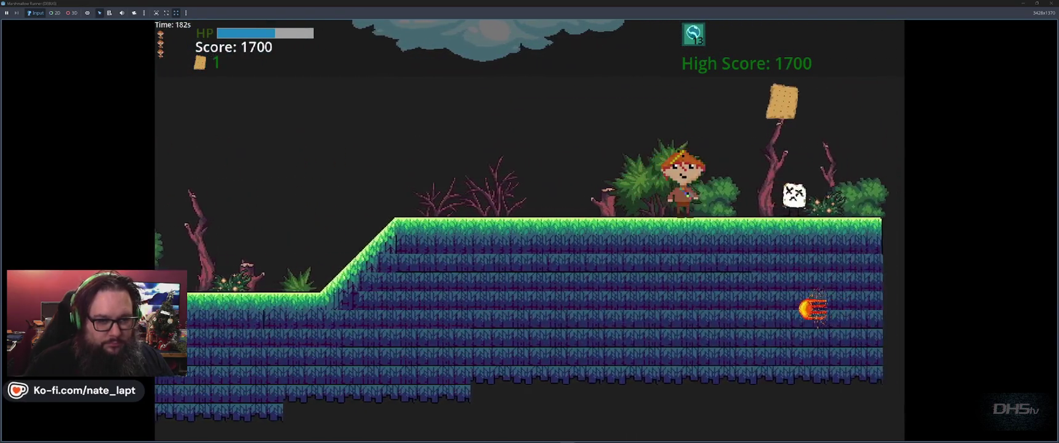
key("Right")
key("space")
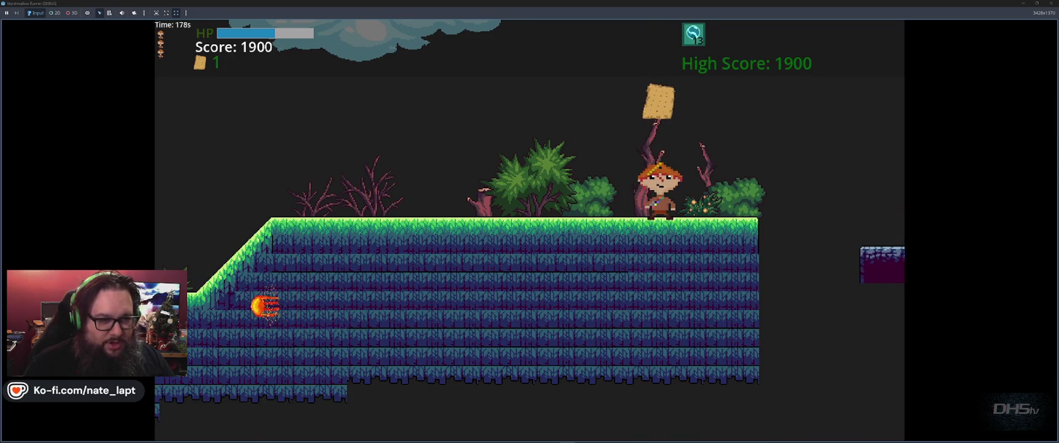
Step: Grab another cracker and jump across the purple platforms and grassy gaps to higher ground
key("space")
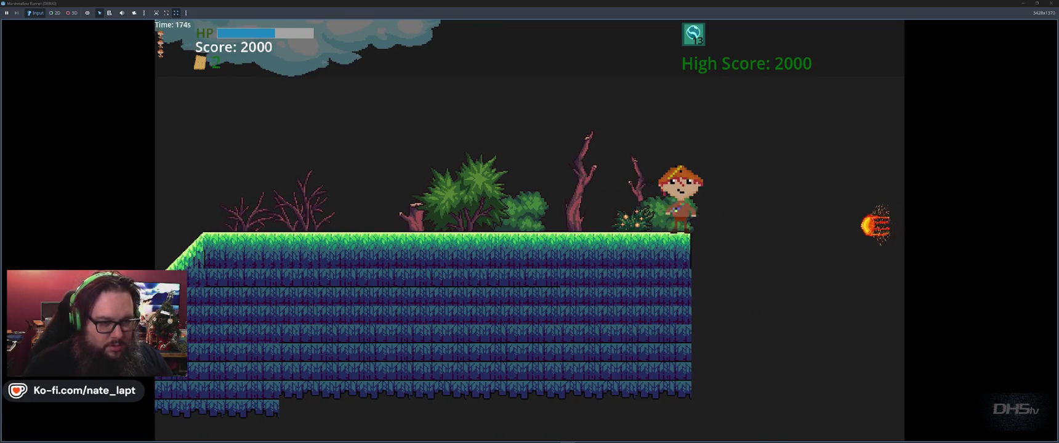
key("space")
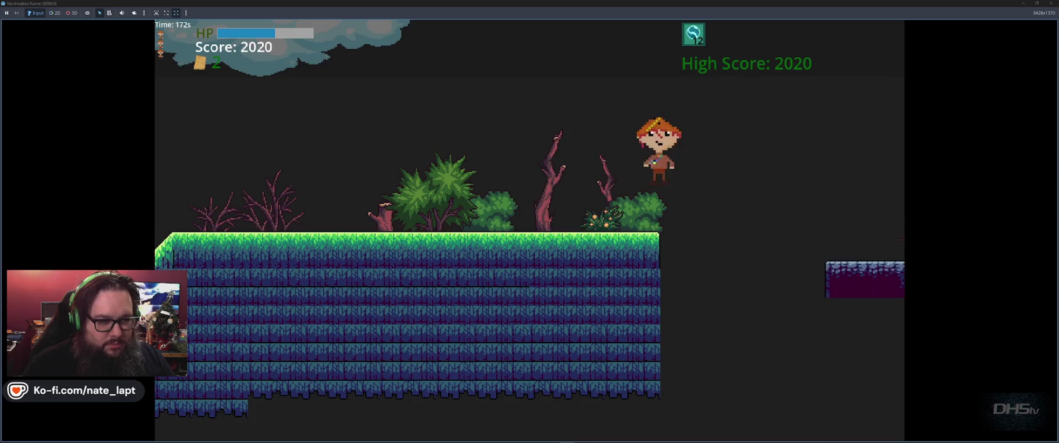
key("space")
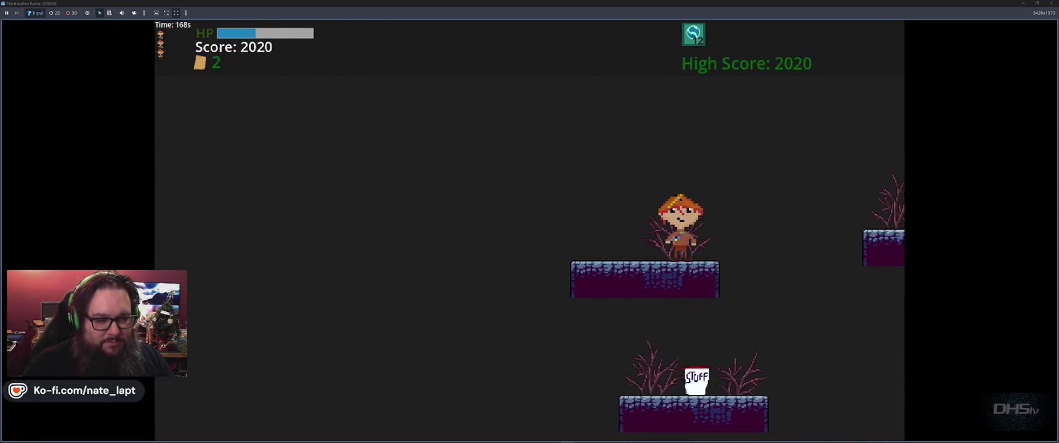
key("space")
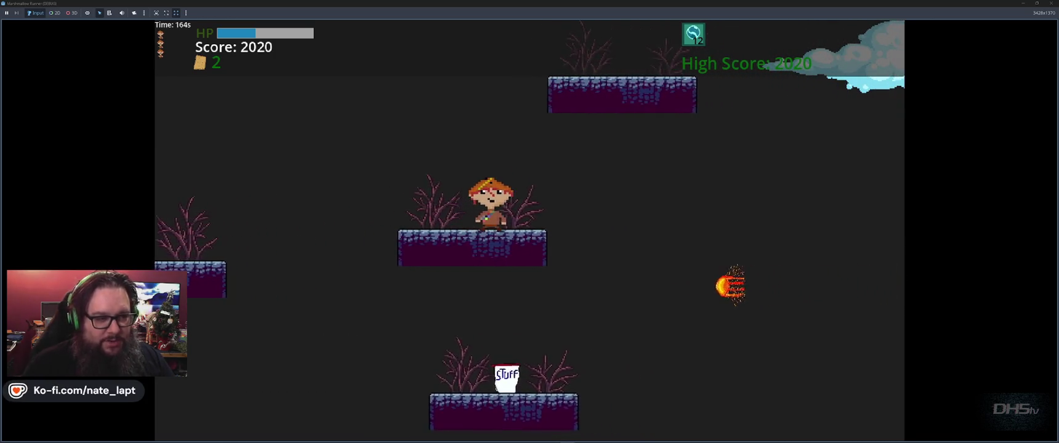
key("space")
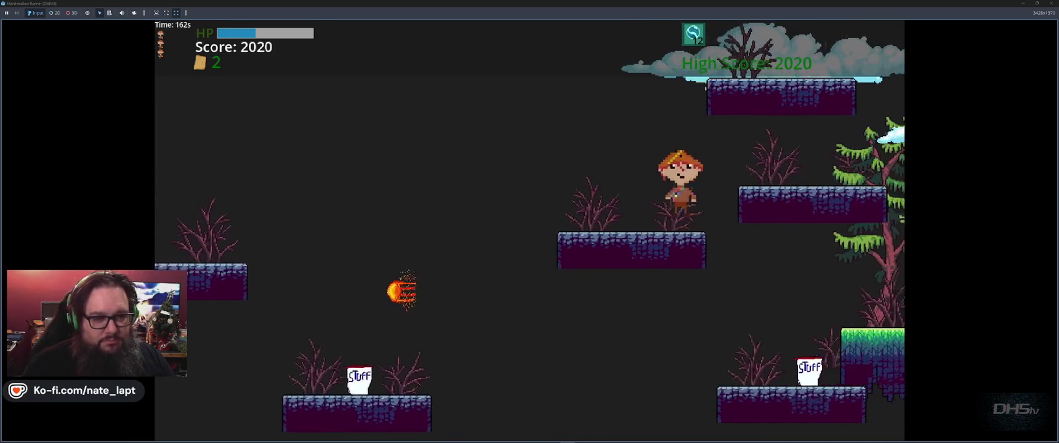
key("space")
key("space")
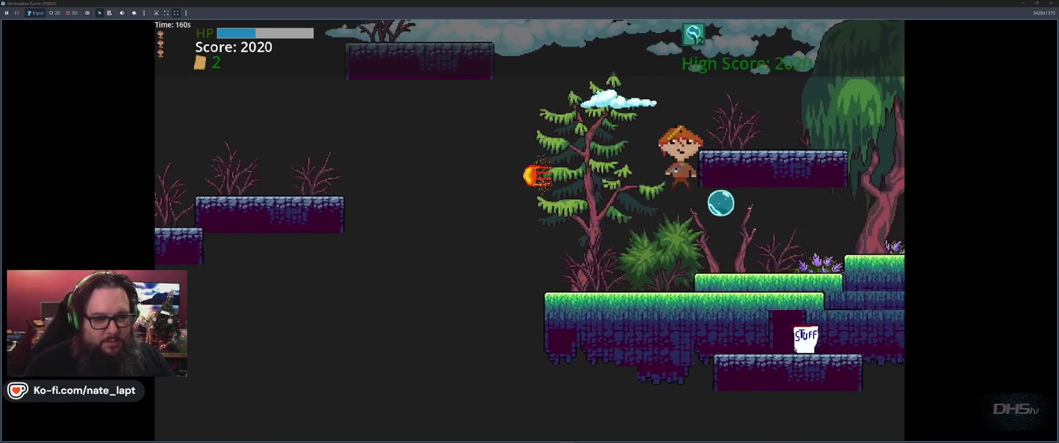
key("space")
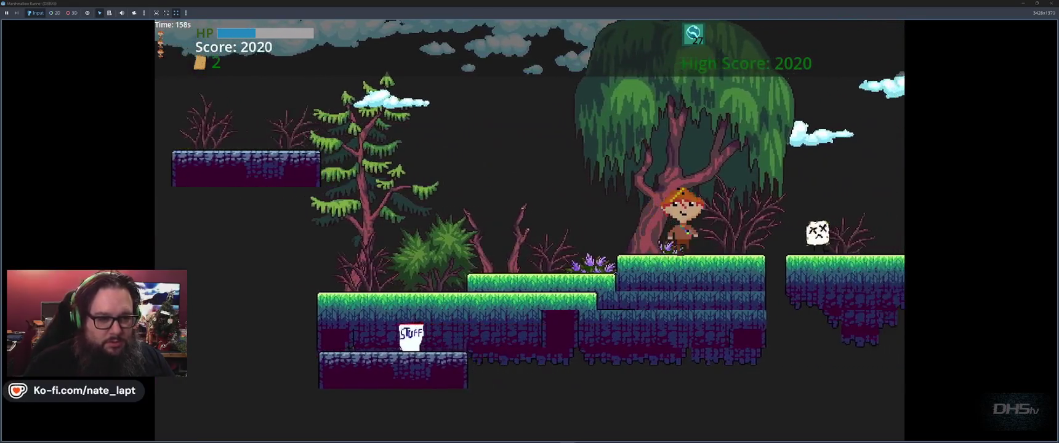
key("space")
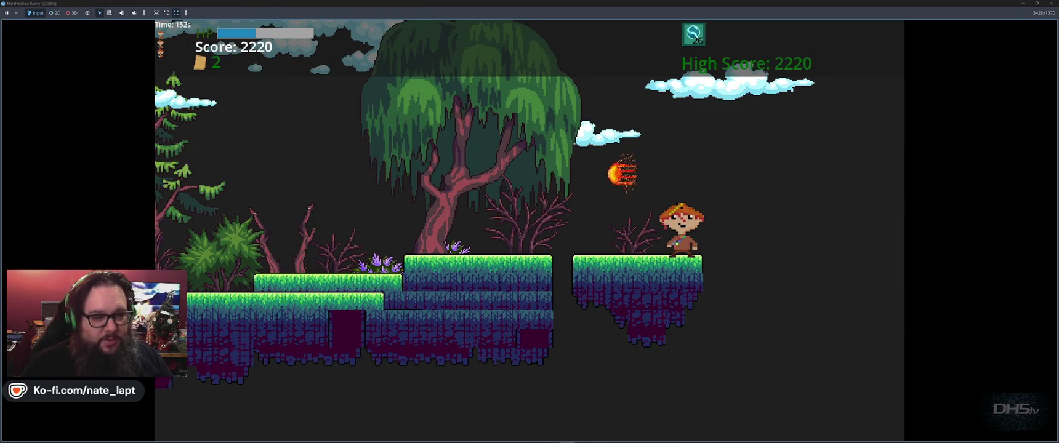
Step: Hop across the sinking stone and grass platforms at a score of 2620, then stop the game
key("space")
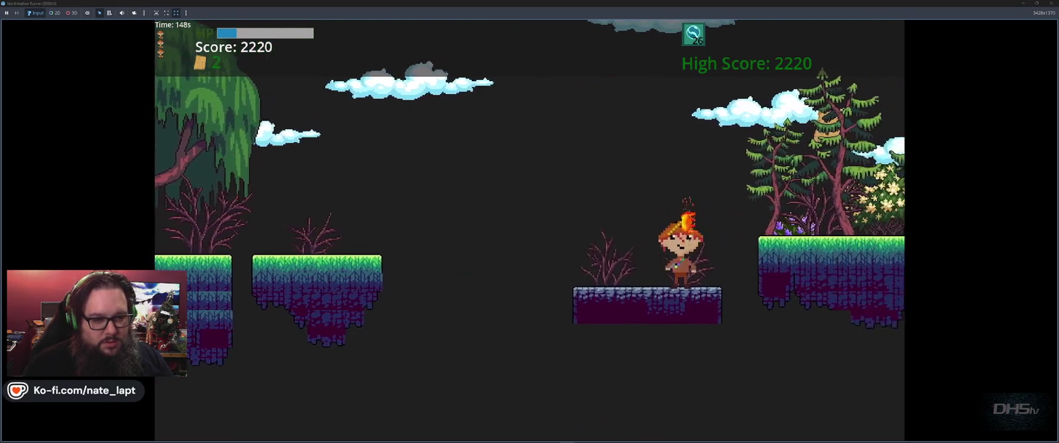
key("space")
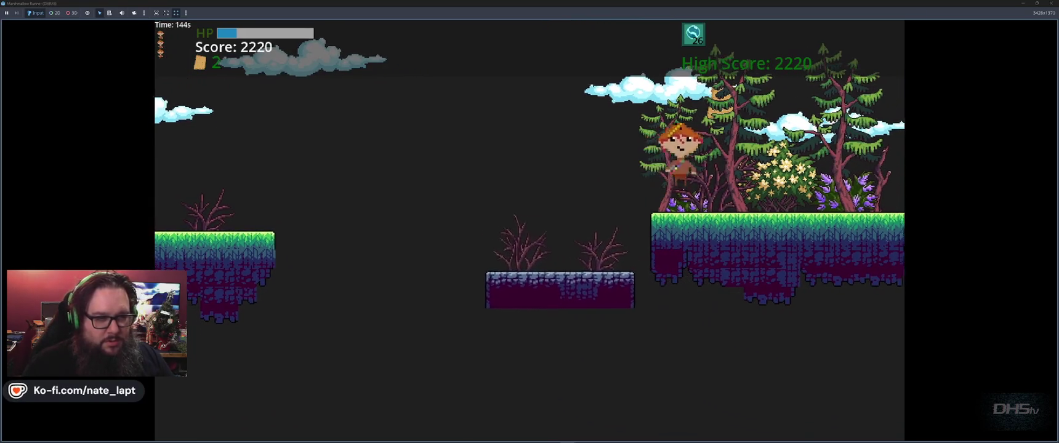
key("space")
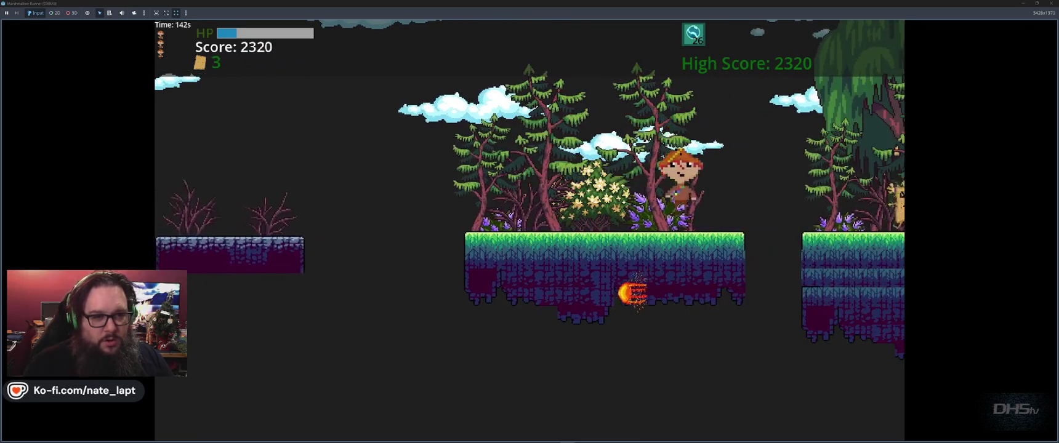
key("space")
key("space")
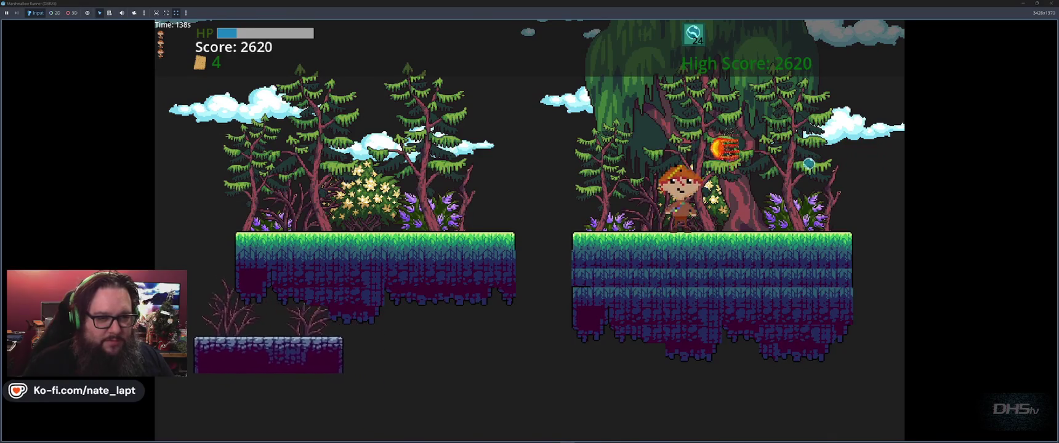
key("space")
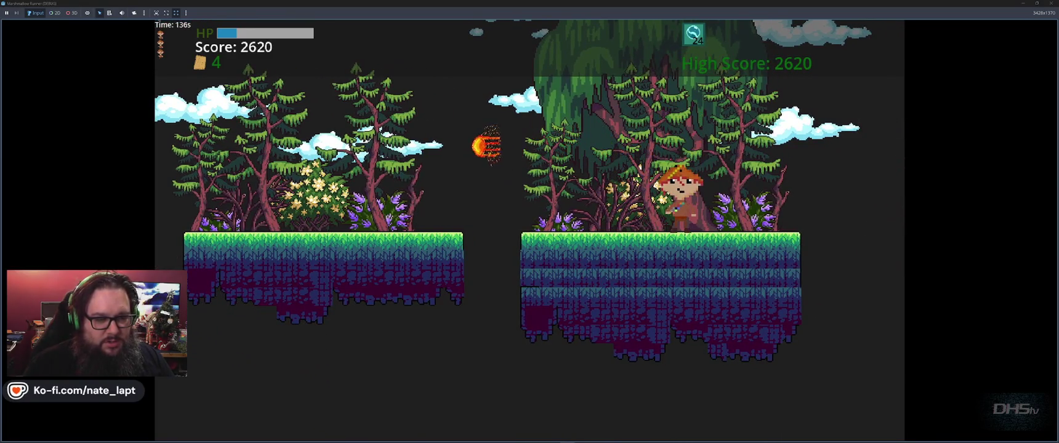
key("space")
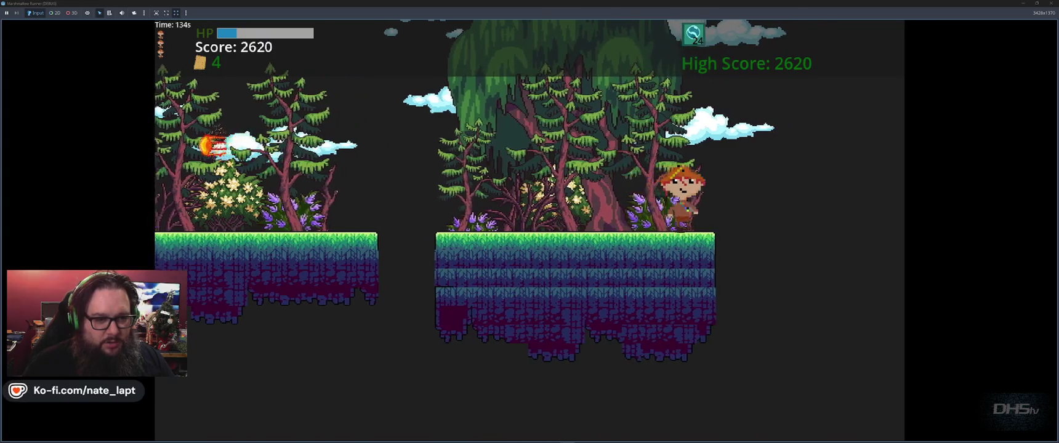
key("F8")
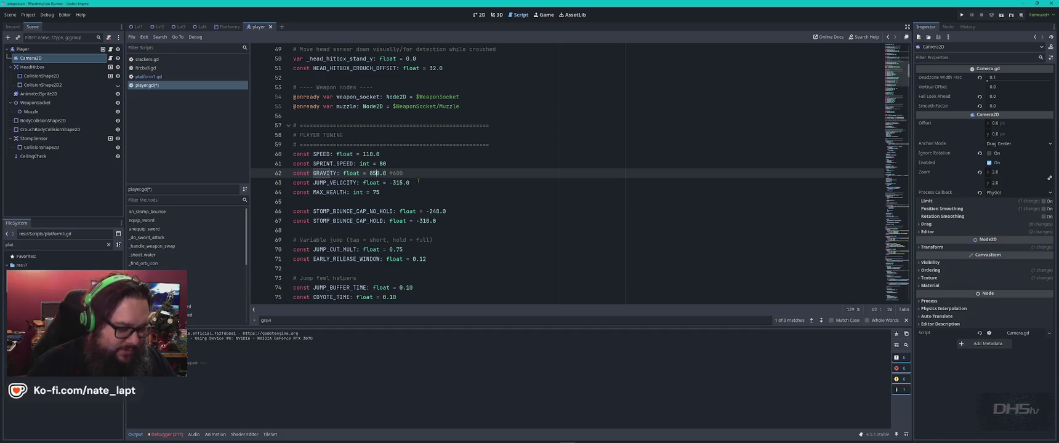
Step: Save player.gd, relaunch and start the game, jumping across the first platforms to grab a cracker
key("ctrl+s")
key("F5")
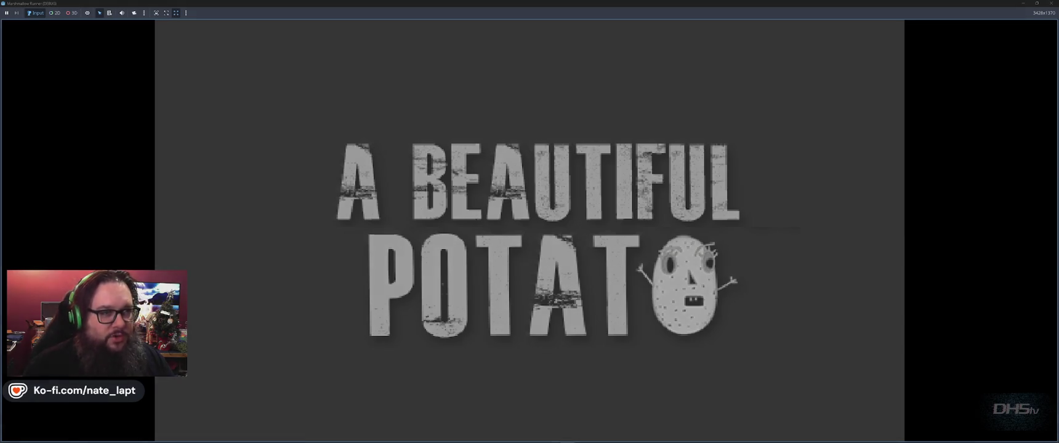
key("Return")
key("space")
key("space")
key("space")
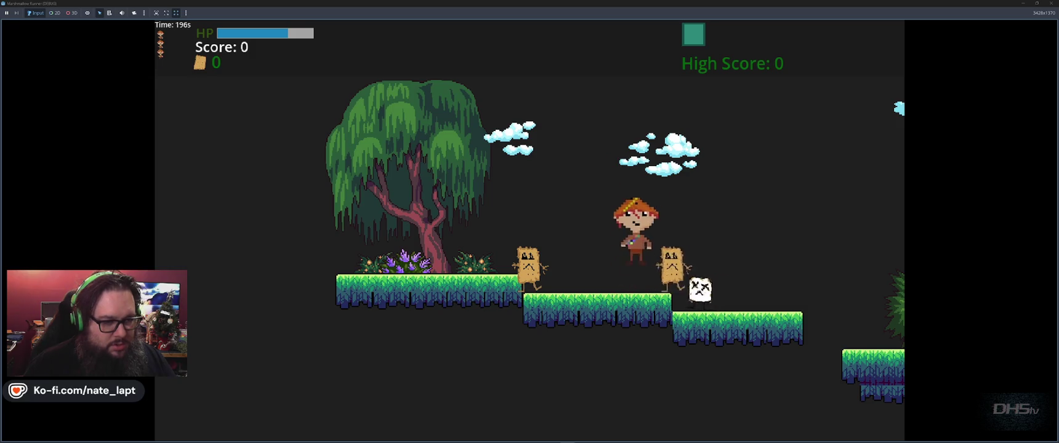
key("space")
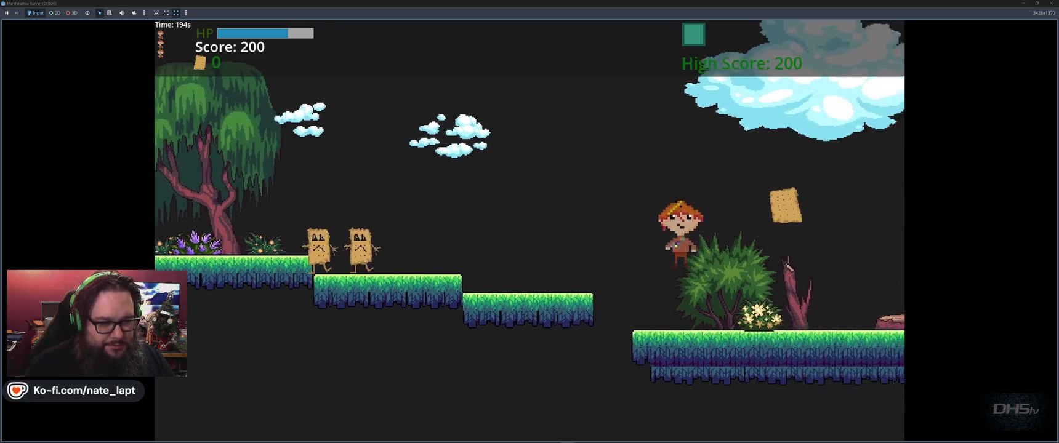
key("space")
key("space")
key("space")
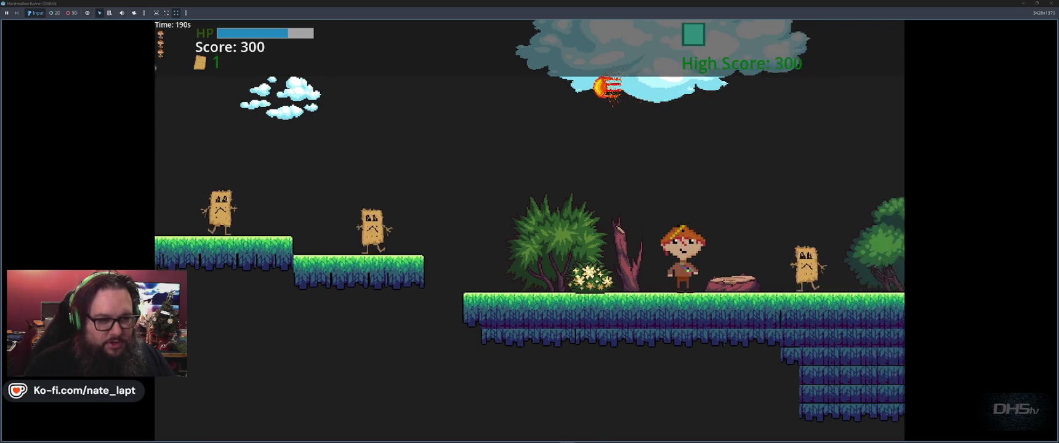
key("space")
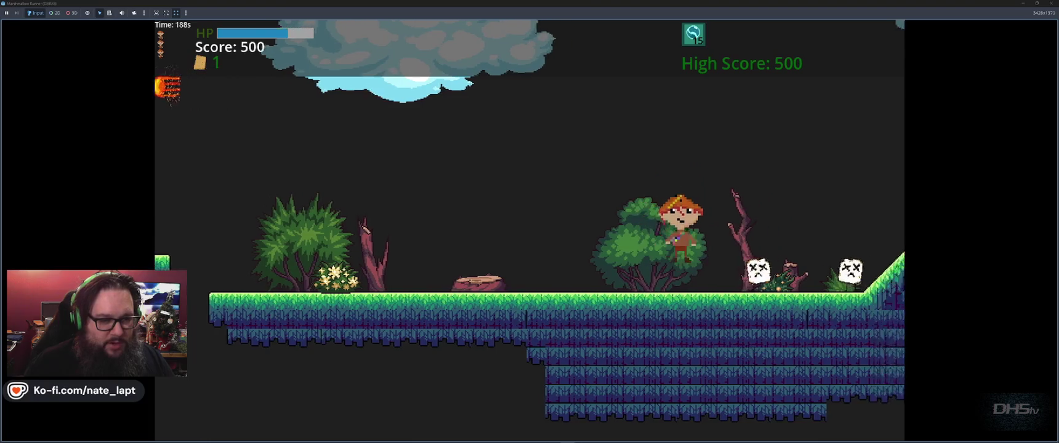
Step: Stomp marshmallows along the high ledges until falling to game over with a 1660 high score, then stop the game
key("space")
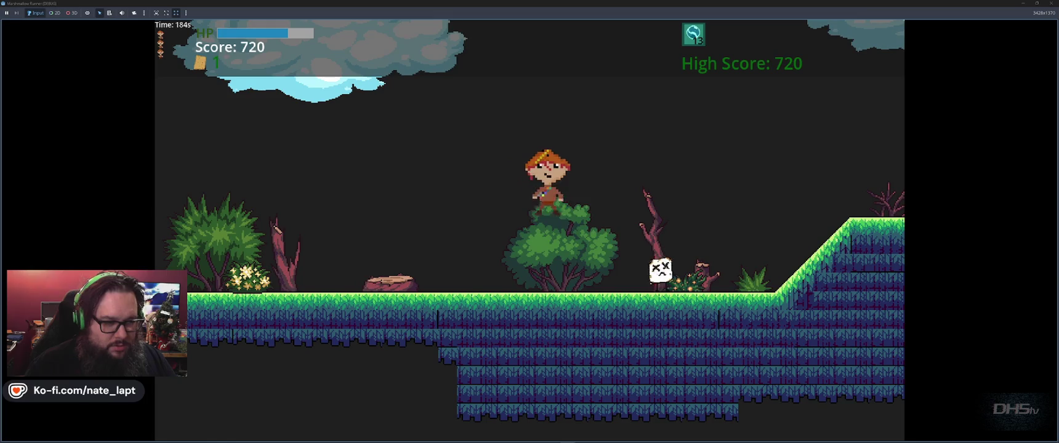
key("space")
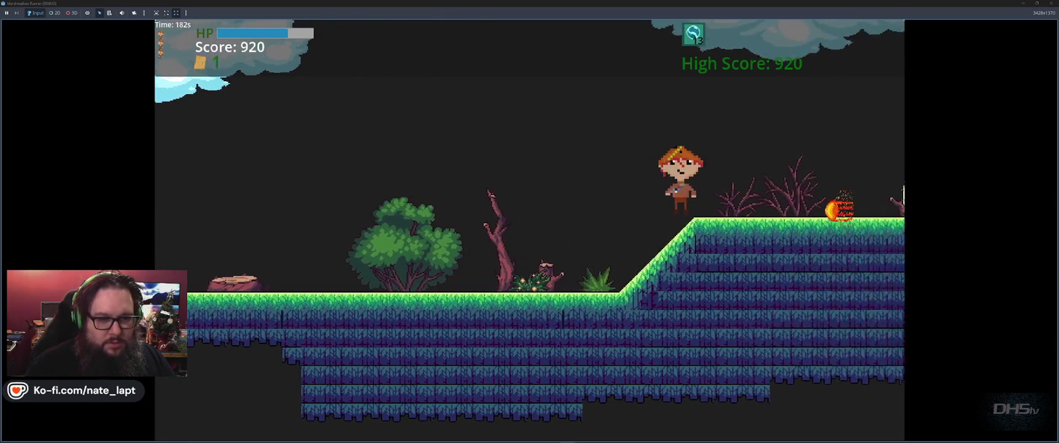
key("space")
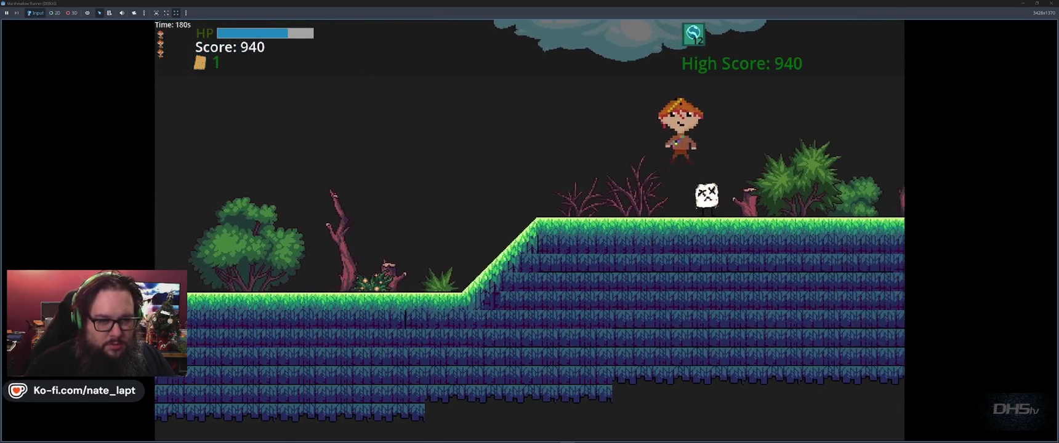
key("space")
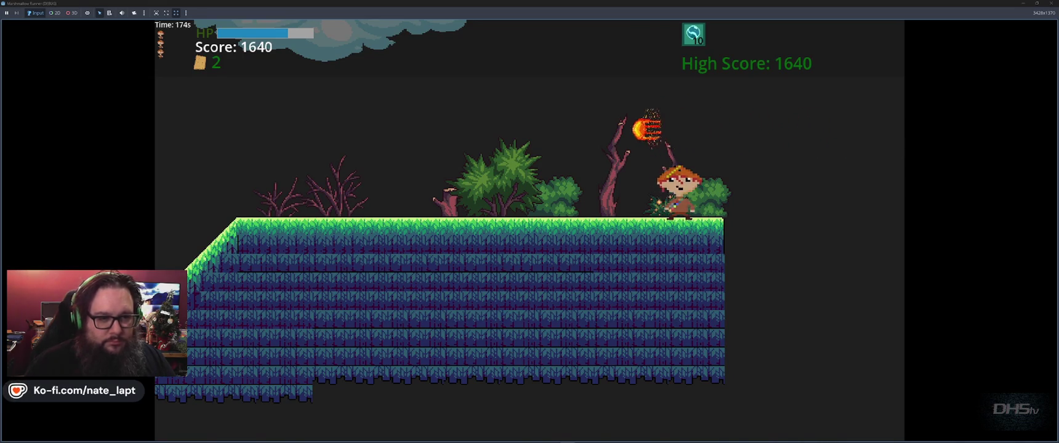
key("space")
key("space")
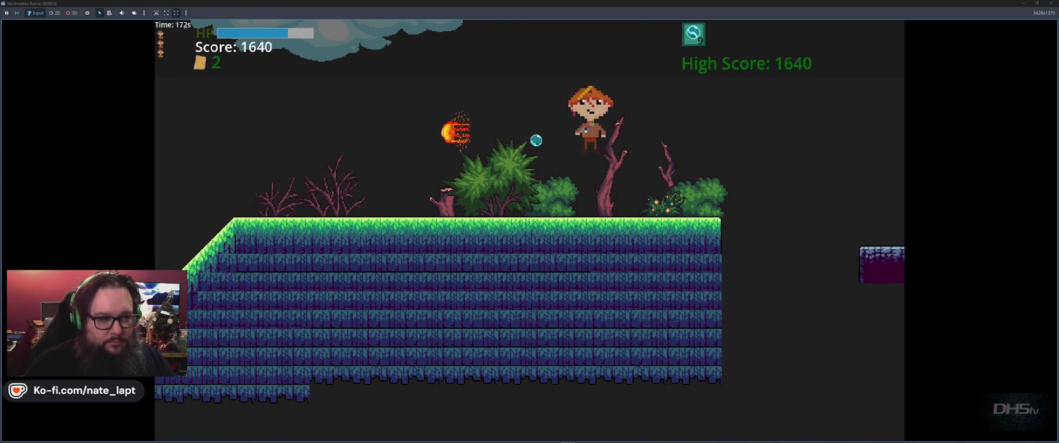
key("space")
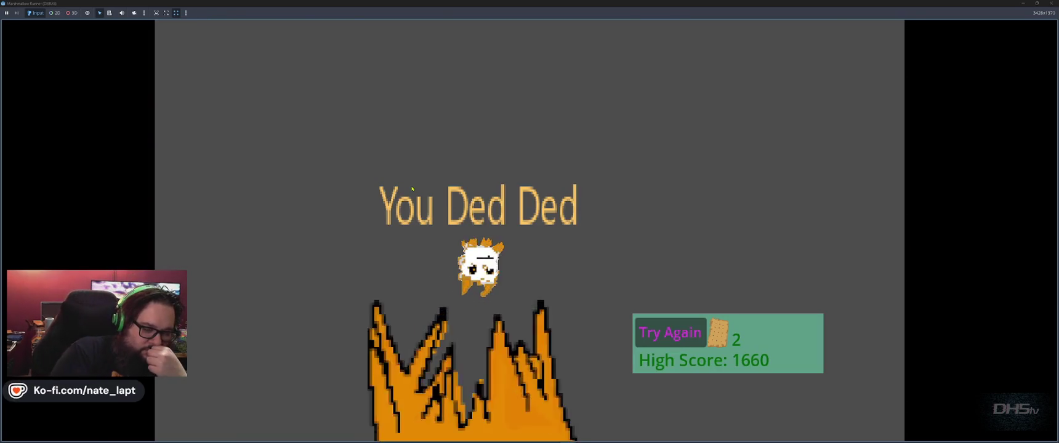
key("F8")
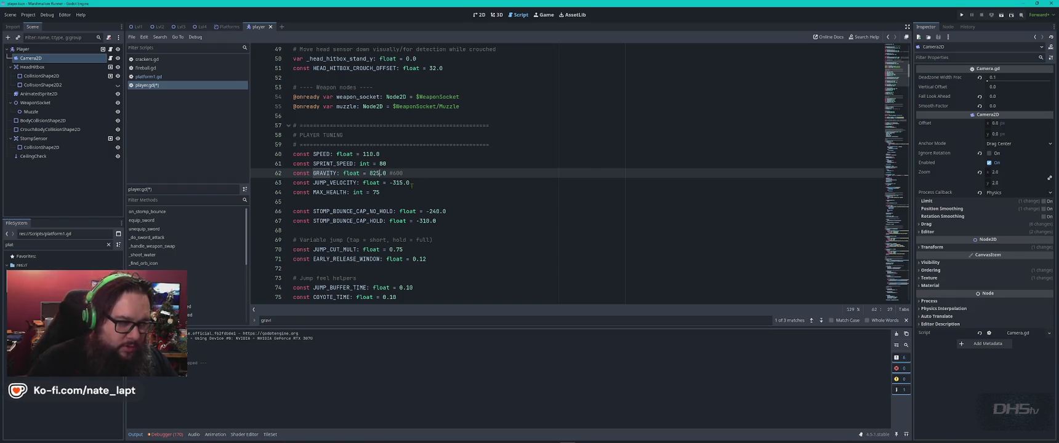
Step: Set GRAVITY to 850.0 and JUMP_VELOCITY to -335.0 in player.gd, save, and run the game
key("ctrl+s")
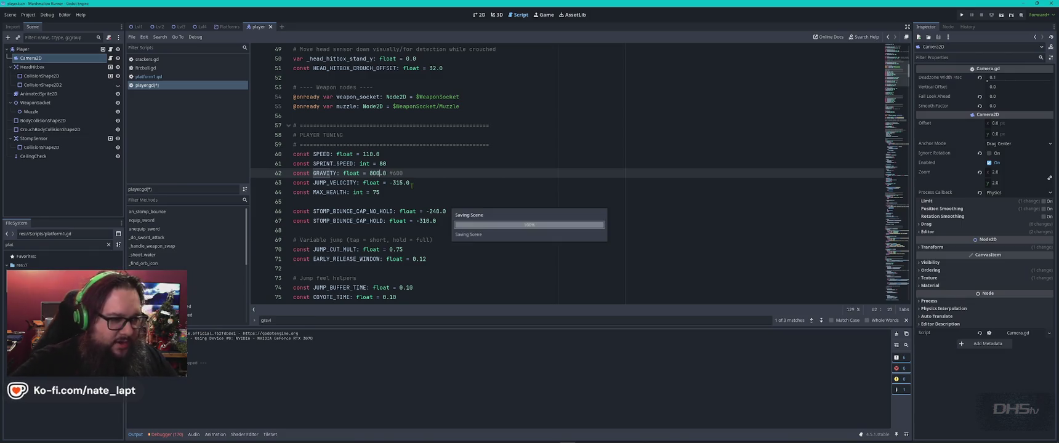
left_click(402, 183)
left_click(375, 173)
key("Down")
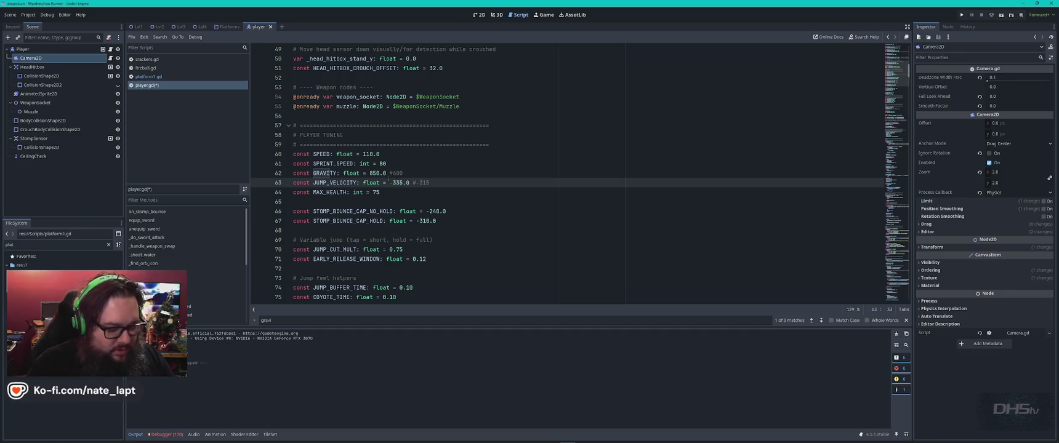
key("F5")
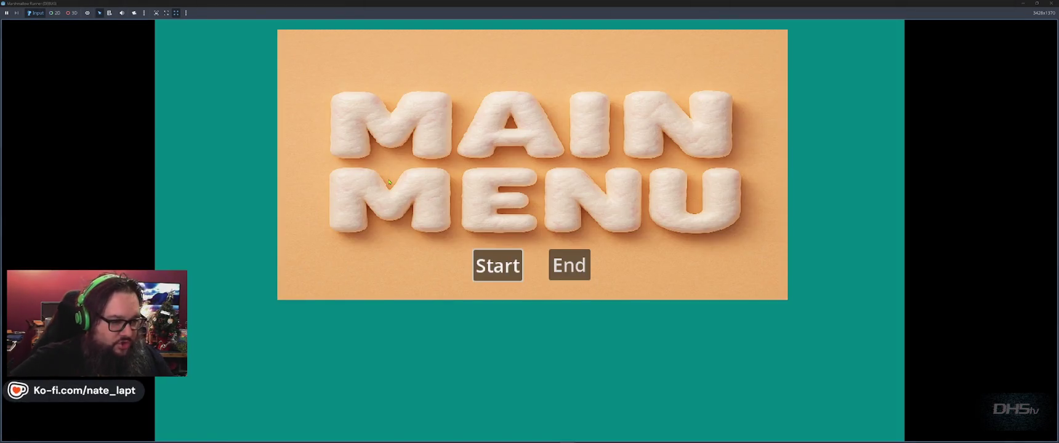
Step: Start a new game and run right, stomping marshmallow enemies and grabbing the graham cracker
left_click(497, 265)
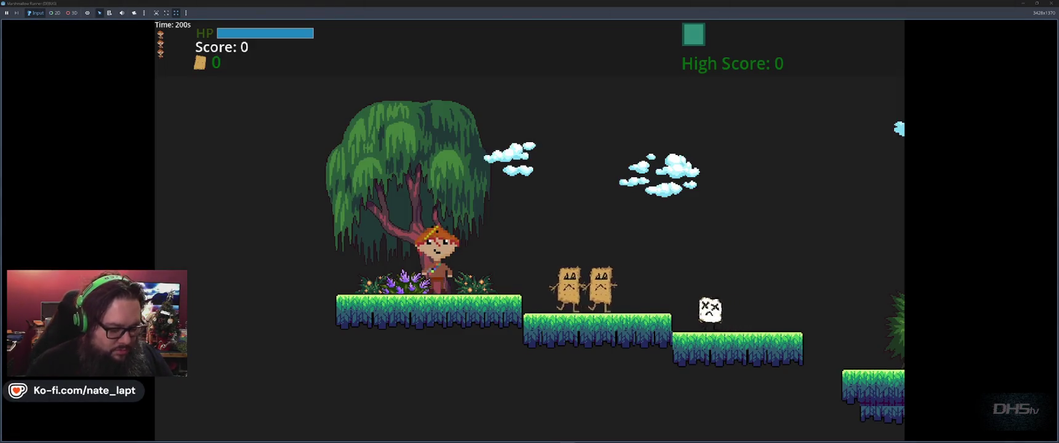
key("space")
key("space")
key("Right")
key("space")
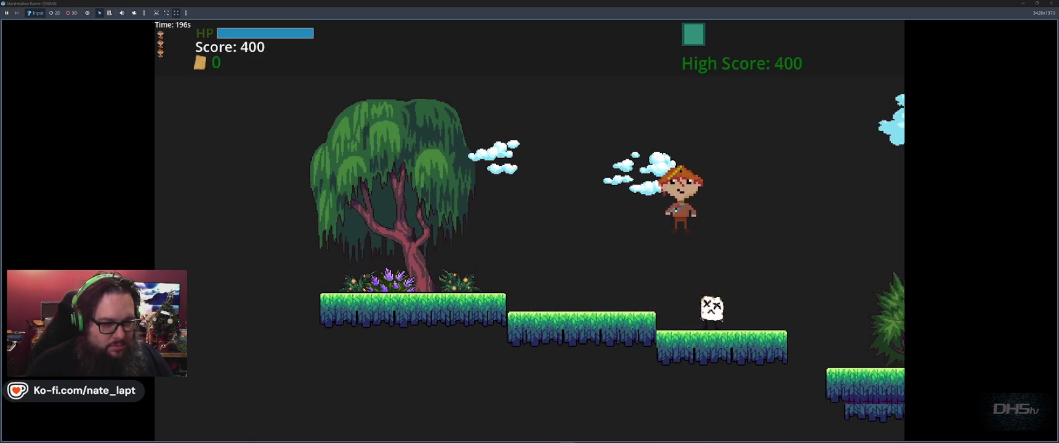
key("Right")
key("space")
key("space")
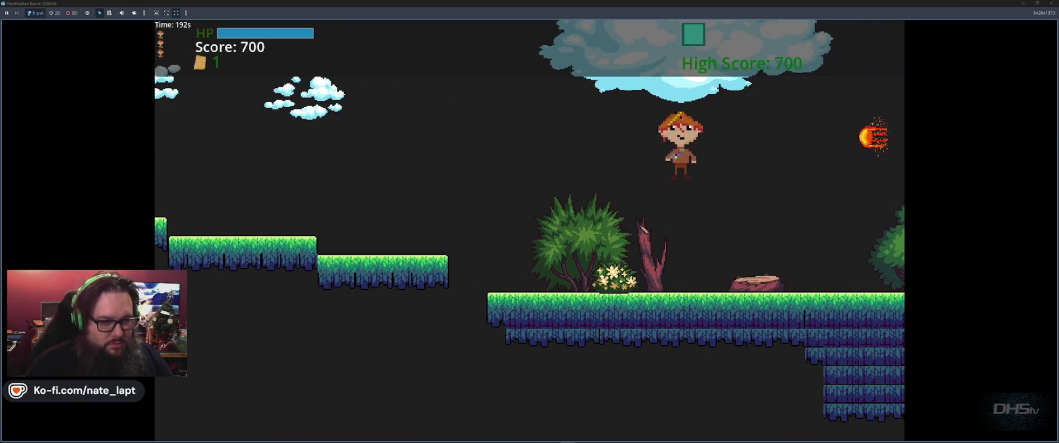
key("Right")
key("space")
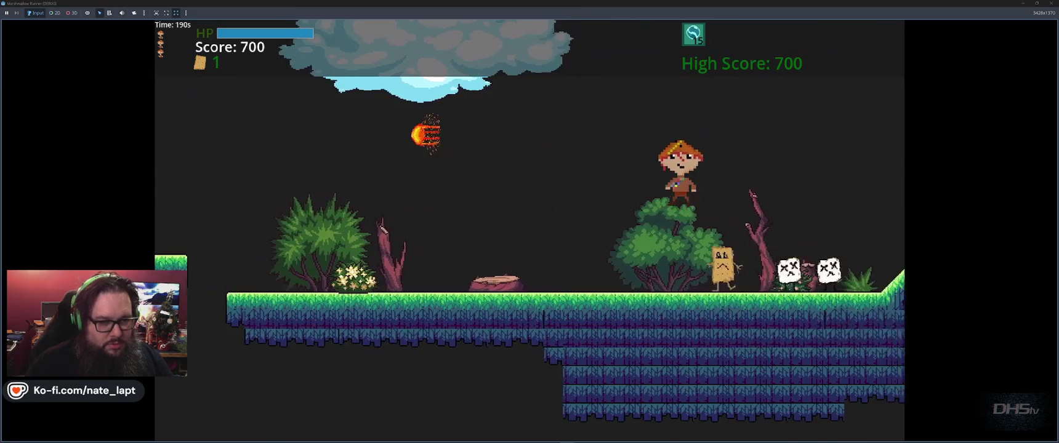
key("Right")
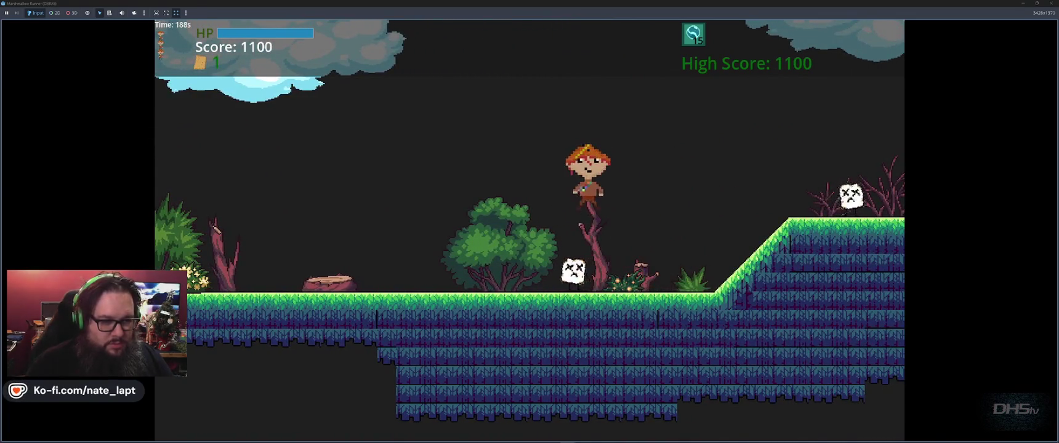
key("Right")
key("space")
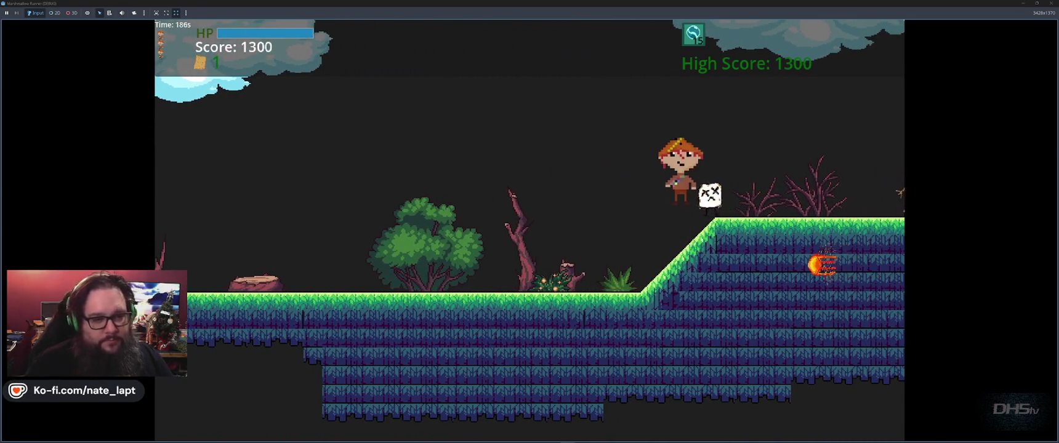
key("Right")
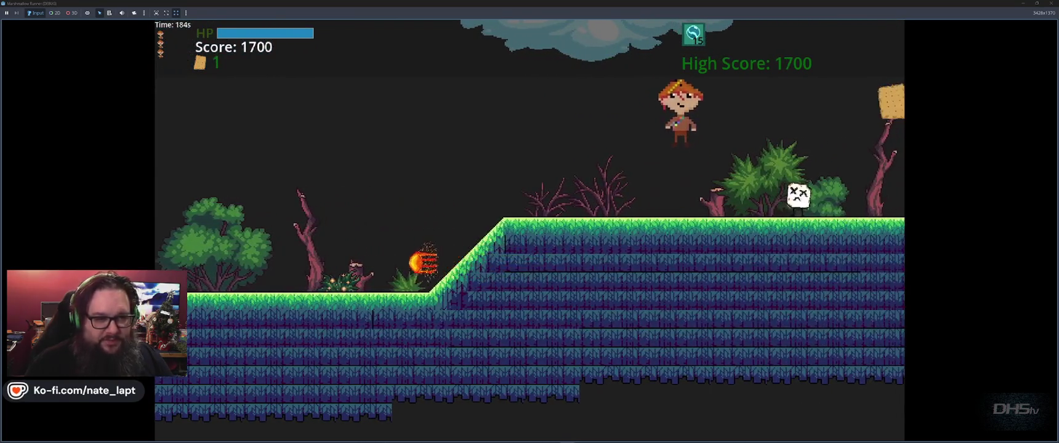
key("space")
key("Right")
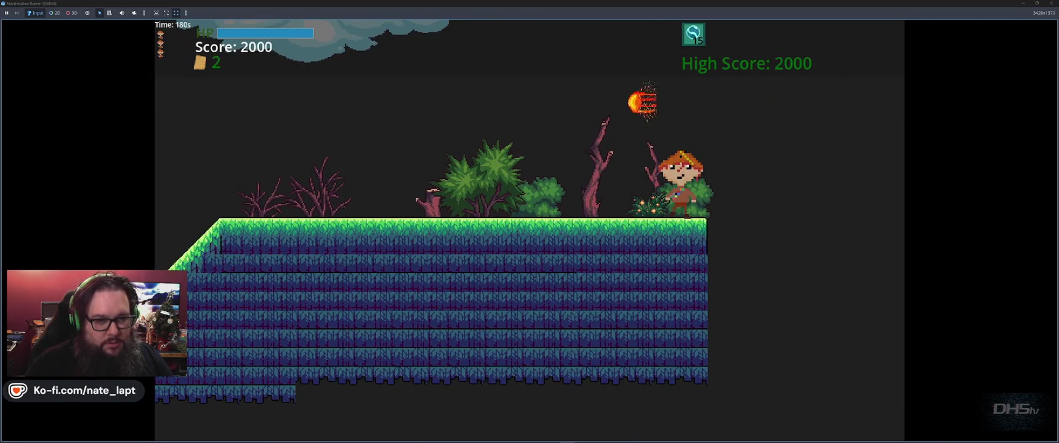
Step: Keep jumping across the grass, moving platforms and stone platforms until game over at 2840
key("Left")
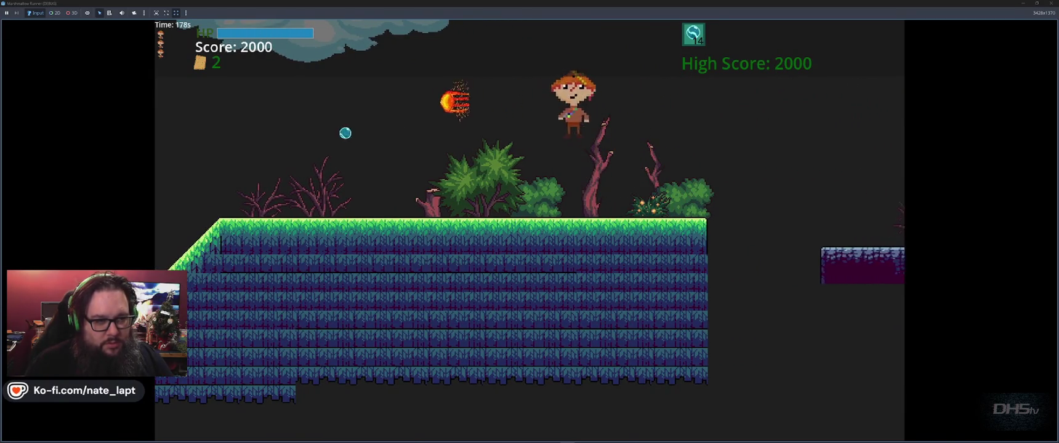
key("Left")
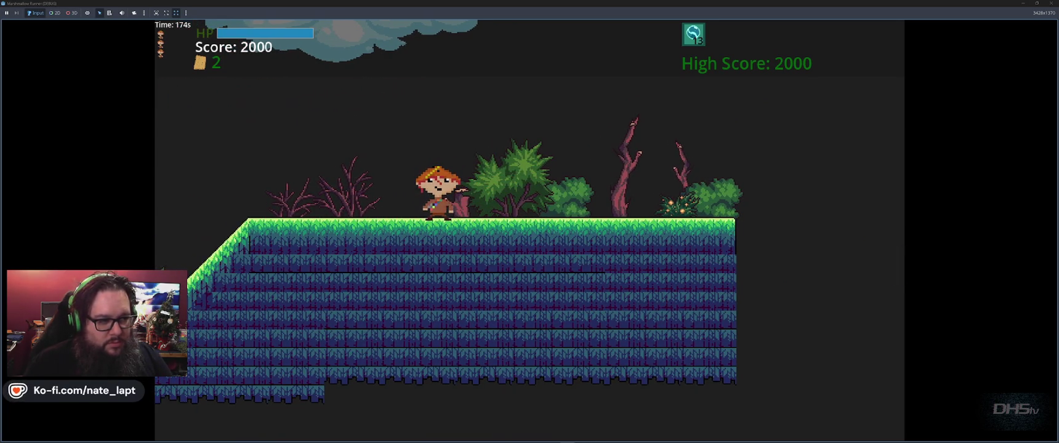
key("space")
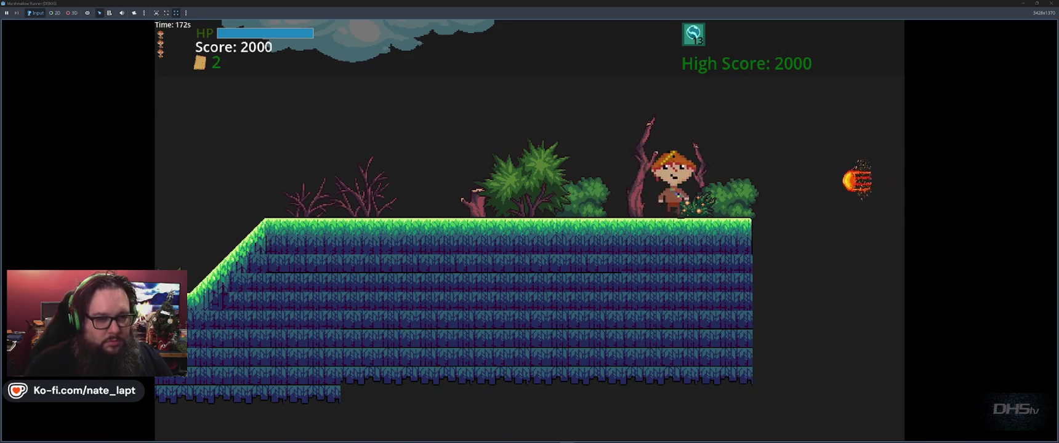
key("space")
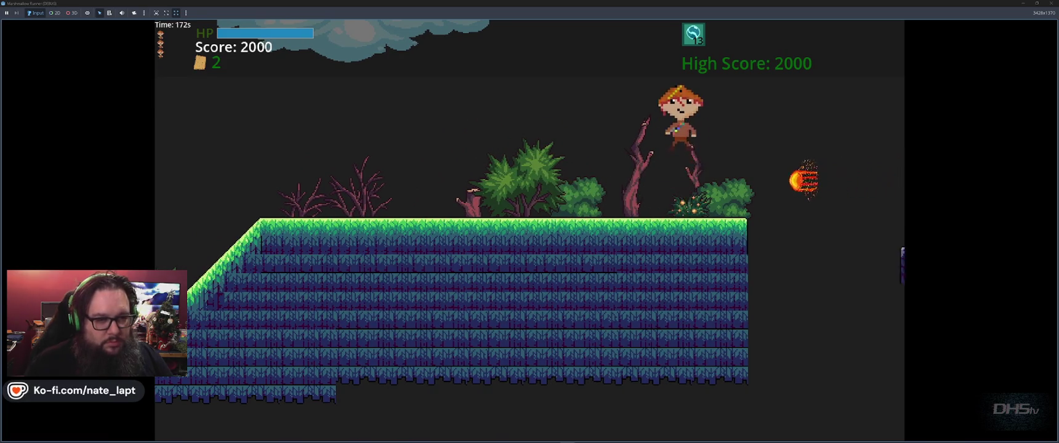
key("Right")
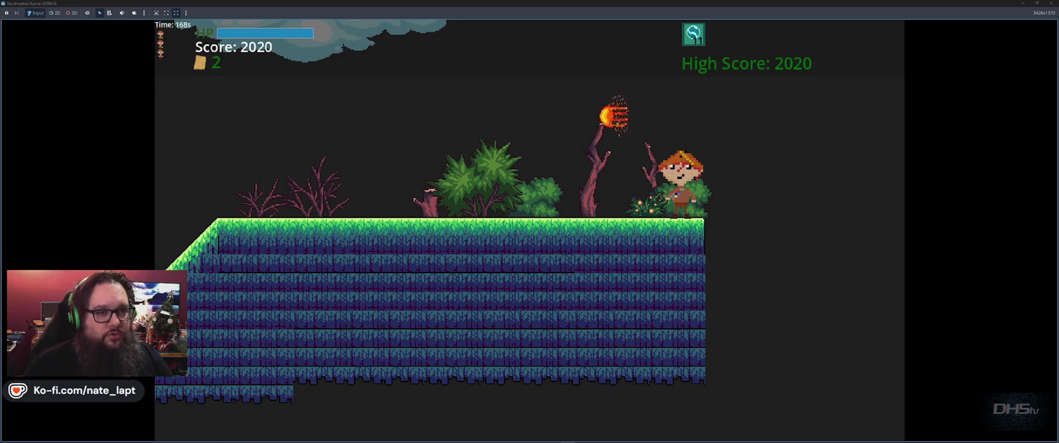
key("Right")
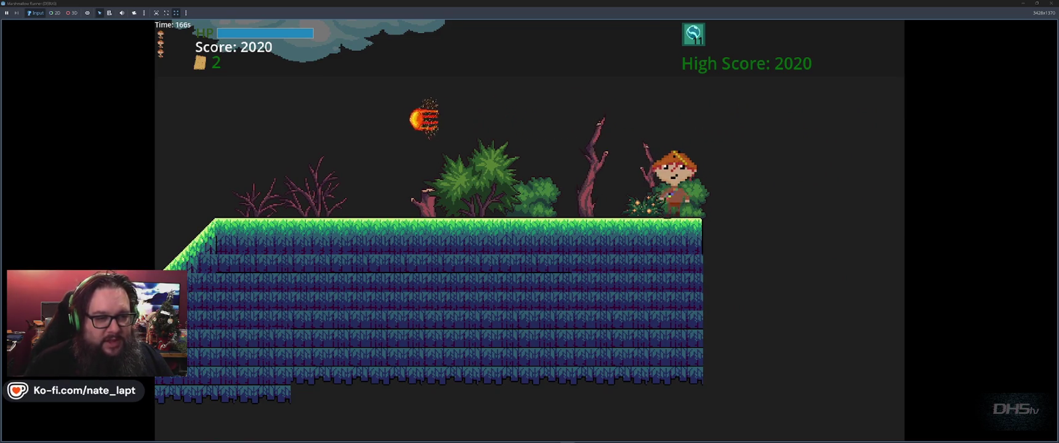
key("Right")
key("space")
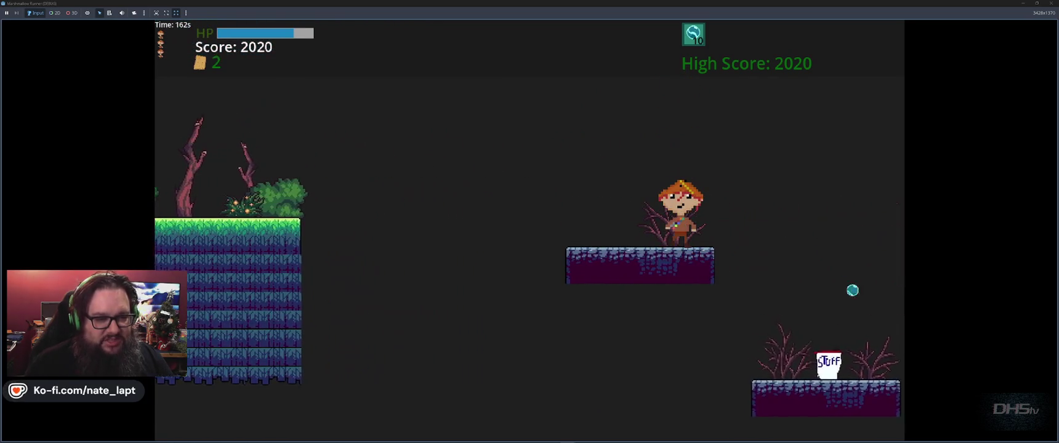
key("space")
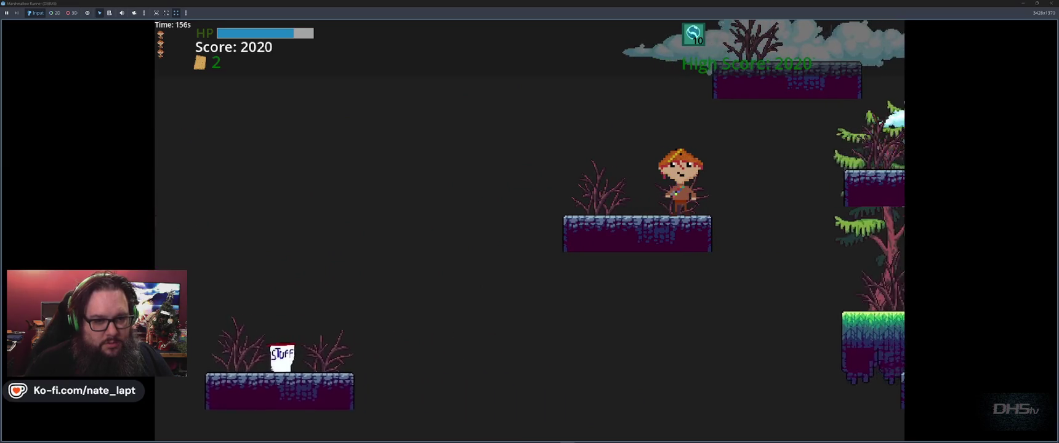
key("space")
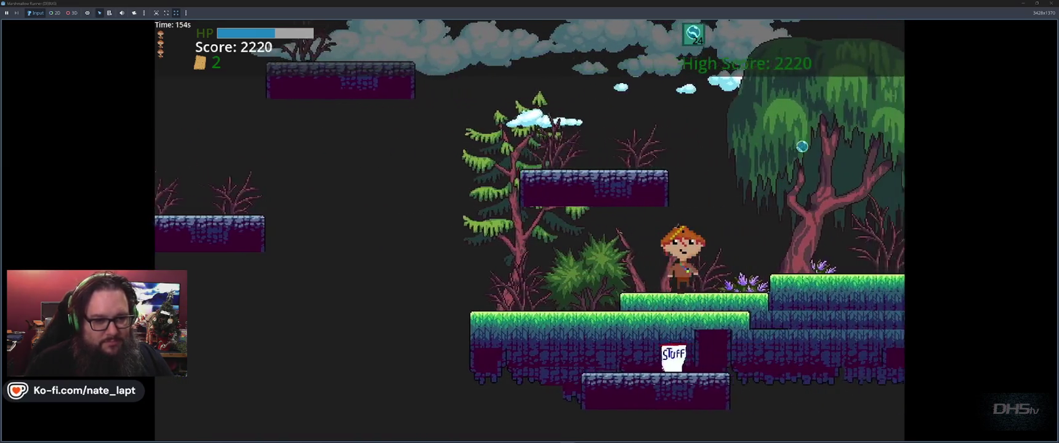
key("space")
key("space")
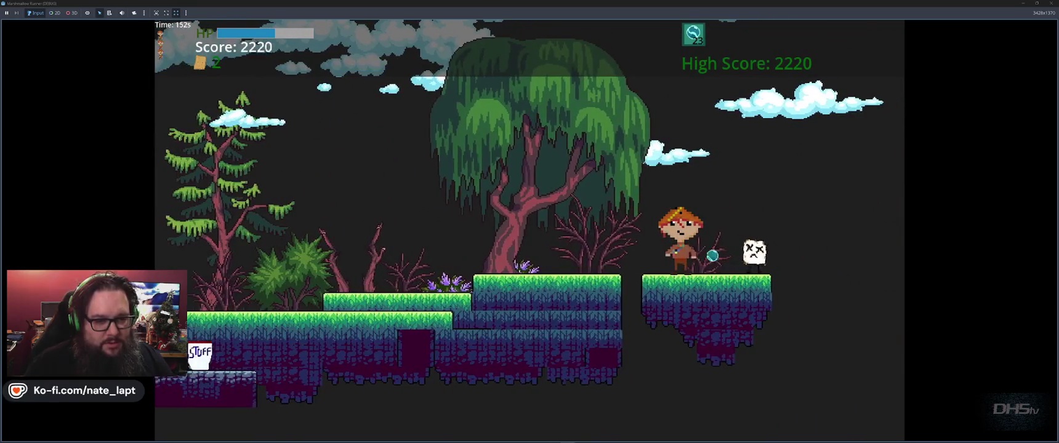
key("space")
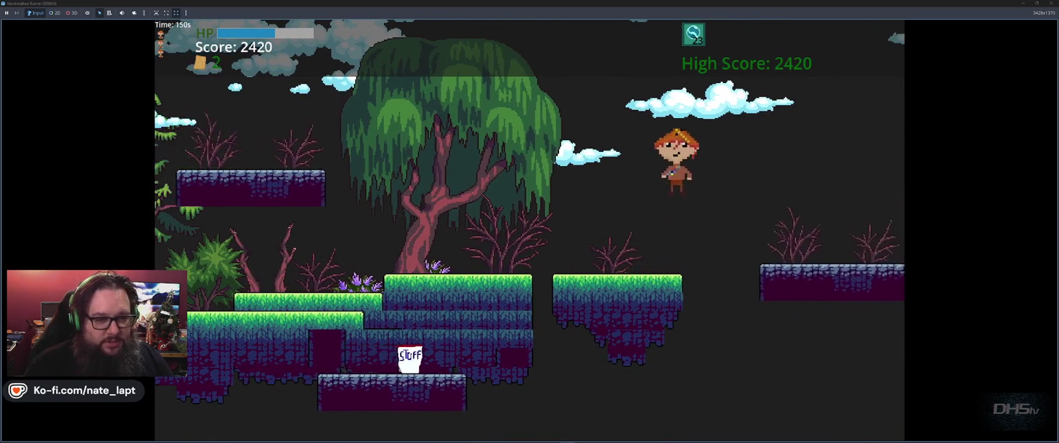
key("space")
key("space")
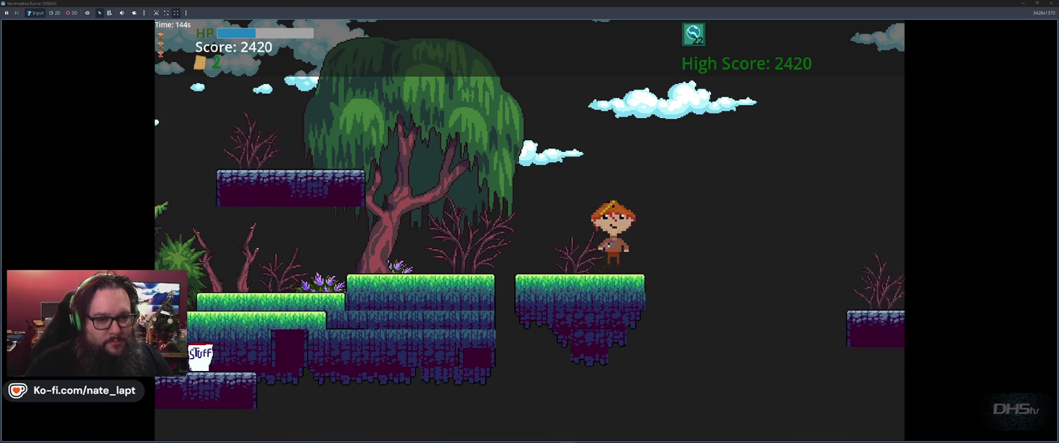
key("space")
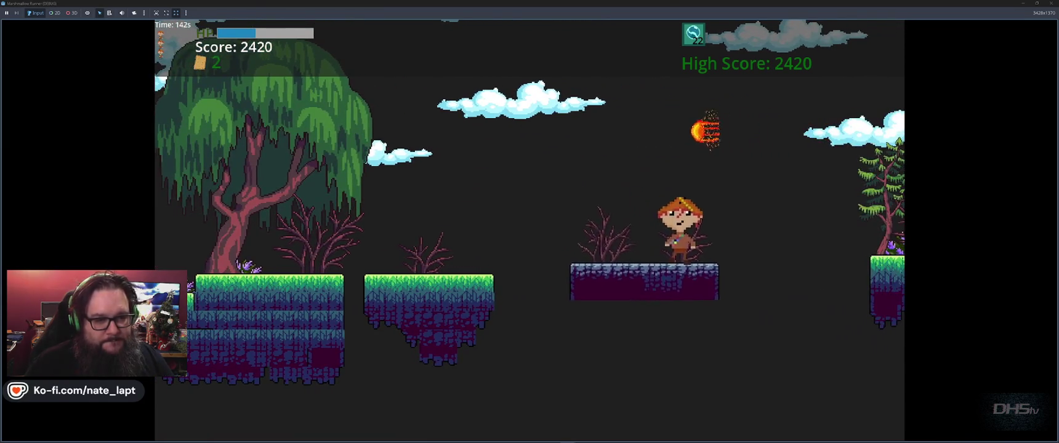
key("space")
key("space")
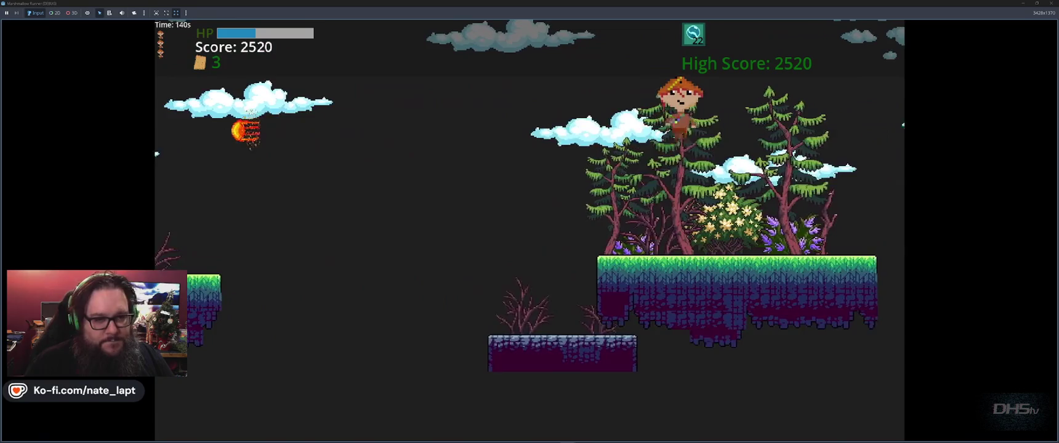
key("space")
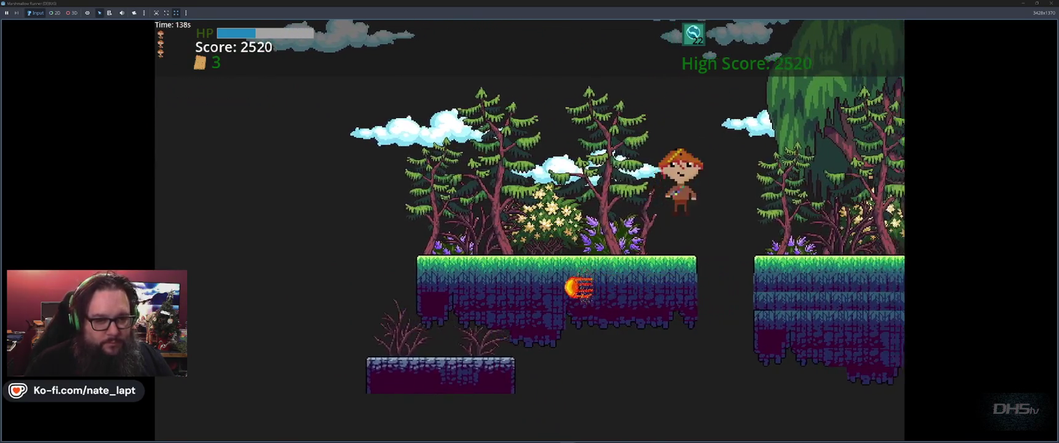
key("space")
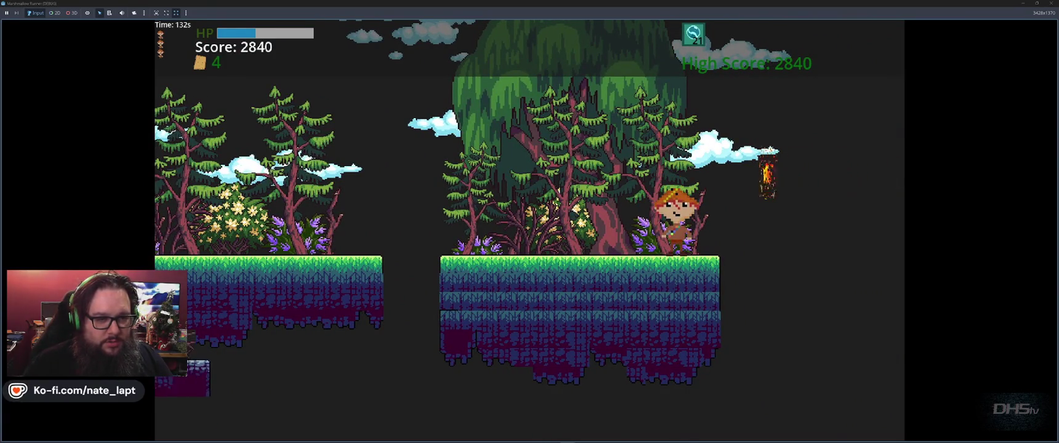
key("space")
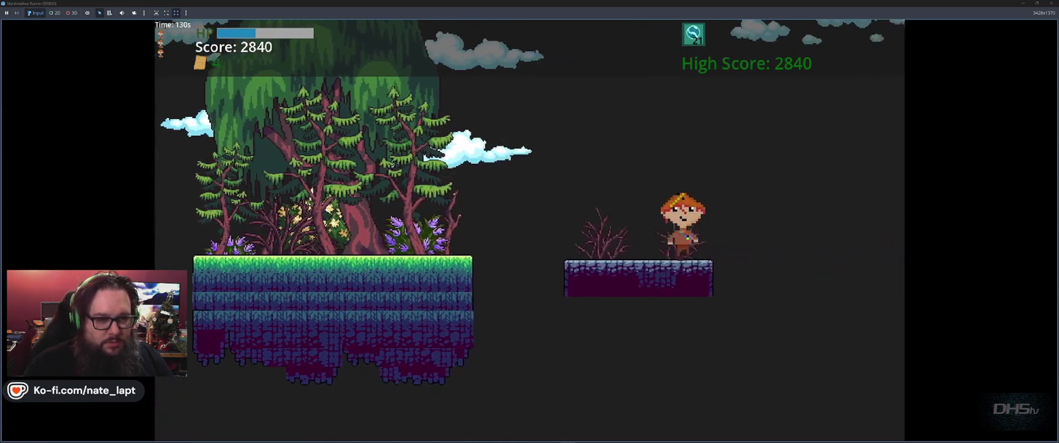
key("space")
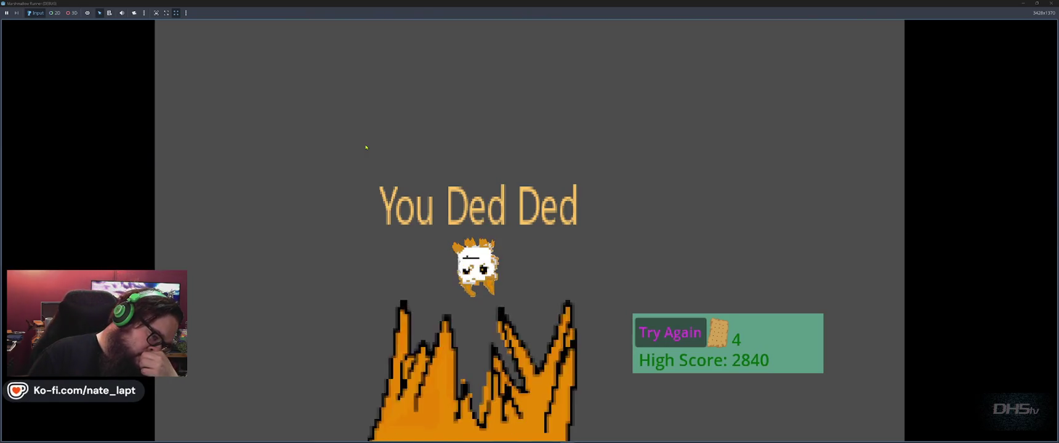
Step: Stop the running game with F8 and get back to the Godot editor
key("F8")
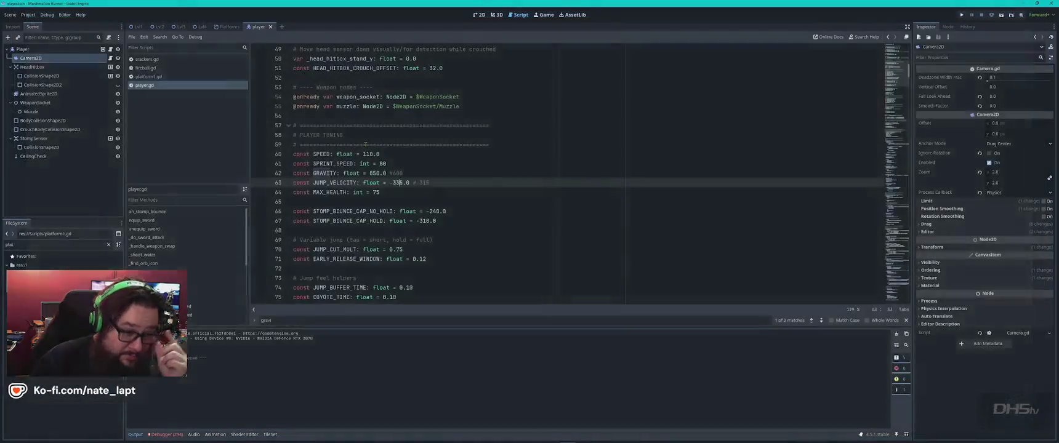
key("alt+Tab")
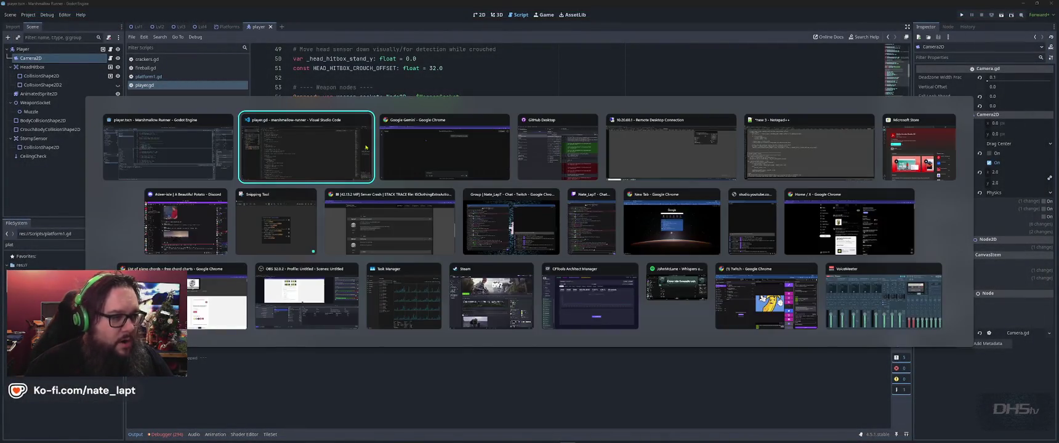
key("alt+shift+Tab")
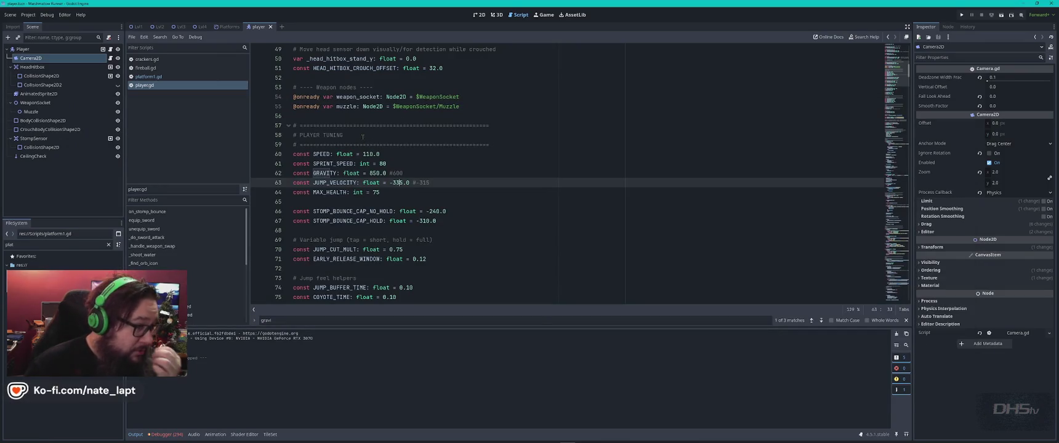
left_click(412, 156)
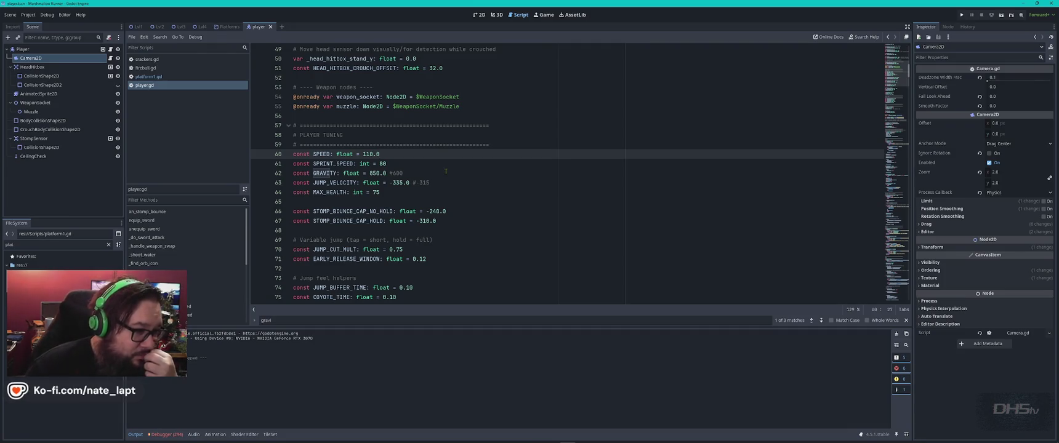
key("Down")
key("Down")
key("Down")
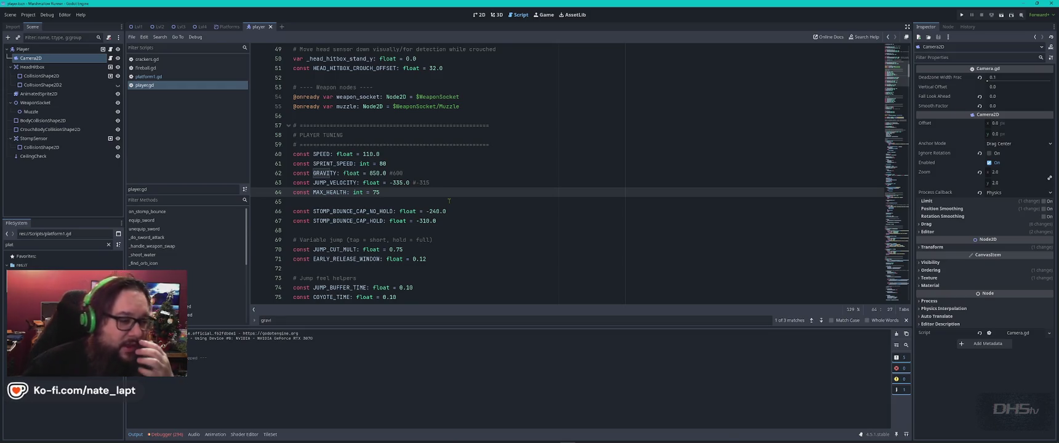
left_click(450, 199)
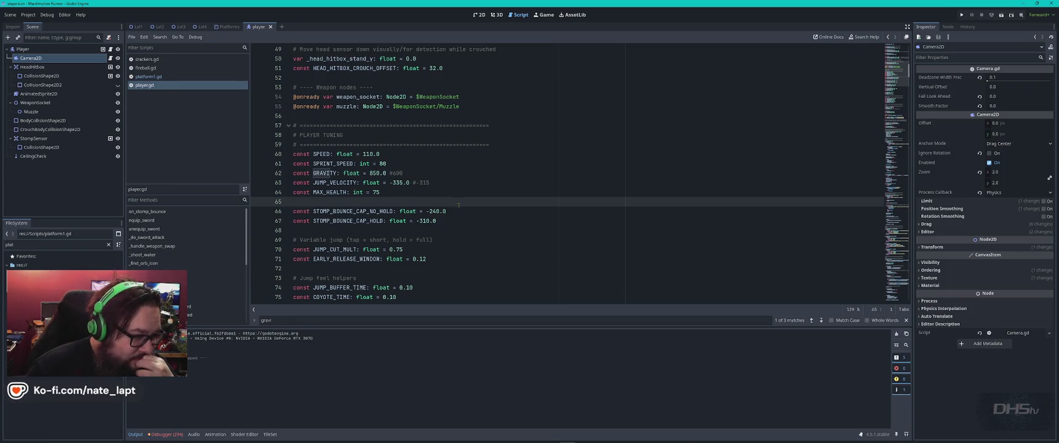
left_click(445, 211)
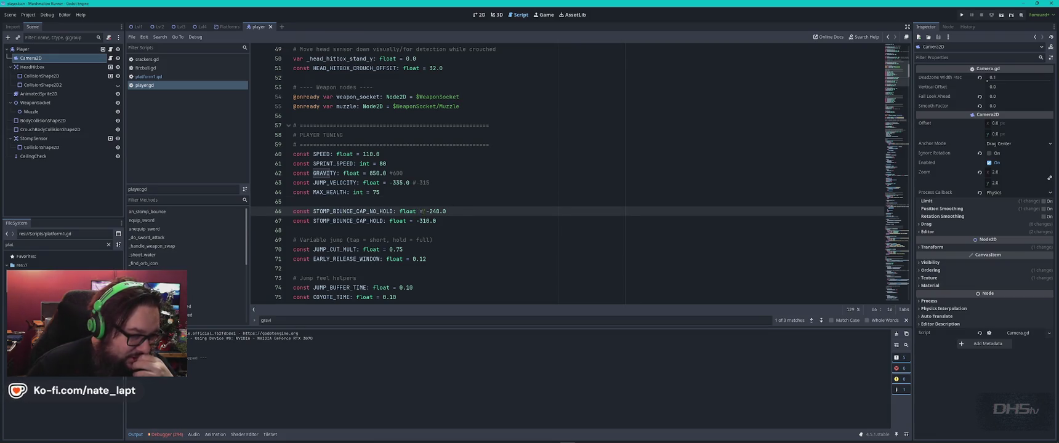
left_click(484, 208)
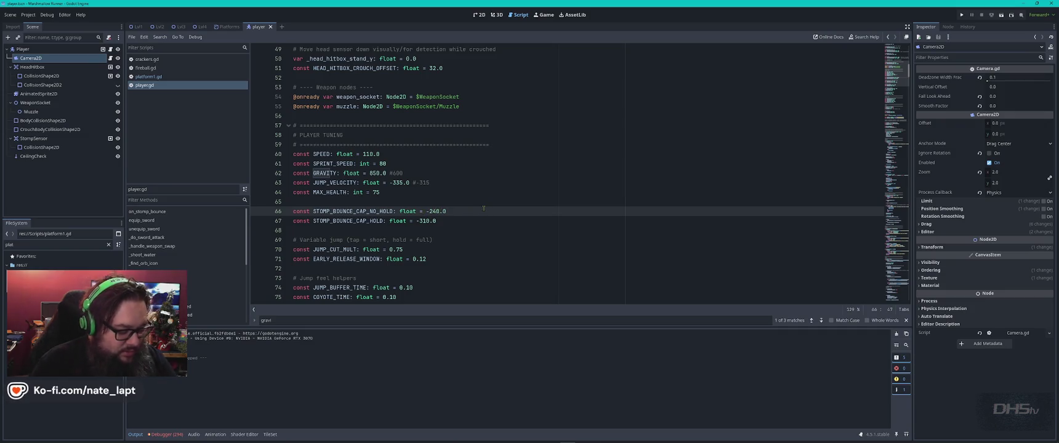
Step: Change STOMP_BOUNCE_CAP_NO_HOLD on line 66 to -200.0, noting the old value in a #-240 comment
type(" #-240")
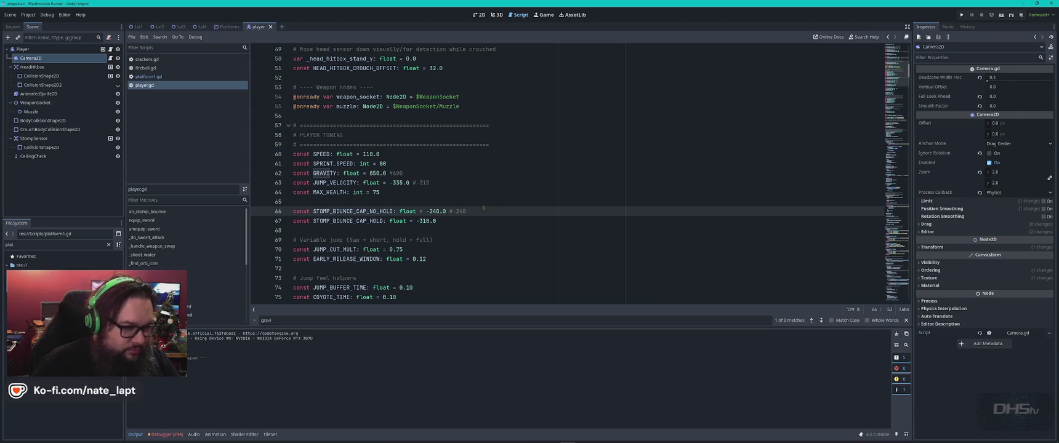
key("BackSpace")
type("0")
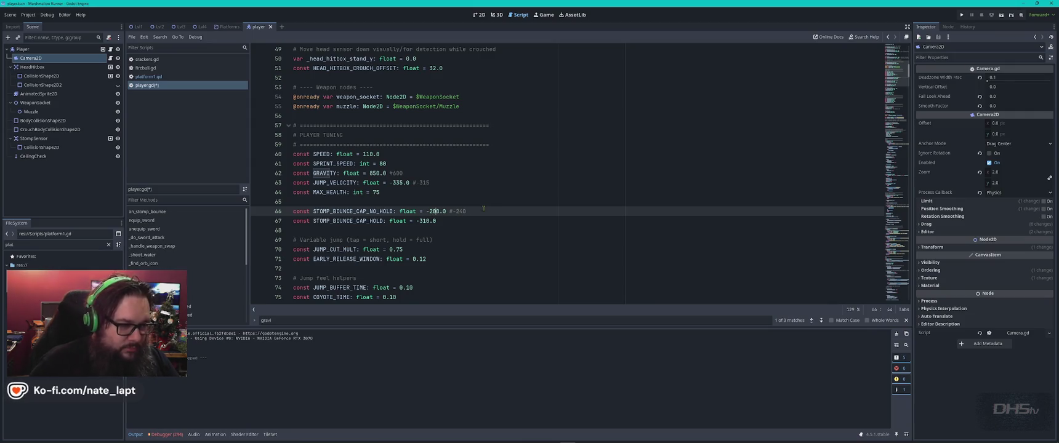
Step: Set STOMP_BOUNCE_CAP_HOLD on line 67 to -275.0 with a #-310 comment, save, and run the game
key("Down")
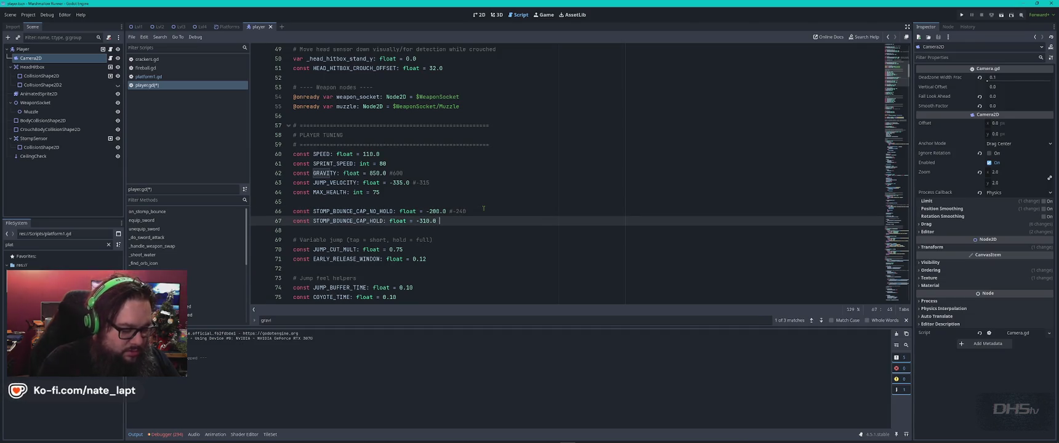
type("#-31")
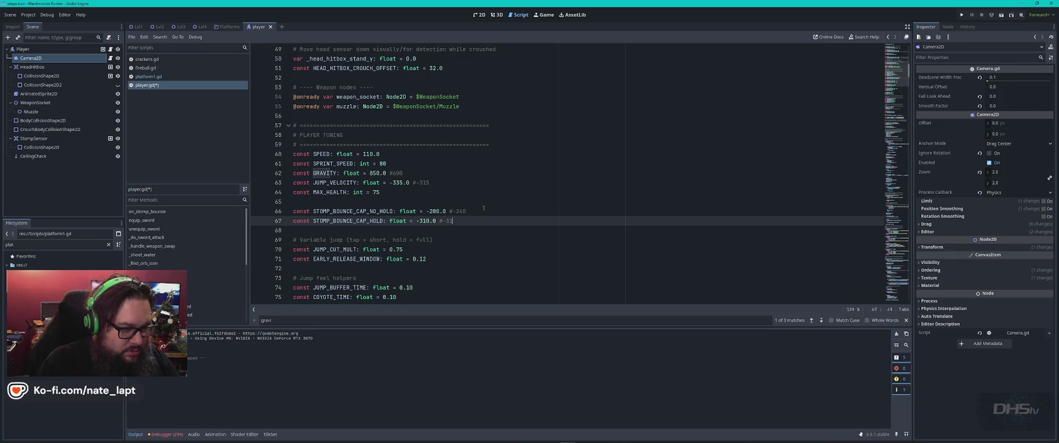
key("Left")
key("Left")
key("Left")
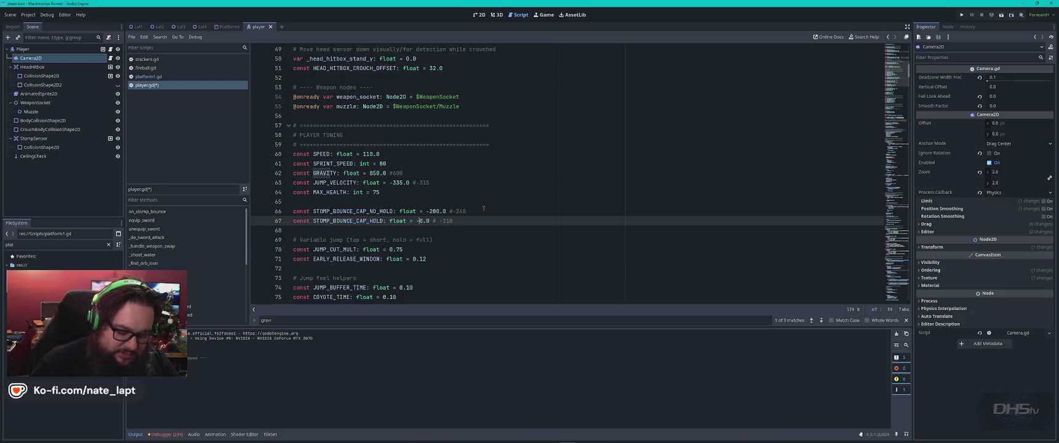
key("BackSpace")
type("5")
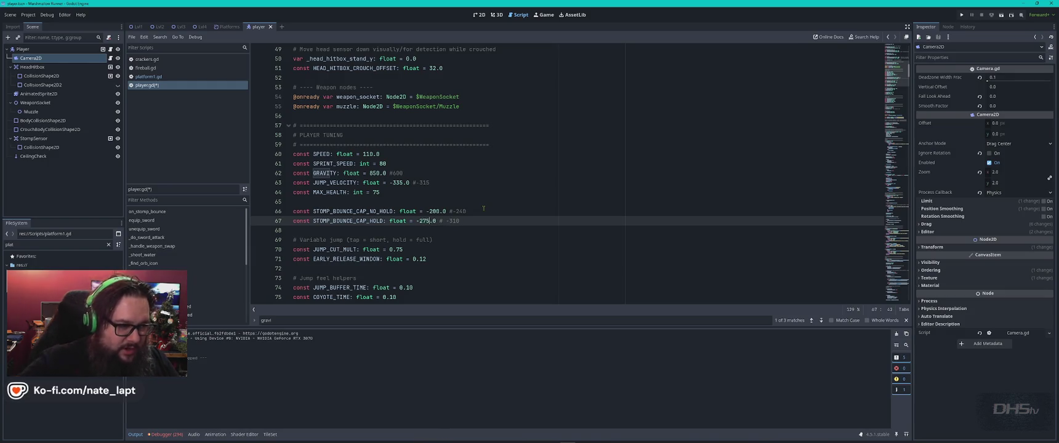
key("ctrl+s")
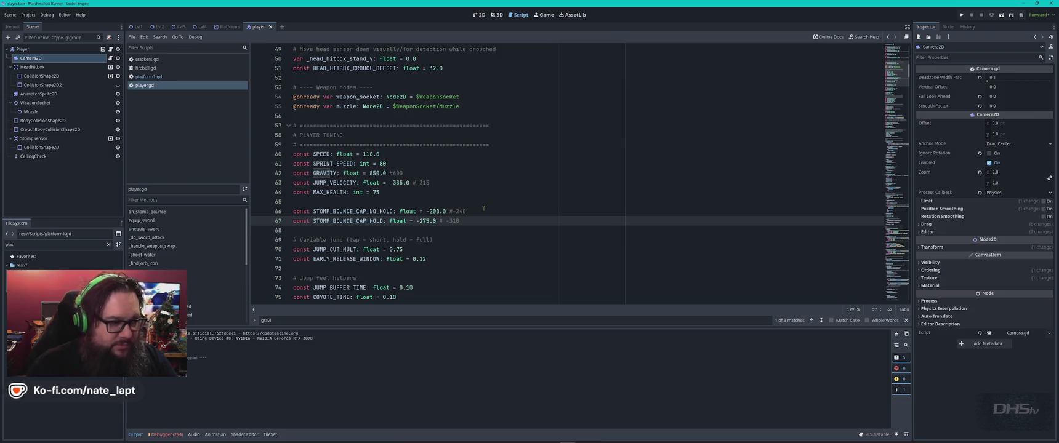
key("F5")
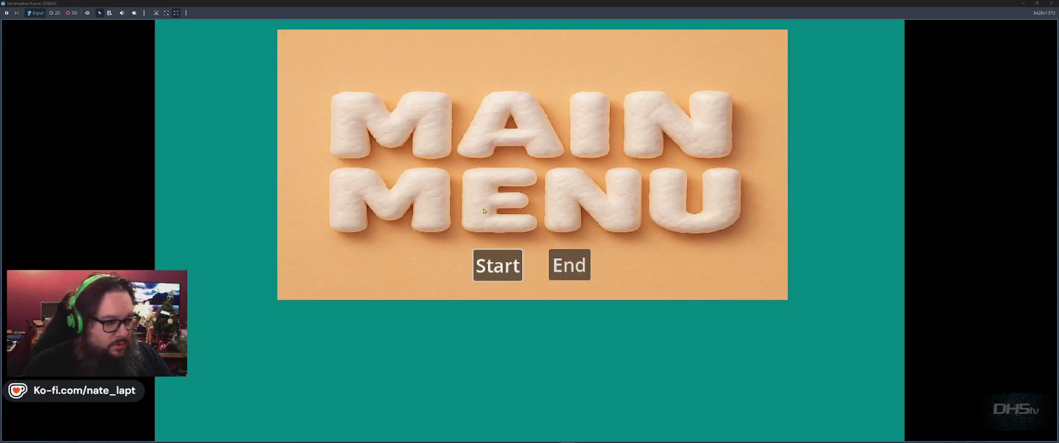
Step: Play a run stomping marshmallow and cracker enemies, grab a second cracker, then stop with F8
key("Return")
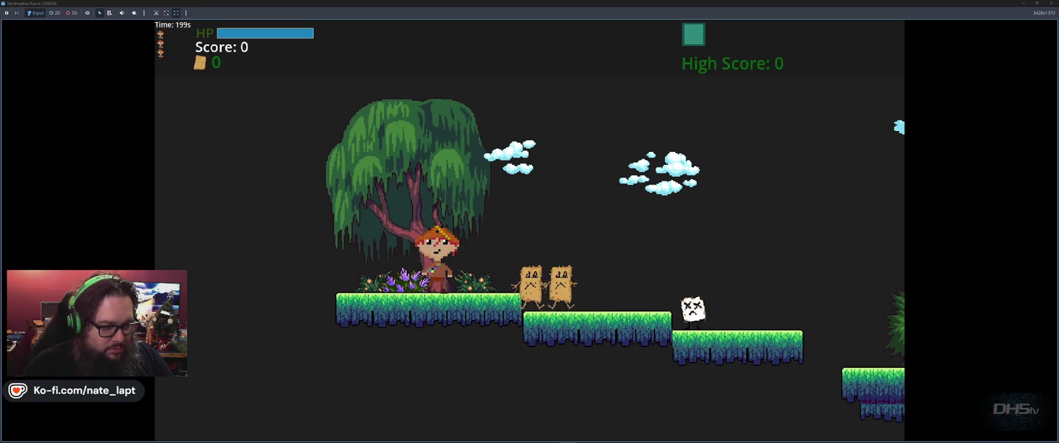
key("space")
key("Right")
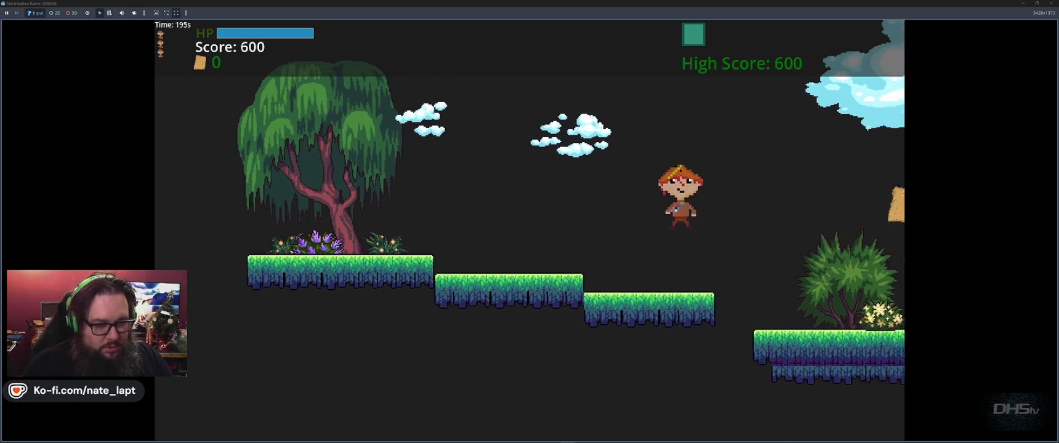
key("space")
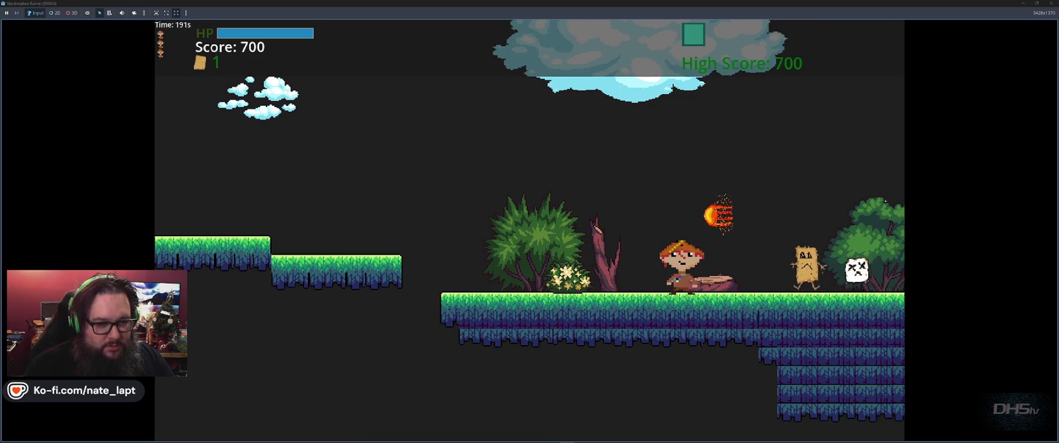
key("space")
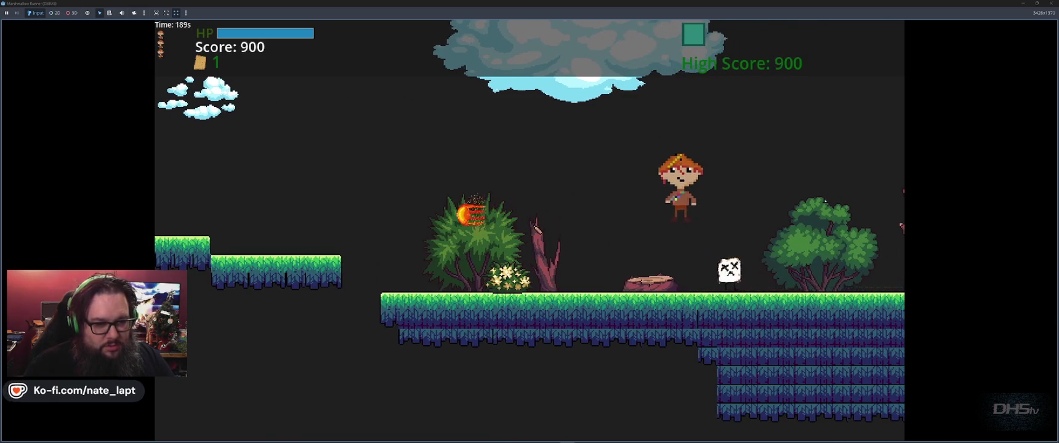
key("space")
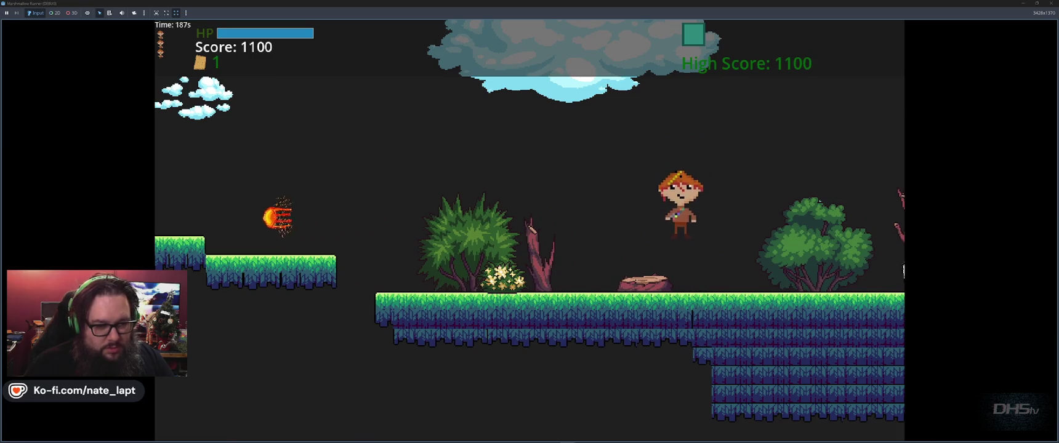
key("space")
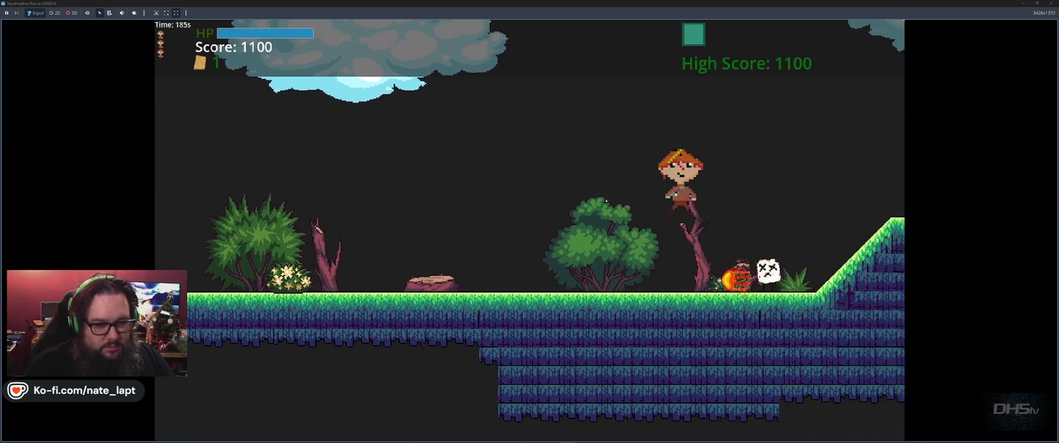
key("space")
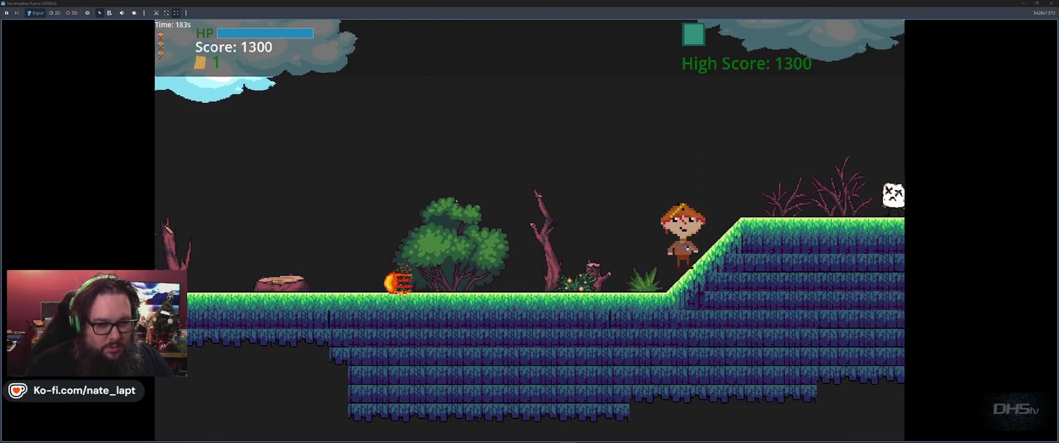
key("space")
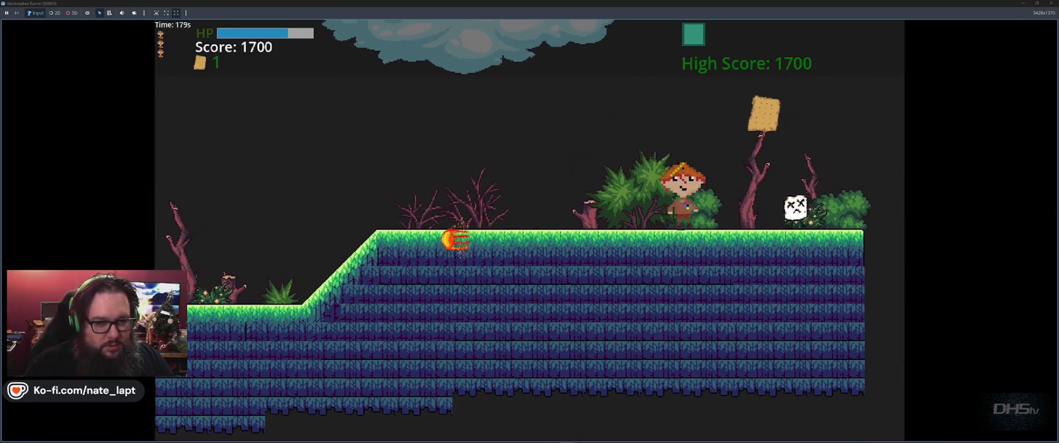
key("space")
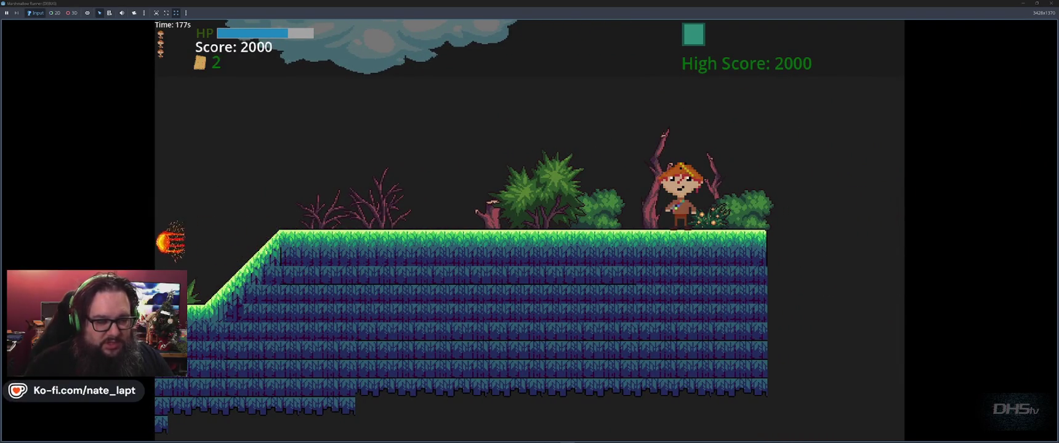
key("F8")
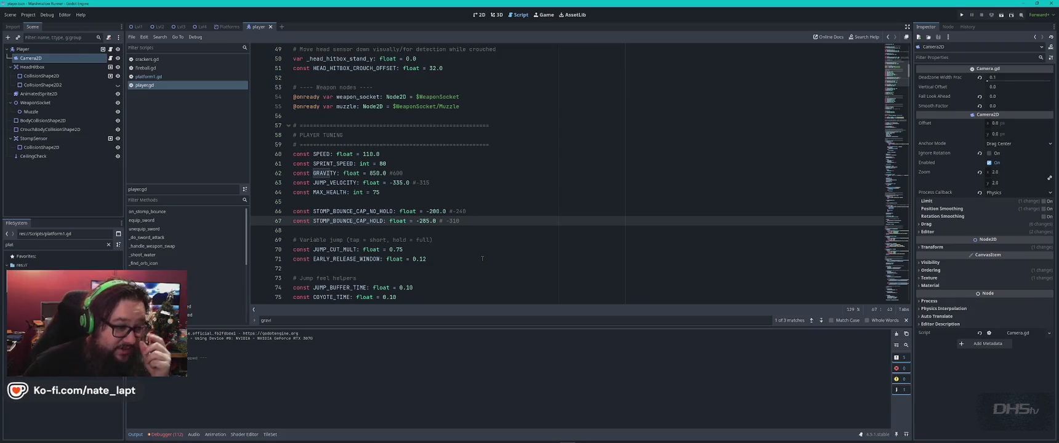
scroll(481, 256, "down", 3)
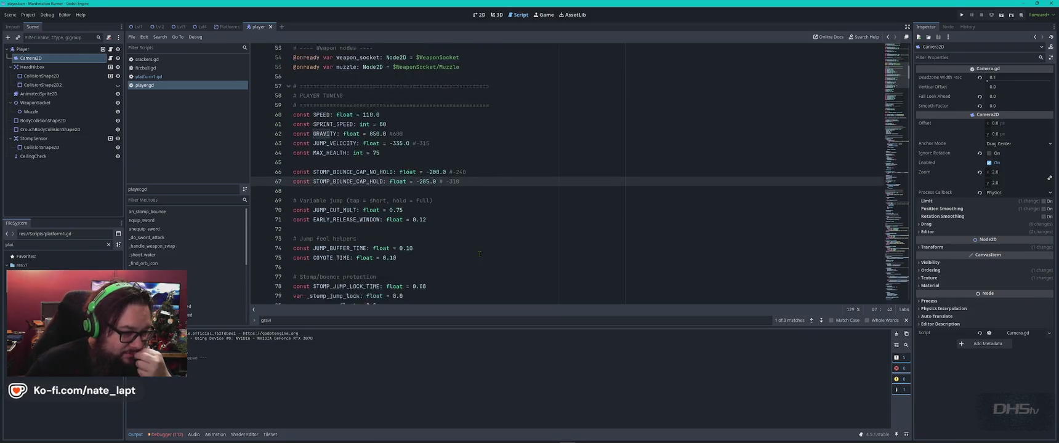
scroll(480, 253, "down", 3)
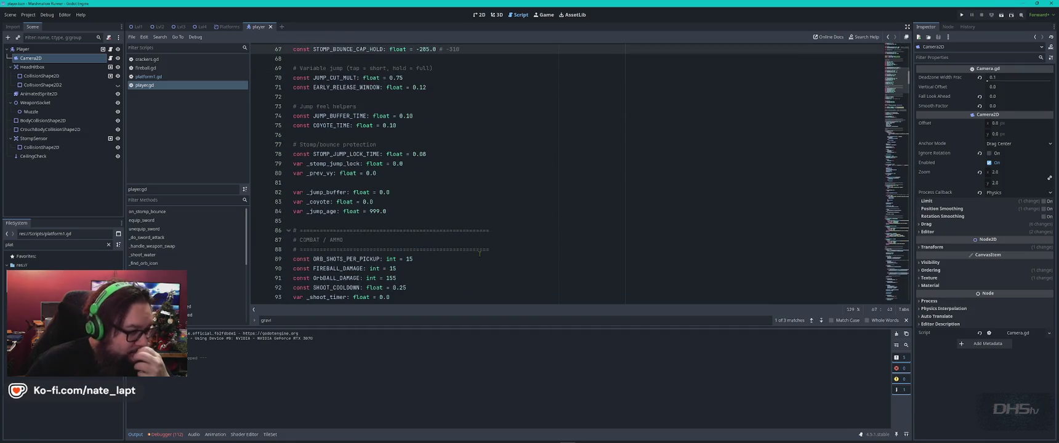
scroll(480, 253, "down", 4)
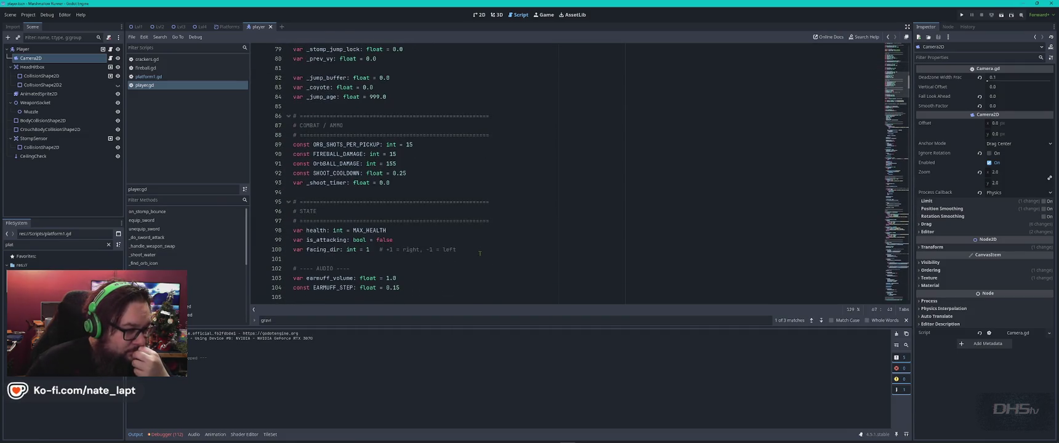
scroll(480, 252, "down", 4)
left_click(511, 180)
scroll(511, 180, "down", 2)
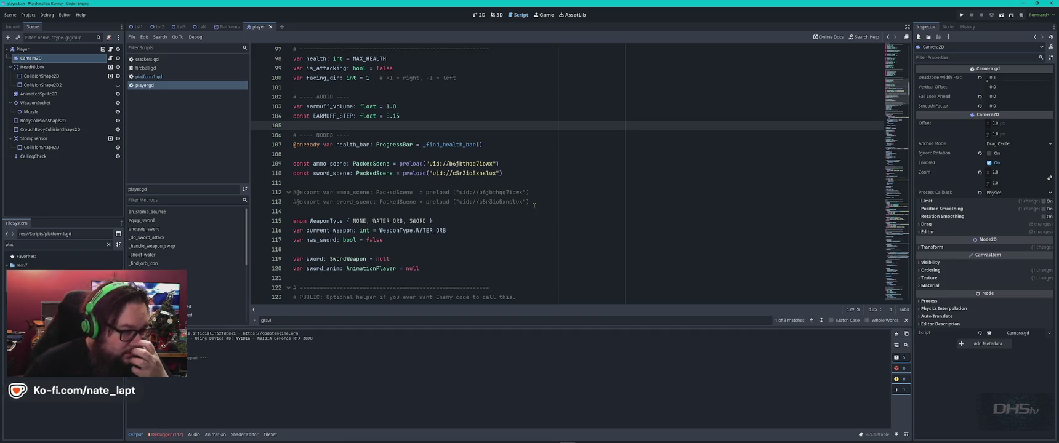
double_click(510, 193)
left_click(541, 182)
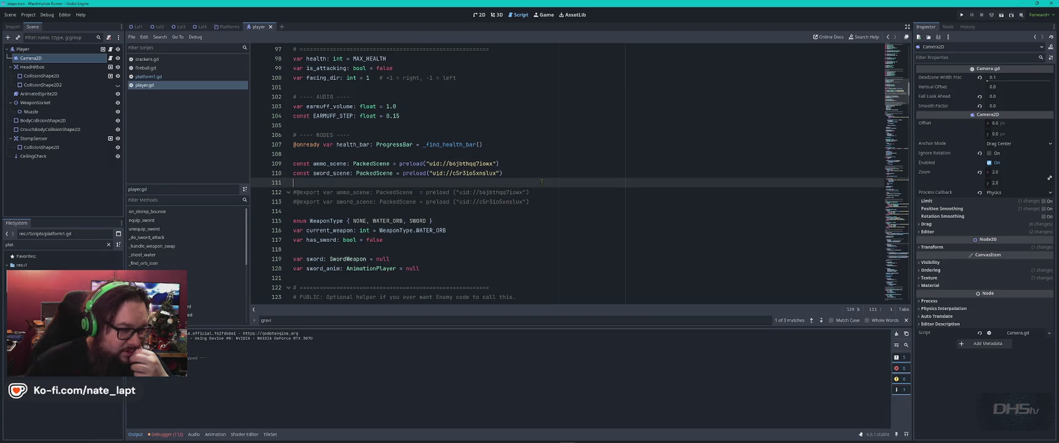
left_click_drag(529, 183, 531, 202)
key("BackSpace")
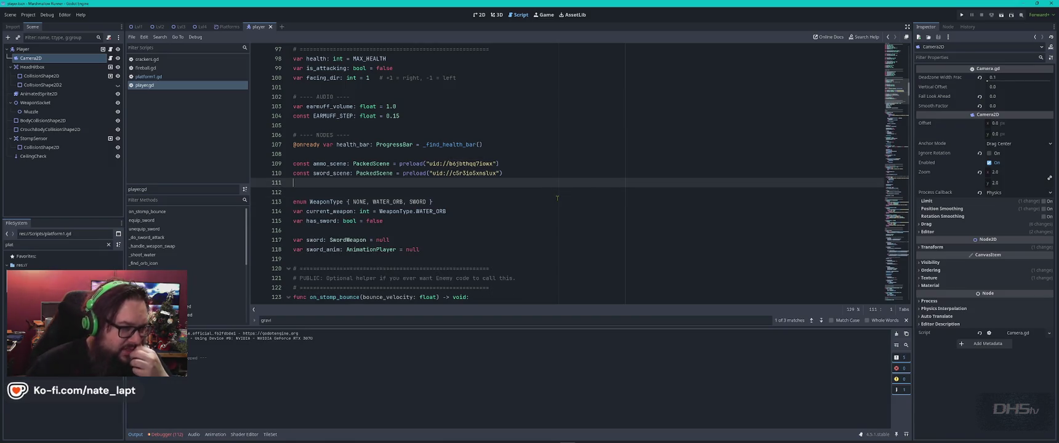
key("Delete")
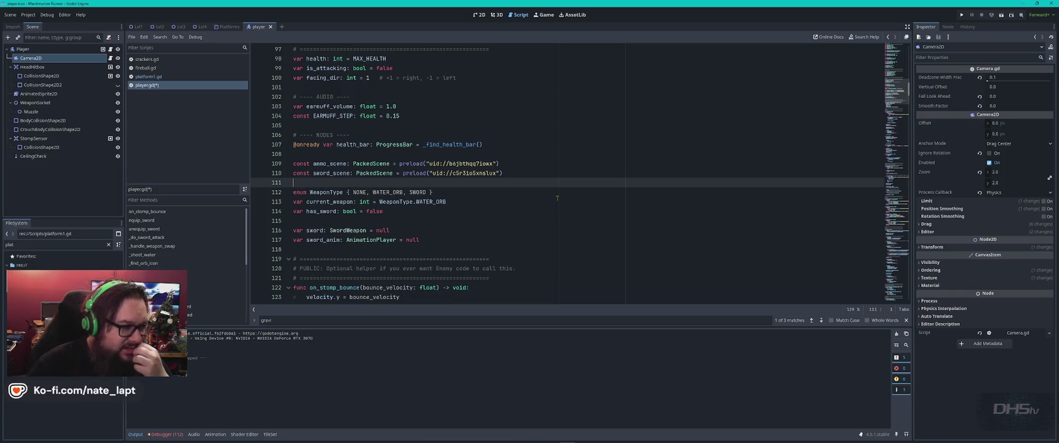
scroll(555, 197, "down", 3)
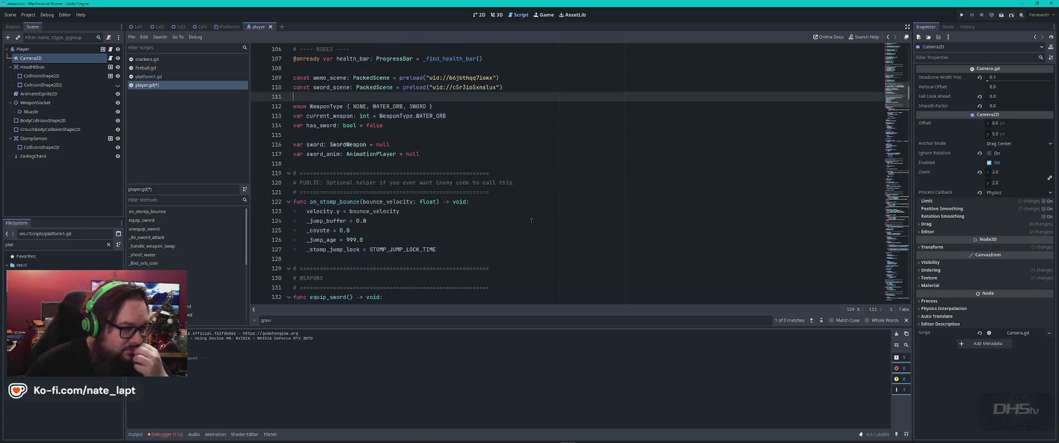
left_click(516, 157)
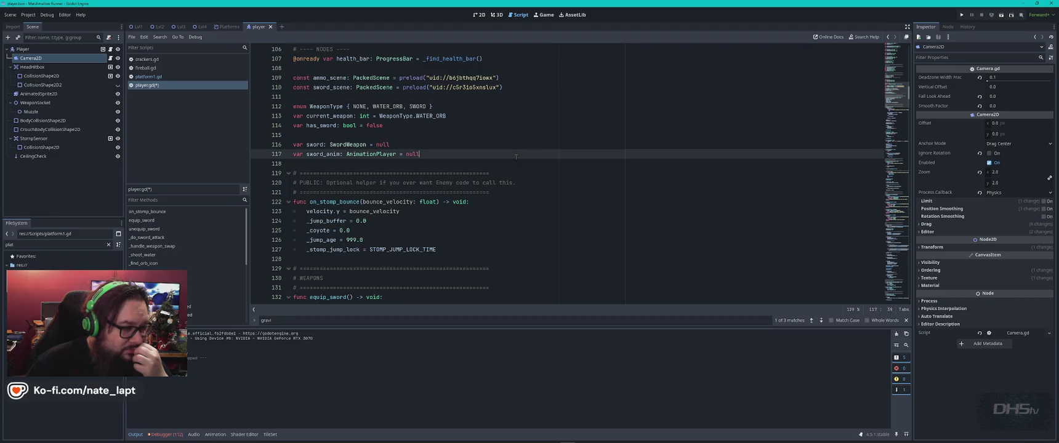
scroll(530, 156, "down", 4)
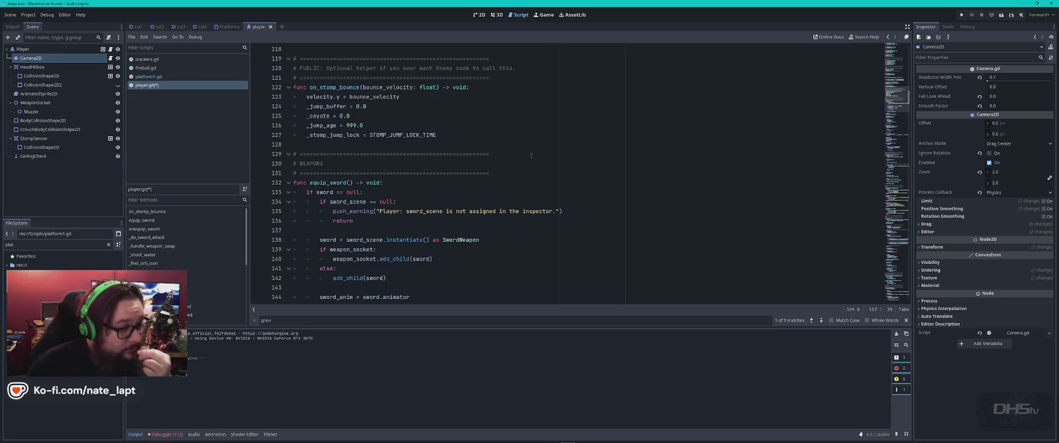
scroll(537, 178, "down", 6)
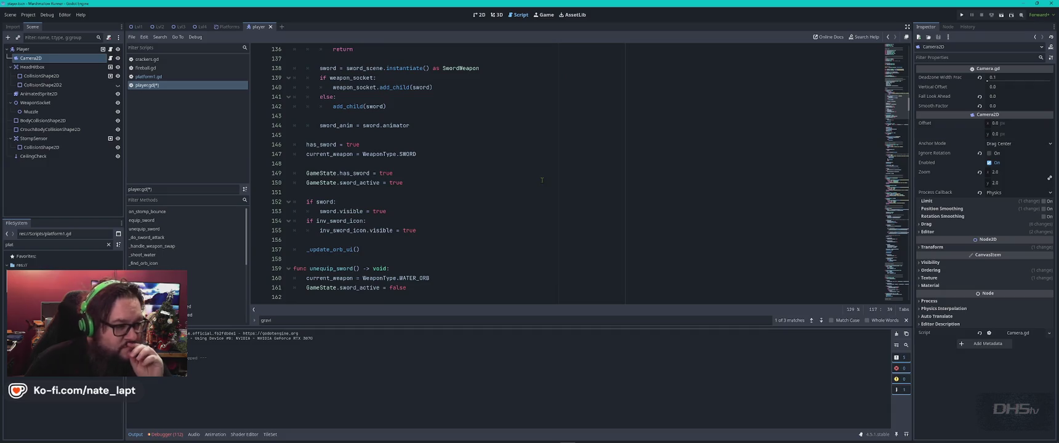
mouse_move(163, 442)
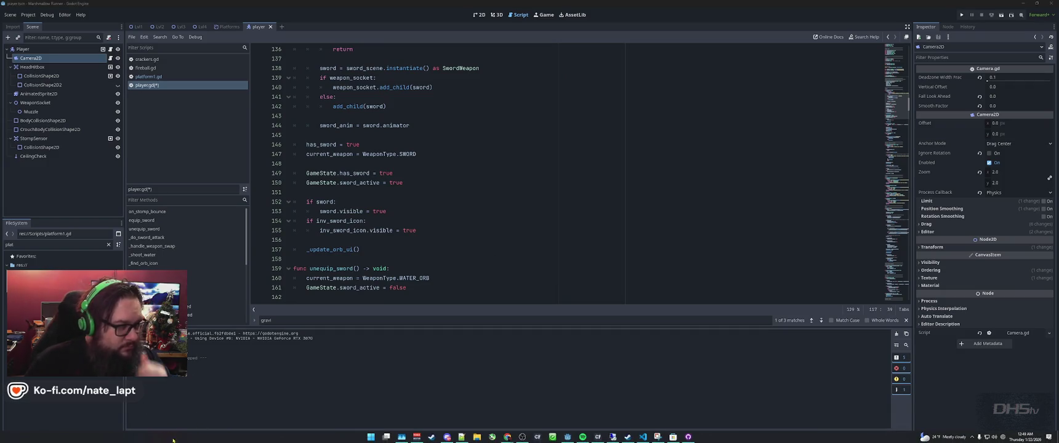
left_click(369, 239)
key("ctrl+s")
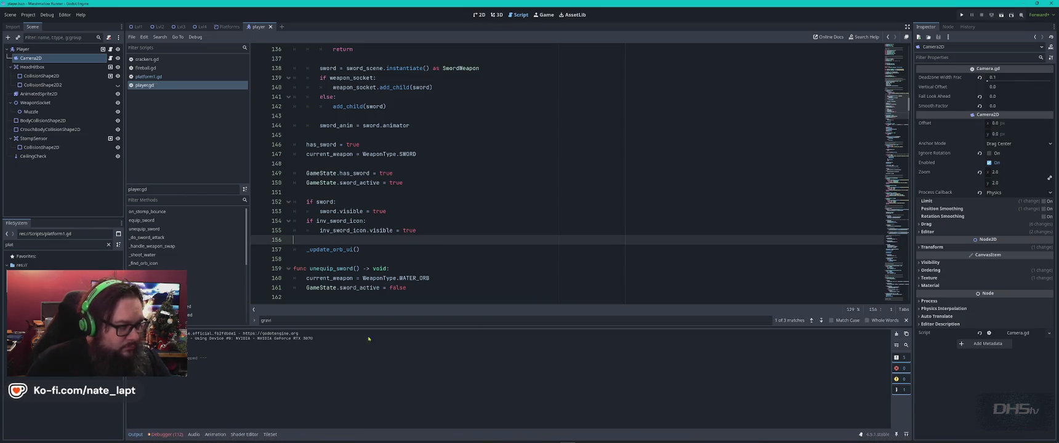
Step: Show the Debugger's Errors list and enlarge the panel to see more entries
left_click(173, 433)
left_click(172, 332)
left_click_drag(224, 327, 231, 210)
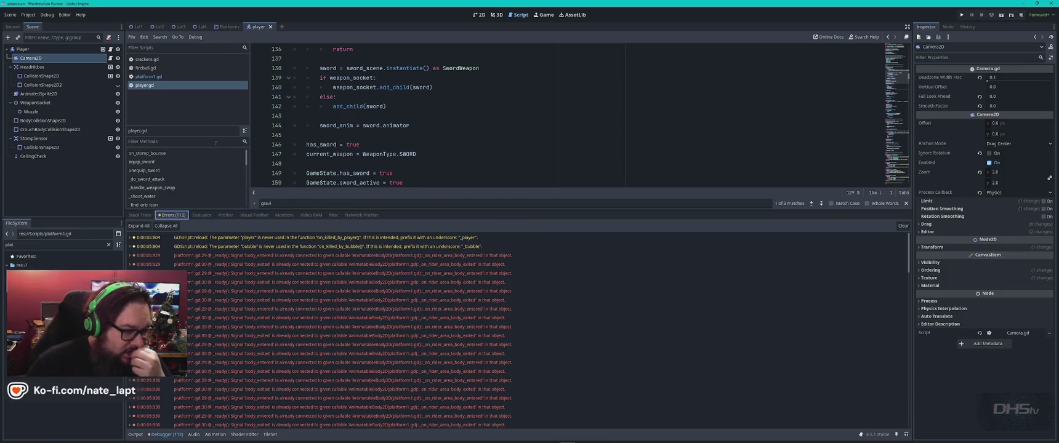
Step: Select the platform1.gd line 29 error and expand its details
mouse_move(335, 269)
left_click(342, 256)
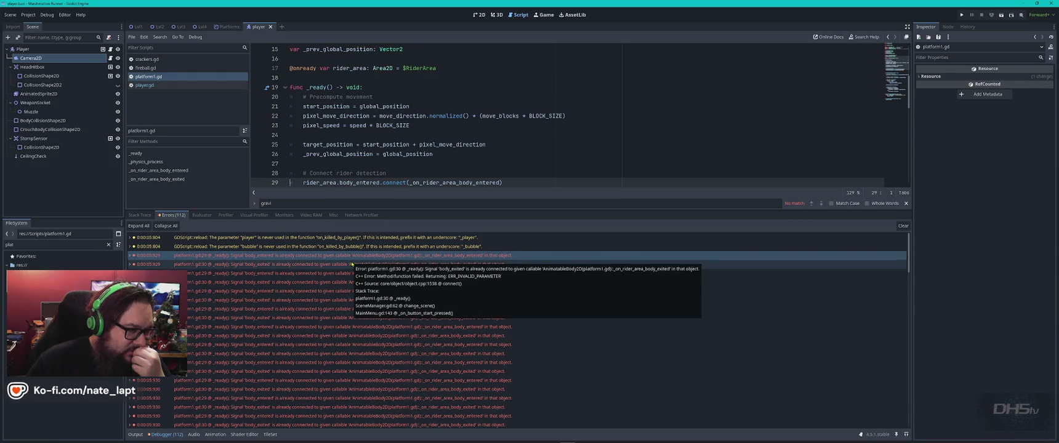
scroll(480, 114, "down", 3)
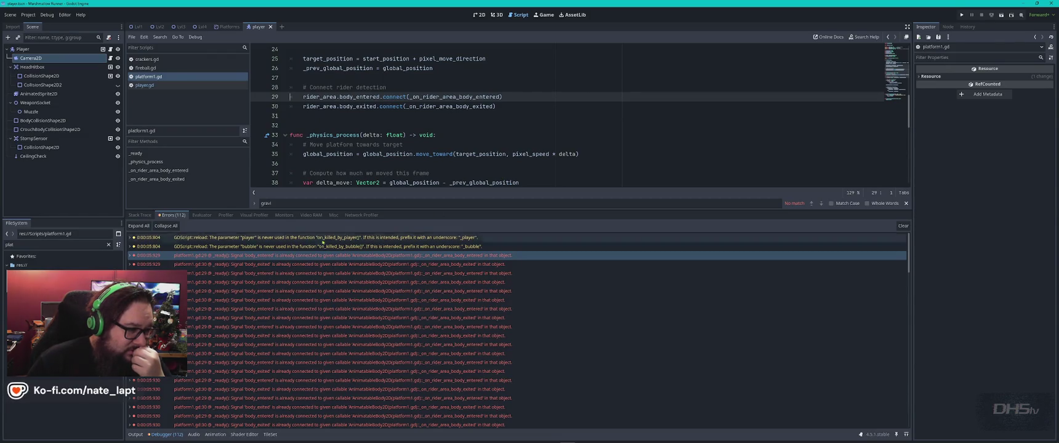
left_click(130, 255)
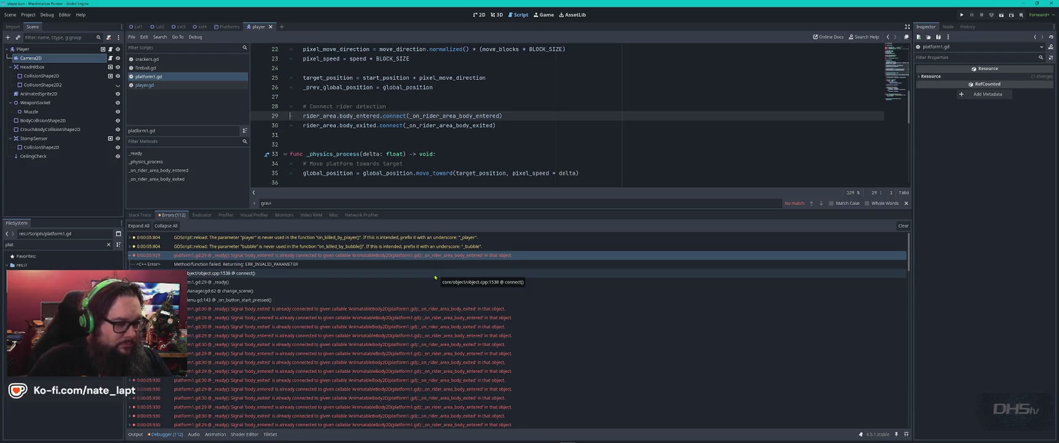
Step: Expand the Crackerman4 node-not-found error further down the list
scroll(436, 277, "down", 5)
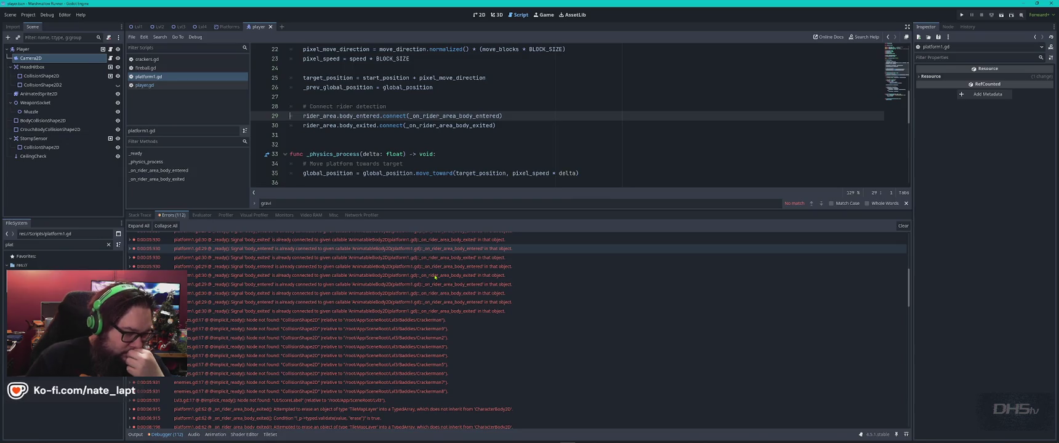
mouse_move(435, 277)
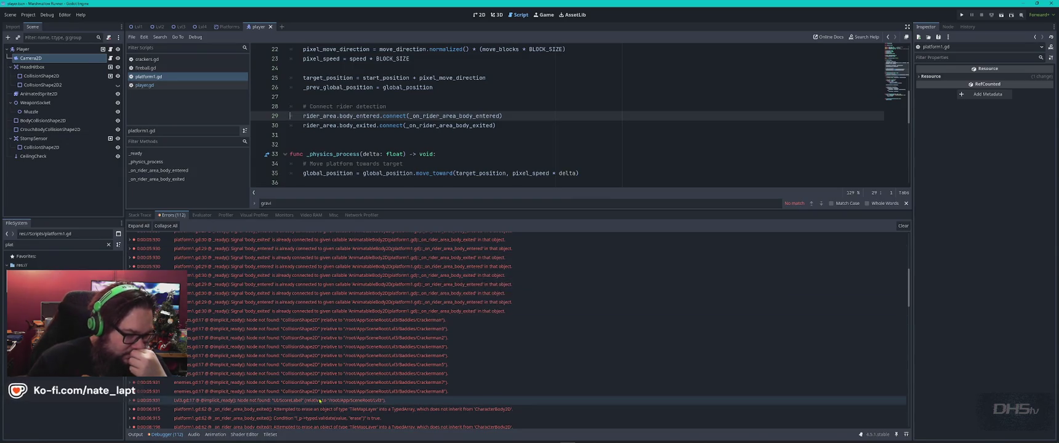
left_click(435, 356)
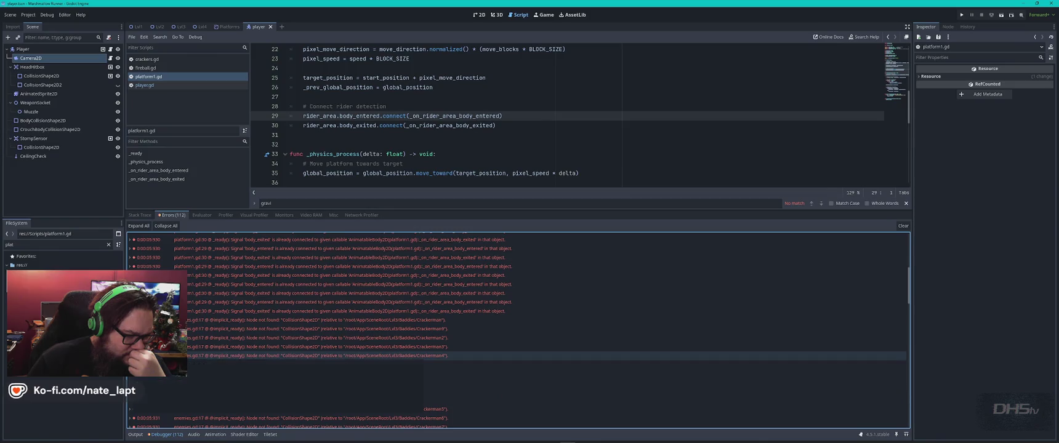
mouse_move(345, 337)
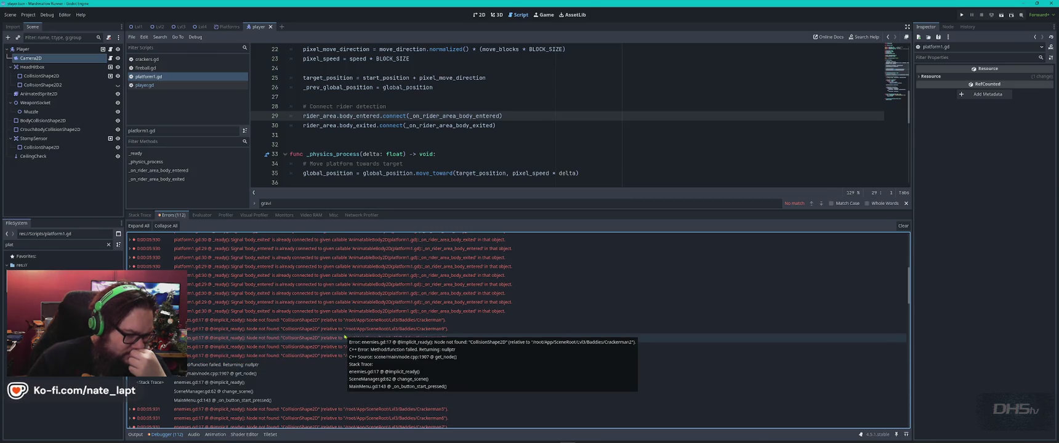
scroll(344, 357, "down", 5)
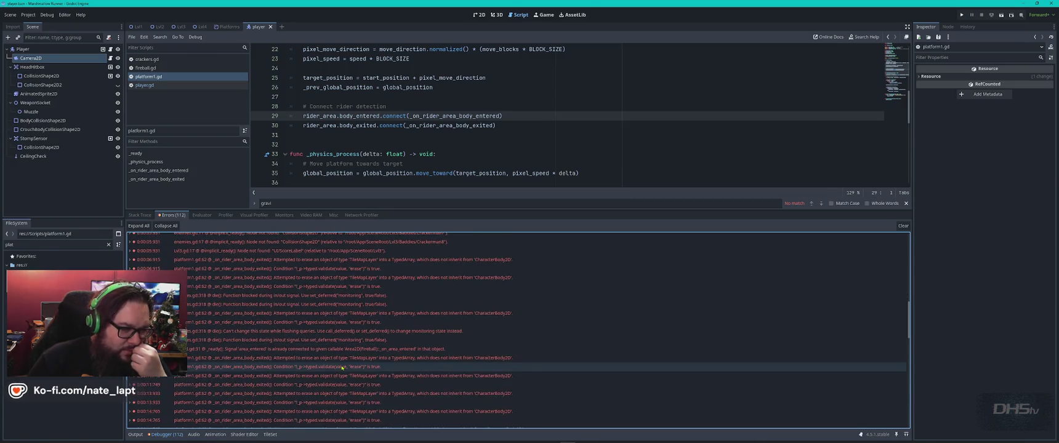
scroll(342, 368, "up", 2)
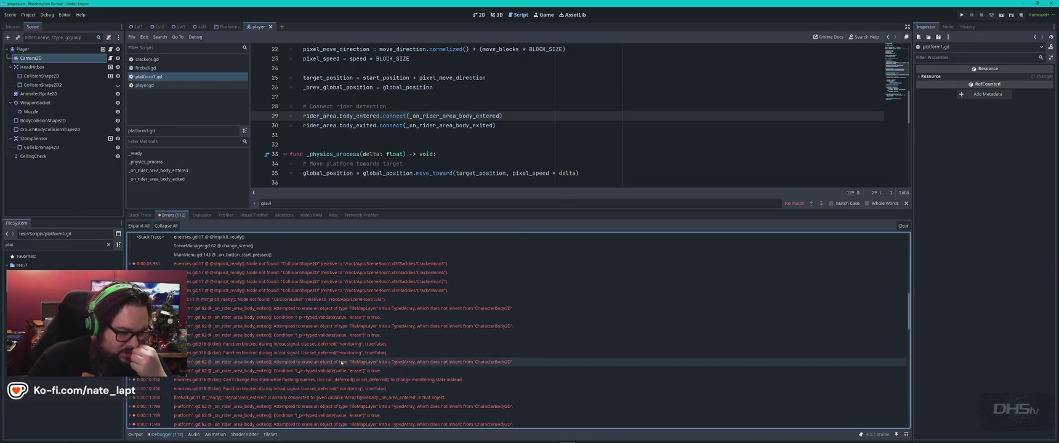
Step: Jump to the erase error at platform1.gd line 62 and look over the rider-area handlers
left_click(341, 328)
mouse_move(341, 329)
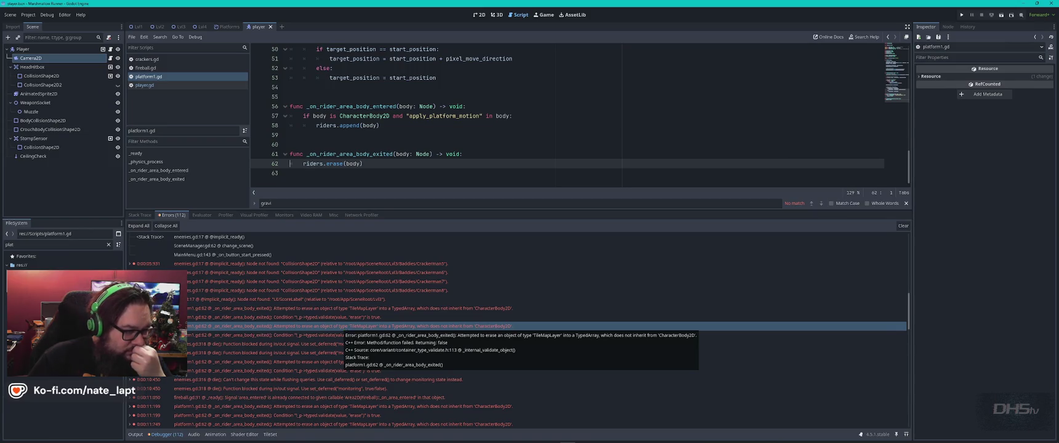
mouse_move(267, 346)
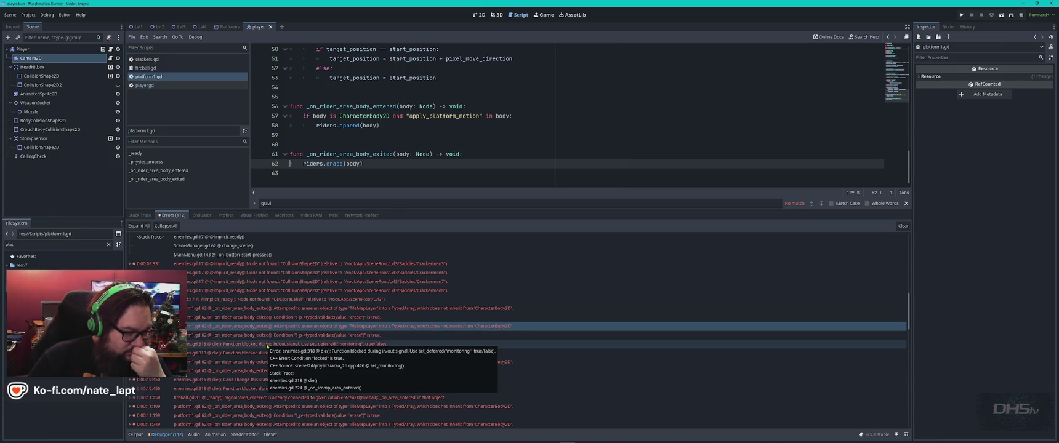
scroll(268, 346, "down", 5)
scroll(266, 346, "down", 5)
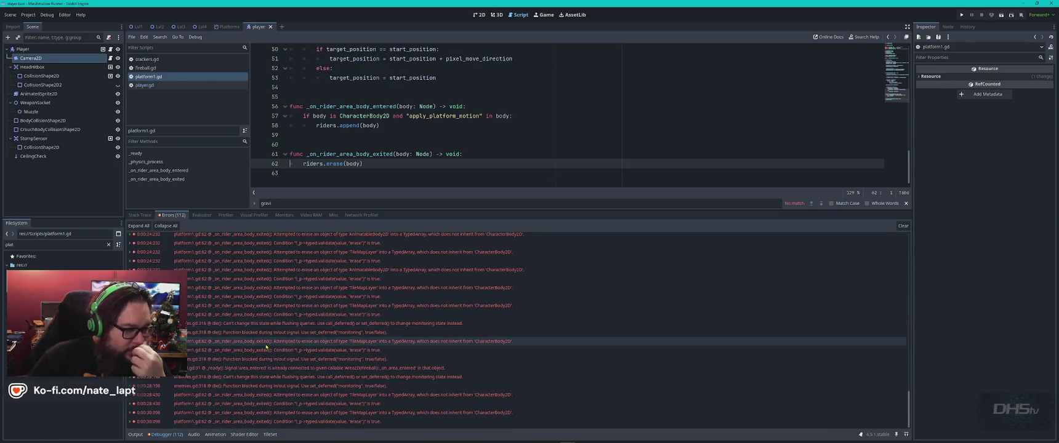
scroll(267, 348, "up", 15)
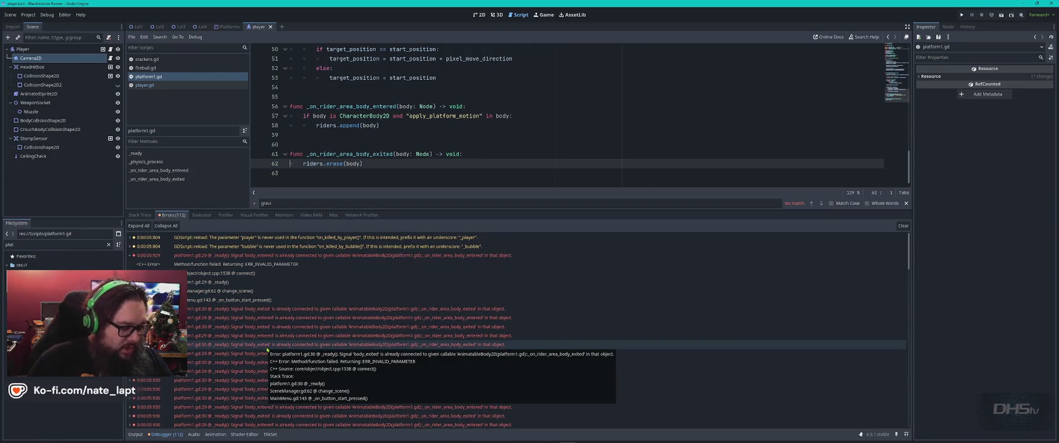
key("alt+Tab")
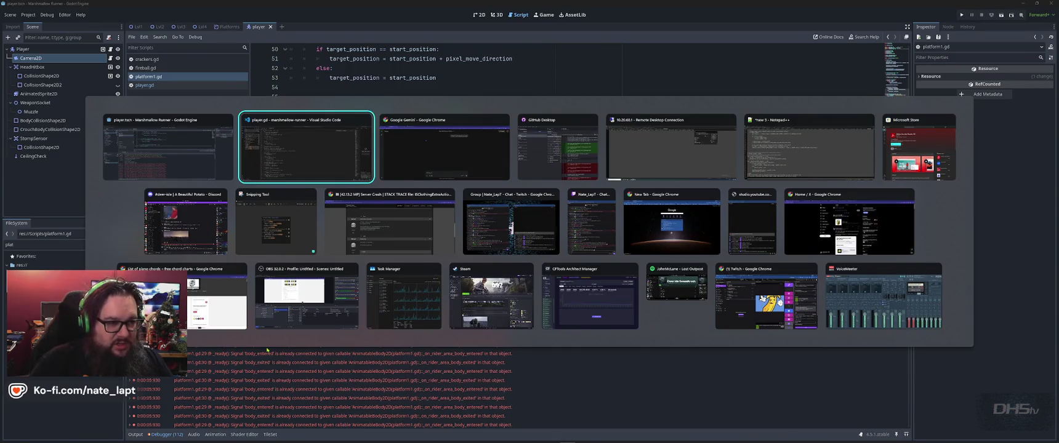
Step: Bring GitHub Desktop forward and show its list of uncommitted changes
key("shift+Tab")
key("alt+Tab")
key("Tab")
key("Tab")
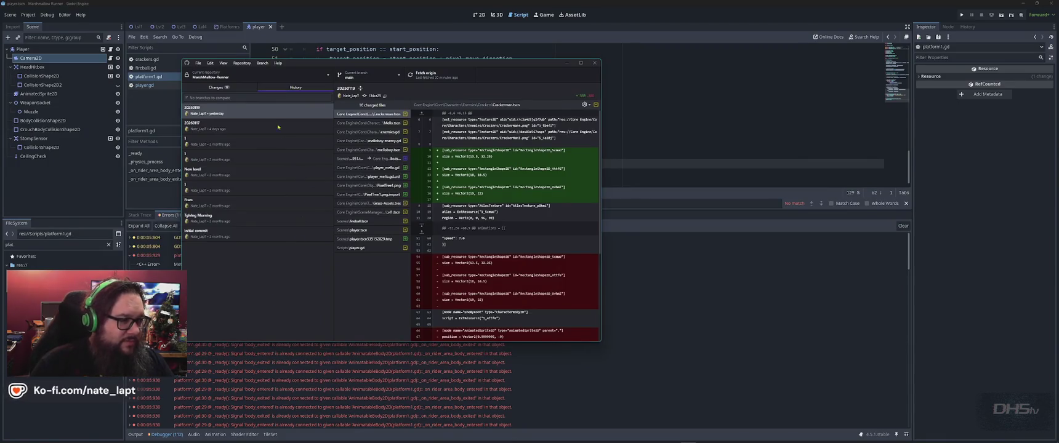
left_click(216, 87)
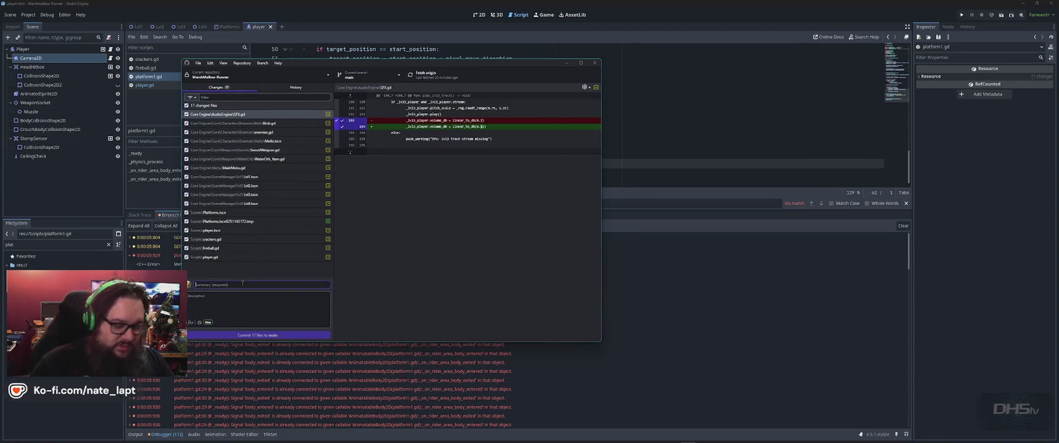
Step: Commit the 17 files to main with summary 20260121 and description about platform riding and player bounce
type("2026")
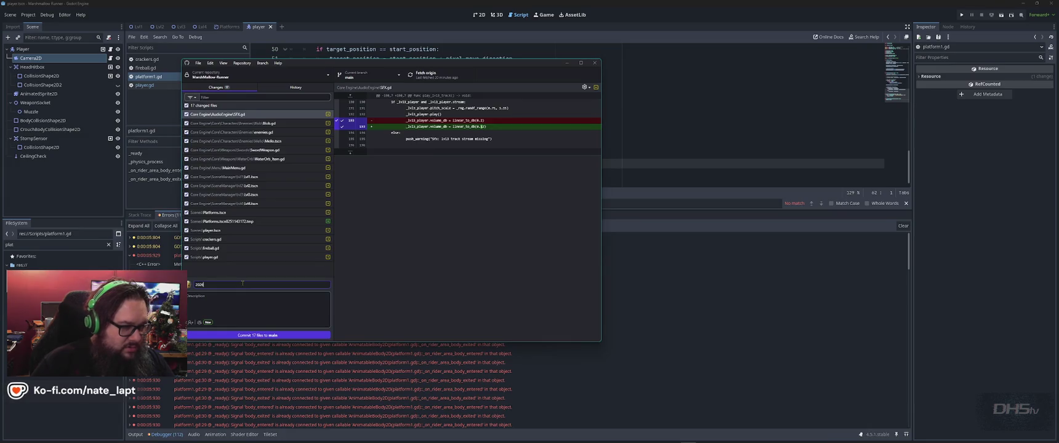
type("0121")
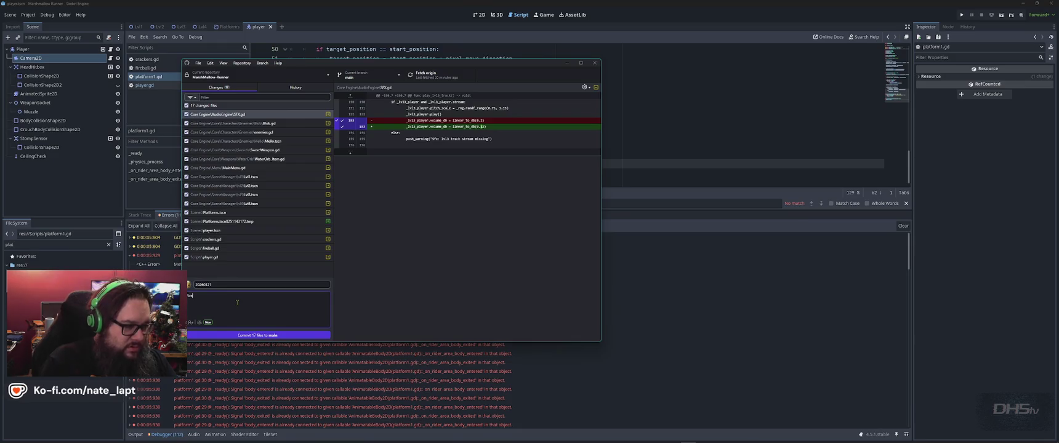
key("BackSpace")
key("BackSpace")
type("Platform riding, A")
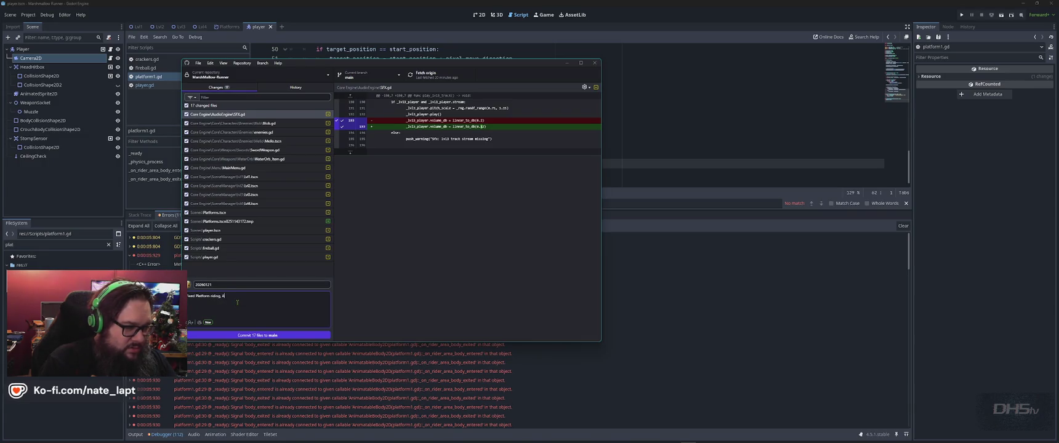
type("djusted")
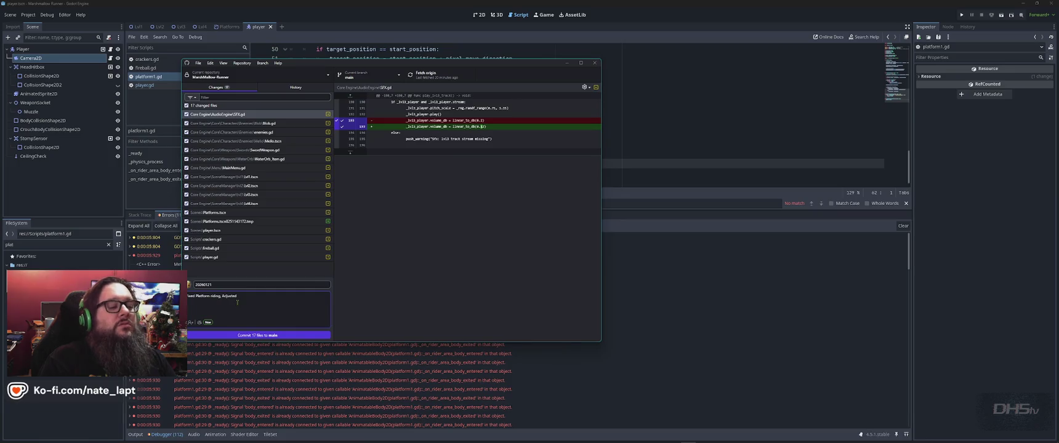
type(" Player Bounce")
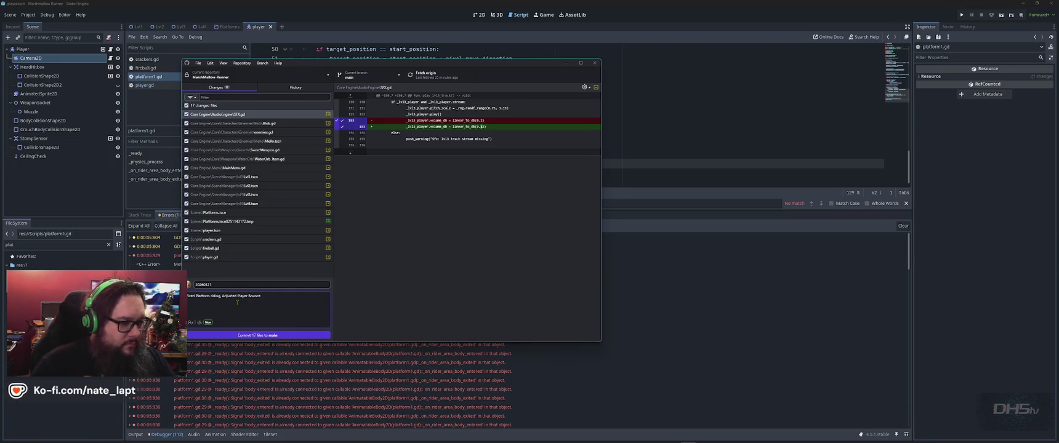
left_click(258, 335)
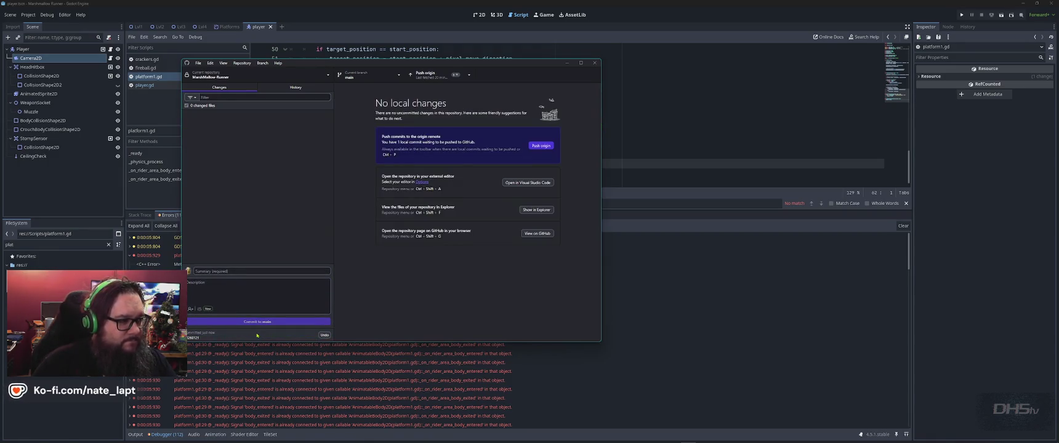
left_click(269, 349)
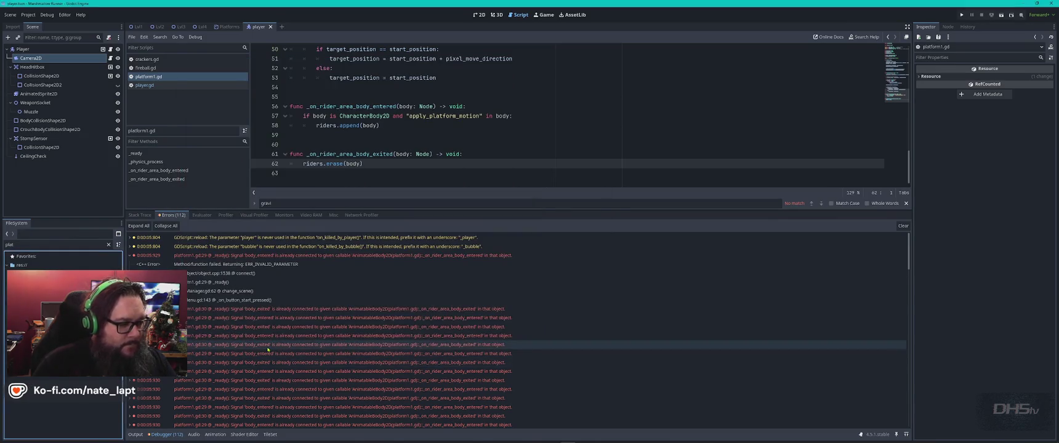
Step: Launch the Snipping Tool by searching 'snip' from the Start menu
key("super")
key("alt+Tab")
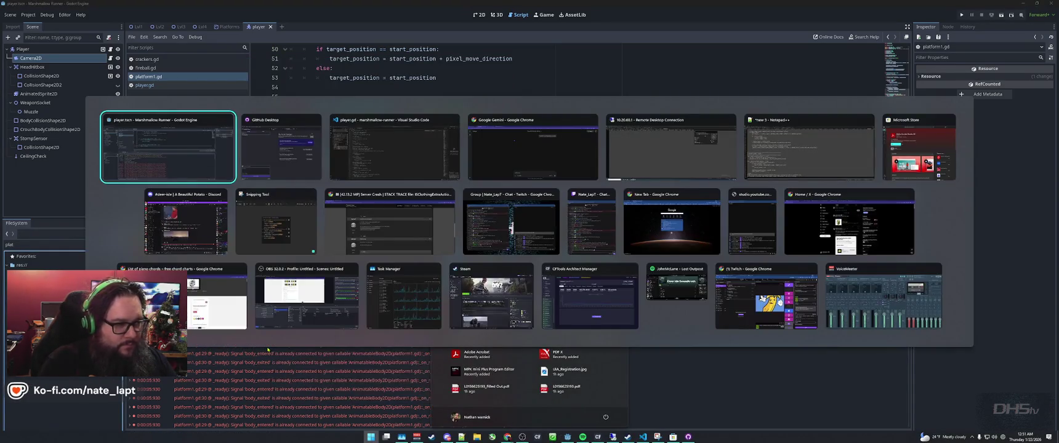
key("alt+shift+Tab")
key("super")
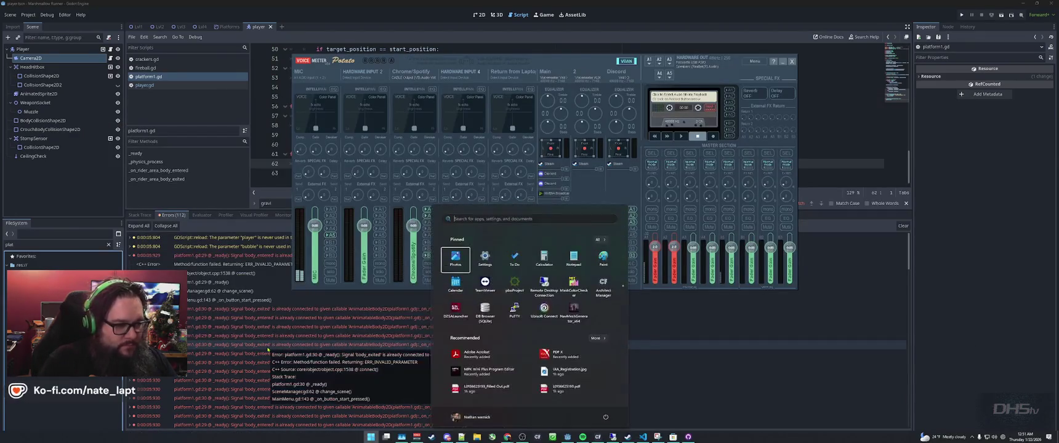
type("snip")
key("Return")
left_click(588, 17)
key("Escape")
Step: Snip the Godot debugger error panel, then switch to the Gemini chat in Chrome
left_click(262, 232)
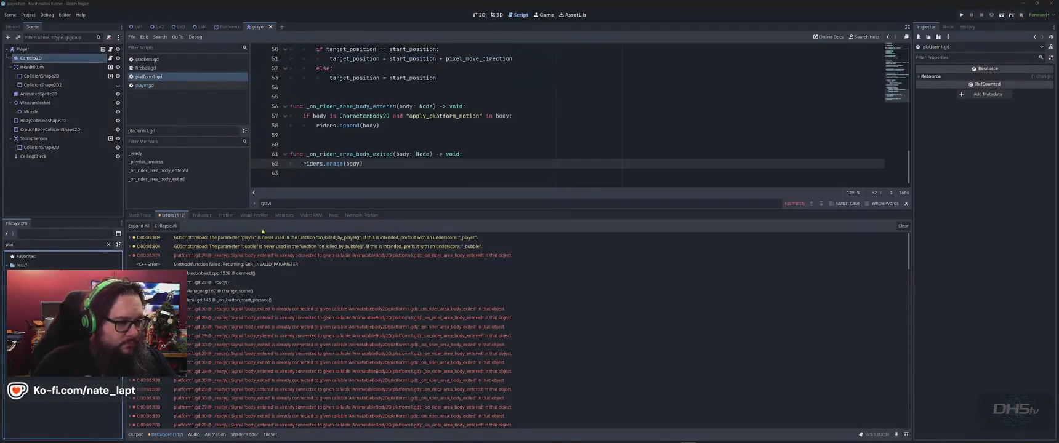
key("super+shift+s")
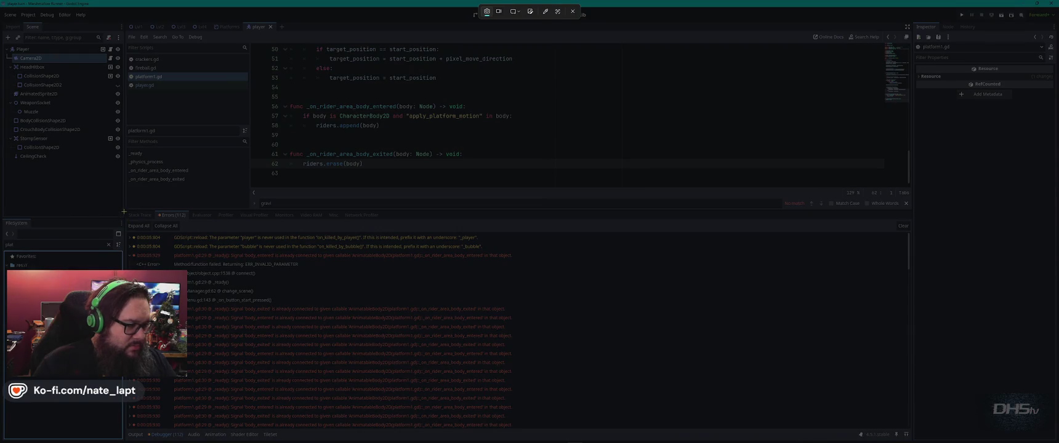
left_click_drag(123, 212, 511, 432)
key("alt+Tab")
key("alt+Tab")
key("alt+Tab")
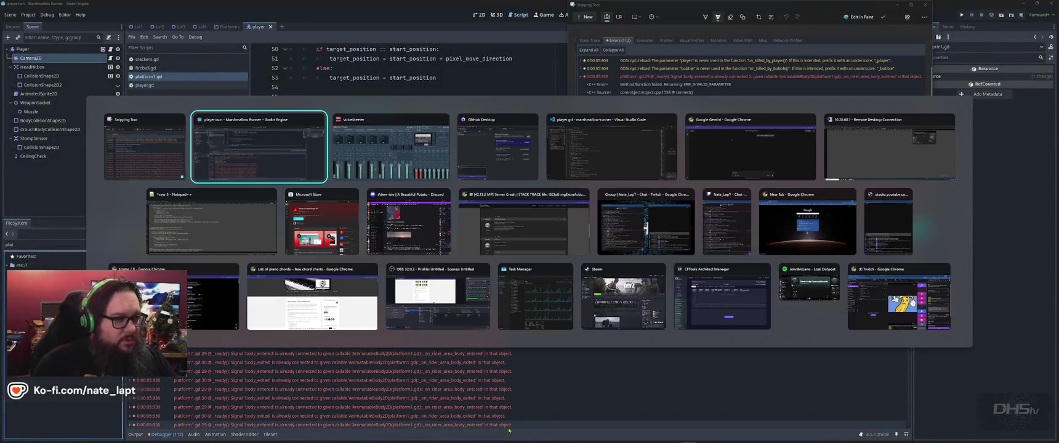
key("alt+Tab")
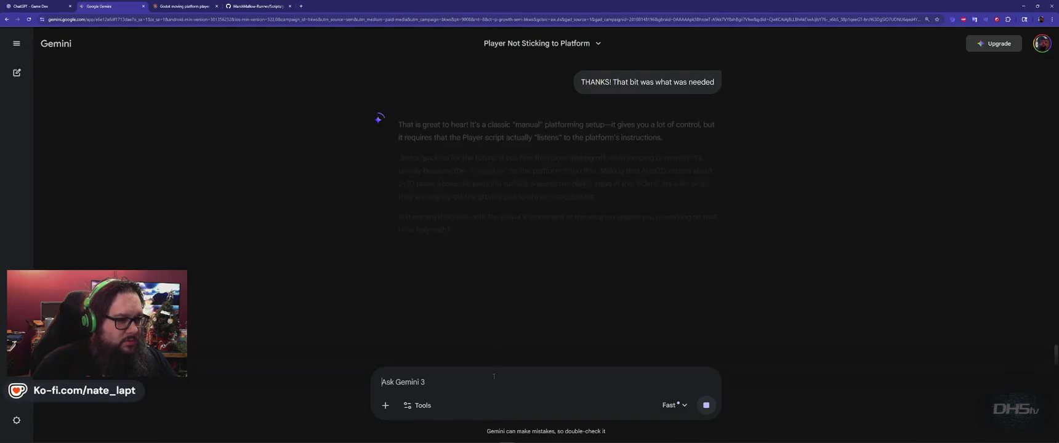
scroll(505, 322, "down", 1)
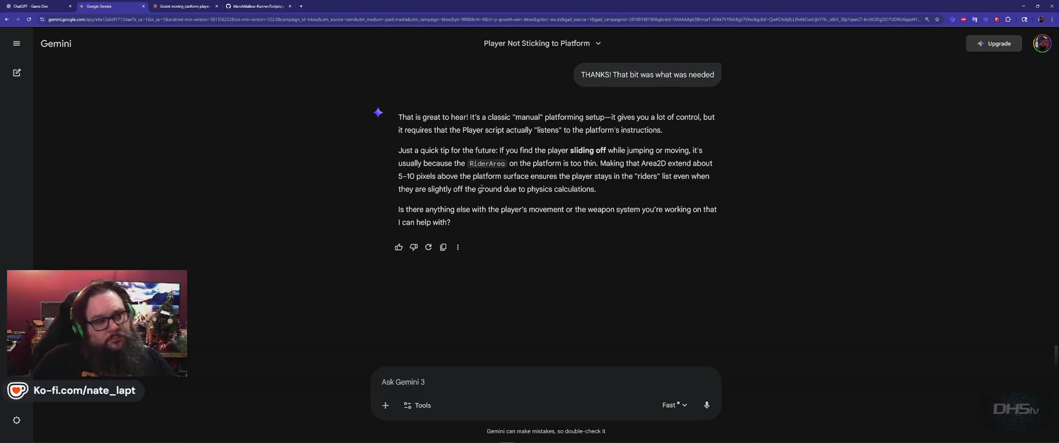
key("alt+Tab")
key("alt+Tab")
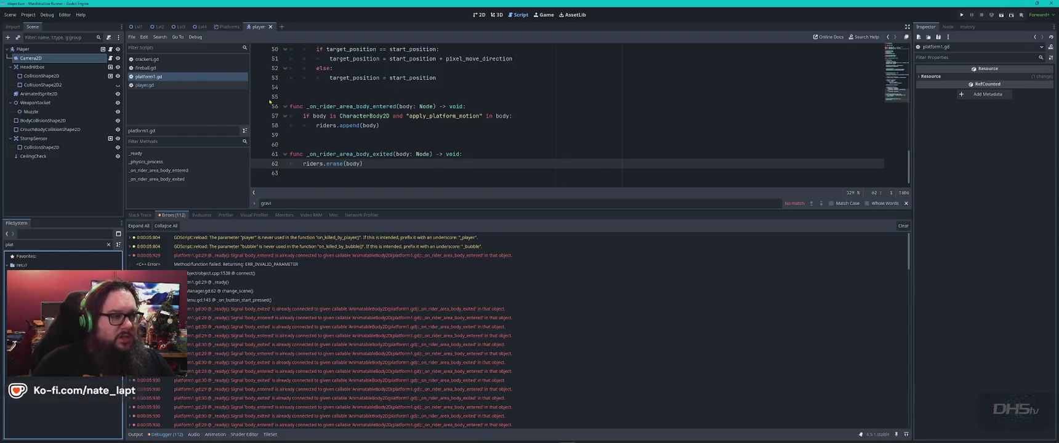
left_click(38, 85)
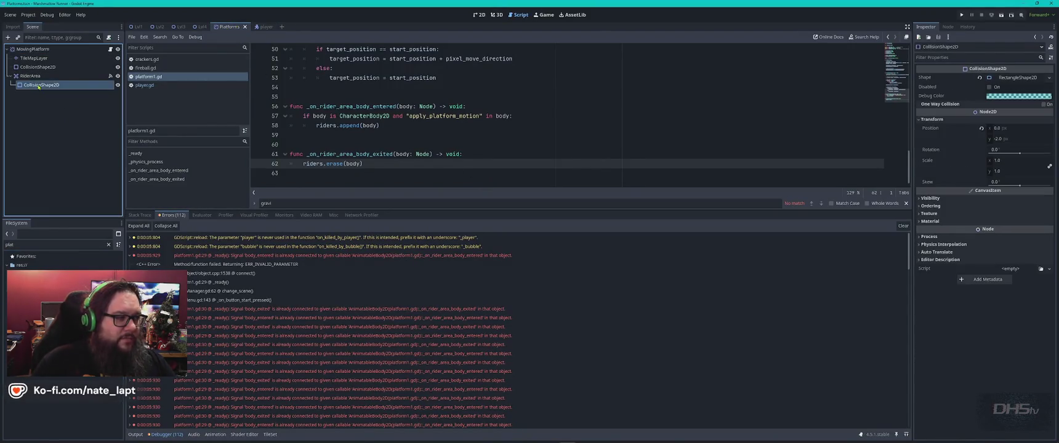
left_click(479, 14)
scroll(450, 162, "down", 4)
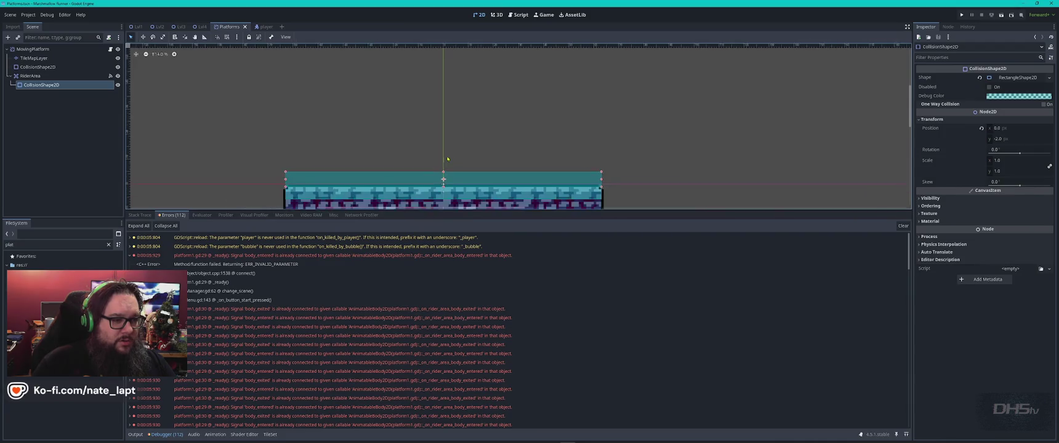
scroll(450, 162, "down", 2)
scroll(550, 162, "down", 2)
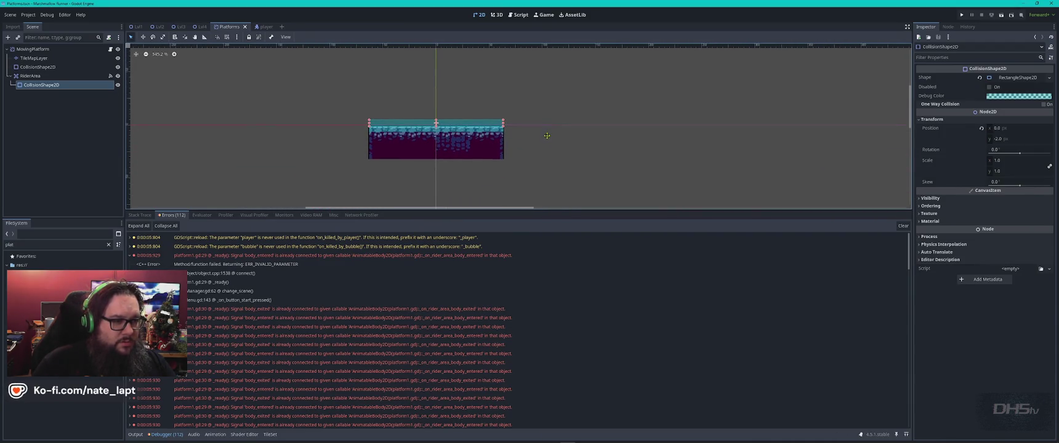
key("alt+Tab")
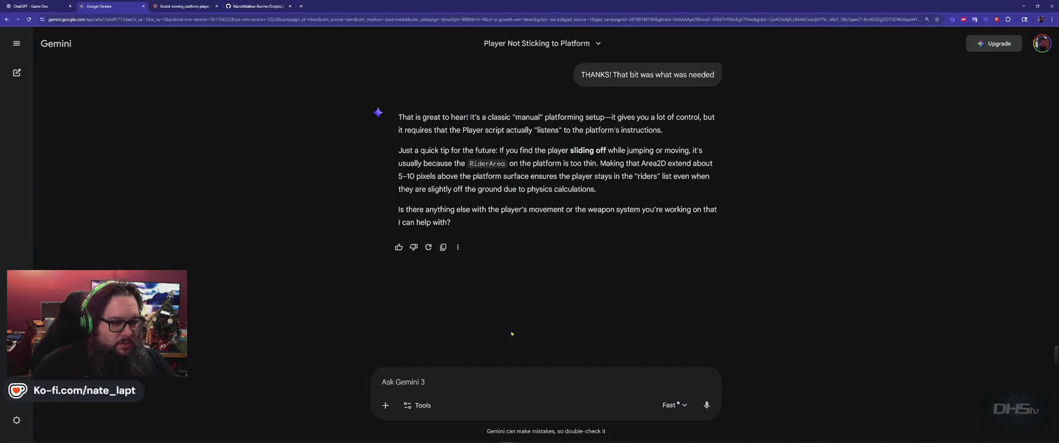
Step: Paste the debugger screenshot into the Ask Gemini box after agreeing to the image-upload terms
key("ctrl+v")
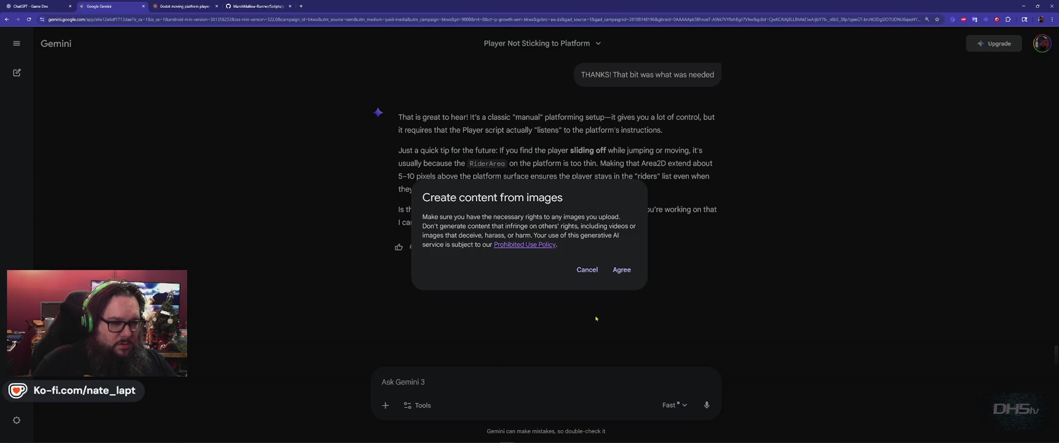
left_click(582, 273)
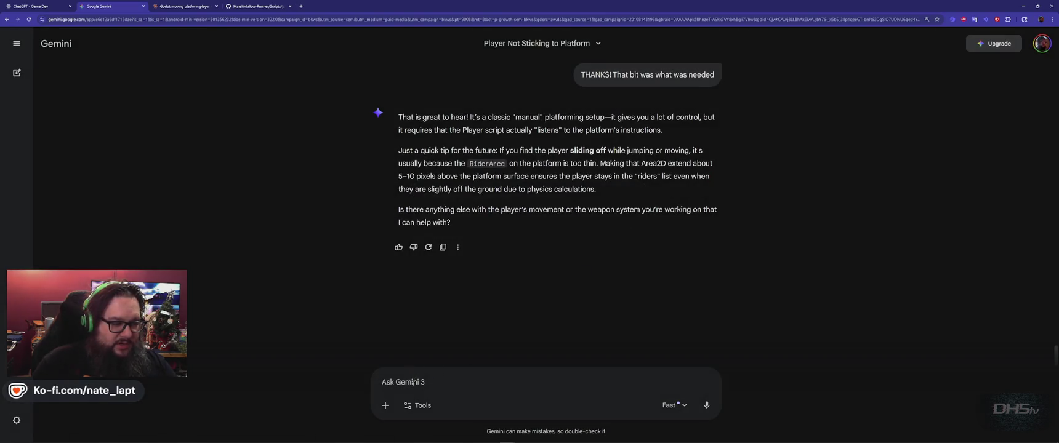
key("ctrl+v")
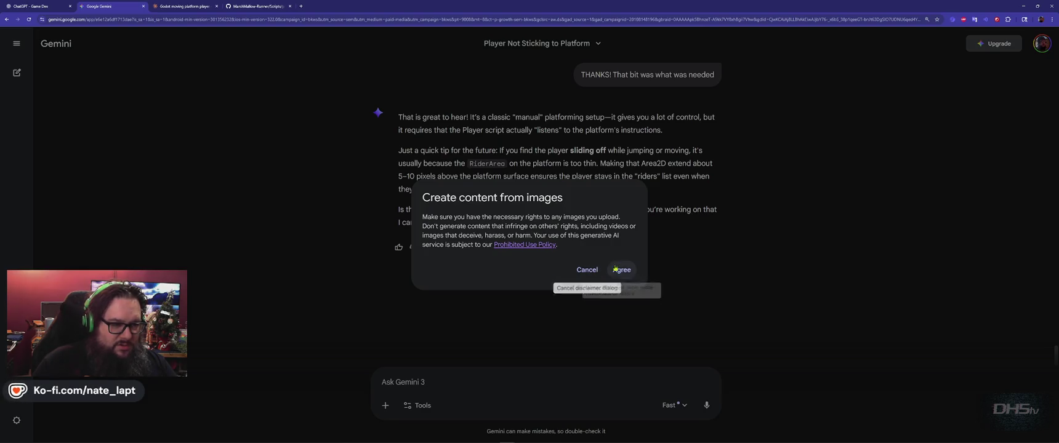
left_click(625, 271)
key("alt+Tab")
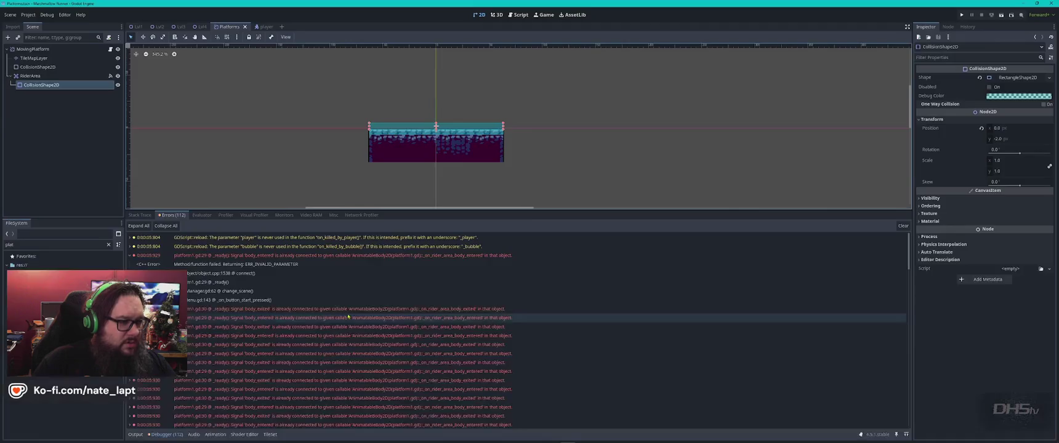
Step: Snip the moving platform and its RiderArea shape in the 2D view, then return to Gemini
key("super")
type("snip")
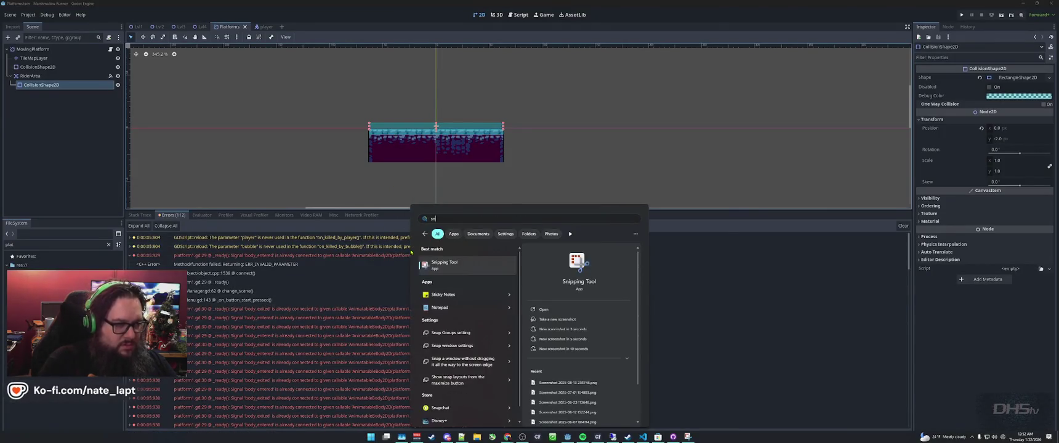
key("Return")
left_click(586, 16)
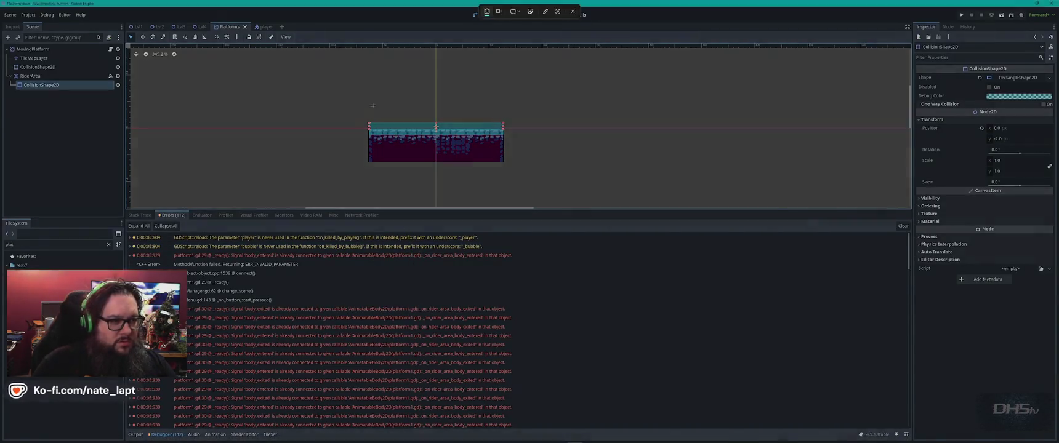
left_click_drag(369, 121, 524, 182)
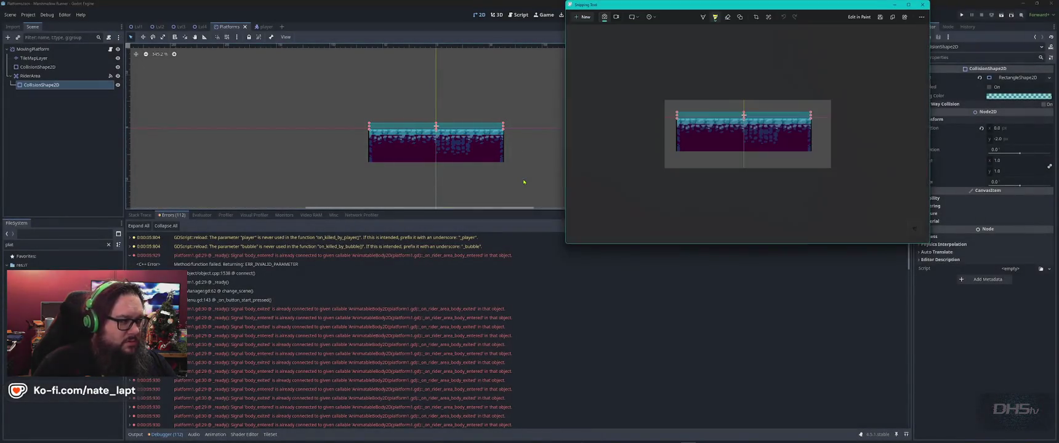
key("alt+Tab")
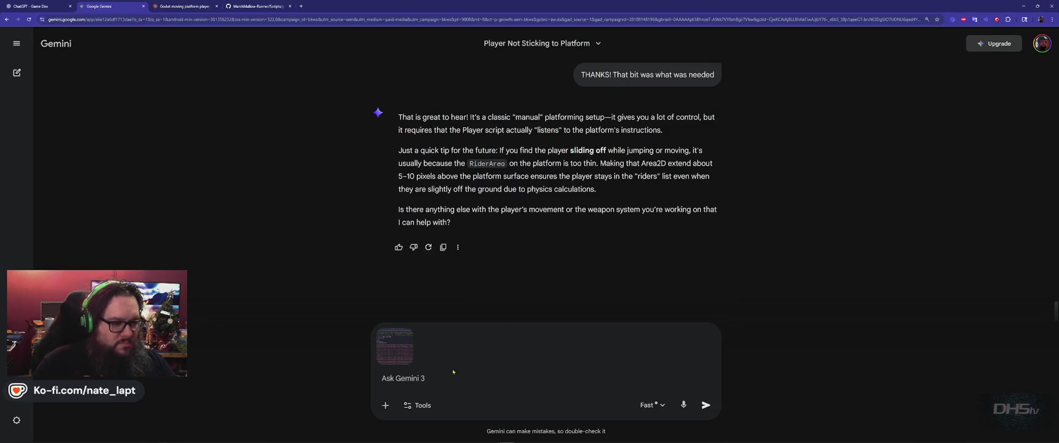
Step: Check in Godot what node type RiderArea is
type("RiderArea")
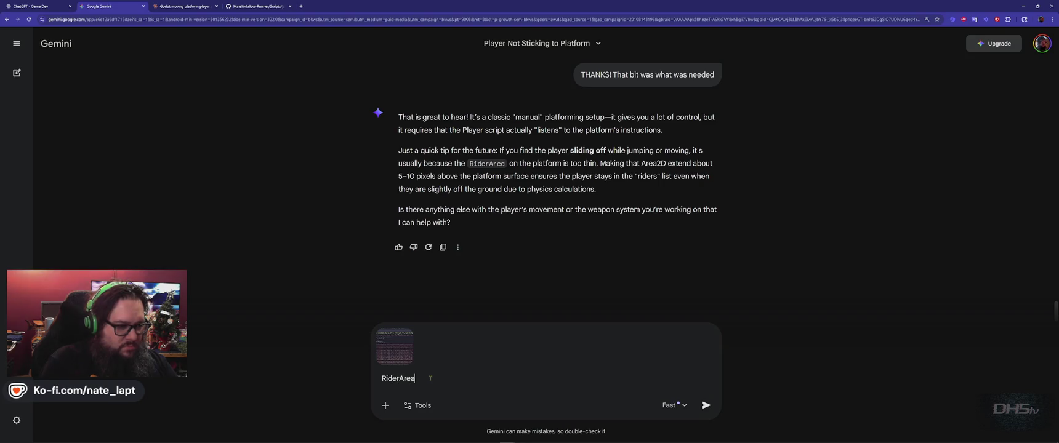
key("alt+Tab")
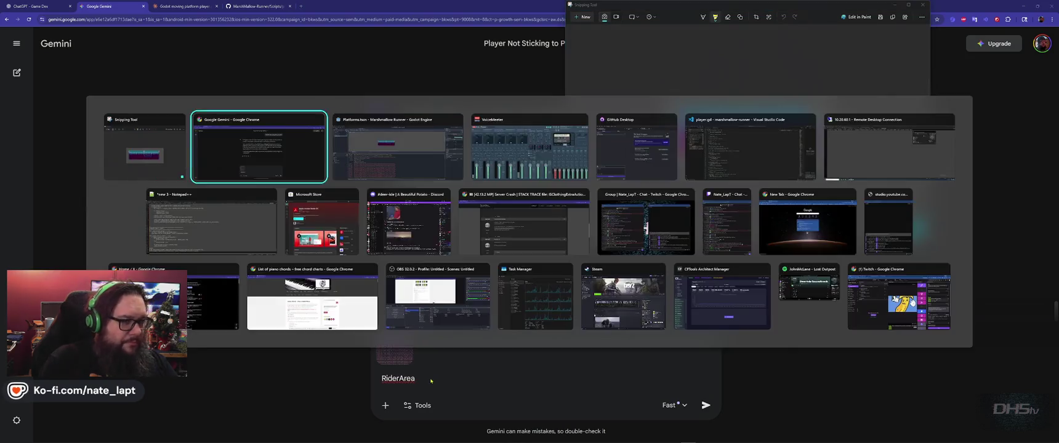
key("alt+Tab")
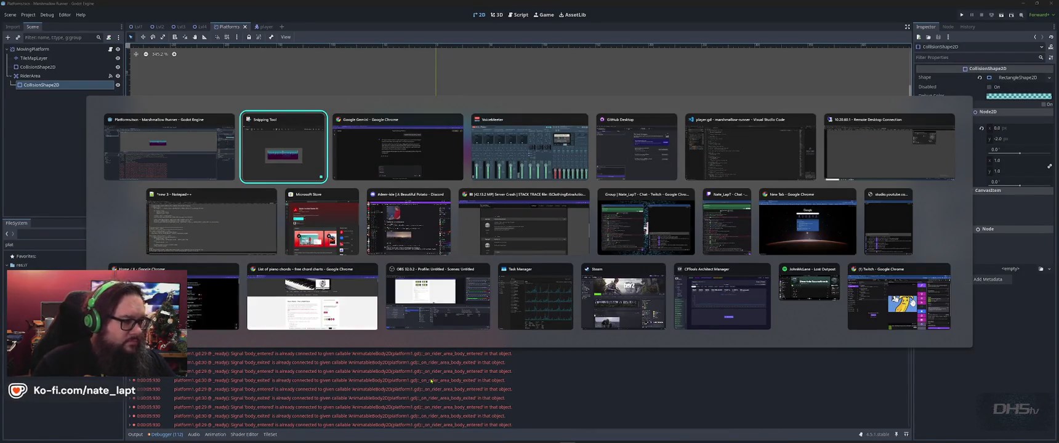
key("Escape")
right_click(40, 75)
left_click(68, 170)
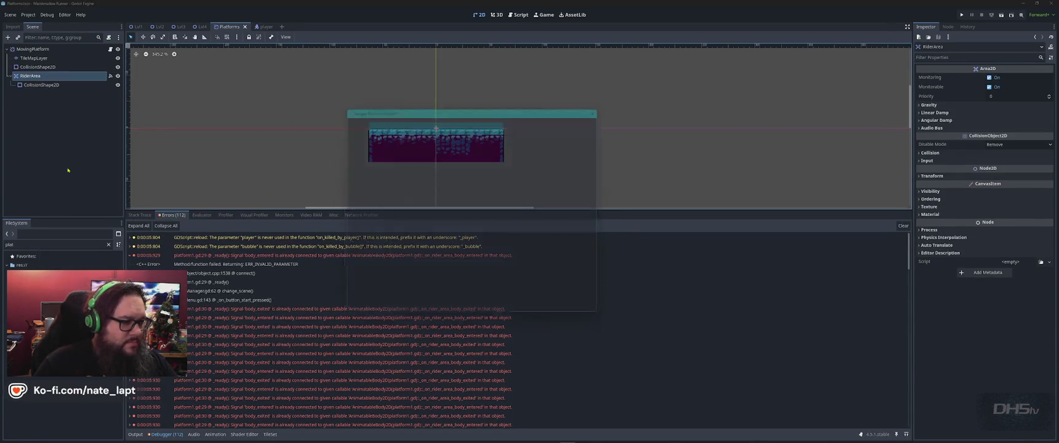
key("Escape")
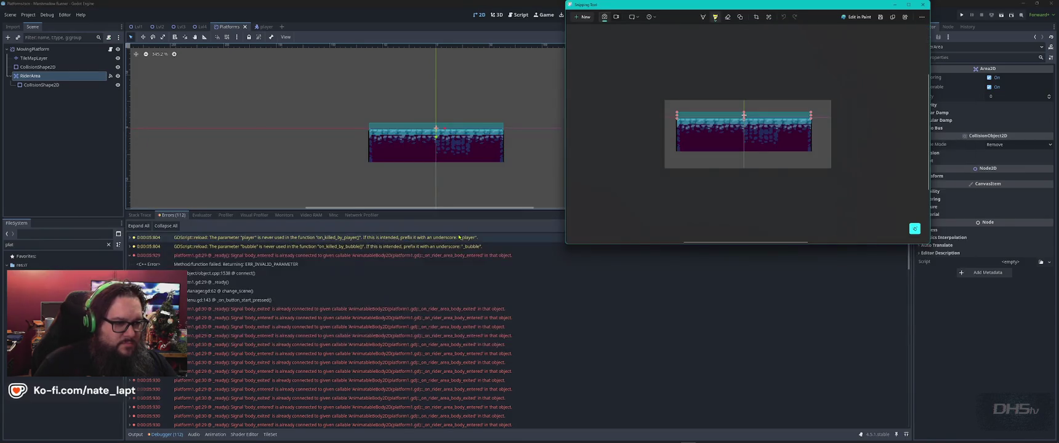
Step: Send Gemini 'RiderArea (Area2D) should be tall enough above the platform's collision...' with the platform screenshot
key("alt+Tab")
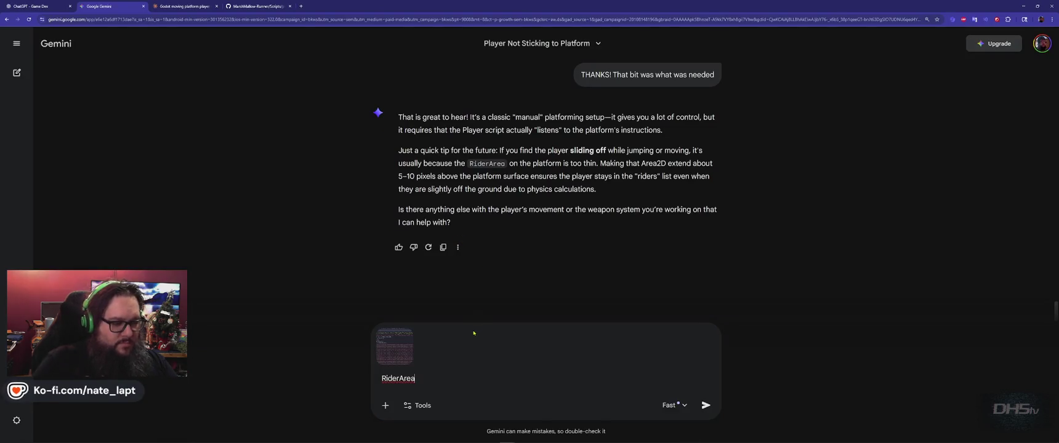
type(" (Area2D")
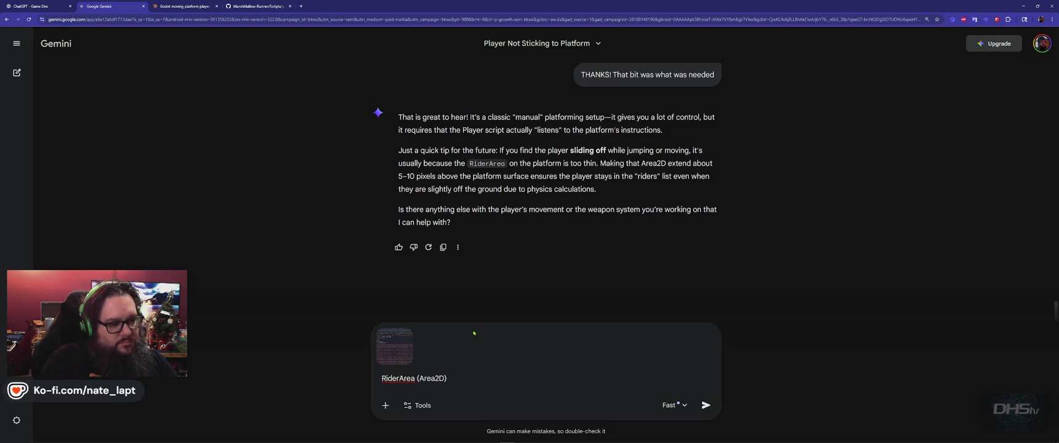
type("should be tall enough above")
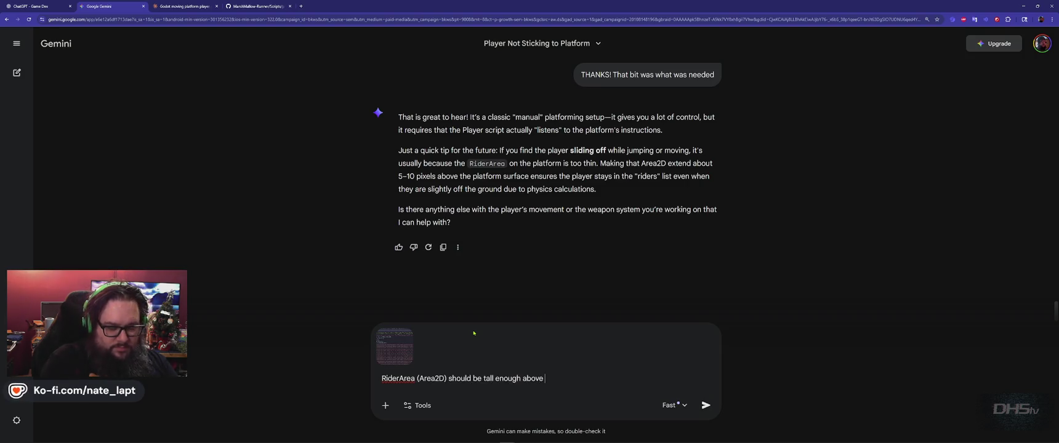
type(" the pa")
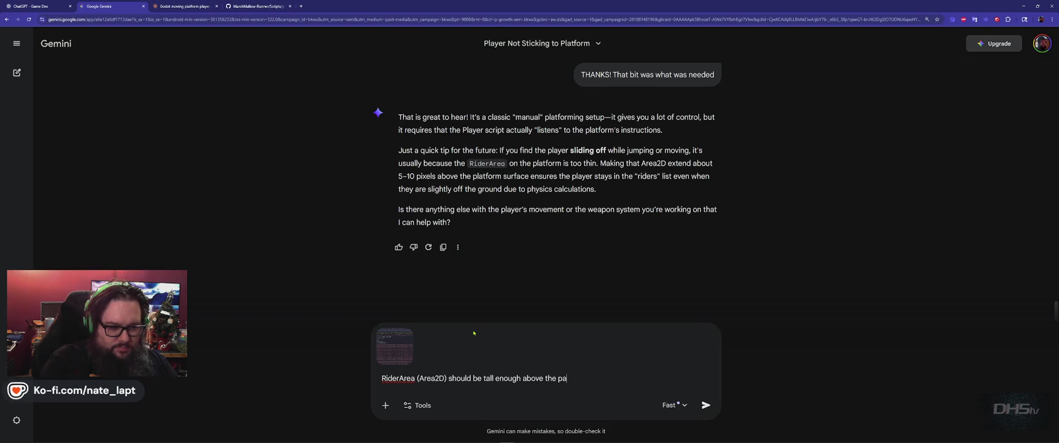
key("BackSpace")
type("latforms collision to")
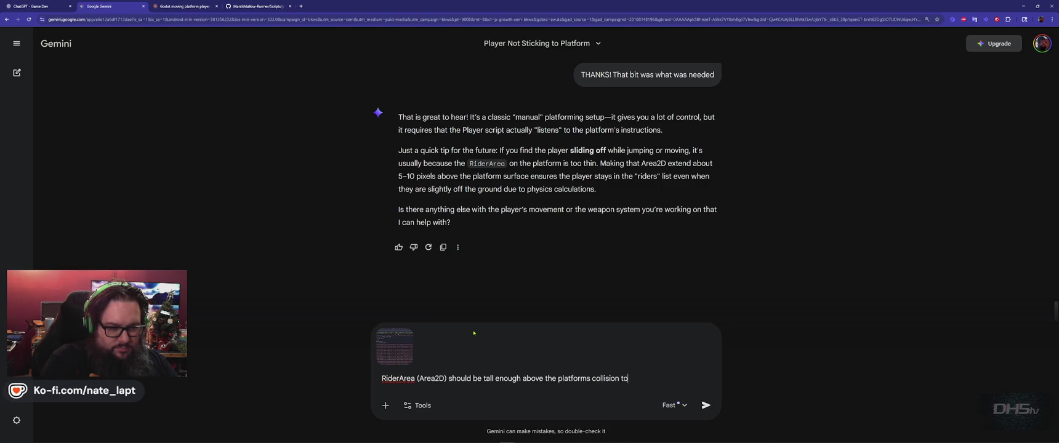
type(" register the pl")
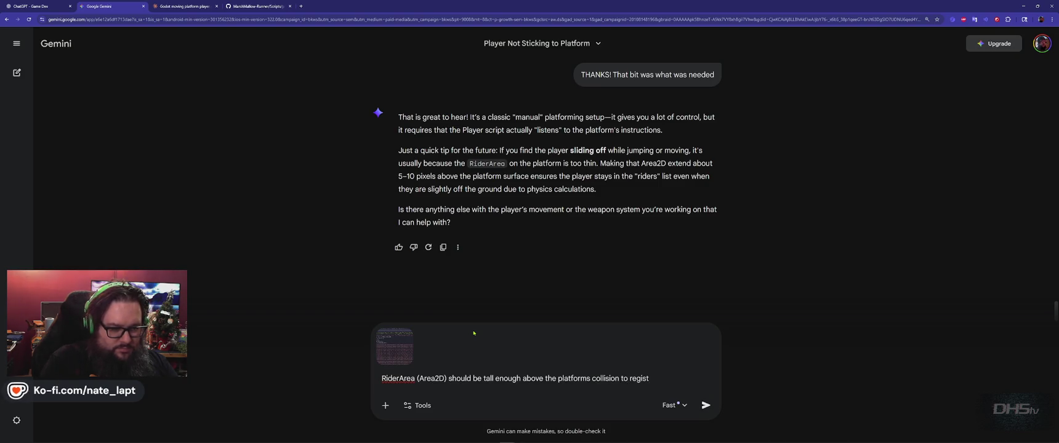
type("ayer always")
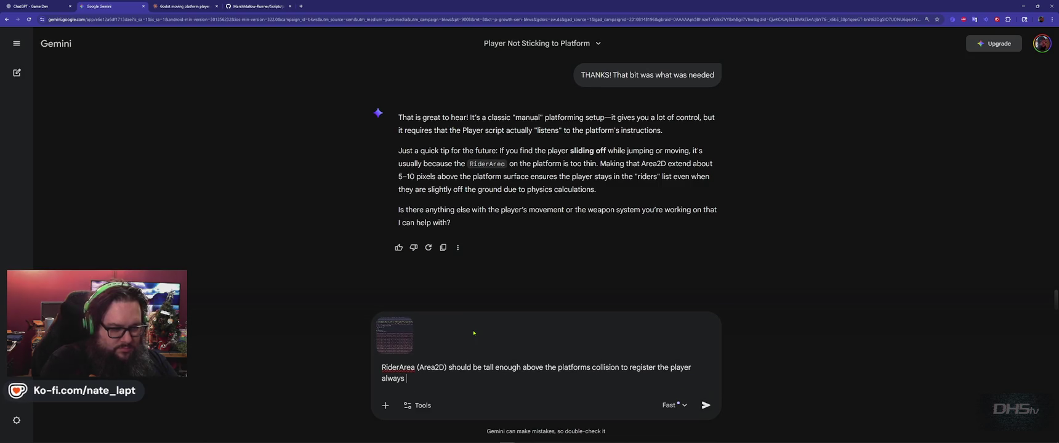
key("ctrl+v")
type("R")
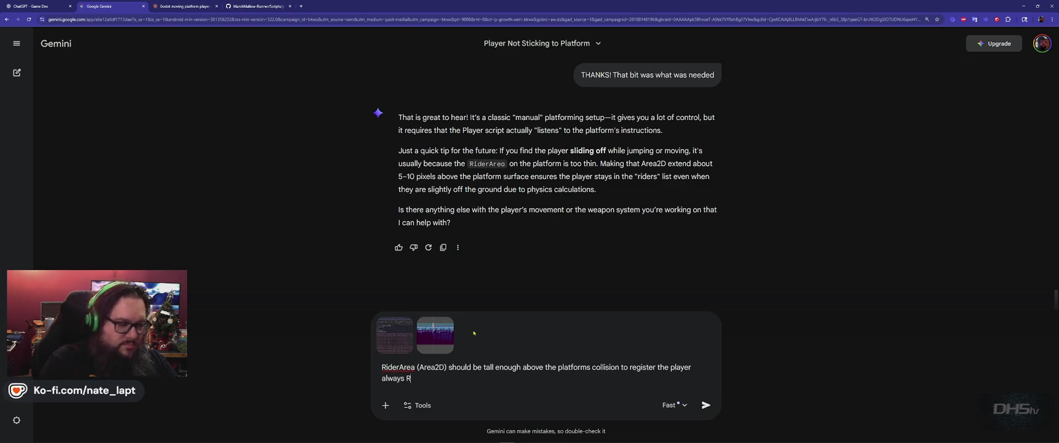
key("BackSpace")
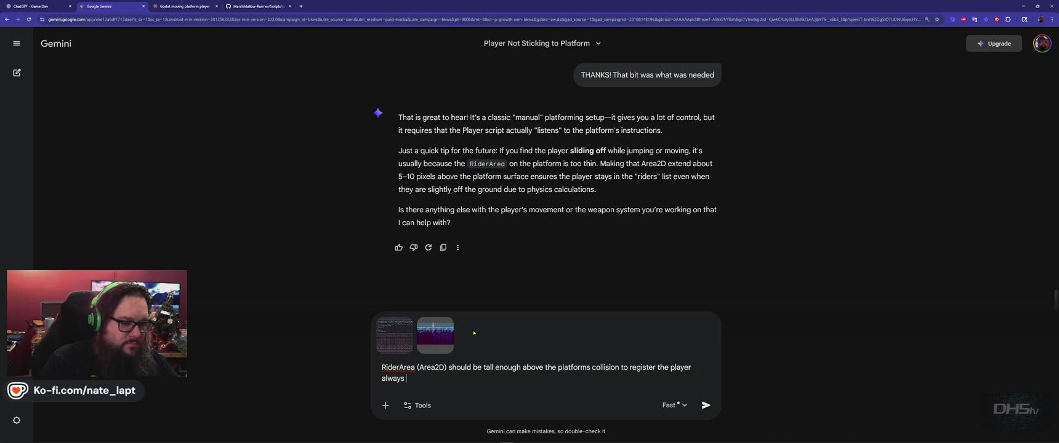
key("Return")
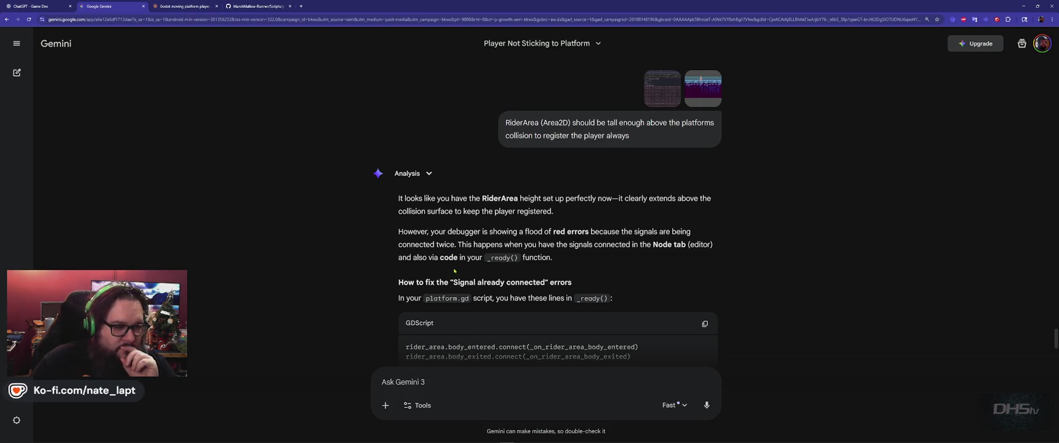
Step: Read Gemini's Option A and Option B fixes for the duplicate signal connection errors, then return to Godot
scroll(455, 270, "down", 1)
scroll(454, 273, "down", 2)
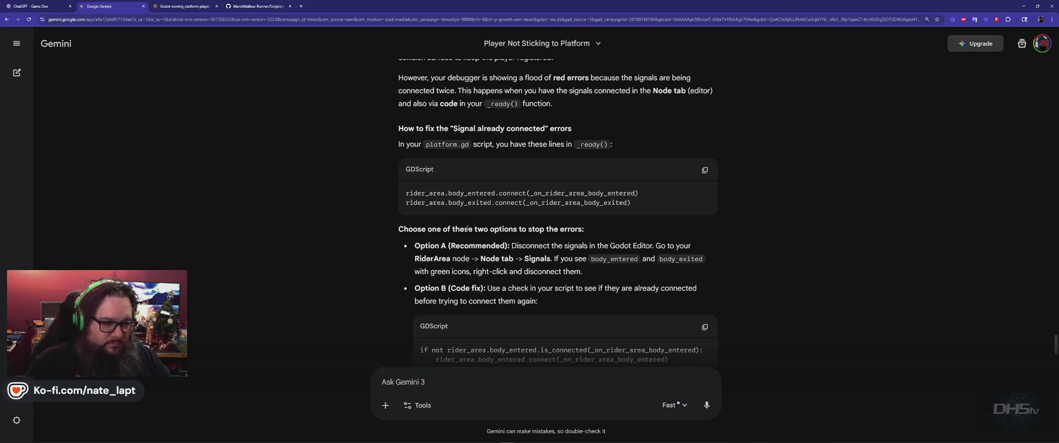
scroll(467, 229, "down", 2)
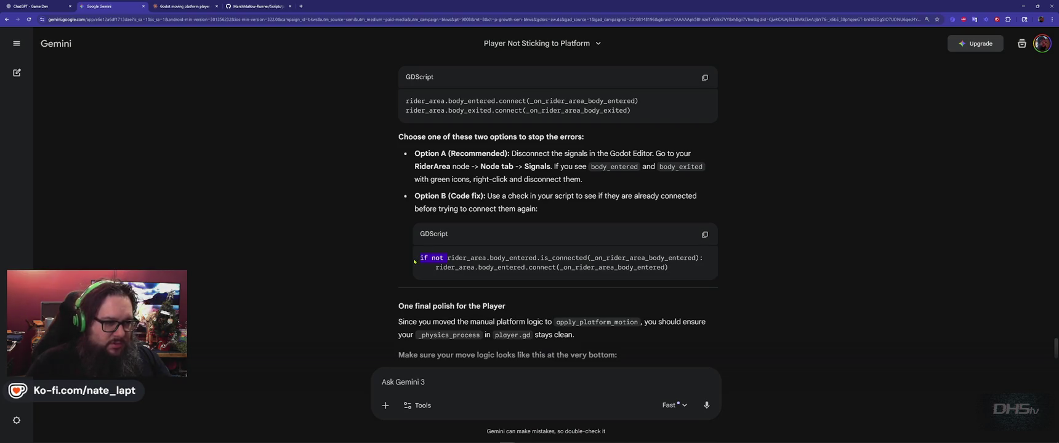
key("alt+Tab")
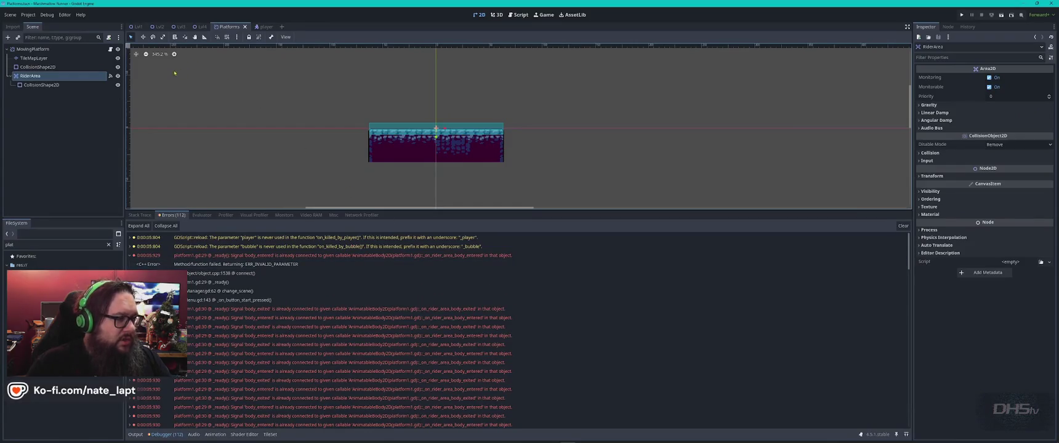
Step: In platform1.gd, search 'rid' to reach the rider_area connect call on line 29
left_click(521, 17)
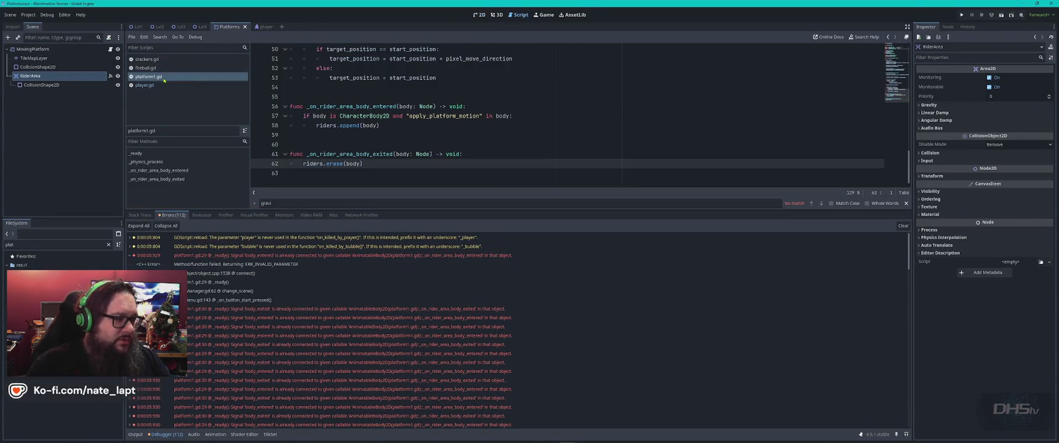
left_click(493, 122)
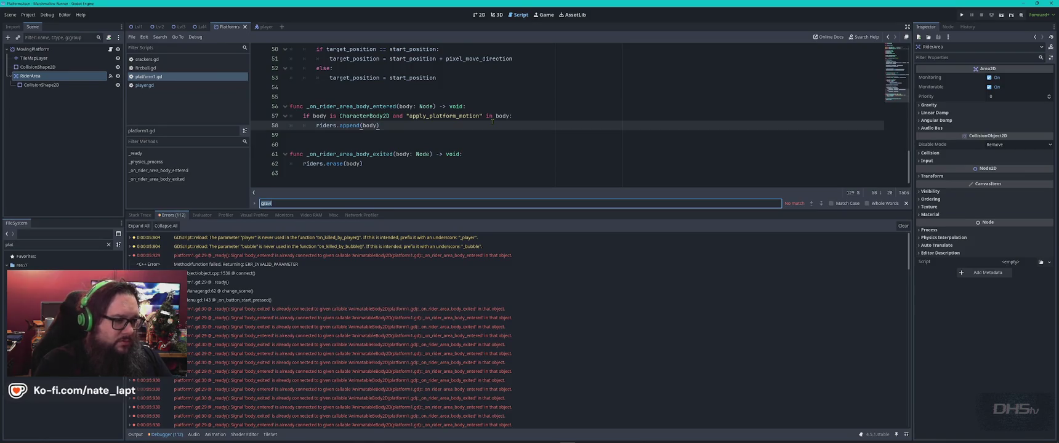
type("rid")
key("Return")
key("Return")
key("Return")
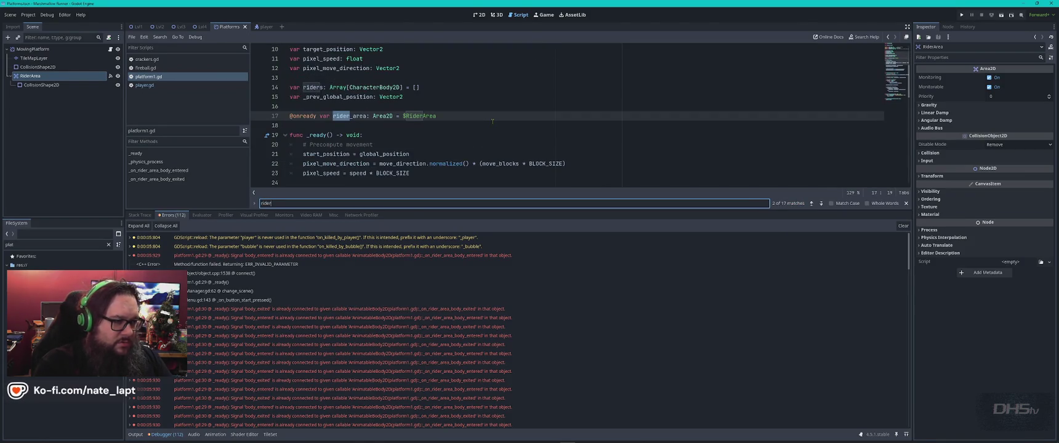
key("Return")
key("Return")
key("Escape")
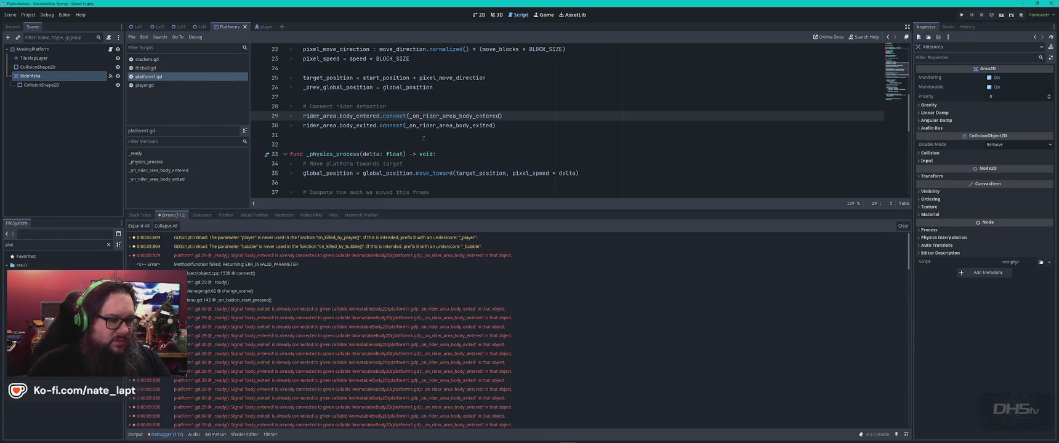
Step: Paste Gemini's 'if not' guard before line 29, indent line 30, and run the game with F5
key("alt+Tab")
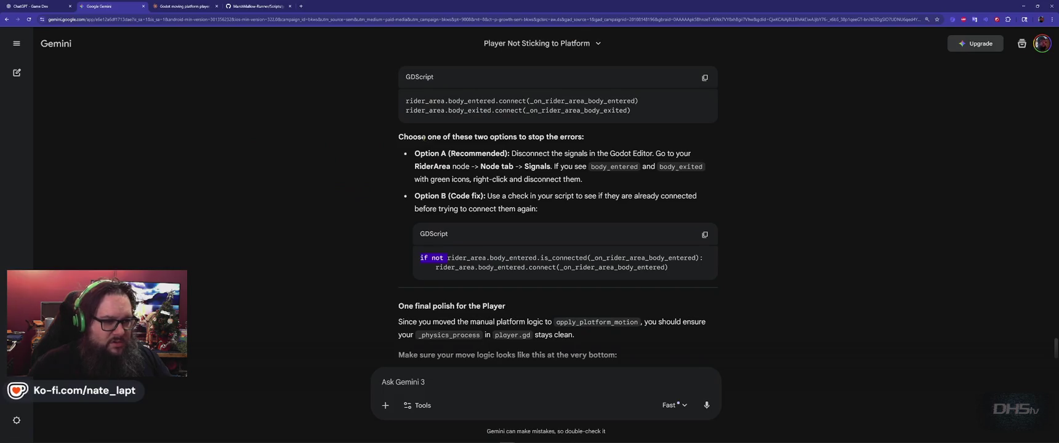
key("alt+Tab")
type("if not")
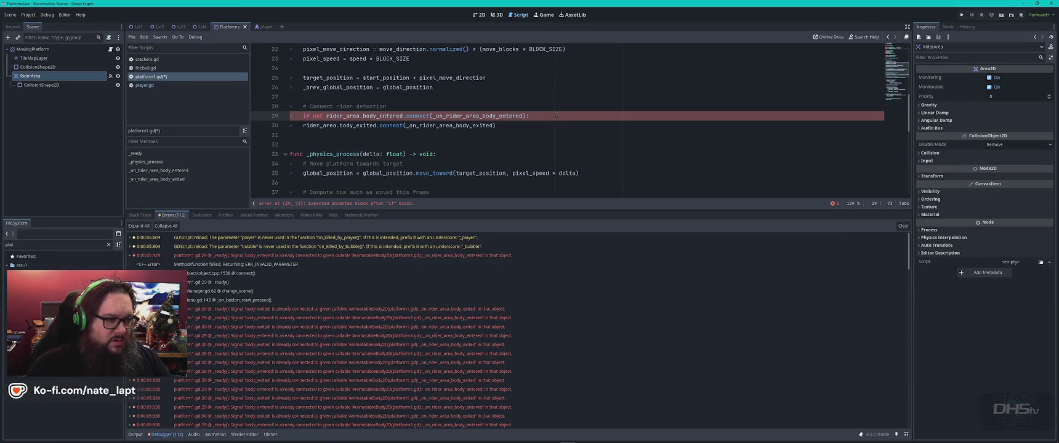
key("alt+Tab")
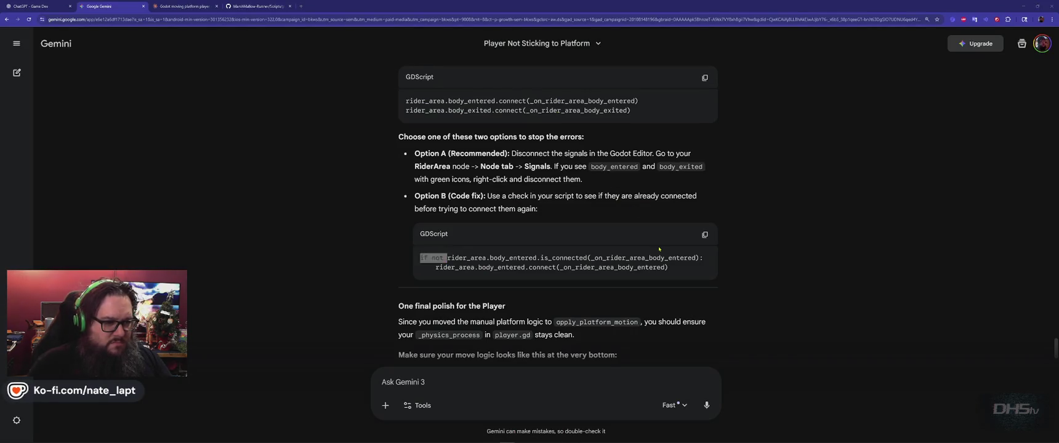
key("alt+Tab")
left_click(298, 125)
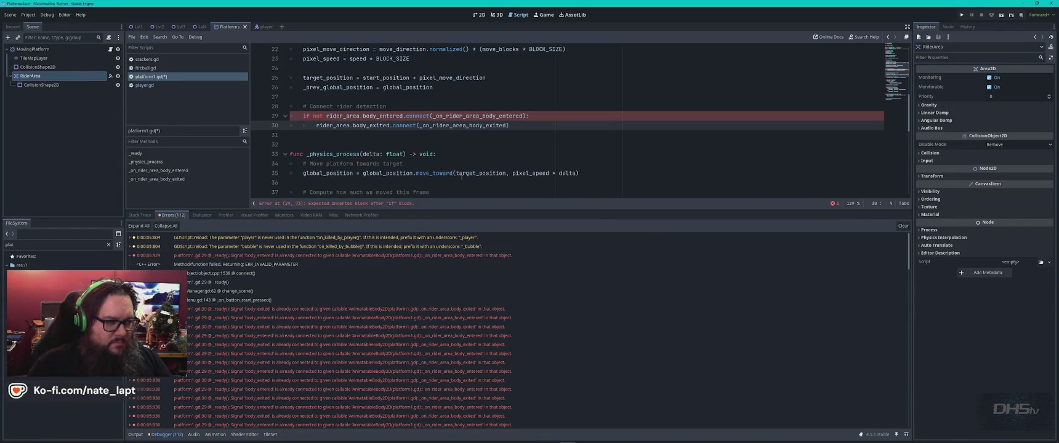
left_click(587, 138)
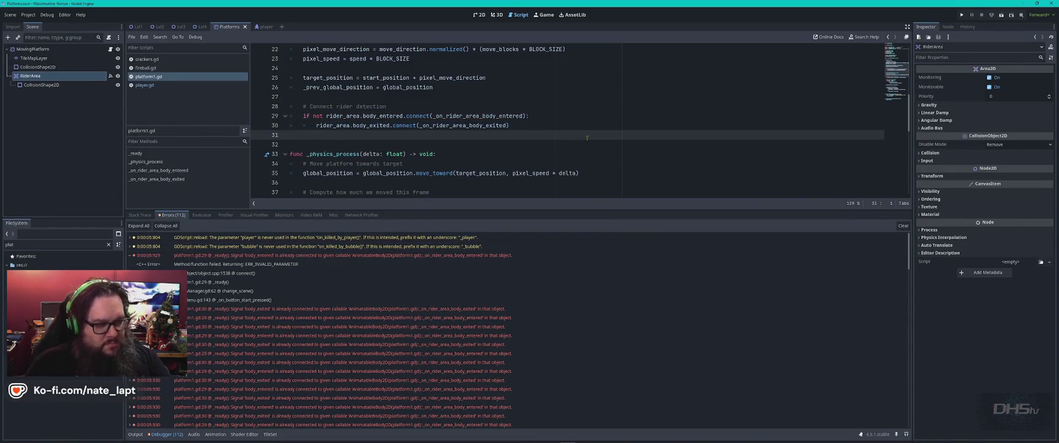
key("F5")
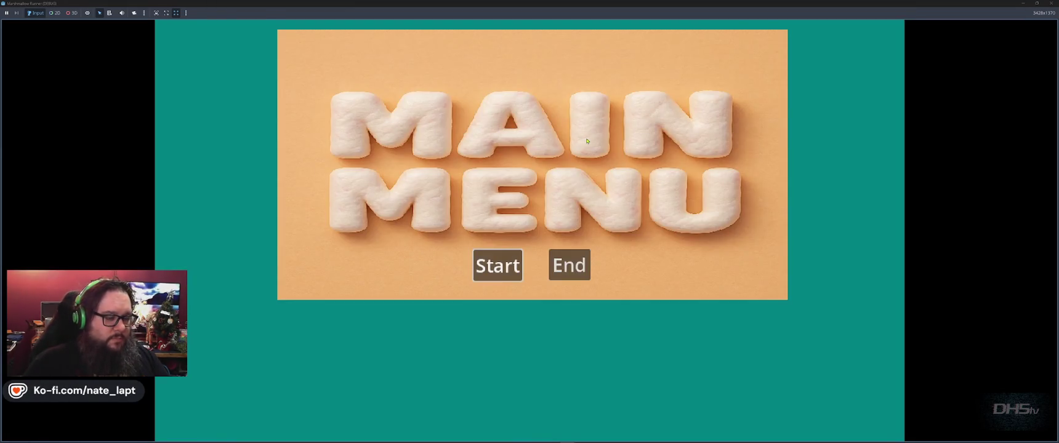
Step: Start the game and jump through the grassy hills, stomping marshmallows and grabbing two crackers
key("Return")
key("space")
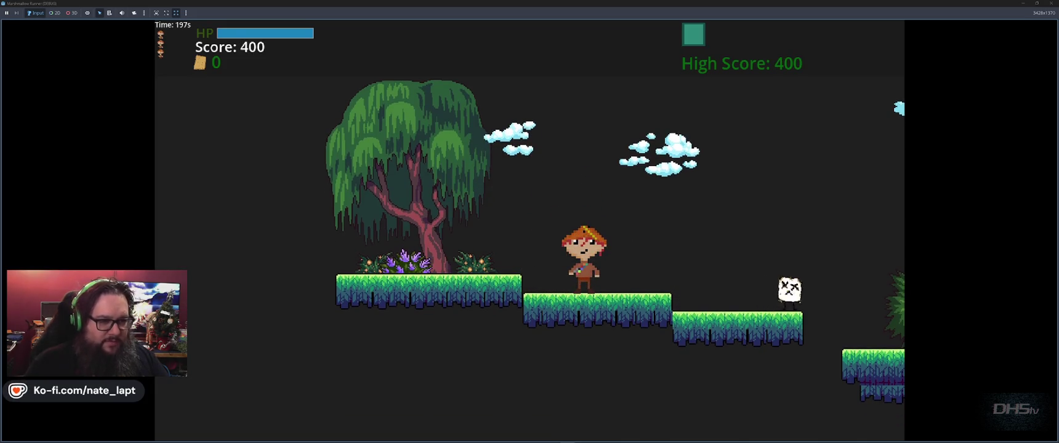
key("space")
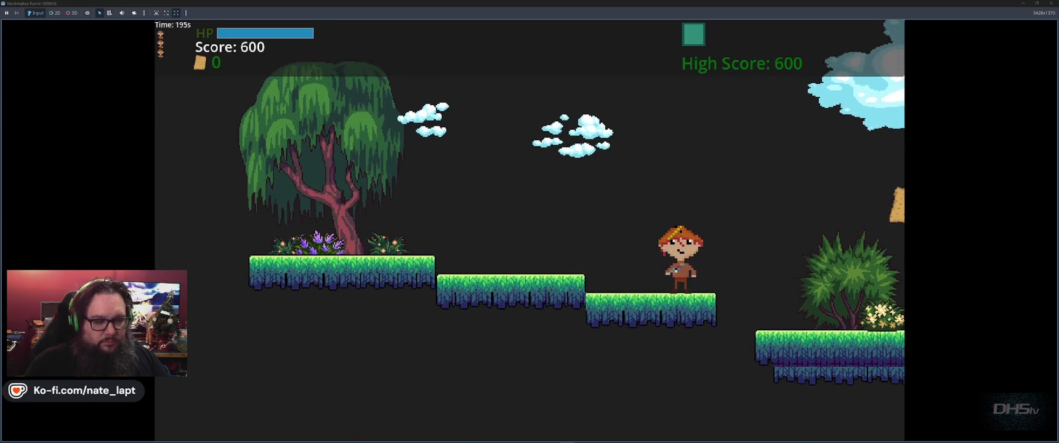
key("space")
key("space")
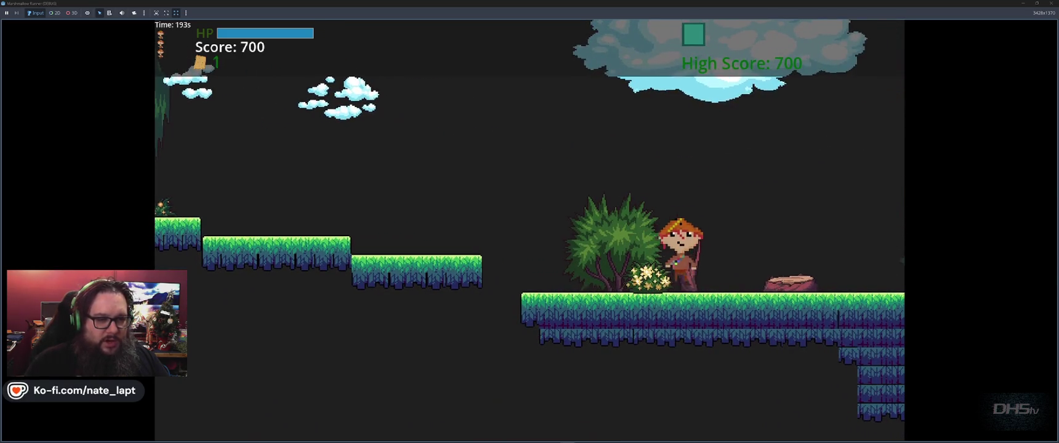
key("space")
key("space")
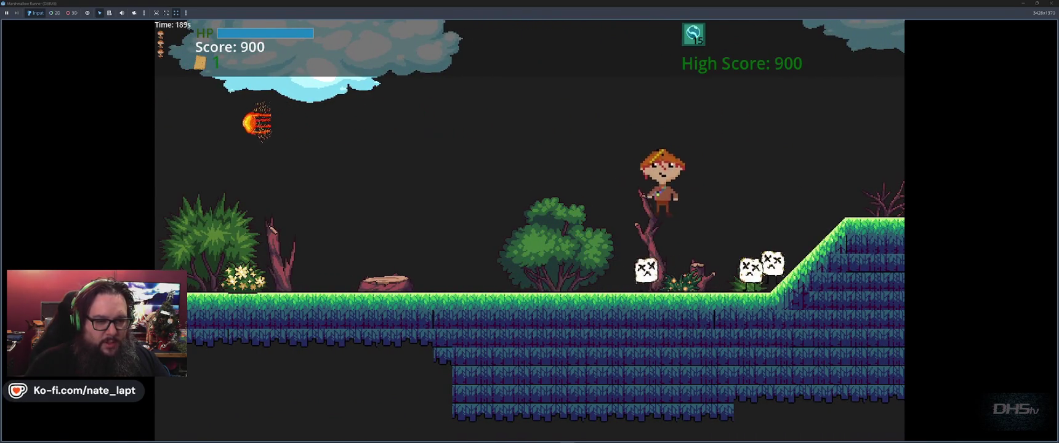
key("space")
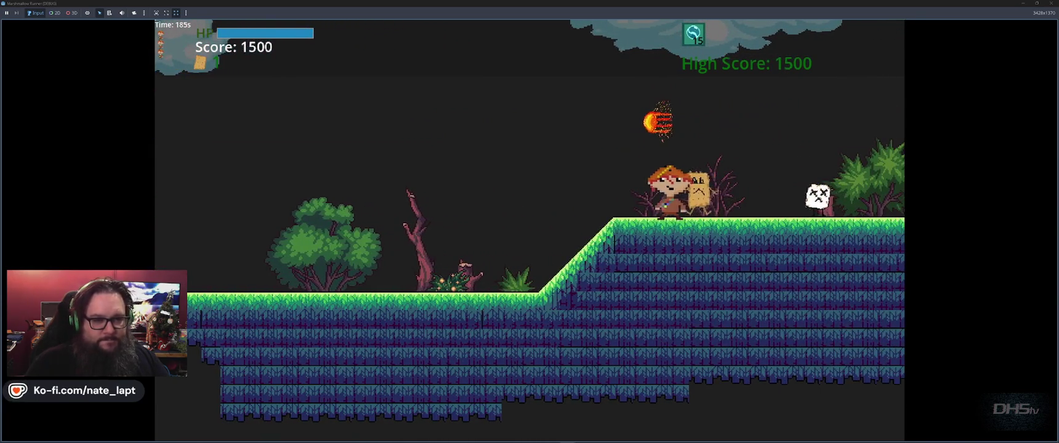
key("space")
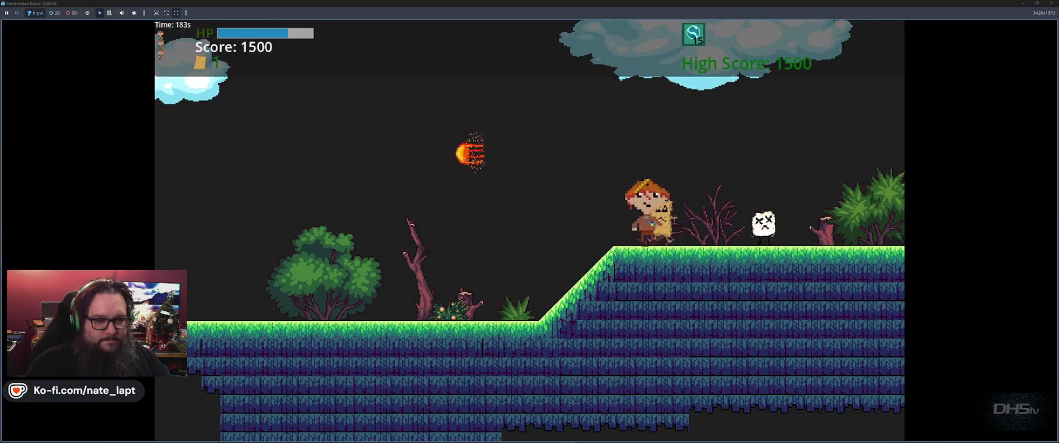
key("space")
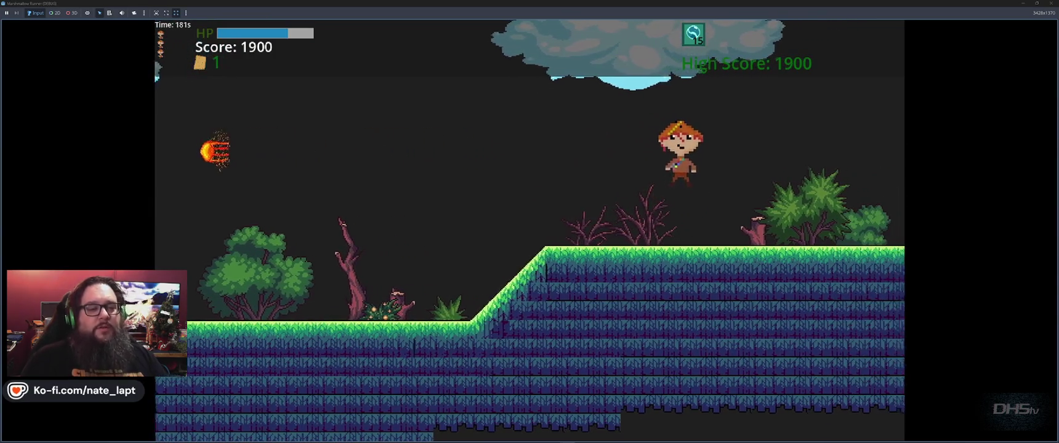
key("space")
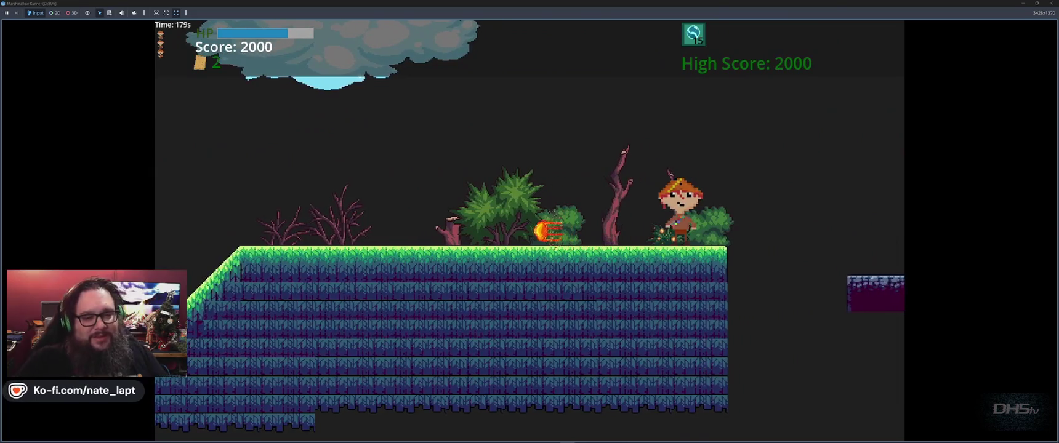
key("space")
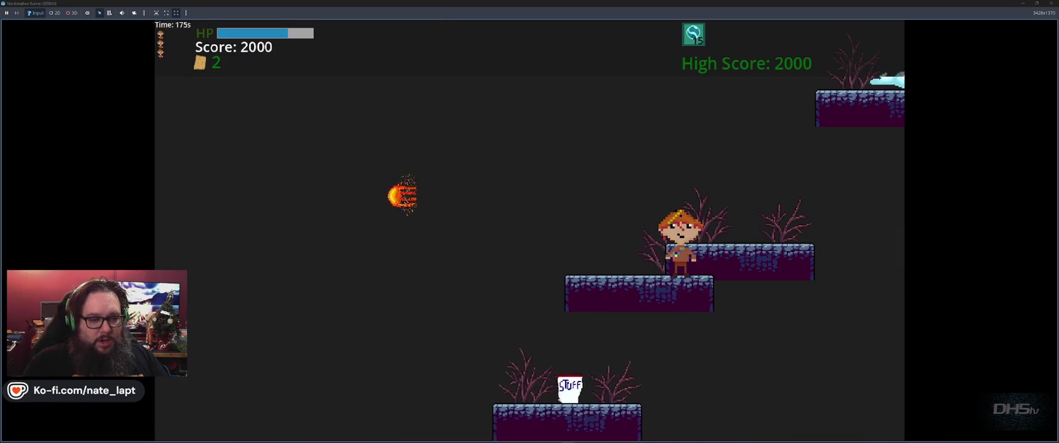
Step: Jump across the stone platforms toward the trees, reaching a 2000 score
key("space")
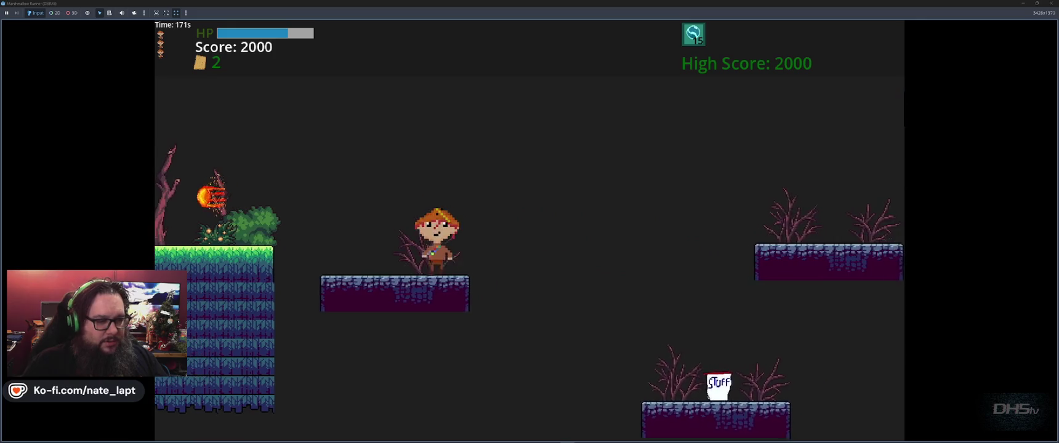
key("space")
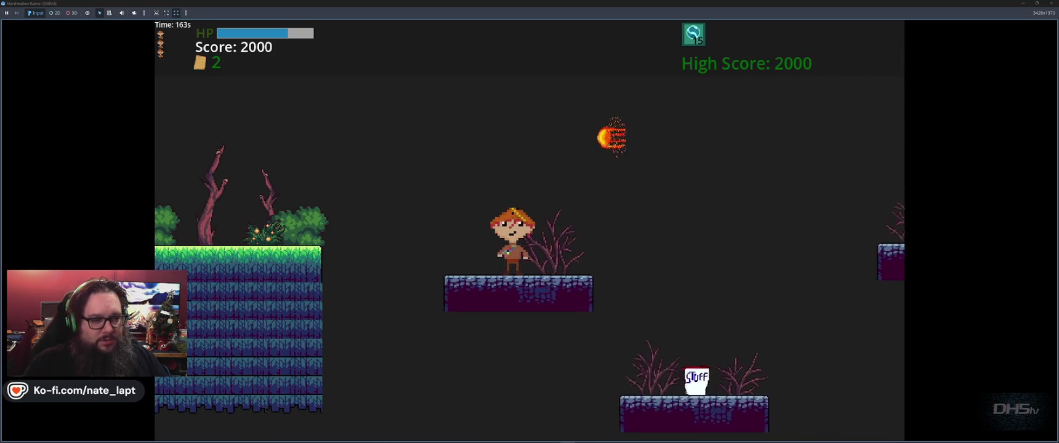
key("space")
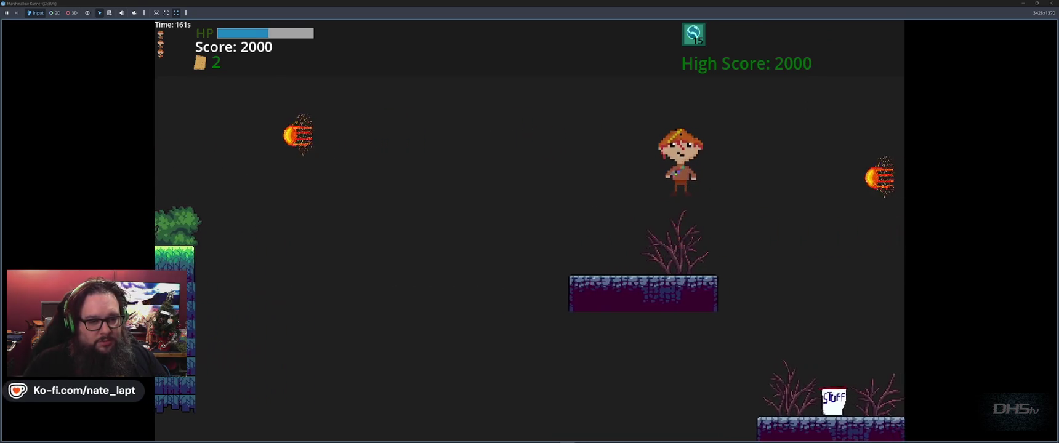
key("space")
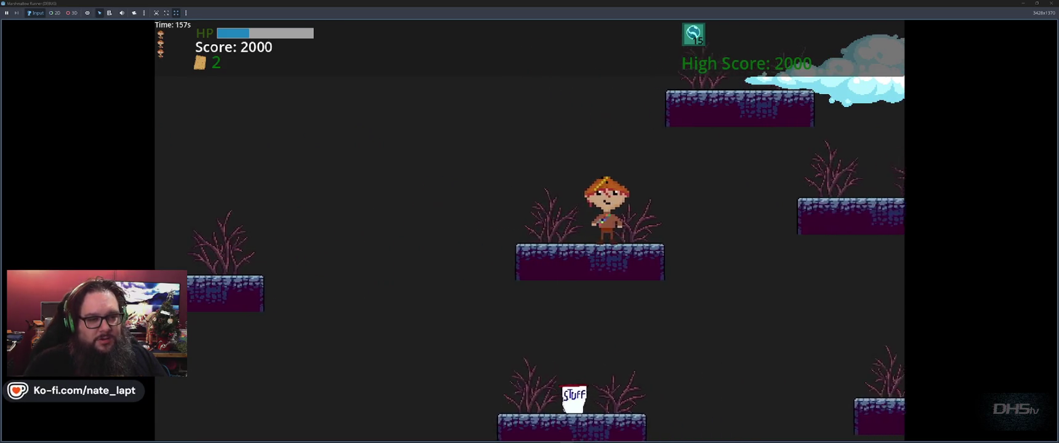
key("space")
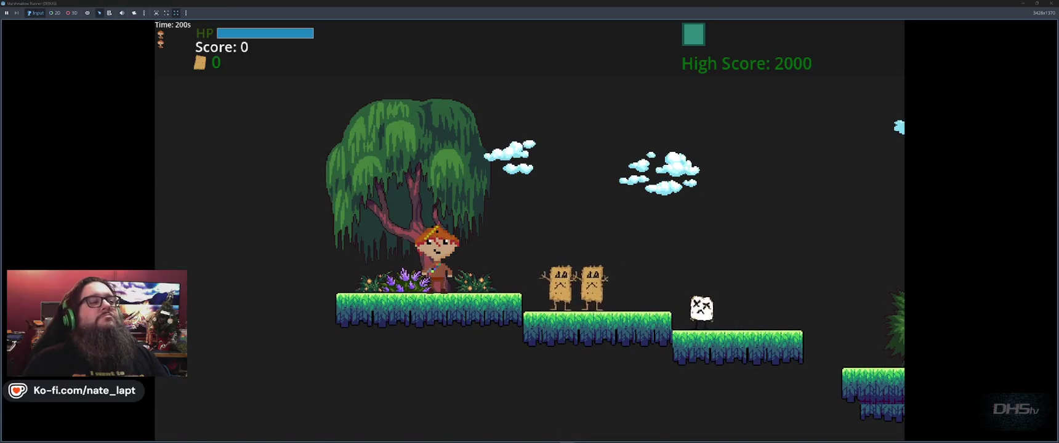
Step: Pause and resume the game, then stomp marshmallows and grab crackers climbing the hill
key("Escape")
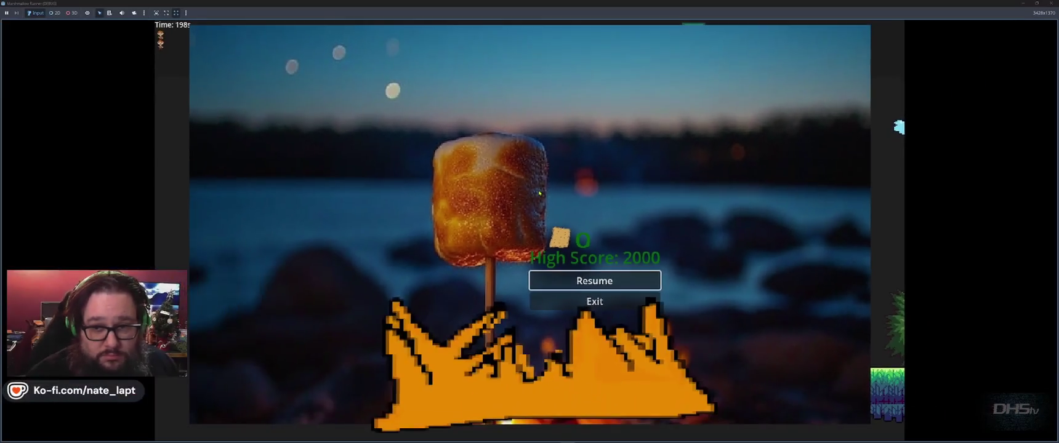
key("Escape")
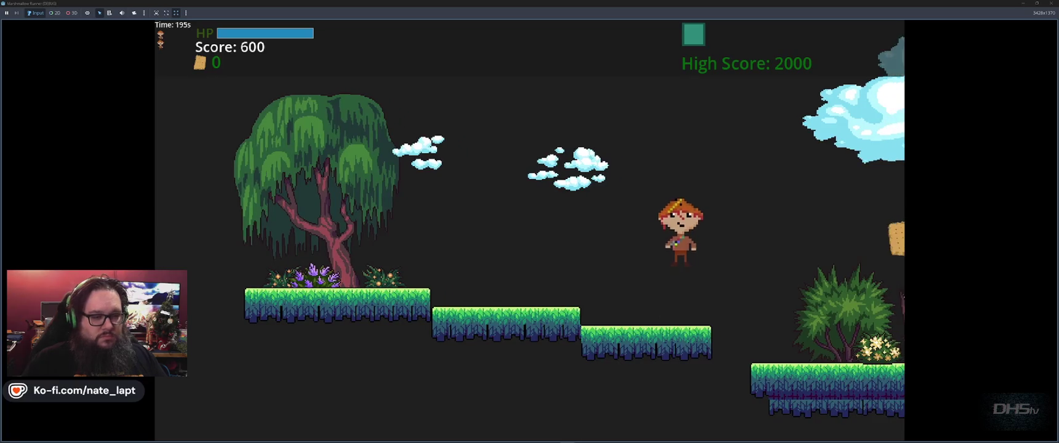
key("space")
key("space")
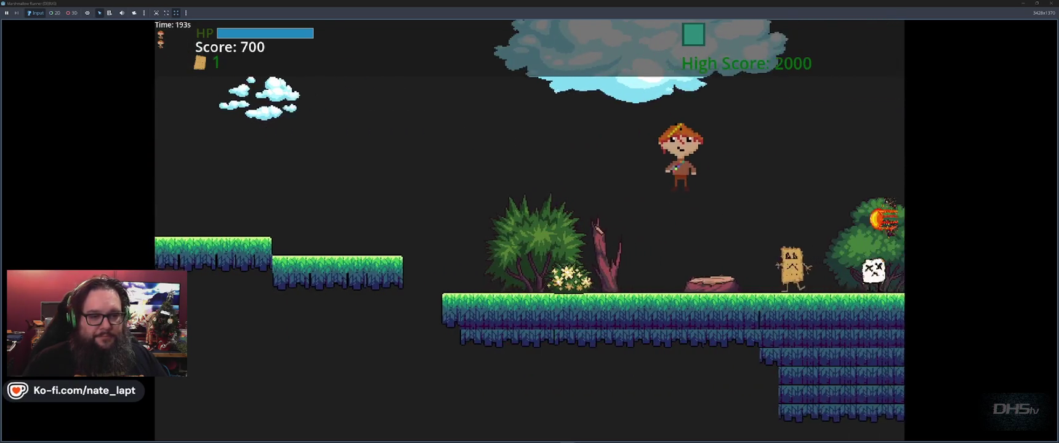
key("space")
key("Left")
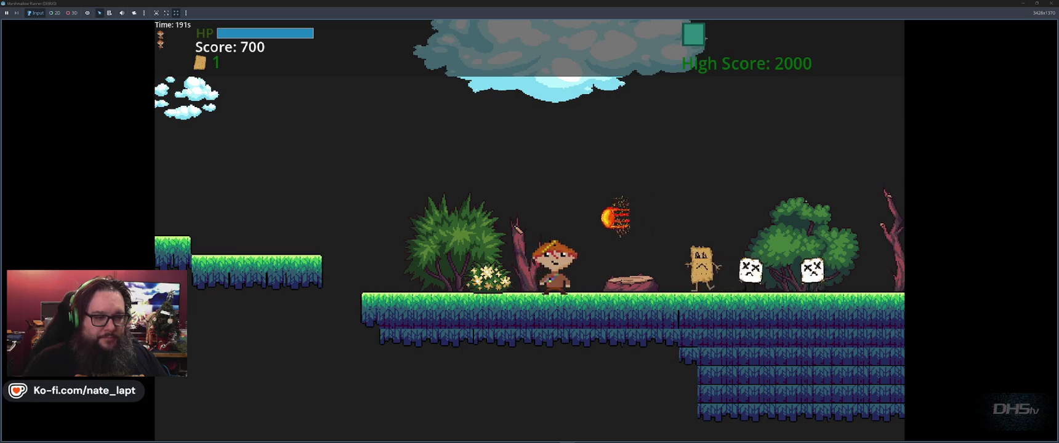
key("Right")
key("space")
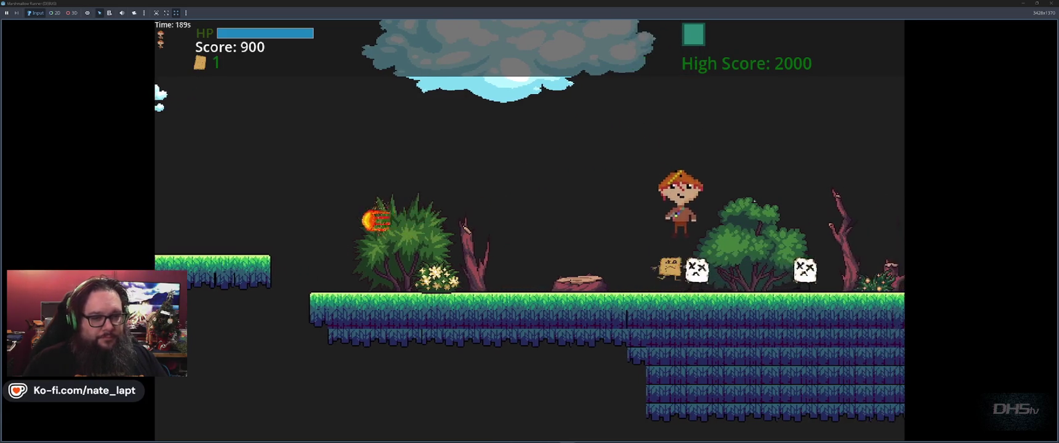
key("space")
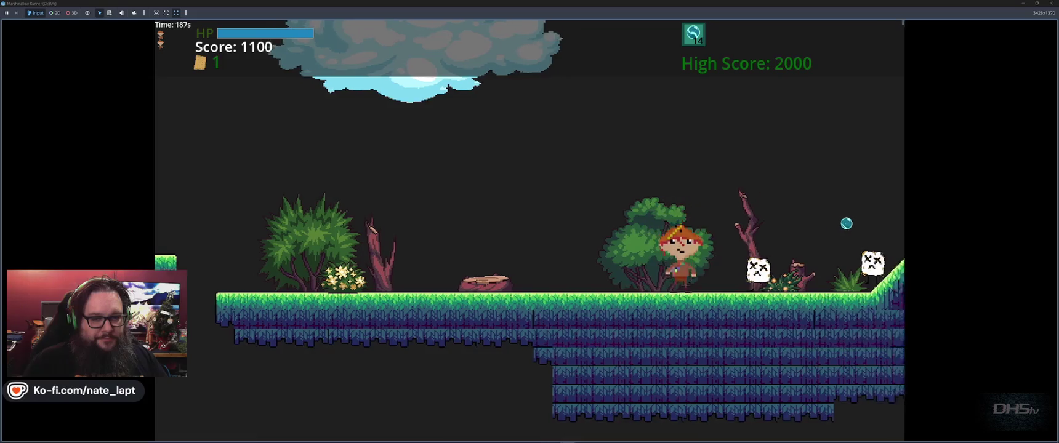
key("space")
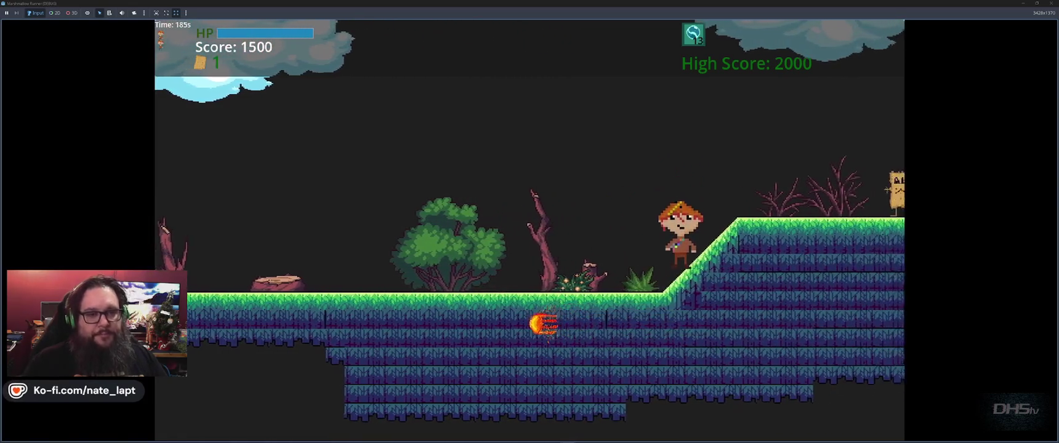
key("space")
key("space")
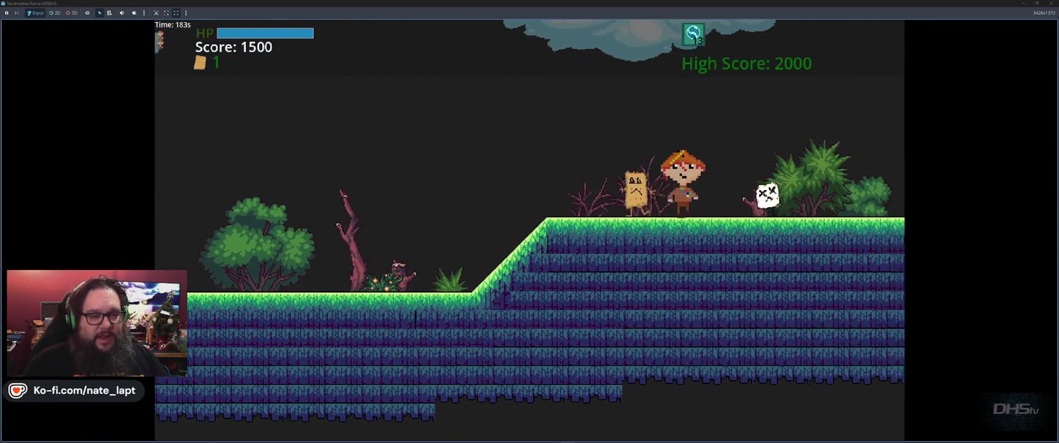
key("space")
key("space")
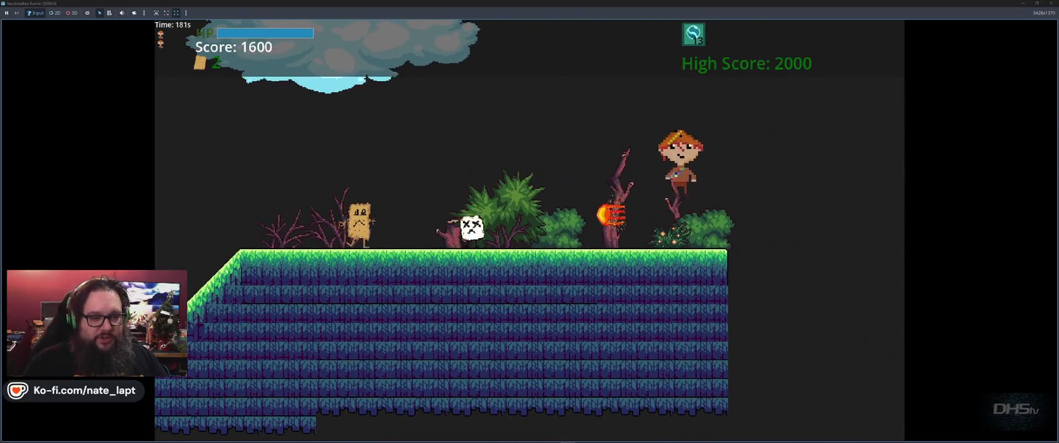
Step: Cross the stone and forest platforms, firing an orb at enemies, then stop the game with F8
key("space")
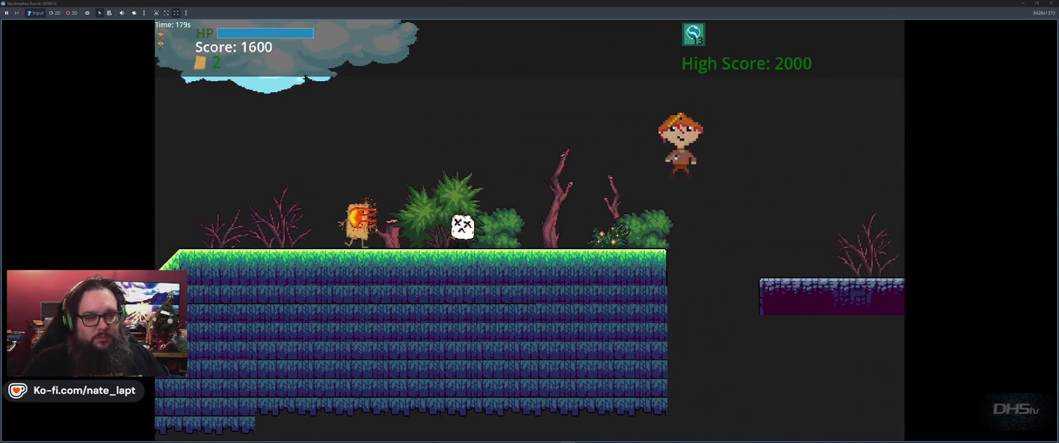
key("space")
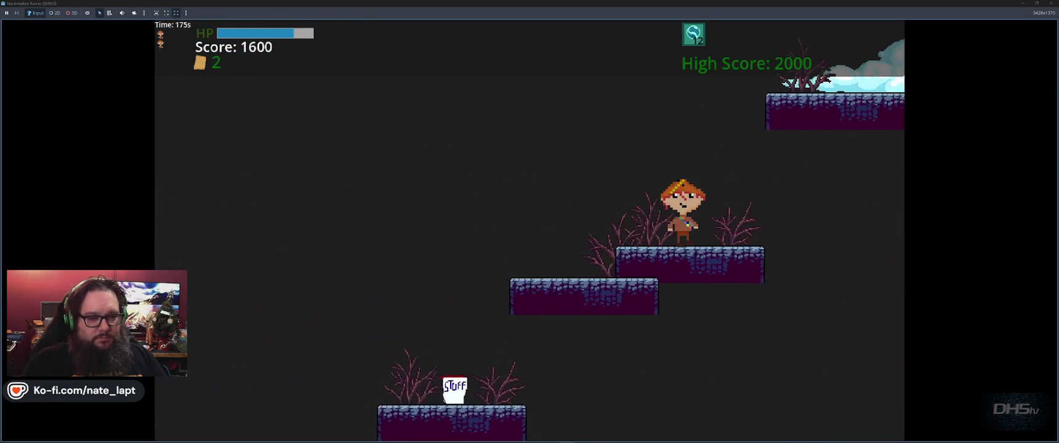
key("space")
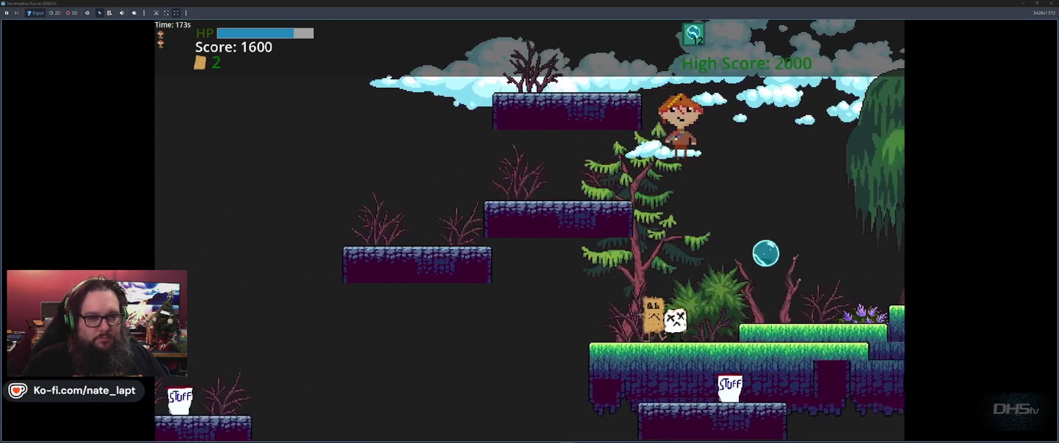
key("space")
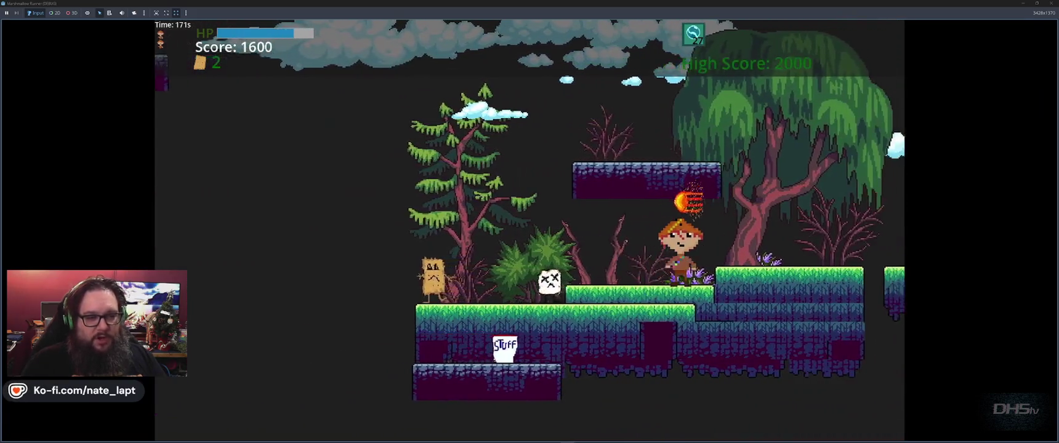
key("space")
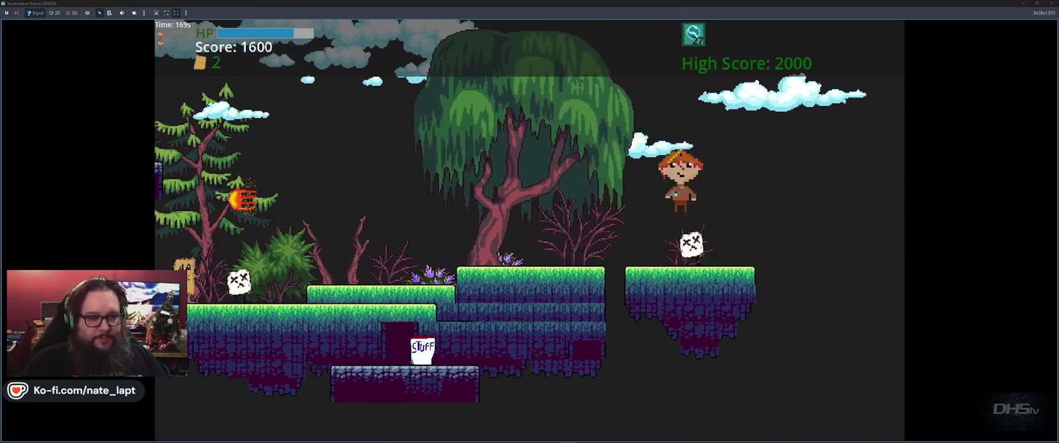
key("f")
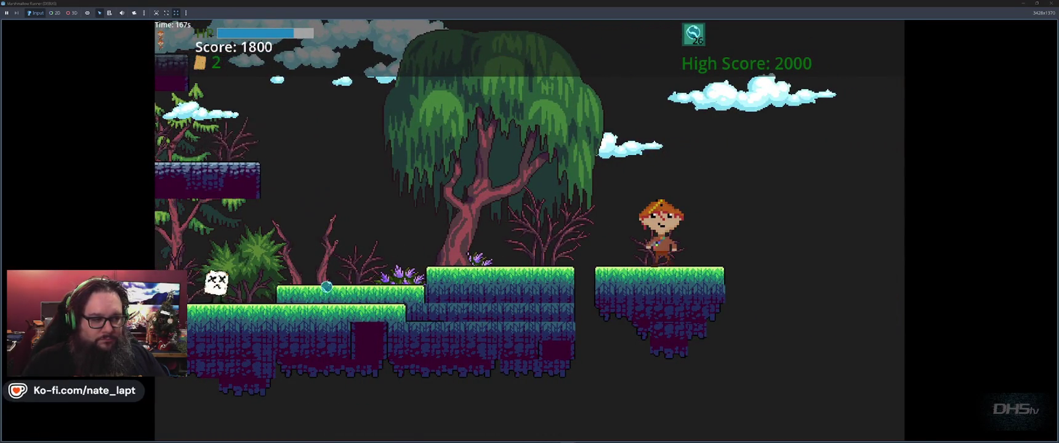
key("space")
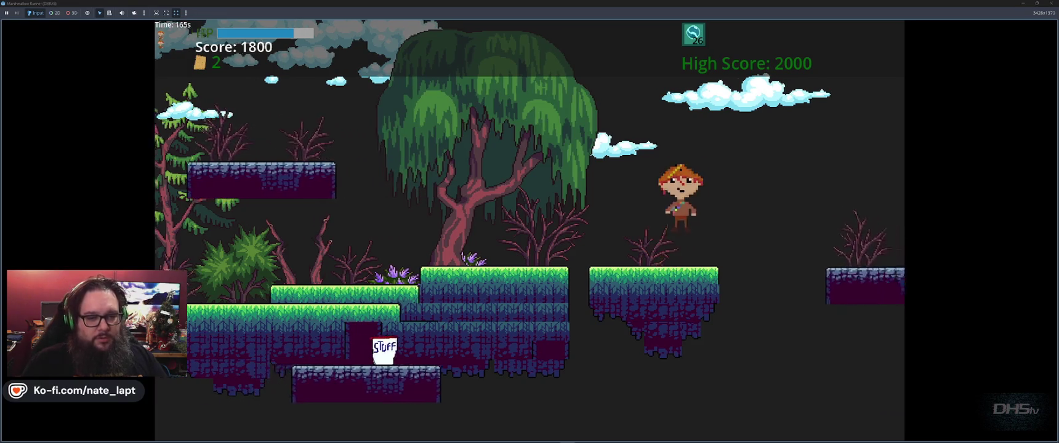
key("space")
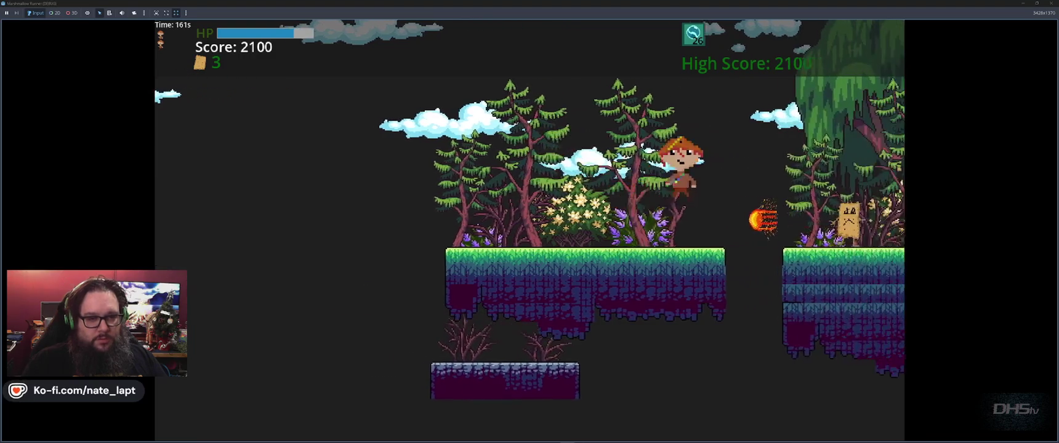
key("space")
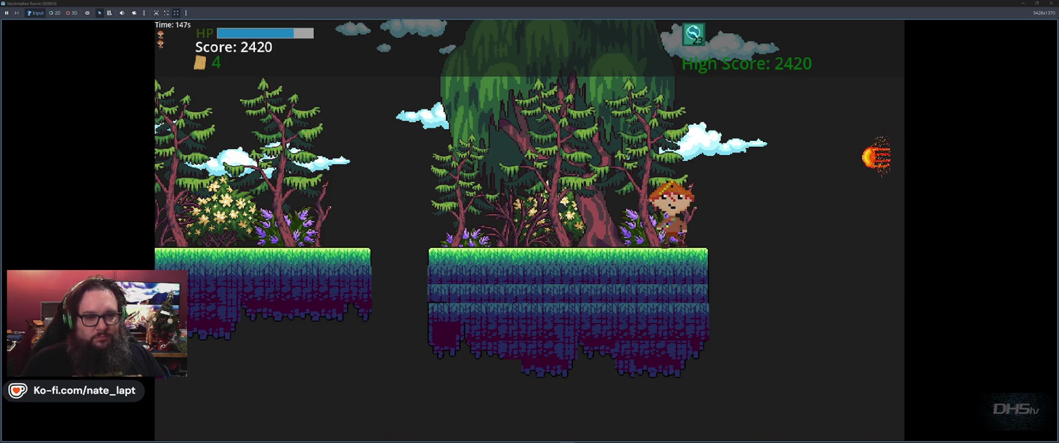
key("space")
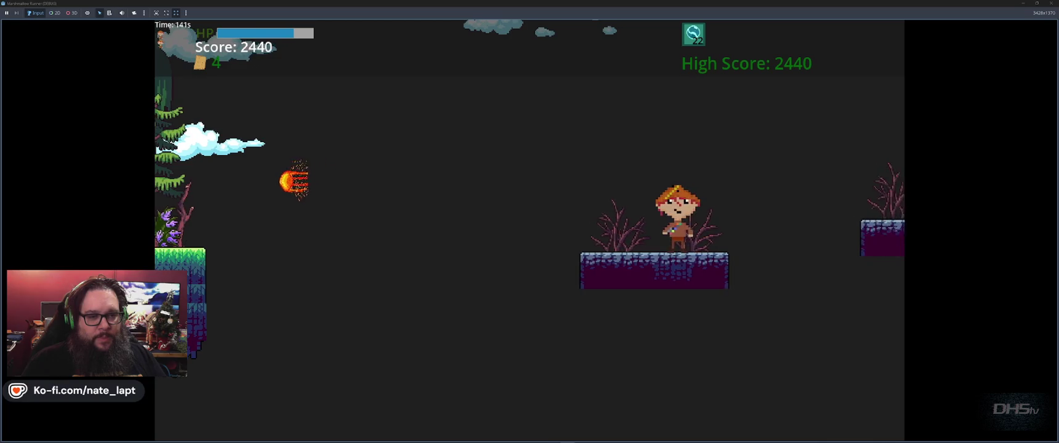
key("space")
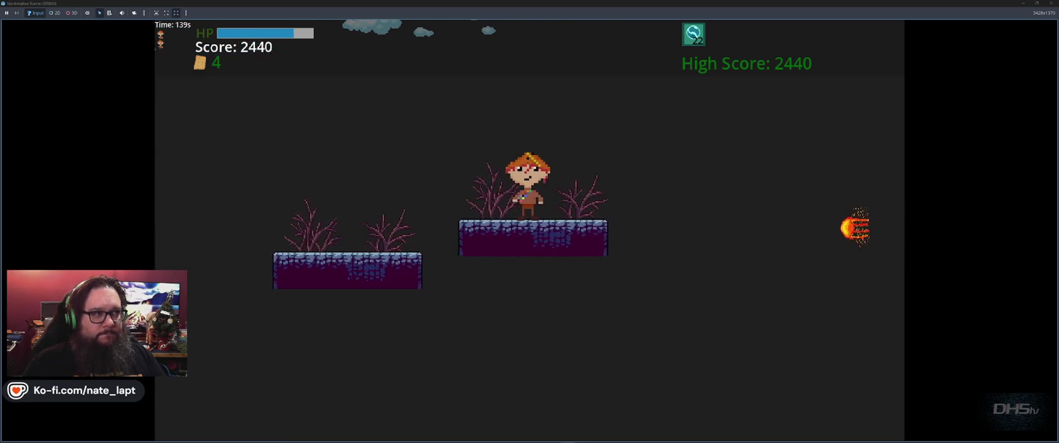
key("F8")
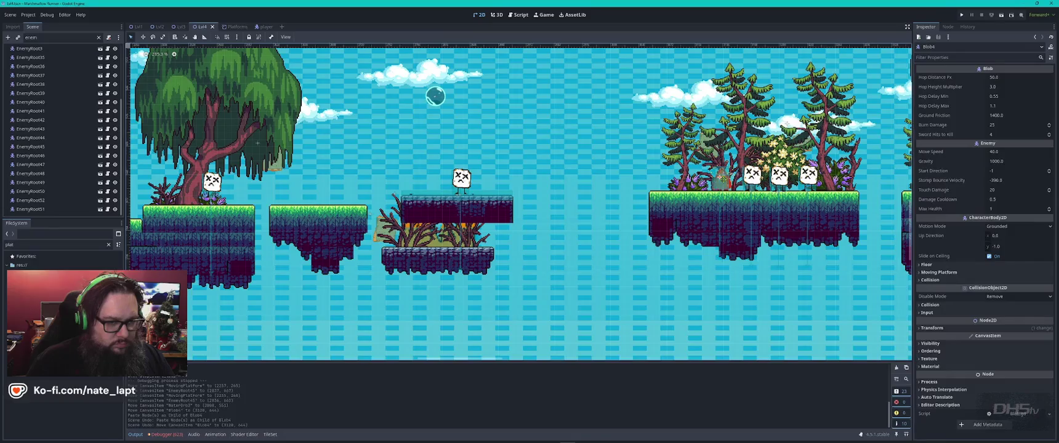
Step: Select Blob4 in the canvas, paste the copied node as its child, and clear the Scene filter
left_click(519, 175)
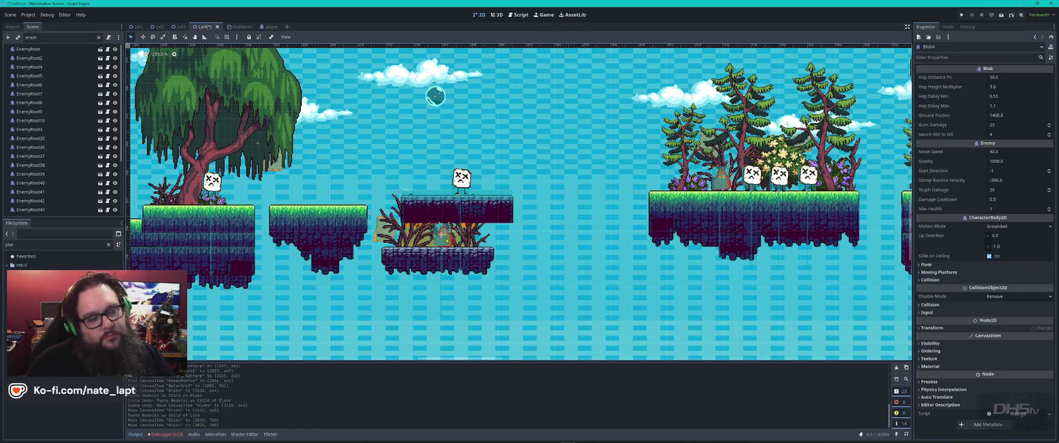
key("ctrl+v")
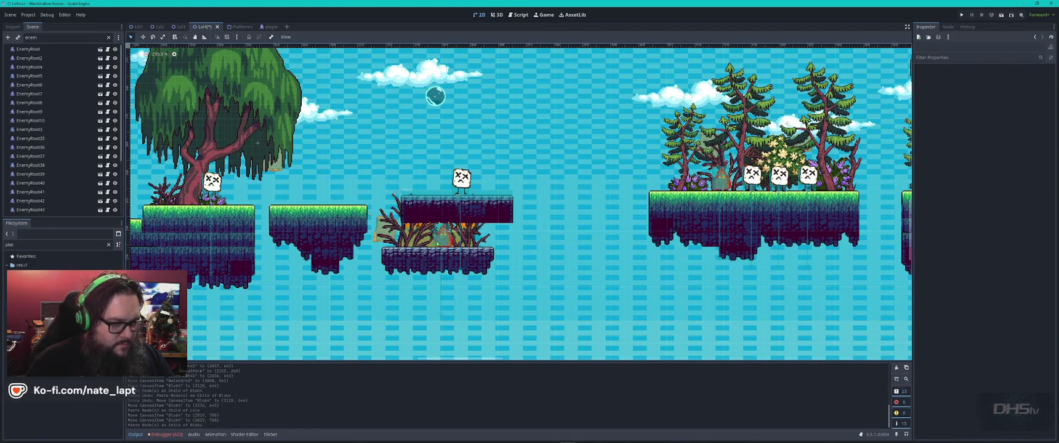
scroll(546, 293, "down", 10)
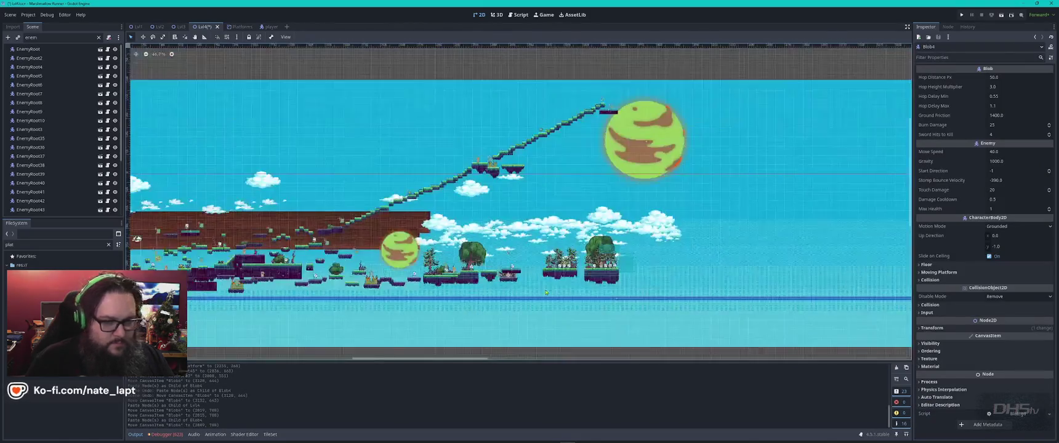
scroll(364, 238, "up", 6)
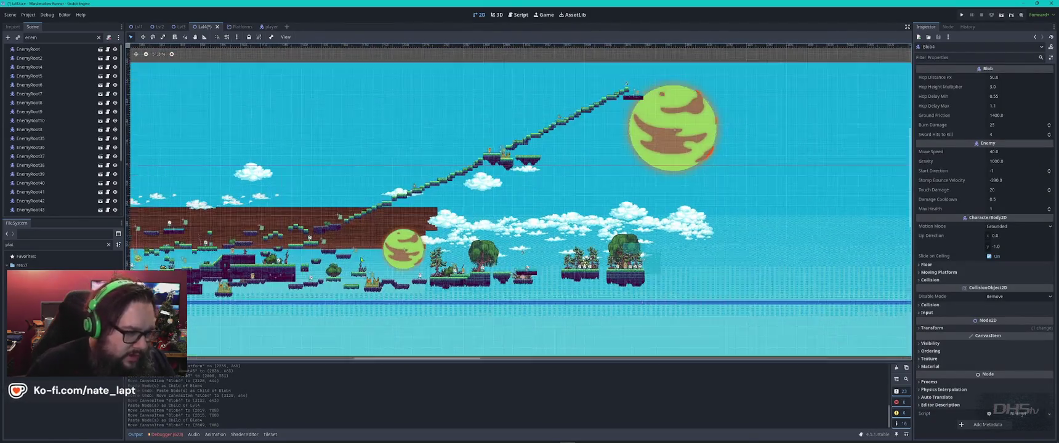
scroll(614, 210, "down", 2)
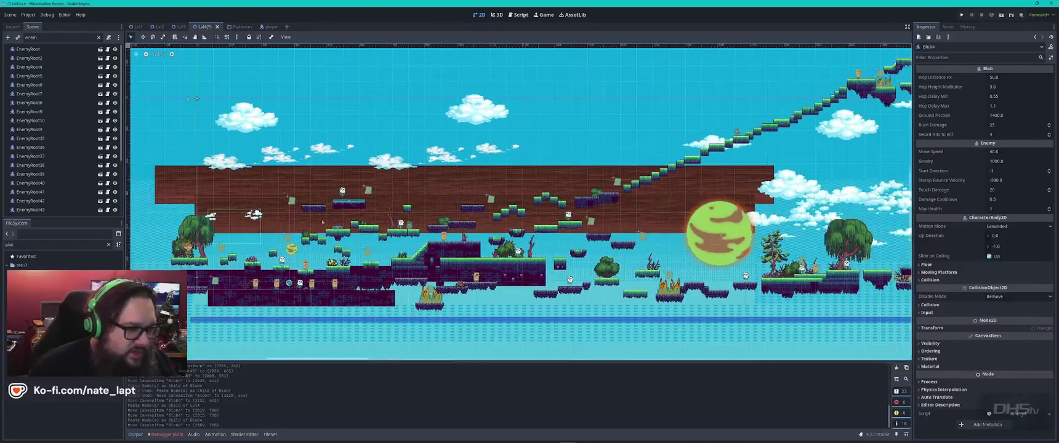
scroll(48, 142, "down", 3)
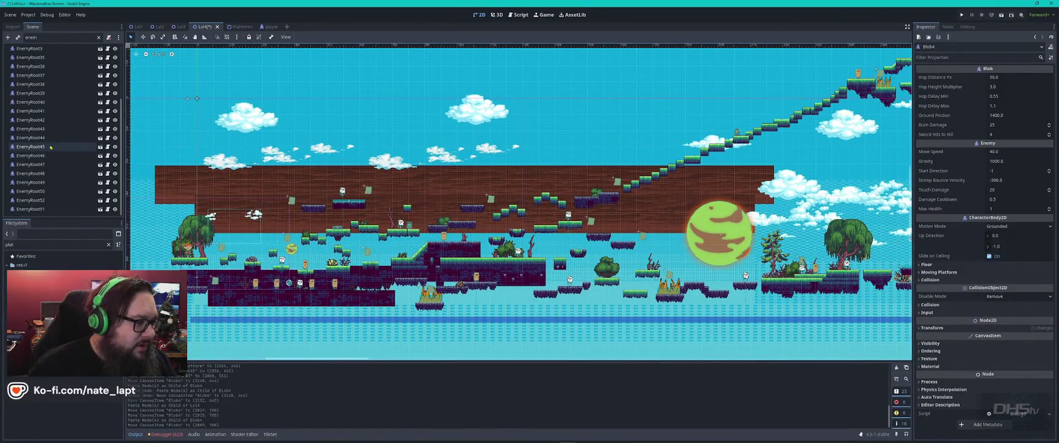
left_click(99, 38)
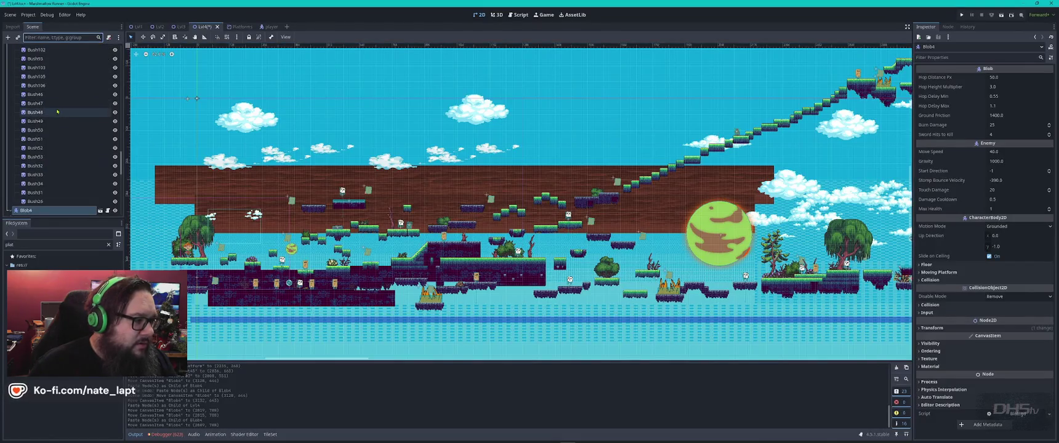
Step: Drag Blob4 onto the Blobs node so Blob3 through Blob8 are grouped together
scroll(57, 112, "down", 5)
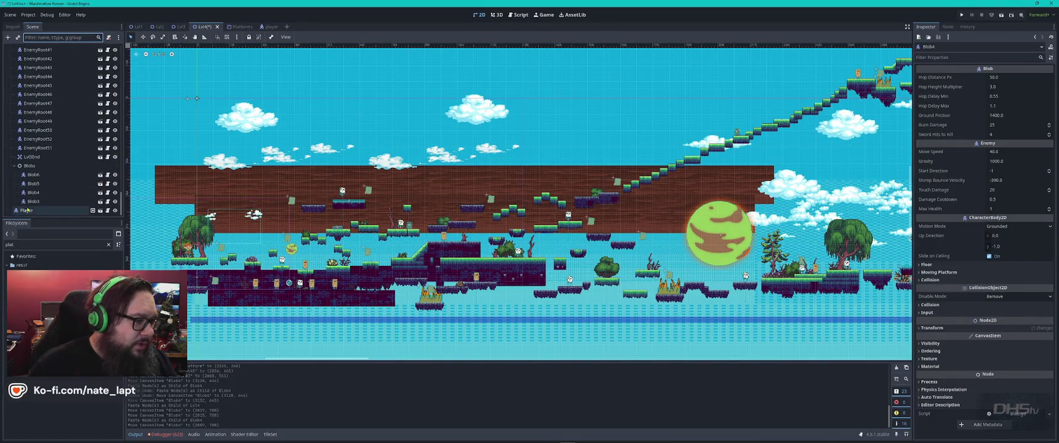
scroll(32, 170, "up", 5)
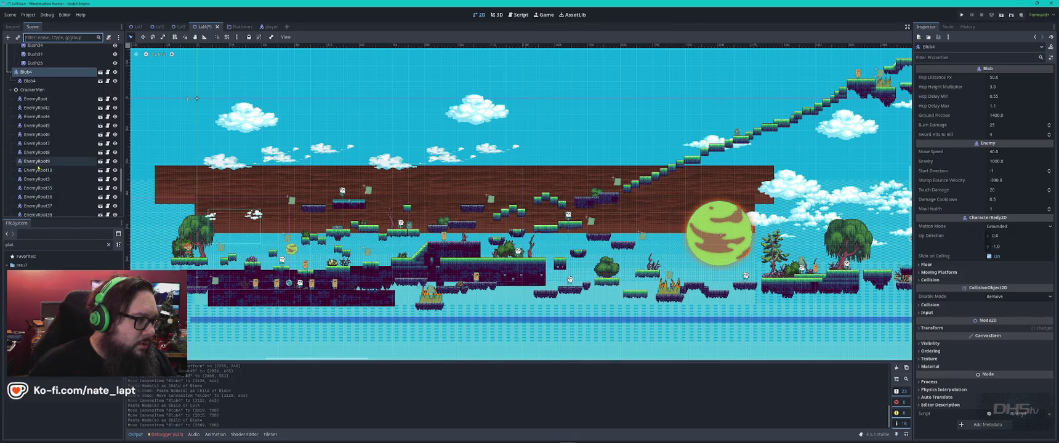
scroll(38, 167, "up", 3)
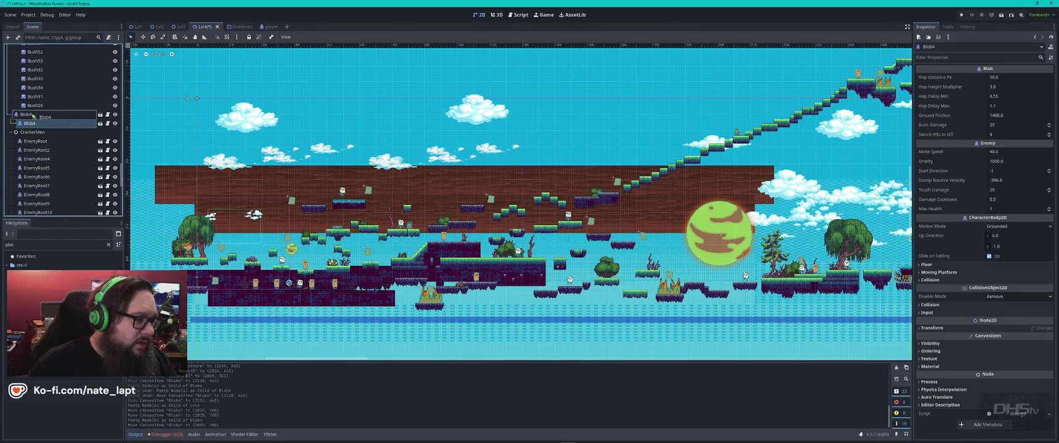
scroll(40, 191, "down", 3)
left_click_drag(40, 185, 40, 199)
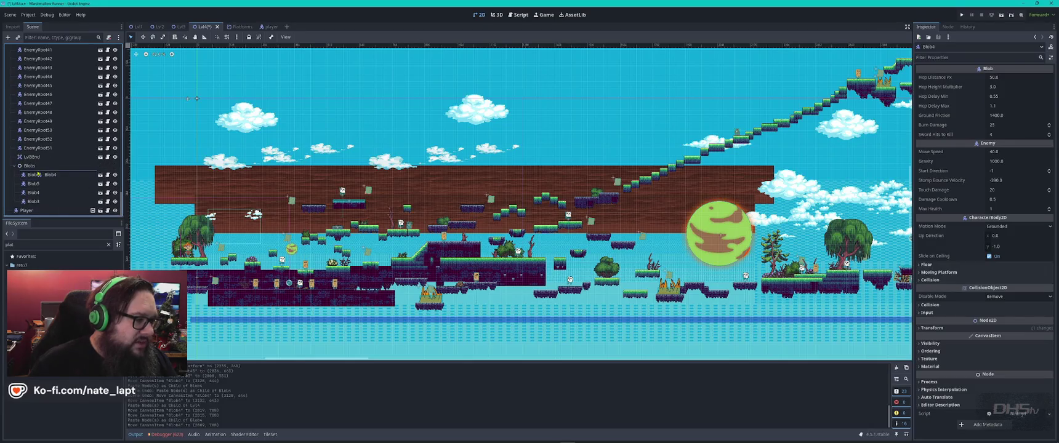
scroll(43, 177, "up", 5)
mouse_move(79, 132)
left_mouse_down()
mouse_move(57, 189)
mouse_move(34, 203)
left_mouse_up()
scroll(57, 189, "down", 10)
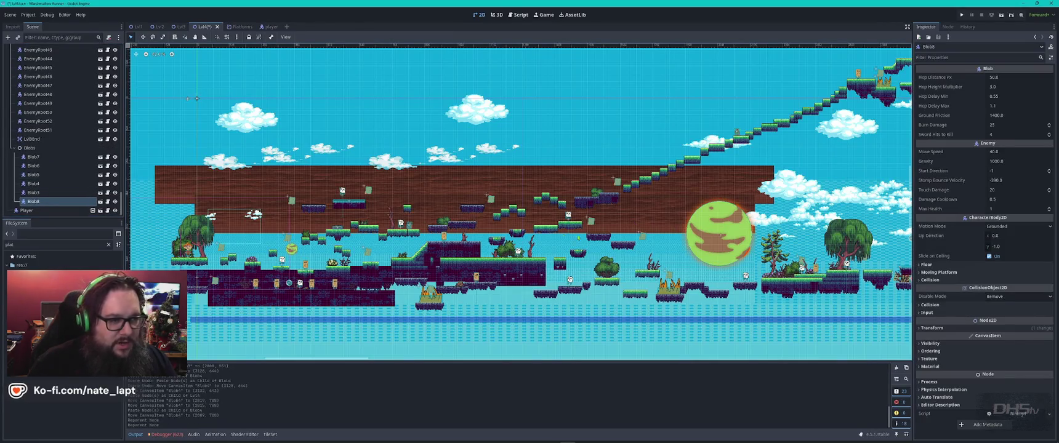
scroll(652, 179, "down", 5)
scroll(652, 179, "up", 1)
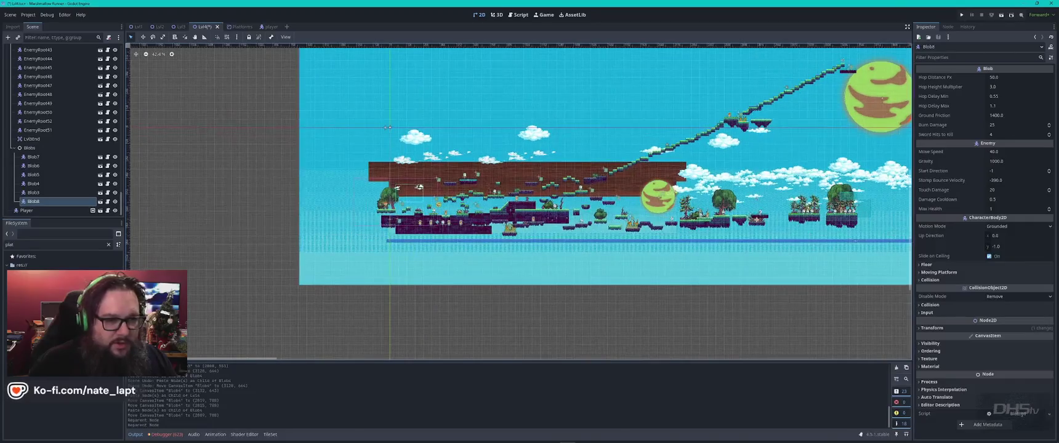
Step: Hide the Blob8 and Blob3 enemies with their visibility eye icons
left_click_drag(386, 127, 330, 135)
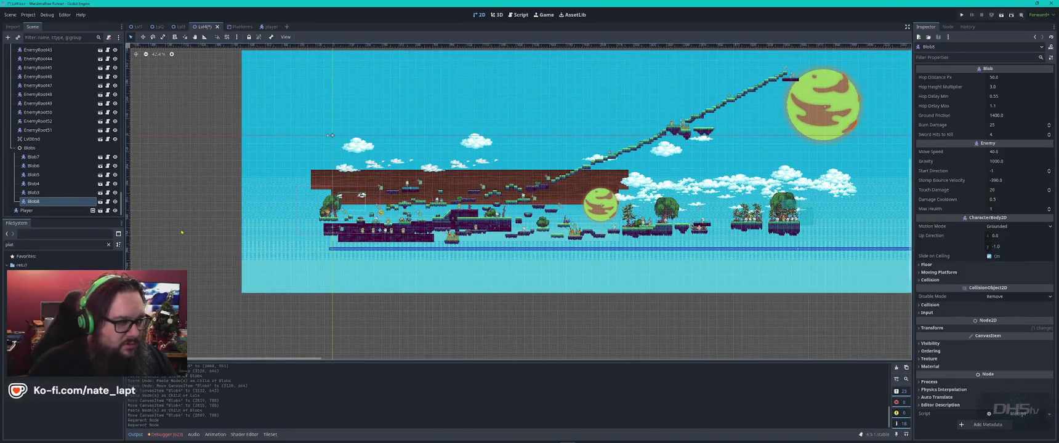
left_click(115, 202)
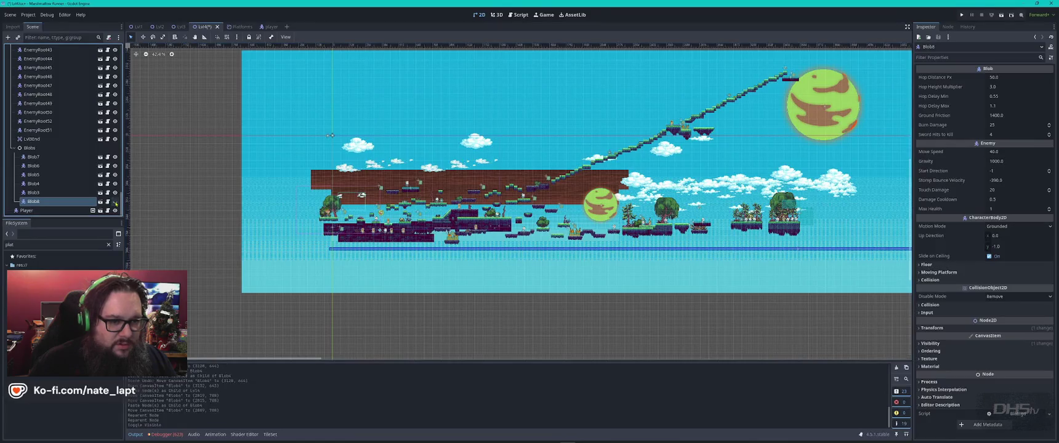
left_click(68, 196)
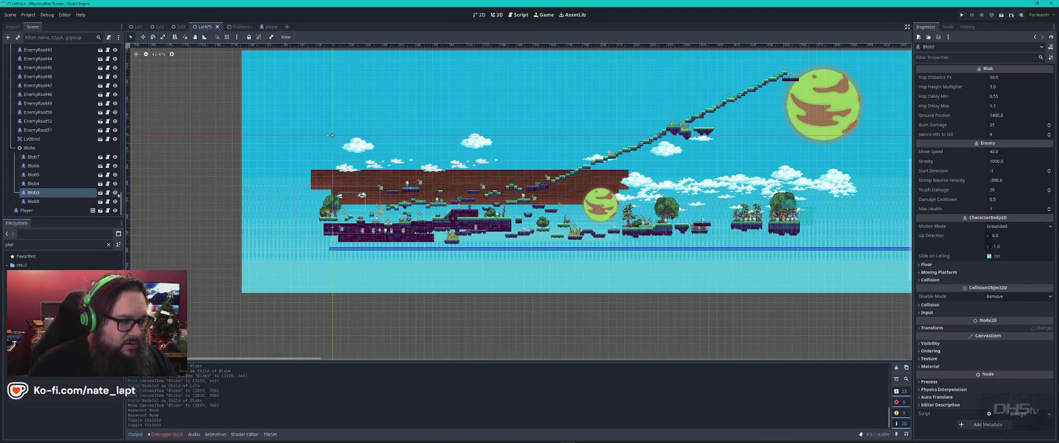
left_click(115, 193)
left_click(115, 194)
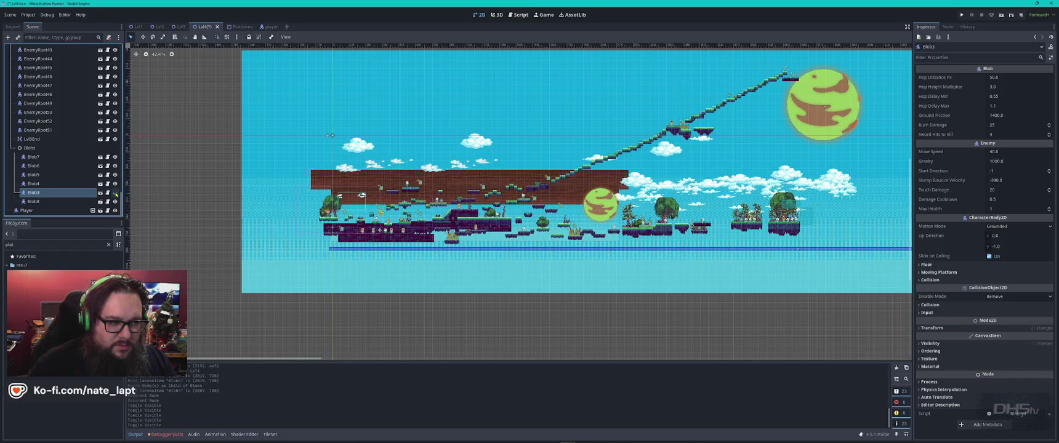
left_click(115, 193)
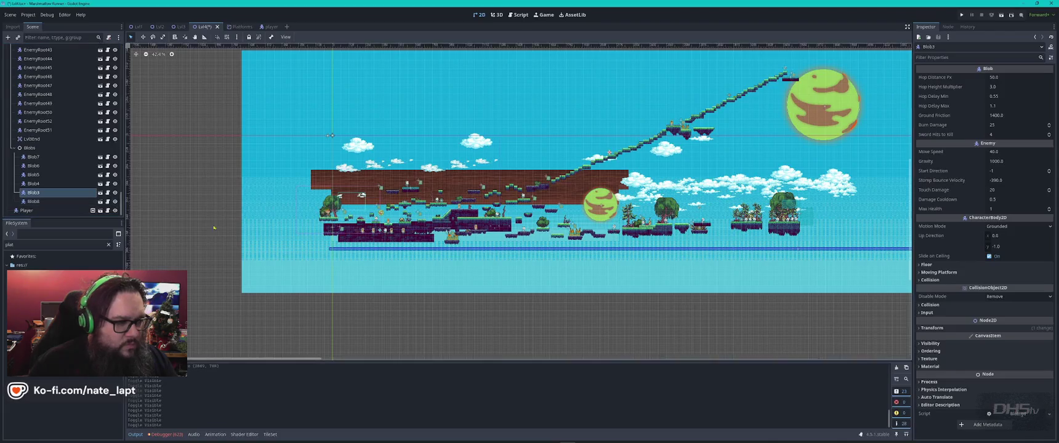
Step: Zoom in on the level and select the Blob7 enemy
scroll(404, 249, "down", 5)
left_click_drag(816, 293, 596, 228)
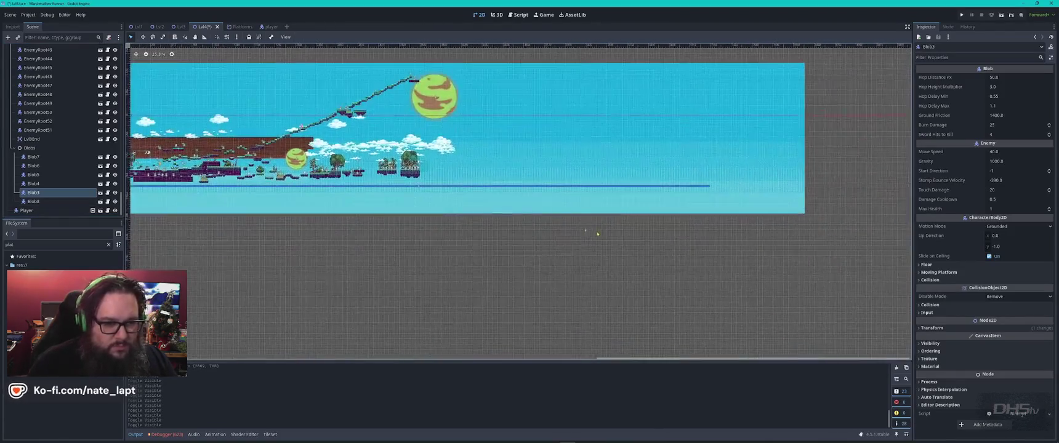
scroll(590, 229, "up", 10)
scroll(590, 229, "up", 2)
left_click(225, 158)
scroll(201, 146, "down", 2)
scroll(178, 125, "down", 4)
scroll(191, 148, "up", 3)
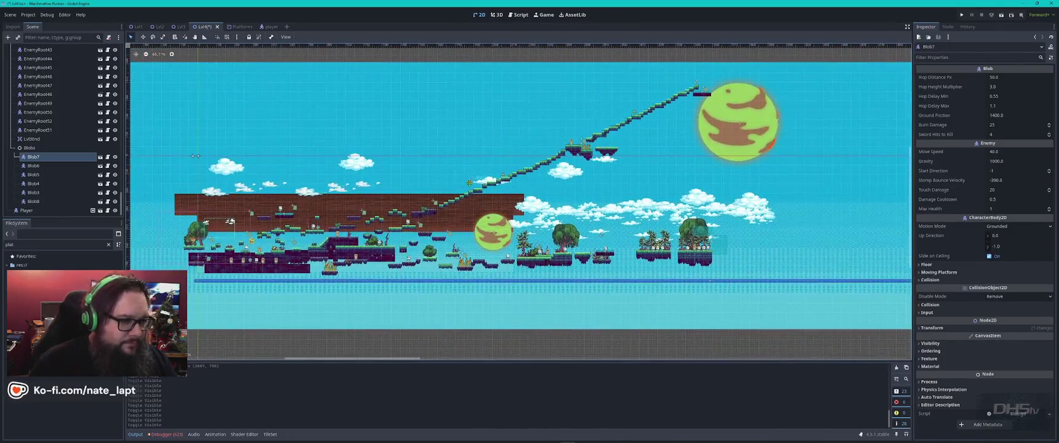
Step: Move Blob7 onto the stairs and save the level scene
mouse_move(196, 155)
left_mouse_down()
mouse_move(470, 182)
mouse_move(474, 206)
left_mouse_up()
scroll(470, 182, "up", 12)
scroll(474, 209, "down", 8)
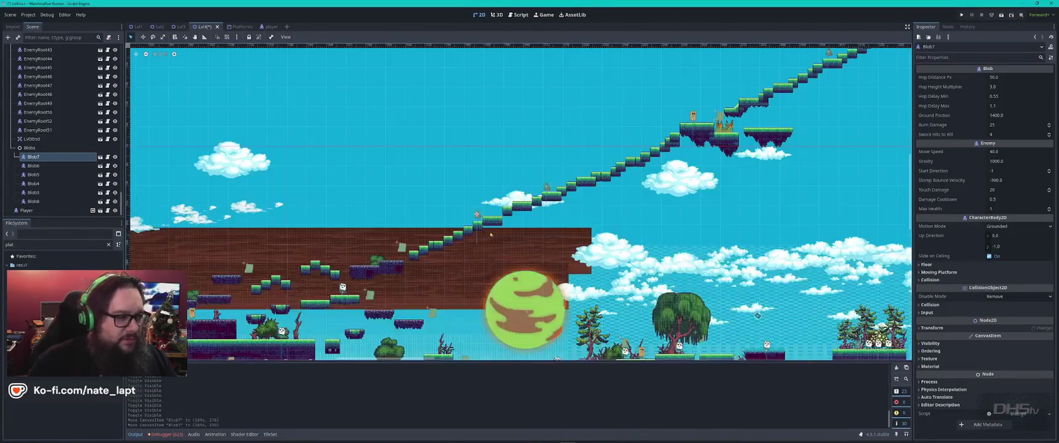
scroll(650, 273, "down", 2)
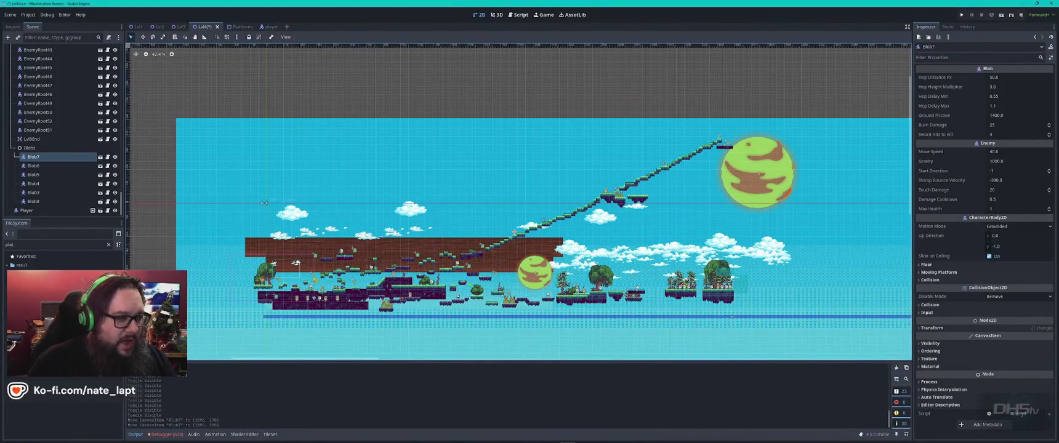
key("ctrl+s")
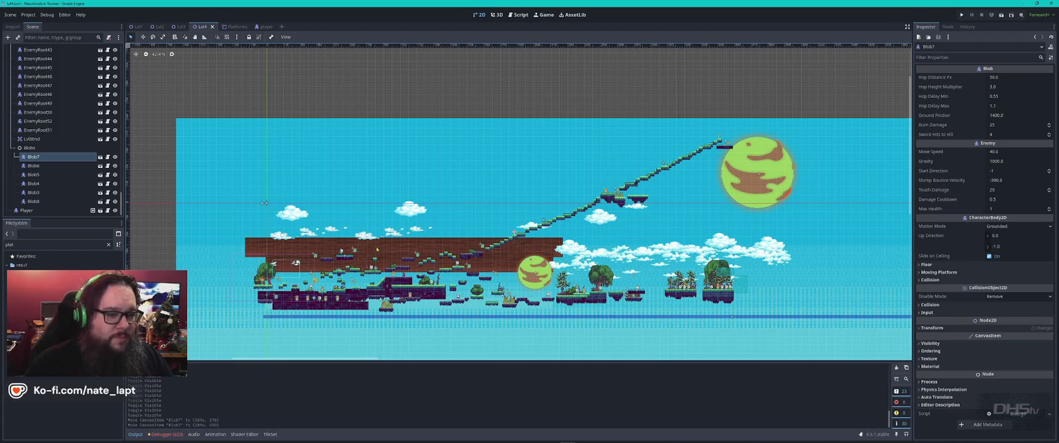
key("alt+Tab")
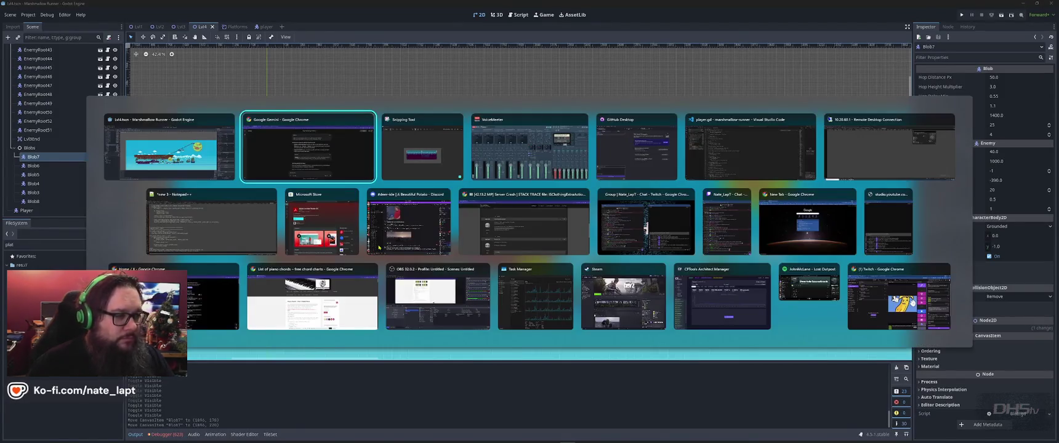
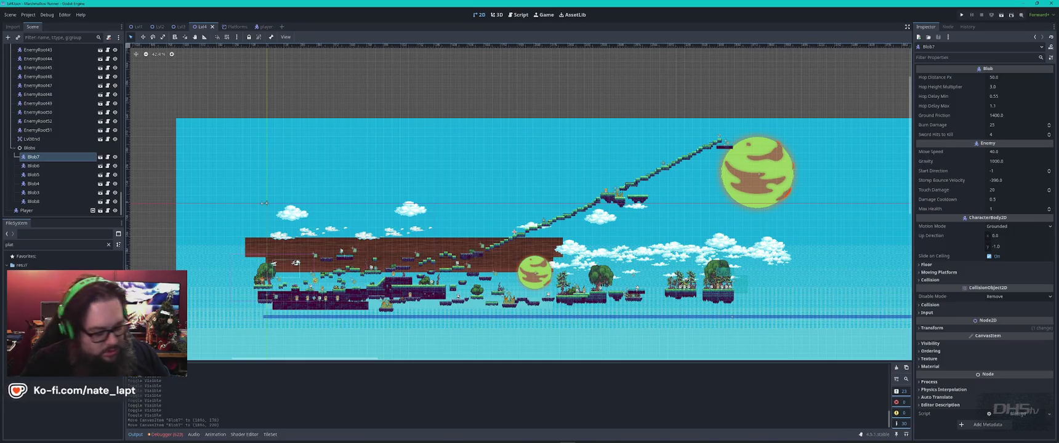
Step: Read the rest of Gemini's answer about the duplicate rider signal connections
key("alt+Tab")
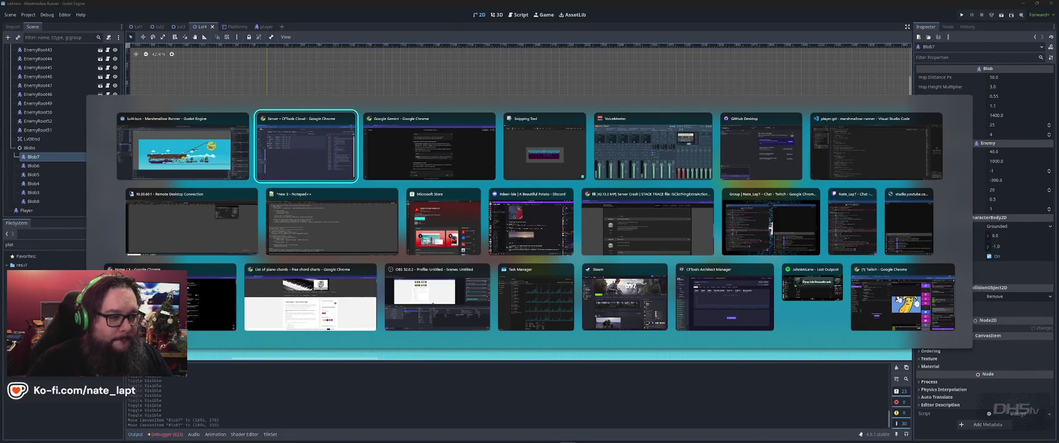
key("Tab")
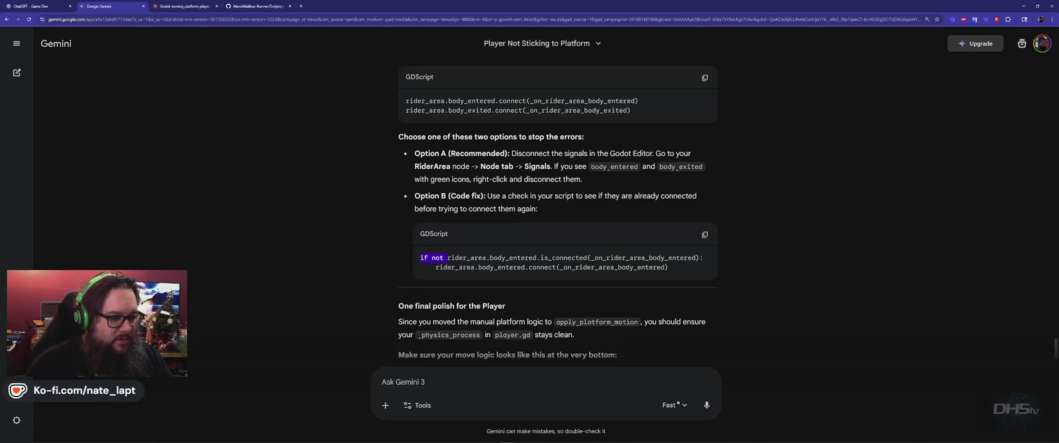
scroll(366, 226, "down", 3)
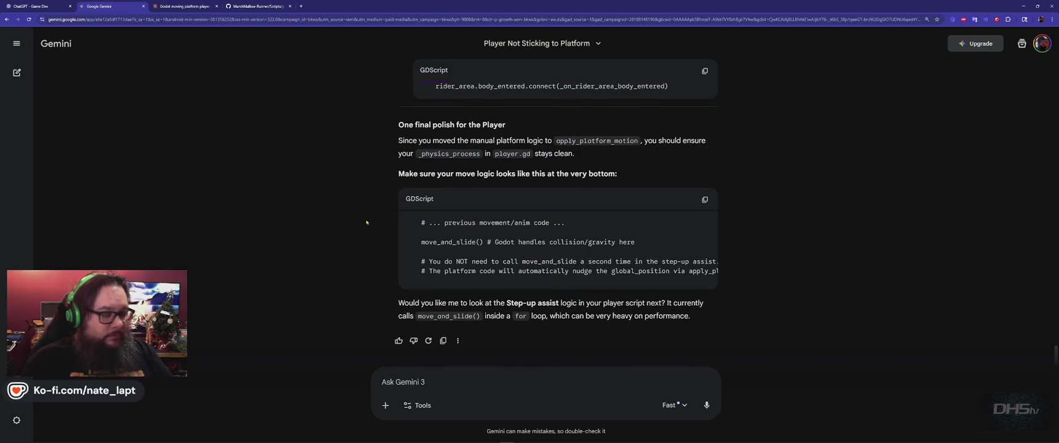
Step: Bring player.gd up in Visual Studio Code at _physics_process
key("alt+Tab")
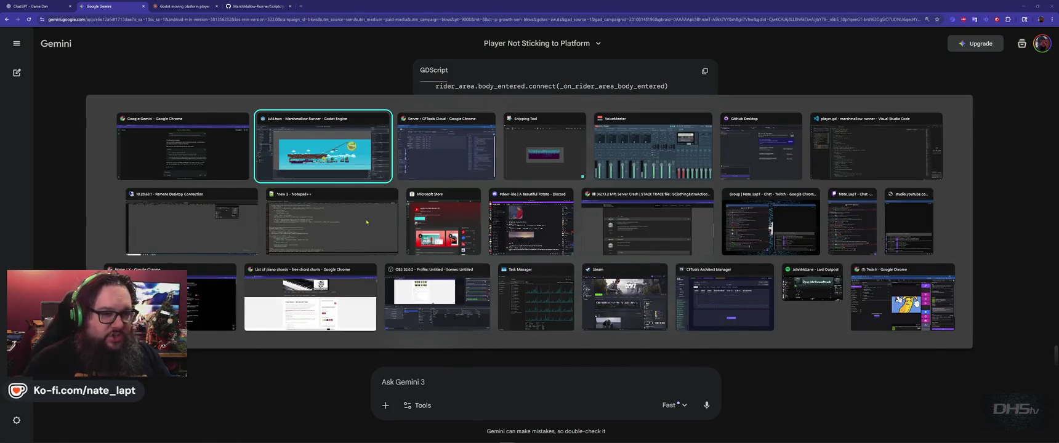
key("Tab")
key("Tab")
key("Tab")
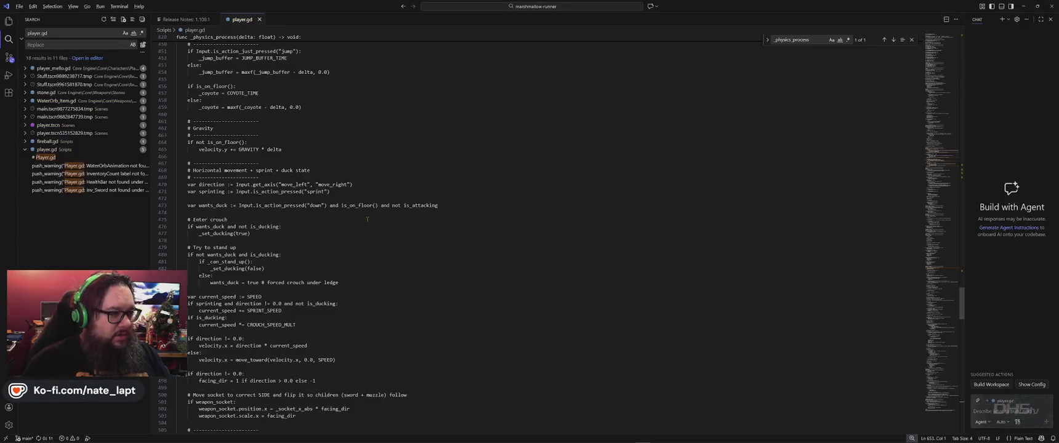
key("alt+Tab")
Step: Enlarge the Debugger errors panel and inspect the platform1.gd:29 error's stack trace
key("Tab")
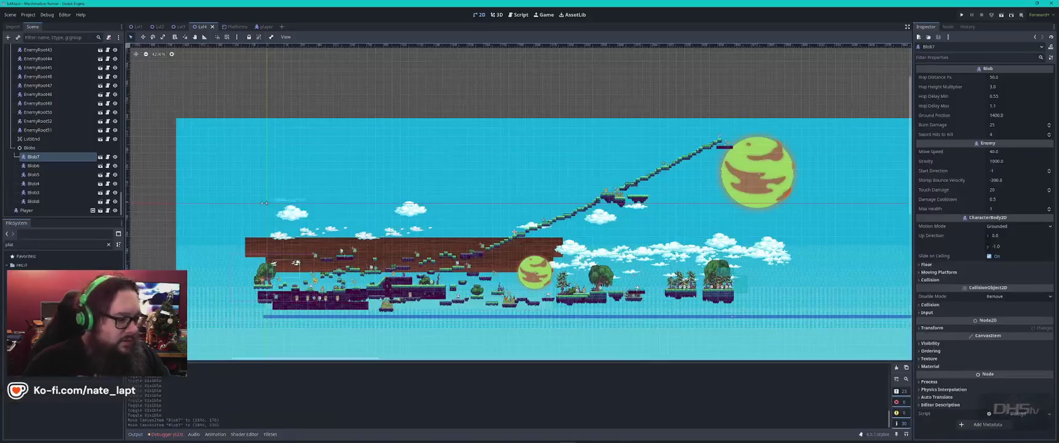
left_click(165, 434)
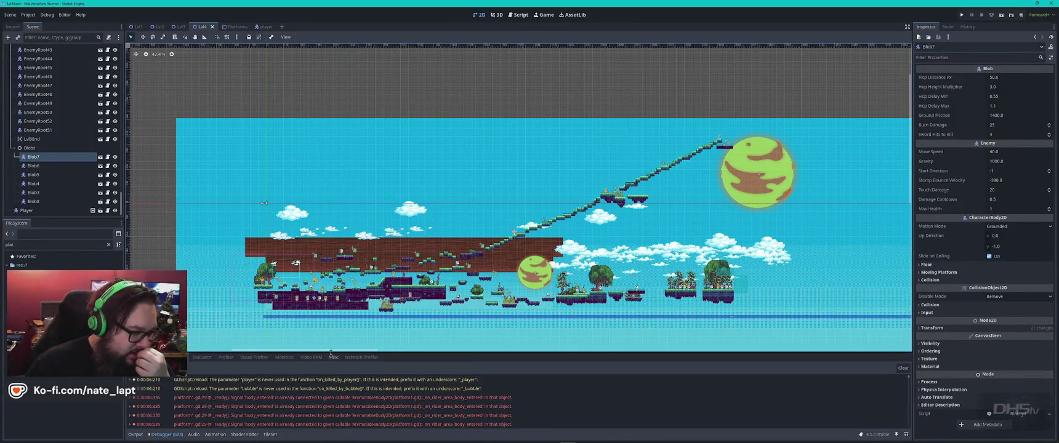
left_click_drag(338, 353, 345, 131)
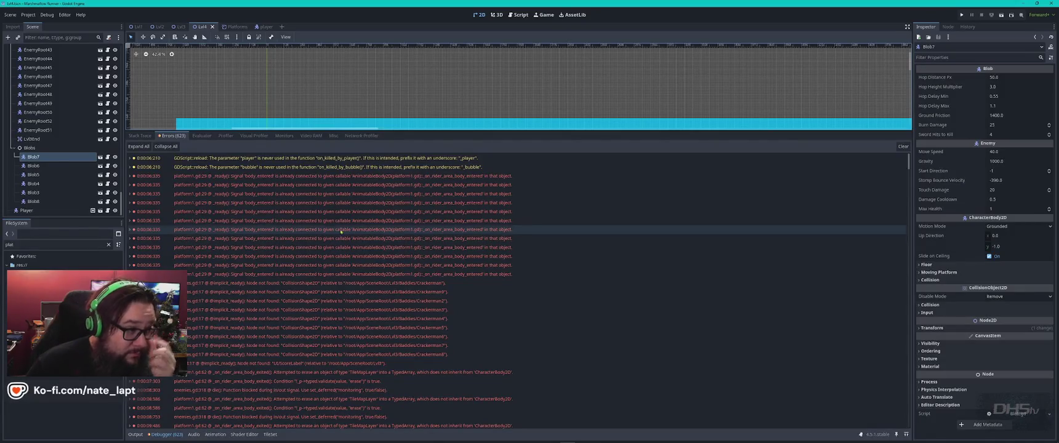
left_click(132, 176)
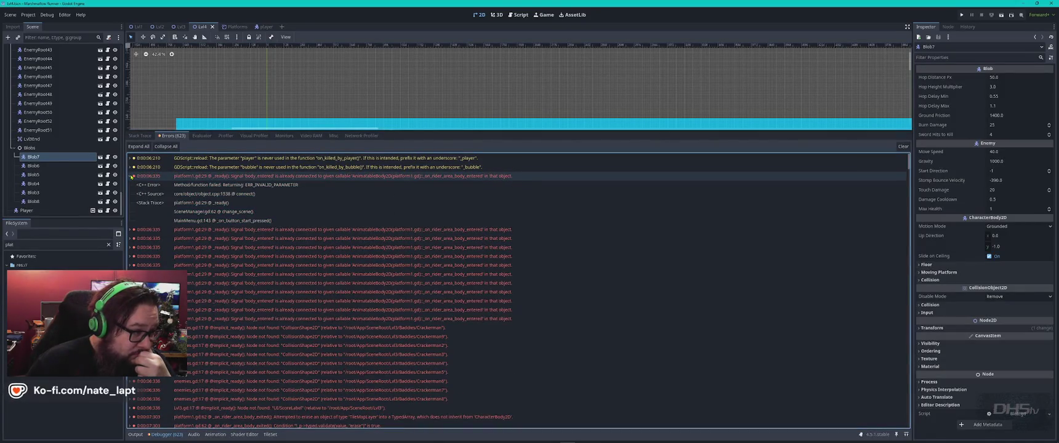
left_click(523, 204)
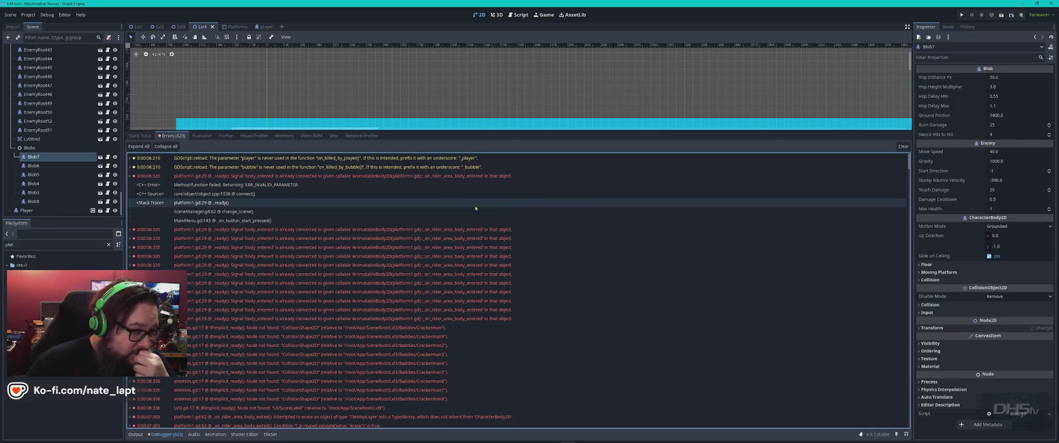
left_click(131, 176)
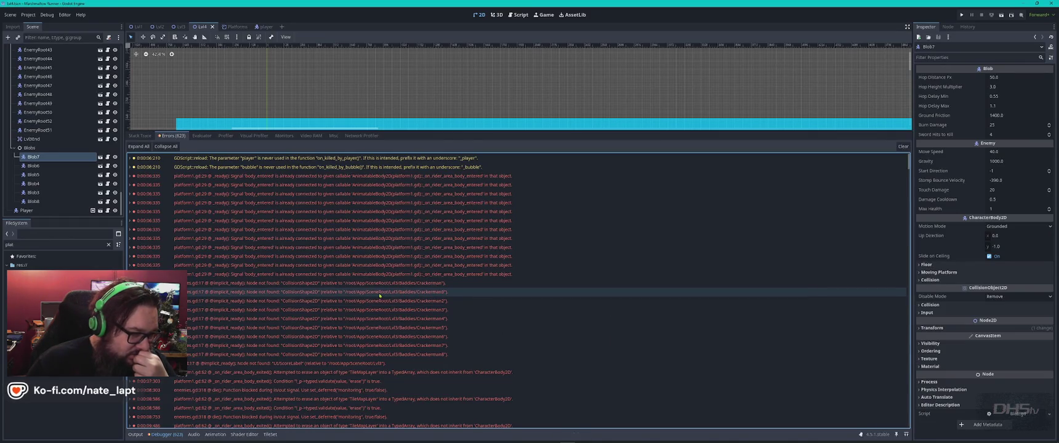
Step: Open enemies.gd and platform1.gd at line 29 from the error rows, then run the game
double_click(493, 291)
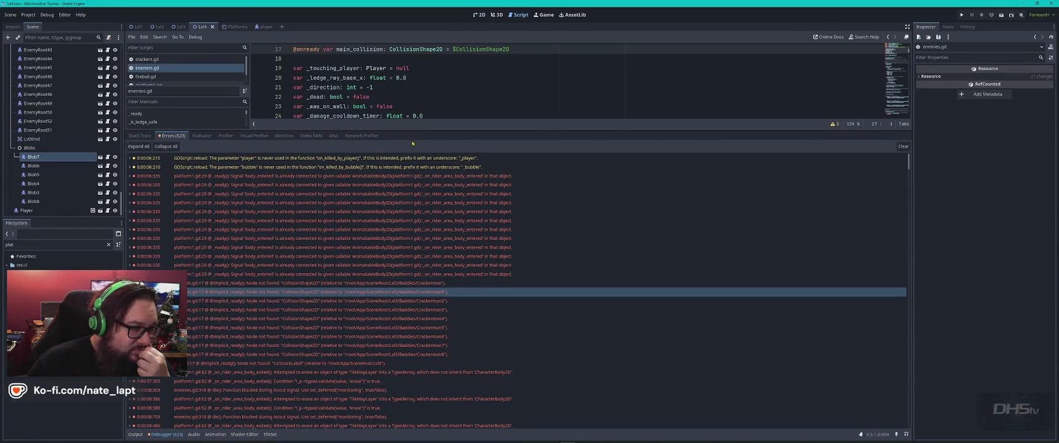
double_click(377, 213)
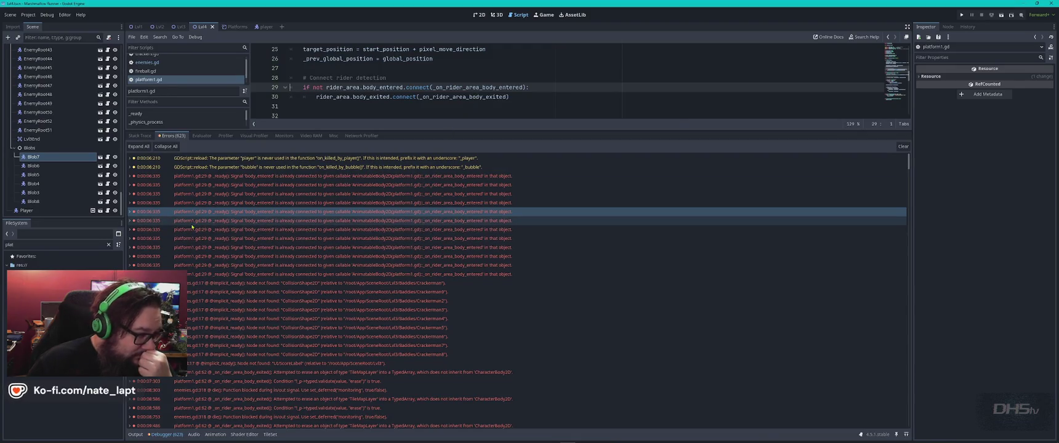
mouse_move(192, 226)
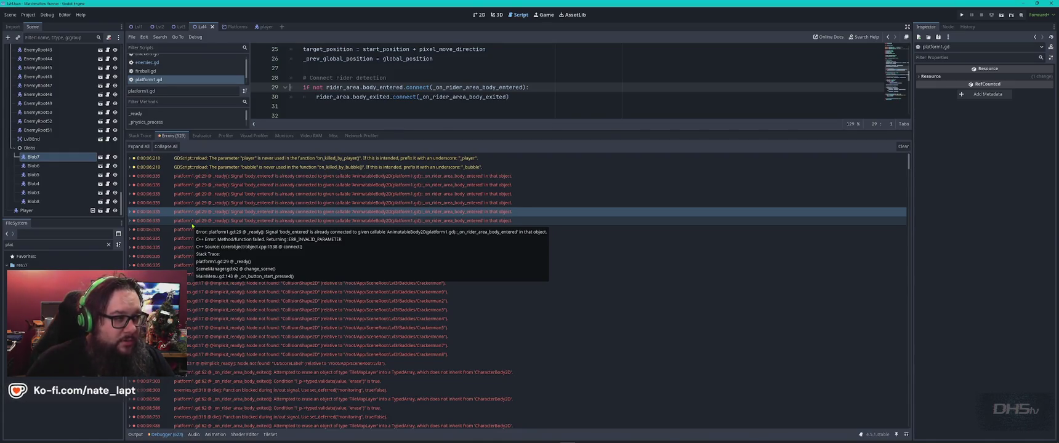
key("F5")
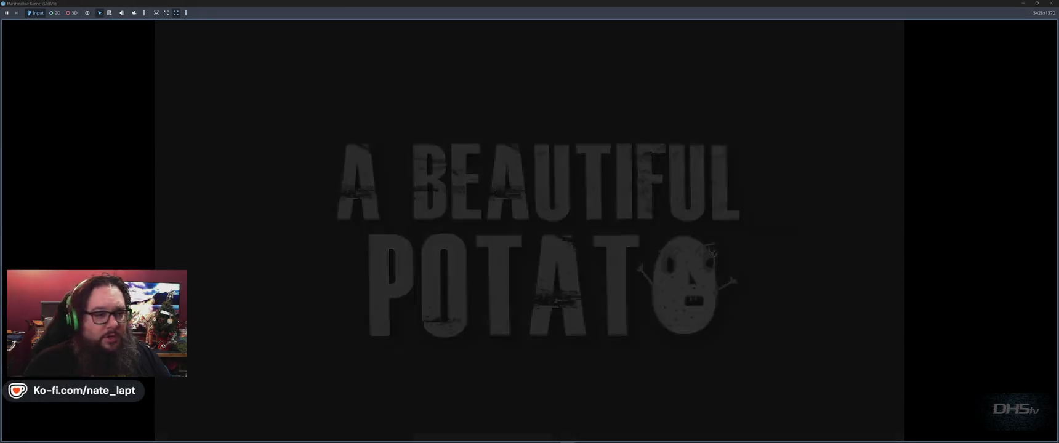
Step: Start the game and jump right, stomping the box and marshmallow enemies
key("Return")
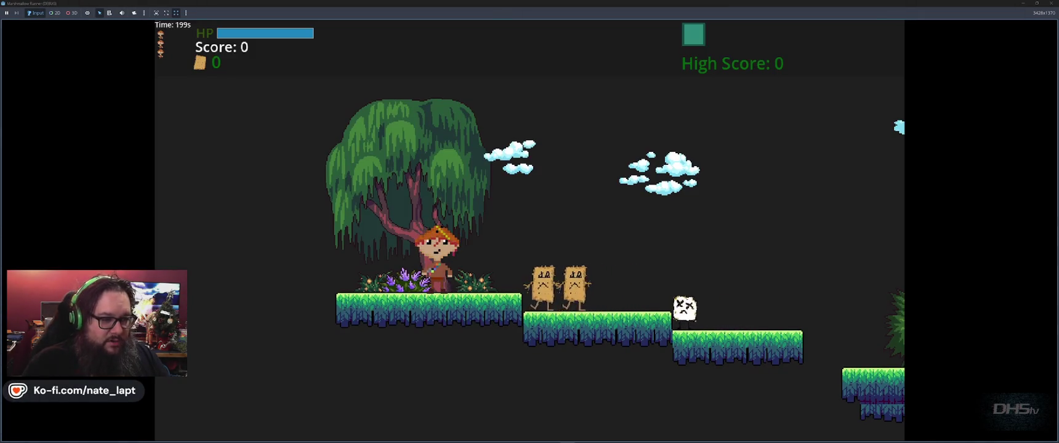
key("space")
key("space")
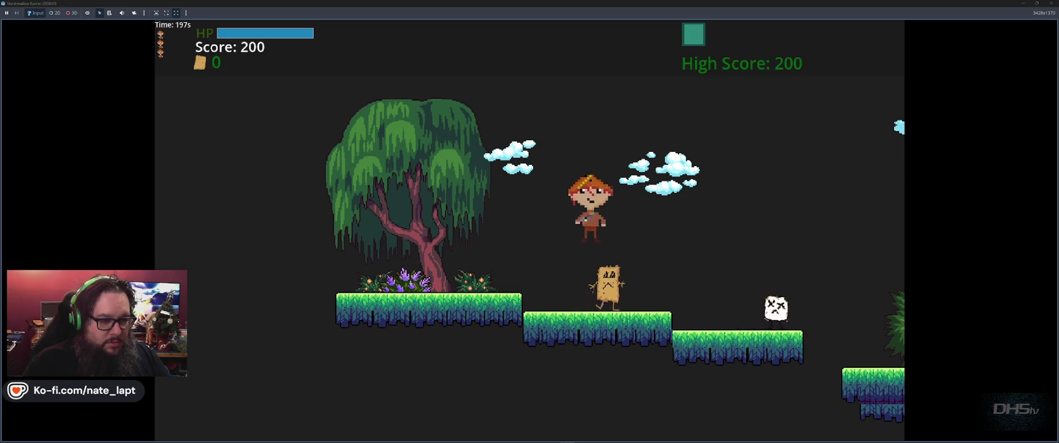
key("space")
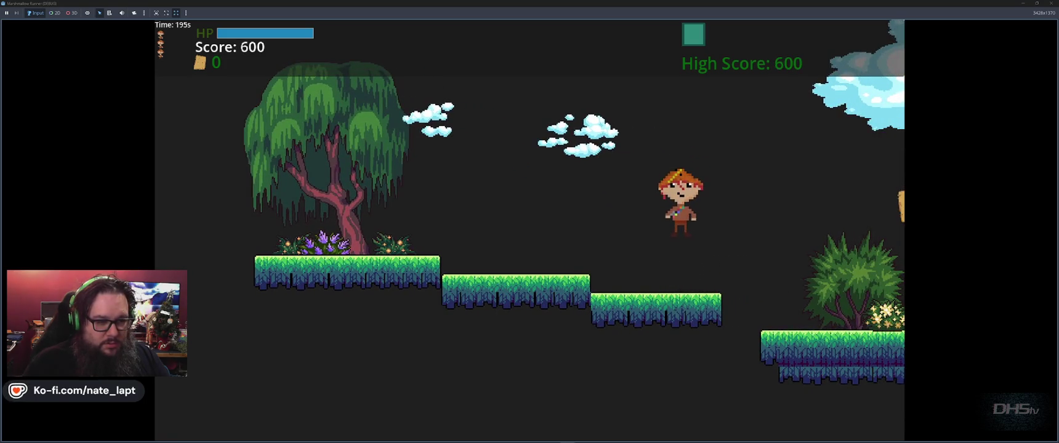
key("space")
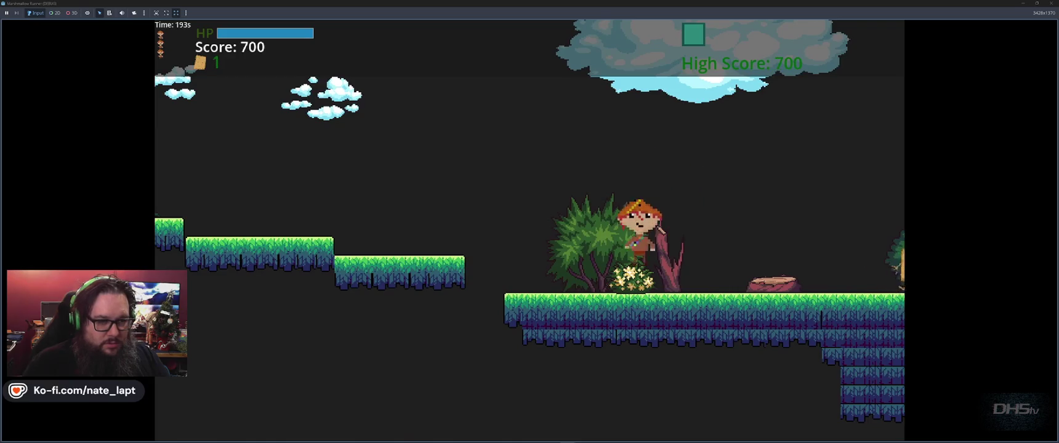
key("space")
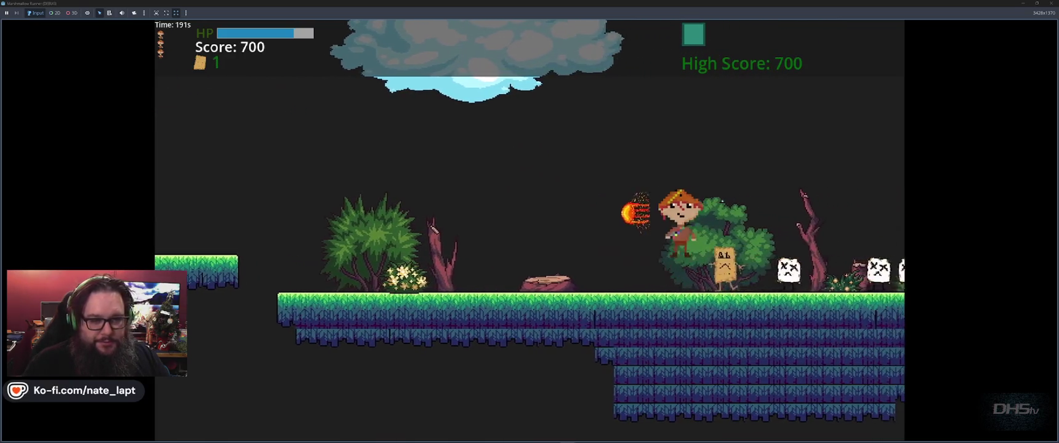
key("space")
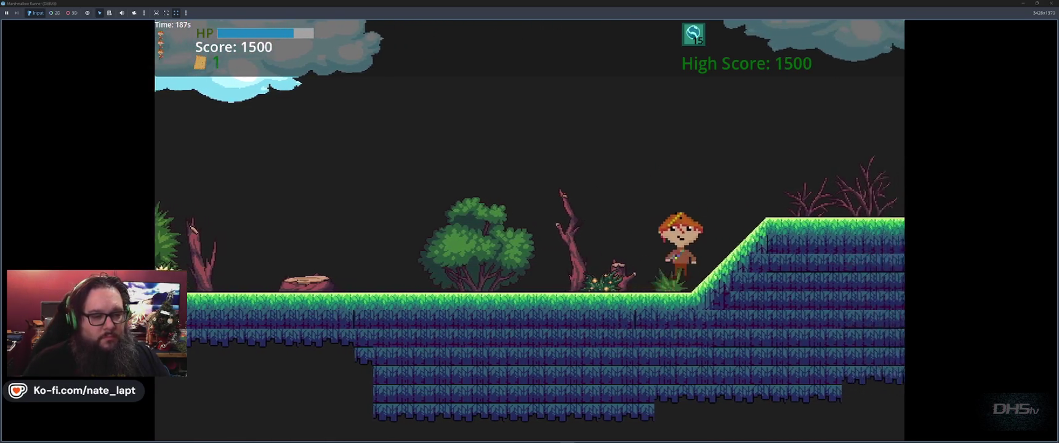
Step: Collect a cracker, shoot the toast enemy, ride the stone platforms, then stop the game
key("space")
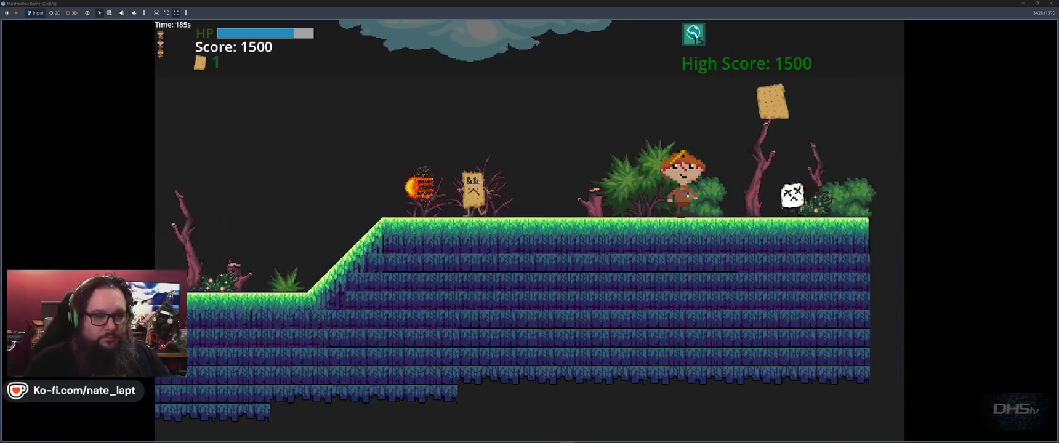
key("space")
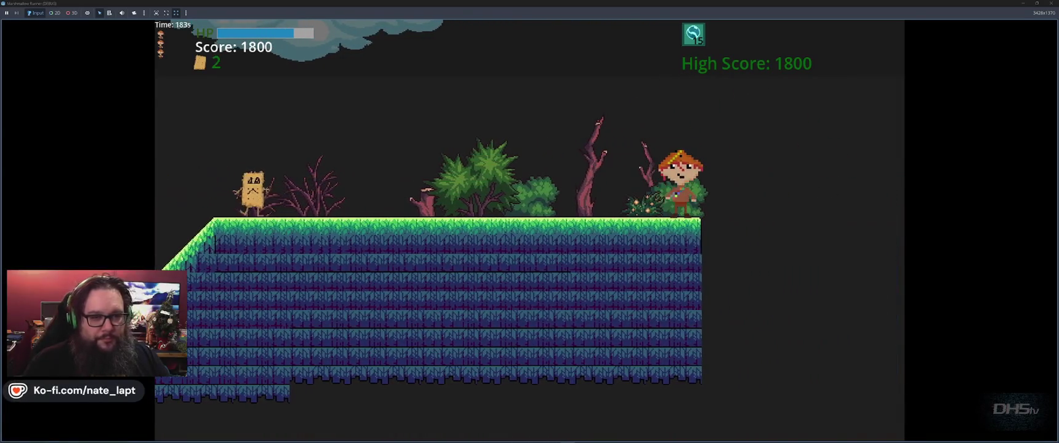
key("f")
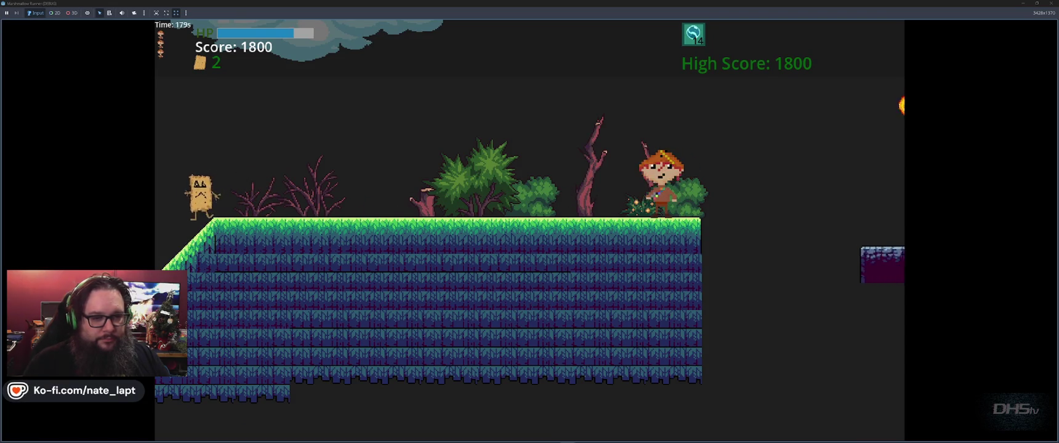
key("space")
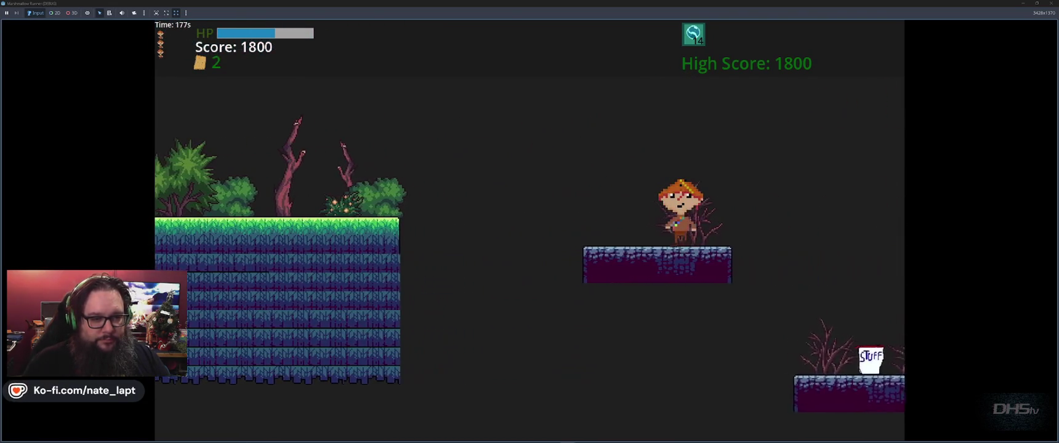
key("space")
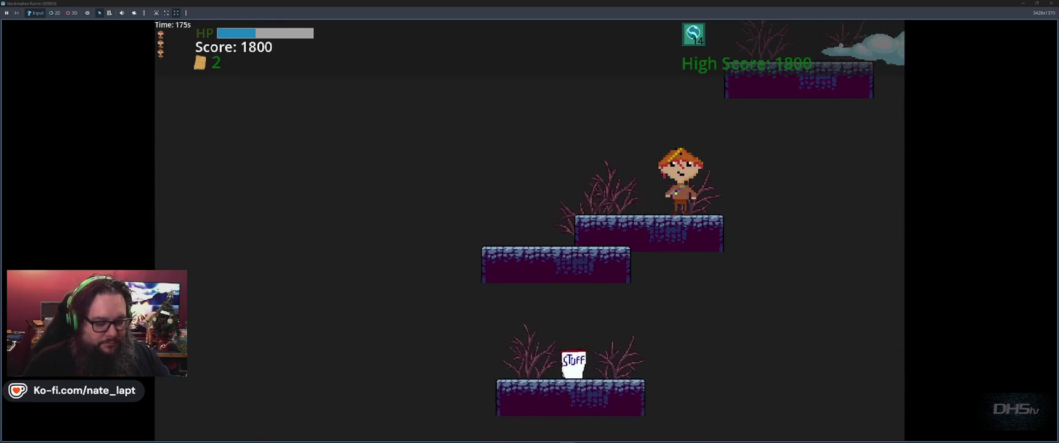
key("F8")
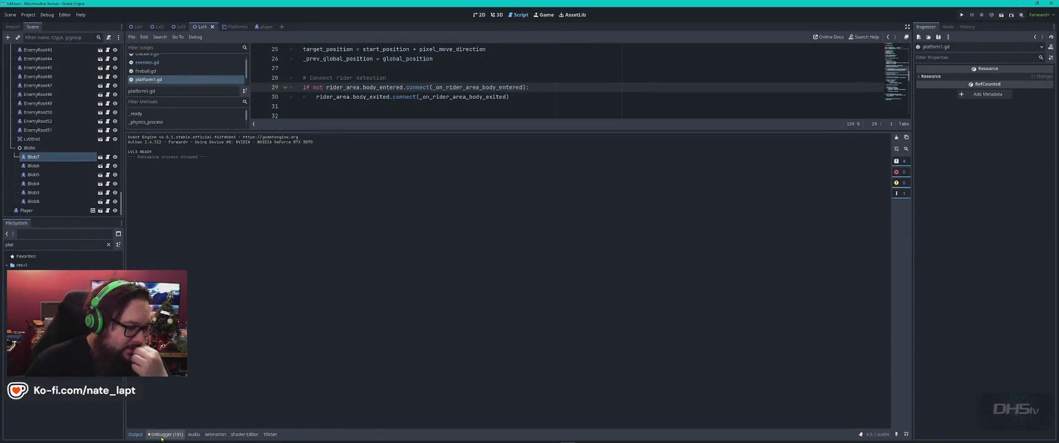
Step: Snip the Godot editor showing the expanded platform1.gd:29 error with Snipping Tool
left_click(167, 434)
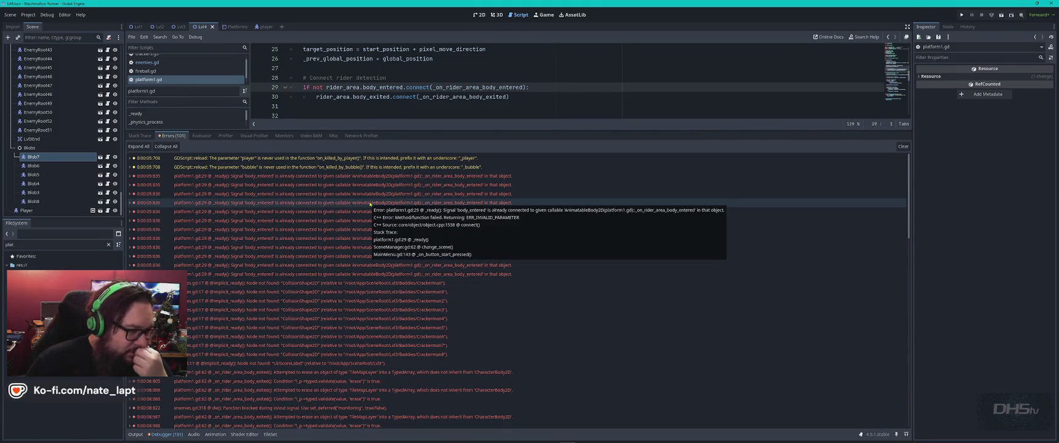
left_click(138, 176)
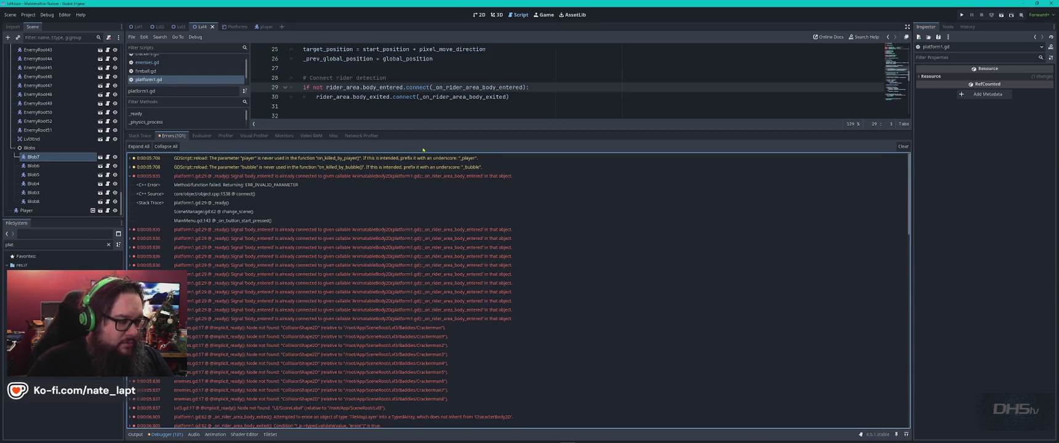
key("super")
type("sn")
key("Return")
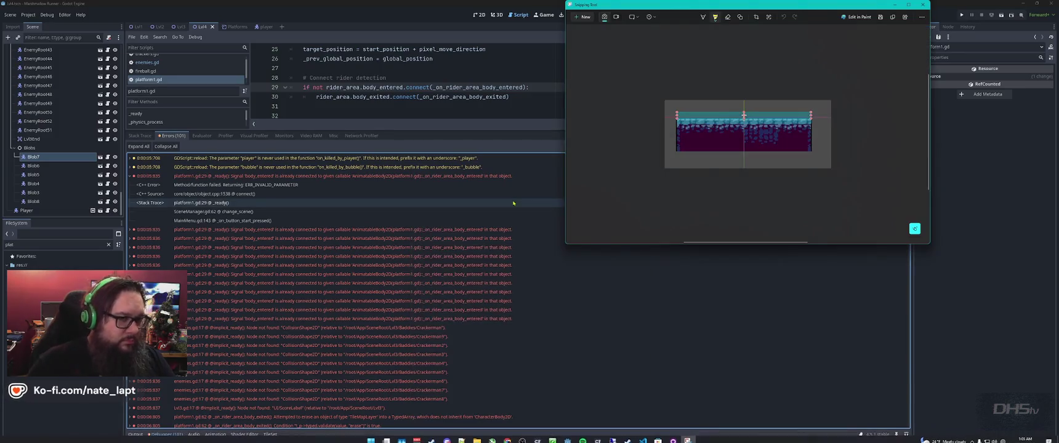
left_click(584, 19)
mouse_move(634, 5)
left_mouse_down()
mouse_move(600, 64)
mouse_move(154, 382)
mouse_move(125, 442)
left_mouse_up()
key("alt+Tab")
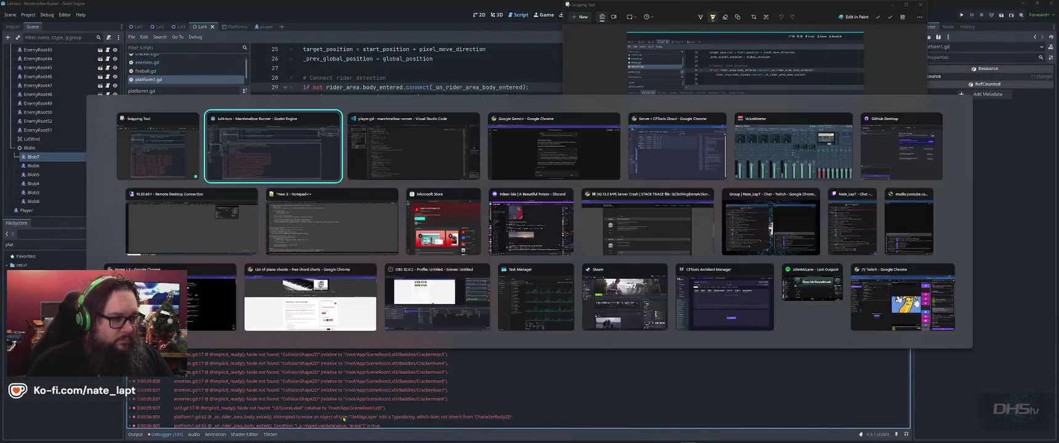
key("alt+Tab")
key("alt+Tab")
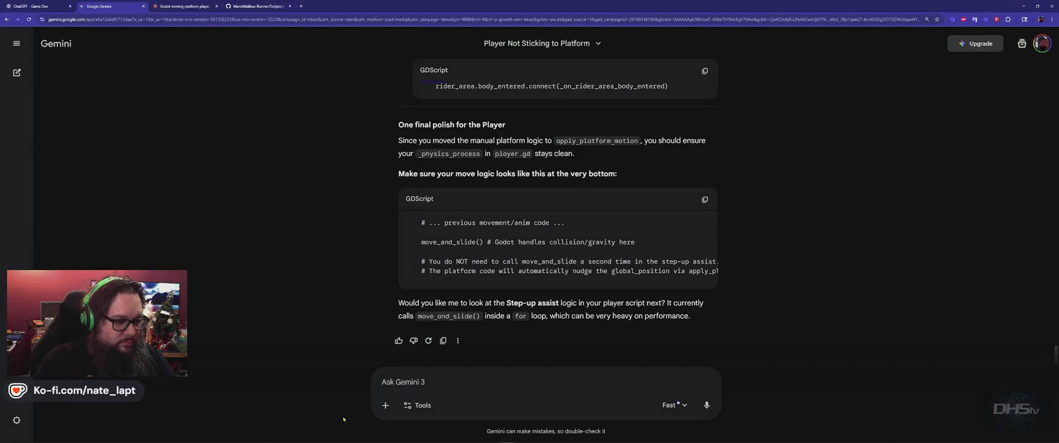
Step: Send Gemini 'Still getting the' error message with the screenshot attached
left_click(439, 383)
type("St")
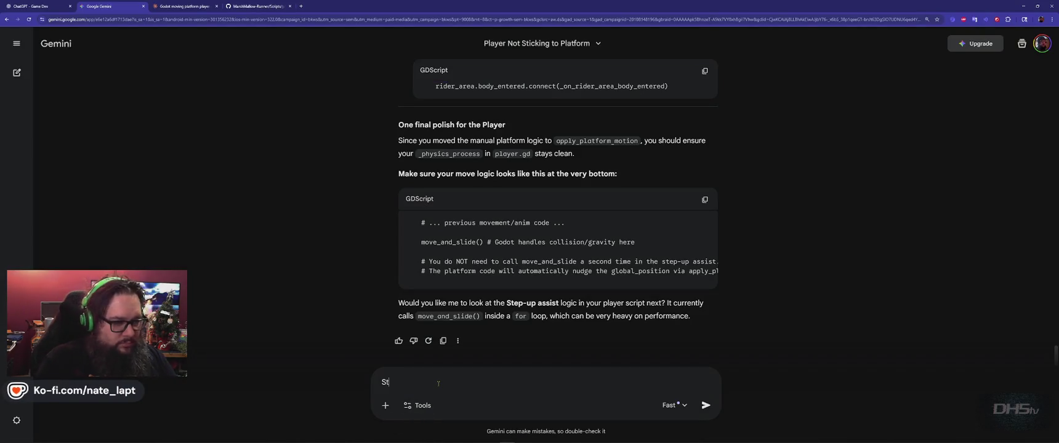
type("ill getting the e")
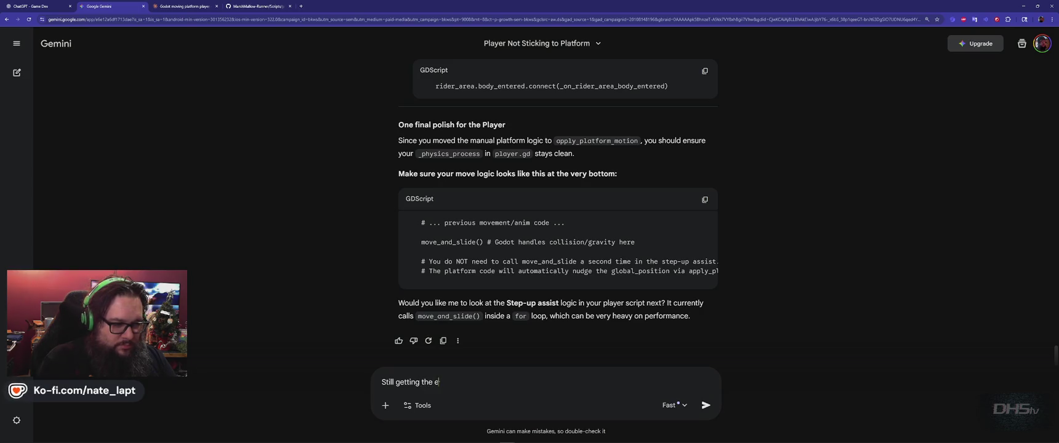
key("ctrl+v")
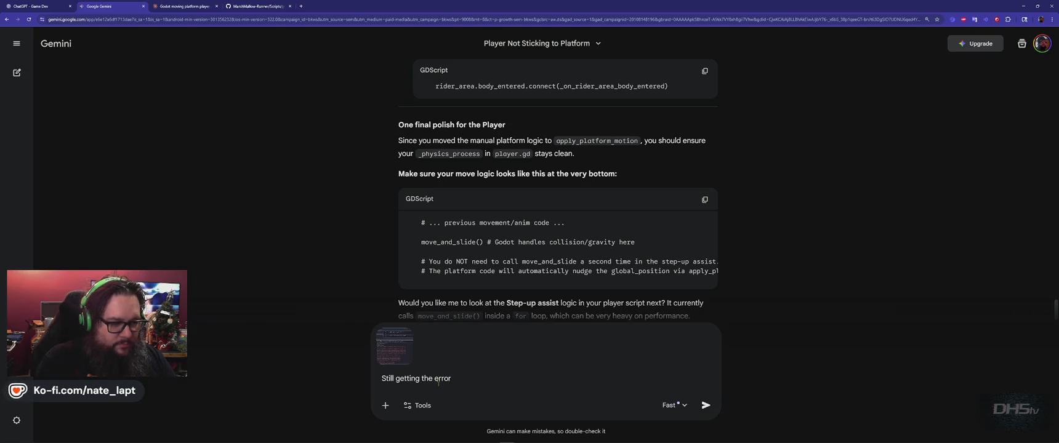
key("Return")
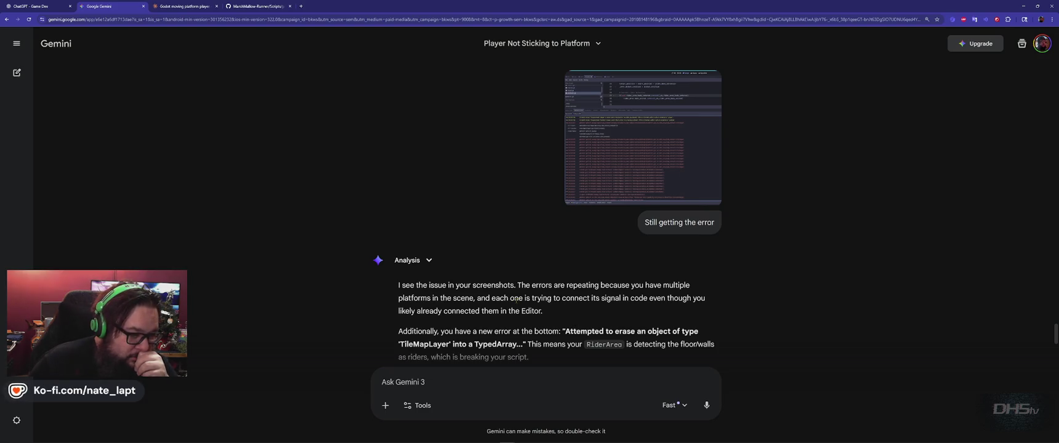
Step: Copy the reply's is_connected signal-connection code and return to Godot
scroll(516, 300, "down", 1)
scroll(516, 300, "down", 2)
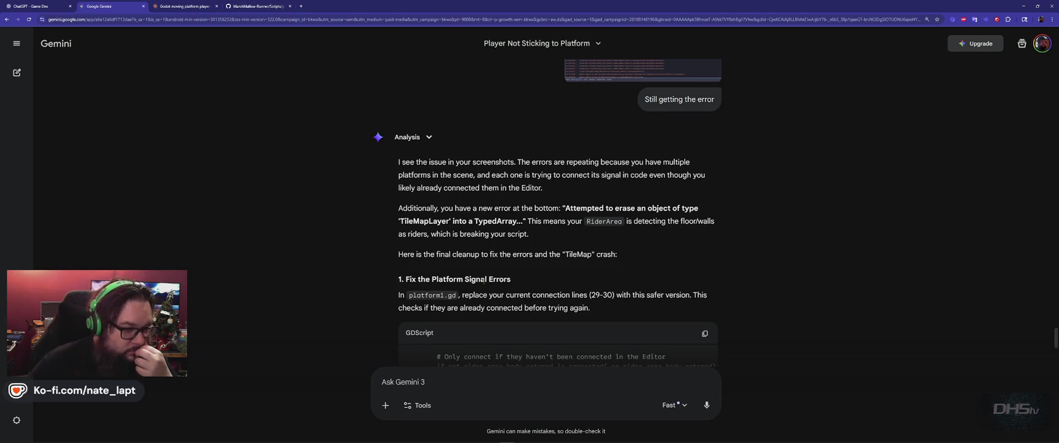
scroll(473, 256, "down", 2)
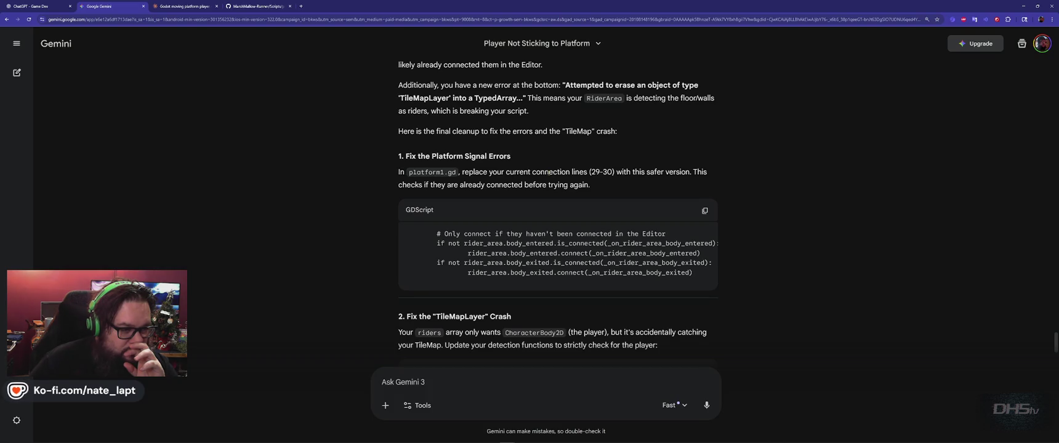
left_click(705, 210)
scroll(533, 240, "down", 3)
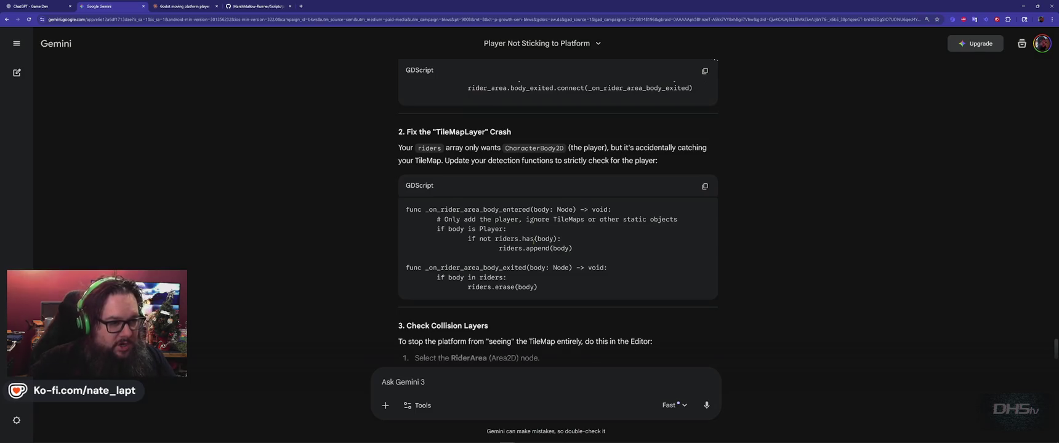
key("alt+Tab")
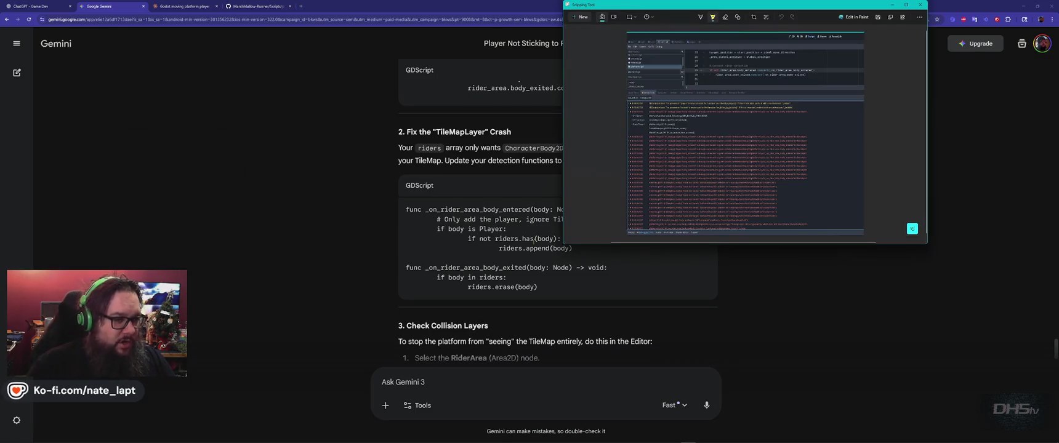
key("alt+Tab")
key("alt+Tab")
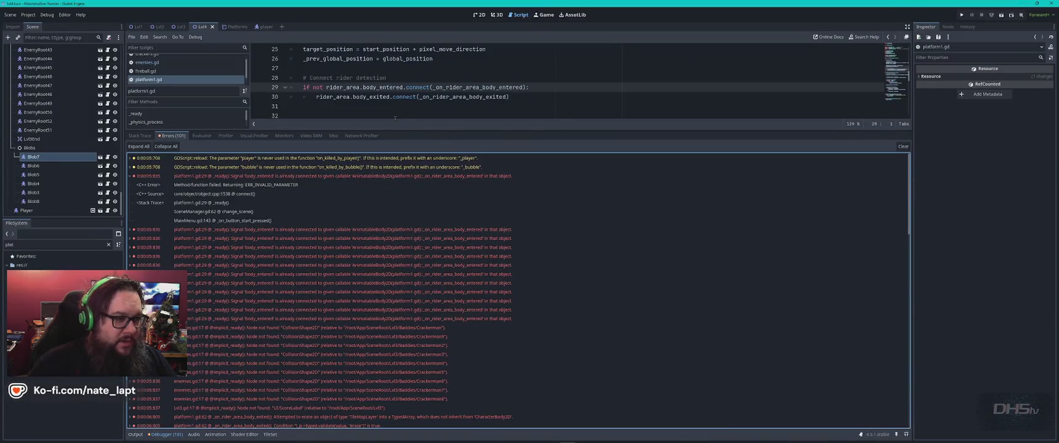
Step: Replace platform1.gd lines 28–30 with the is_connected guarded signal connections
left_click_drag(402, 132, 402, 237)
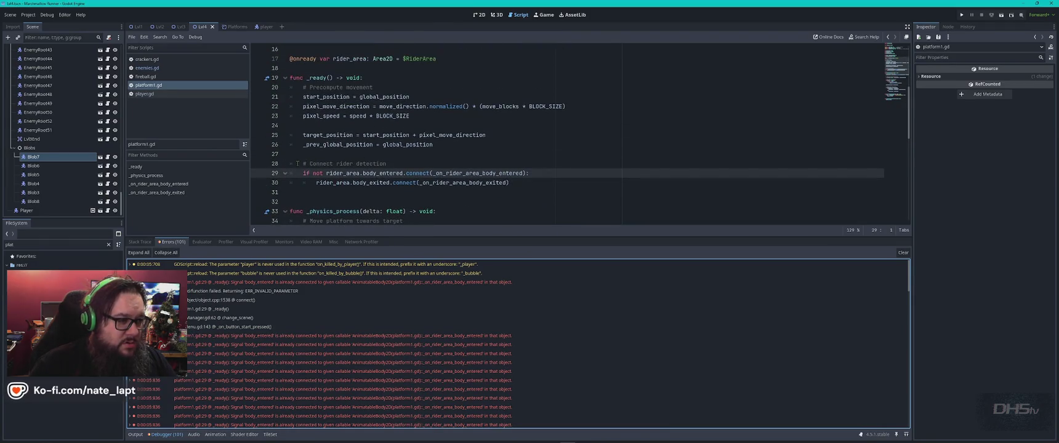
left_click_drag(283, 166, 531, 183)
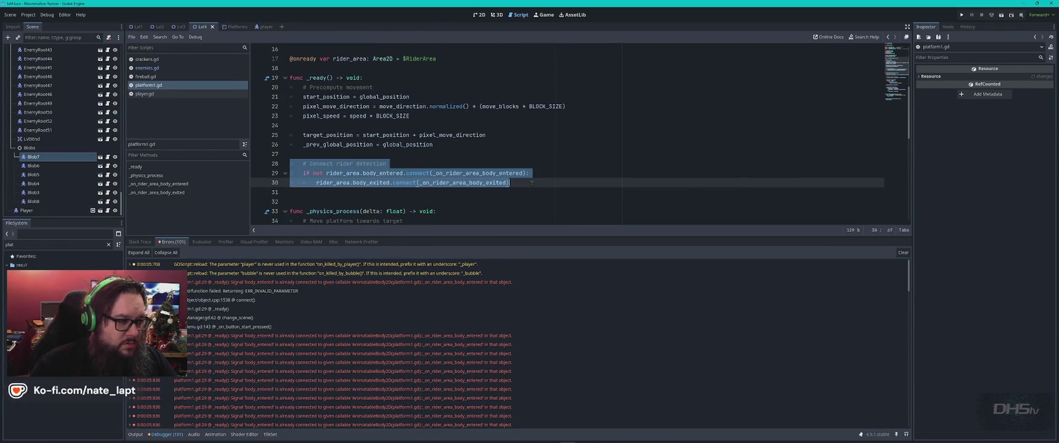
key("ctrl+v")
scroll(528, 183, "down", 1)
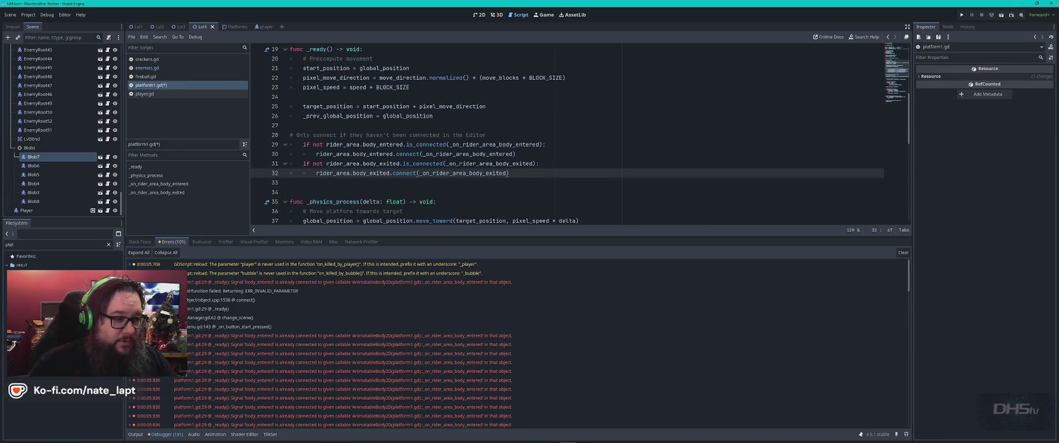
Step: Find _on_rider_area_body_entered in platform1.gd using the name copied from Gemini
key("alt+Tab")
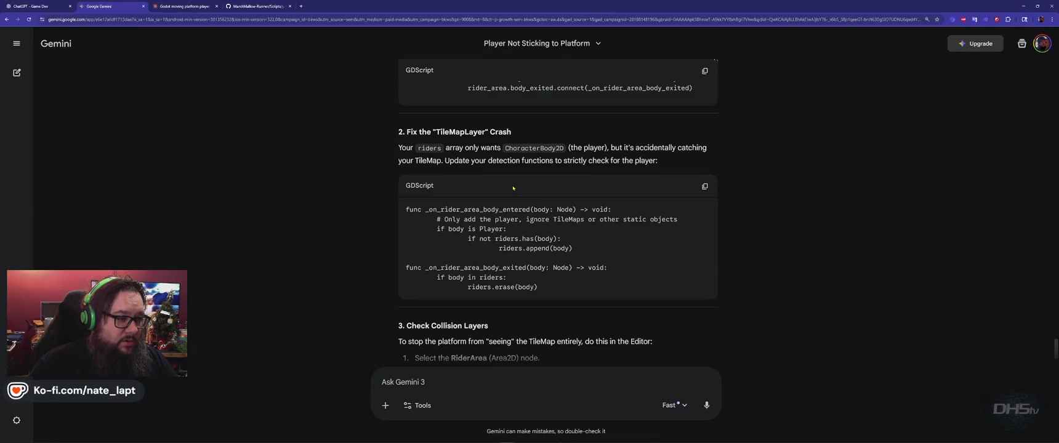
scroll(536, 205, "down", 2)
scroll(634, 165, "up", 1)
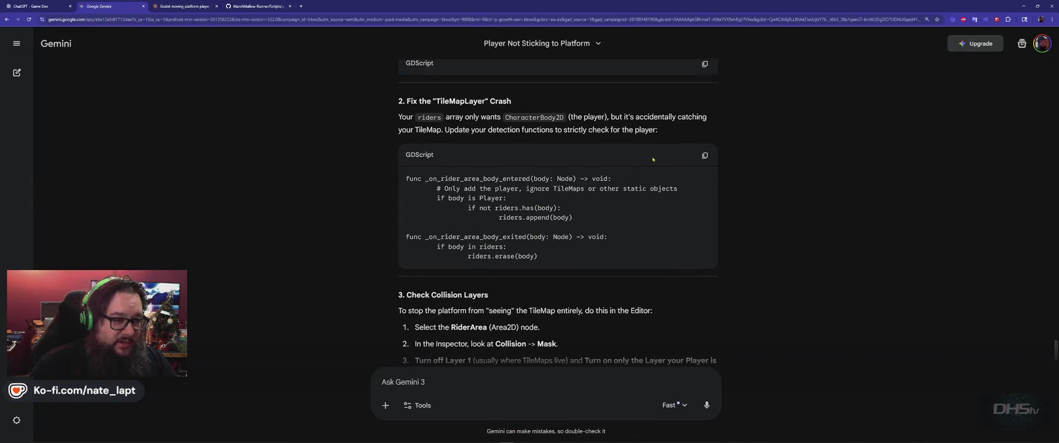
double_click(501, 178)
key("alt+Tab")
key("alt+Tab")
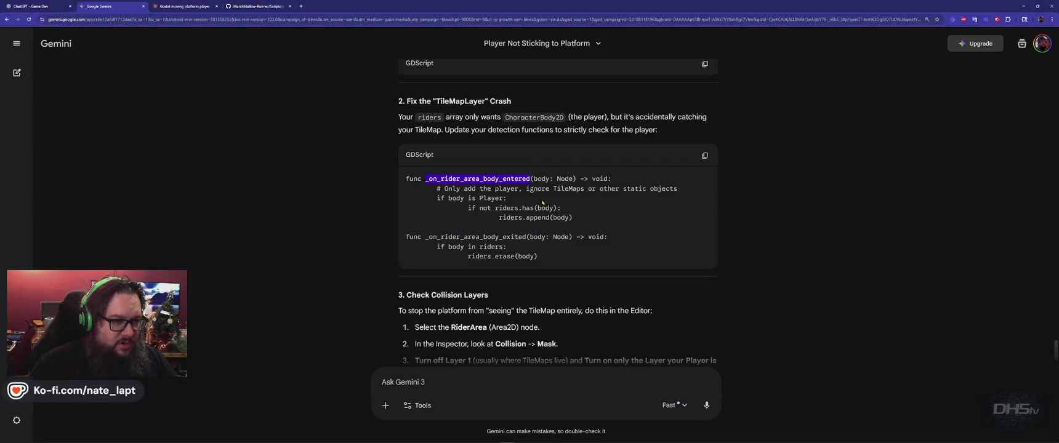
key("alt+Tab")
key("ctrl+f")
key("ctrl+v")
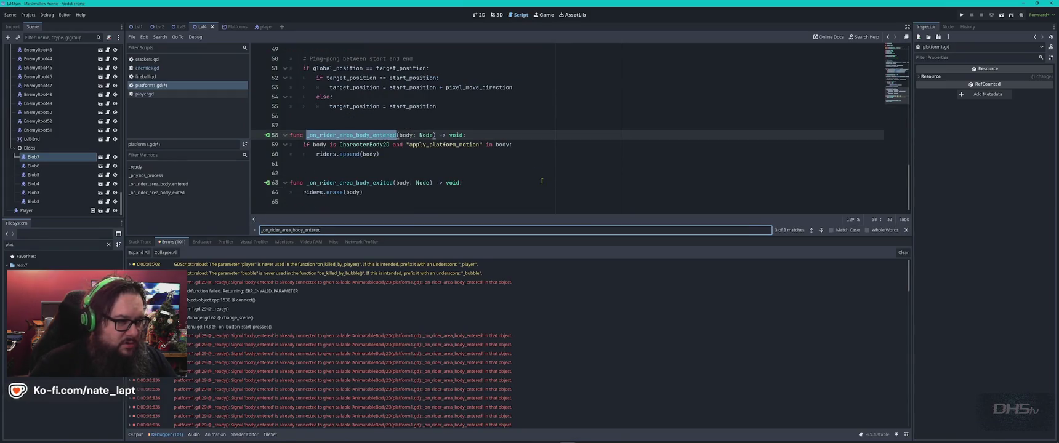
Step: Replace rider functions on lines 58–65 with Gemini's Player-only versions
key("alt+Tab")
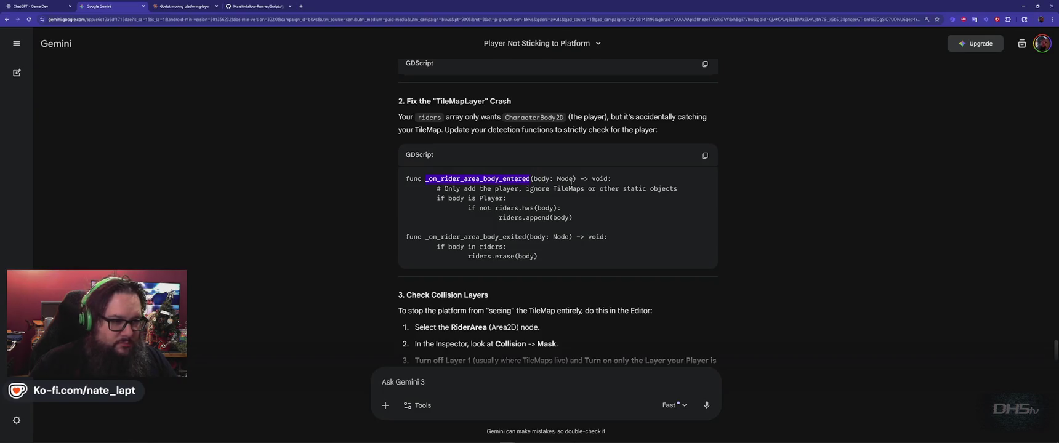
left_click(705, 155)
key("alt+Tab")
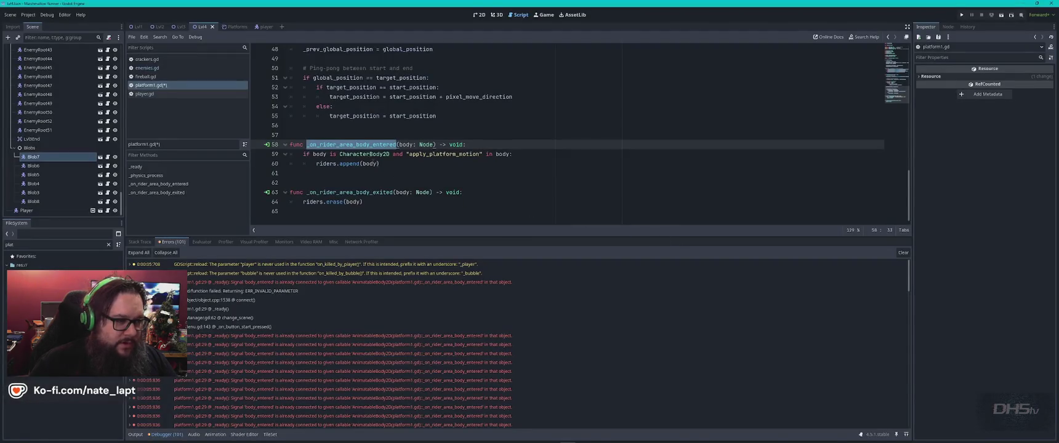
mouse_move(370, 211)
left_mouse_down()
mouse_move(296, 179)
mouse_move(265, 144)
left_mouse_up()
key("ctrl+v")
Step: Review the rest of Gemini's answer, then open the player scene
key("alt+Tab")
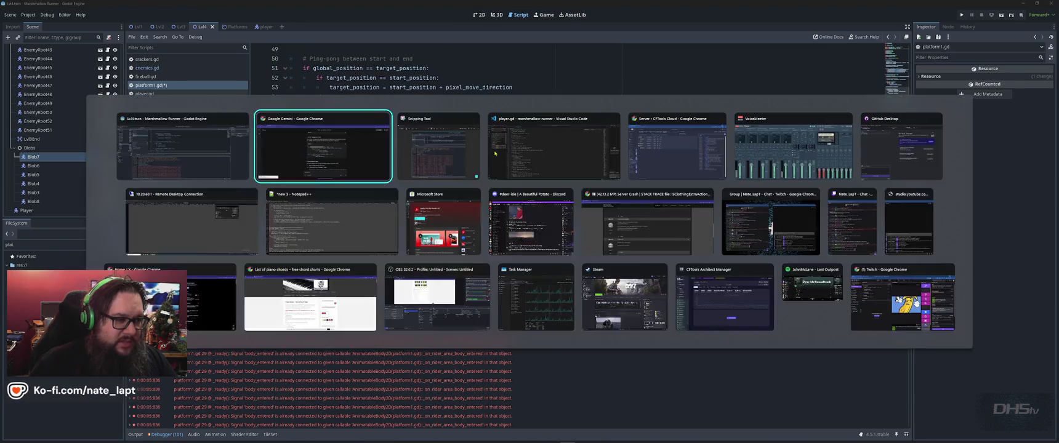
scroll(535, 176, "down", 2)
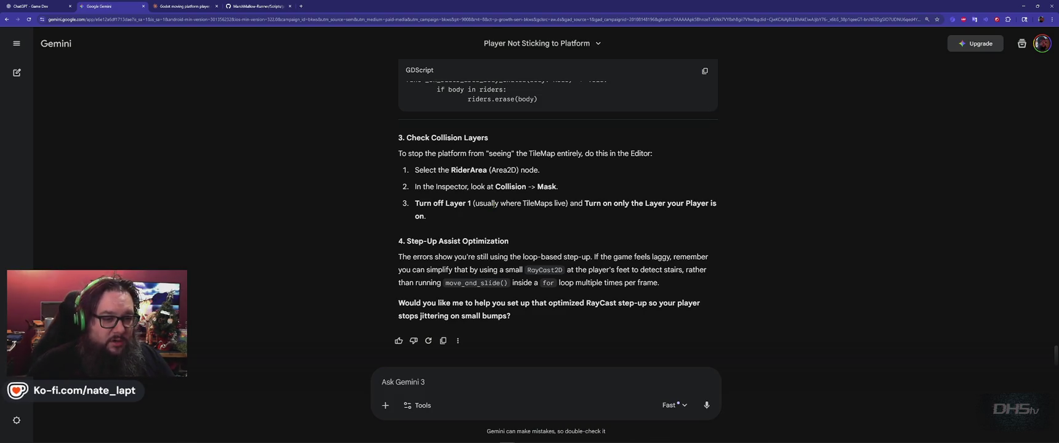
key("alt+Tab")
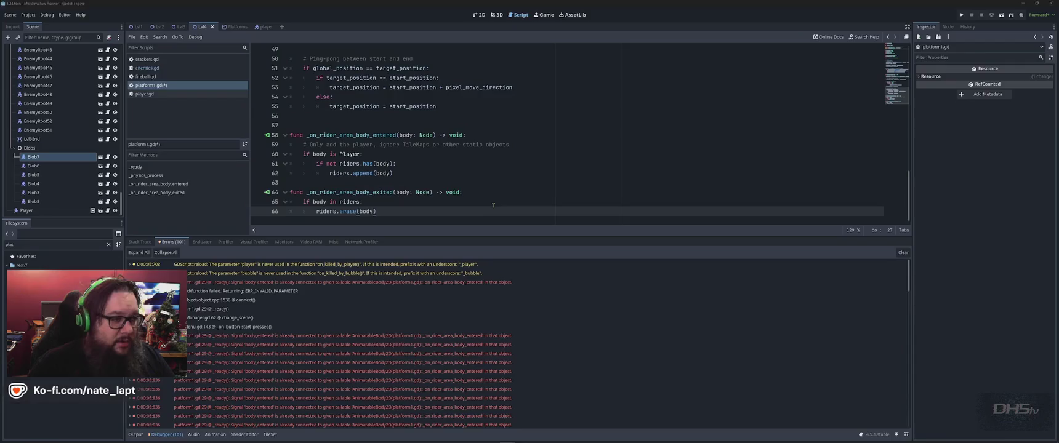
left_click(263, 27)
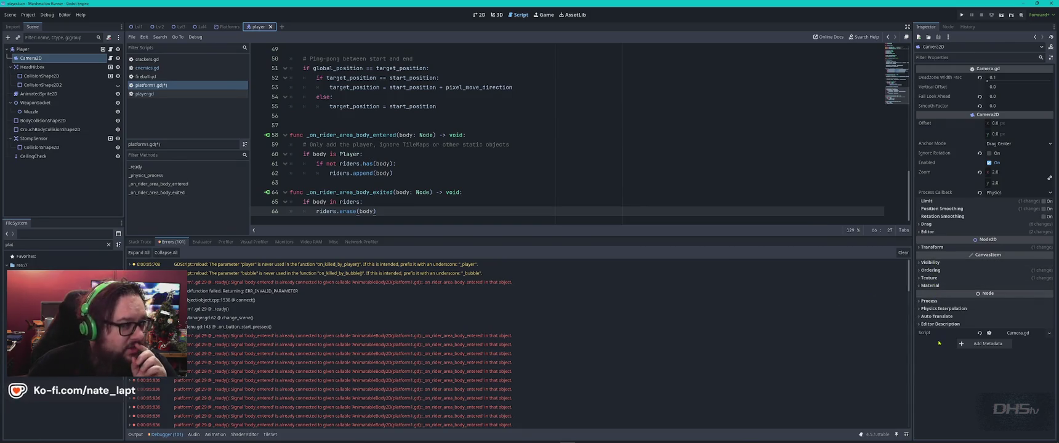
Step: Show the Player node's Collision layer settings in the Inspector
left_click(25, 49)
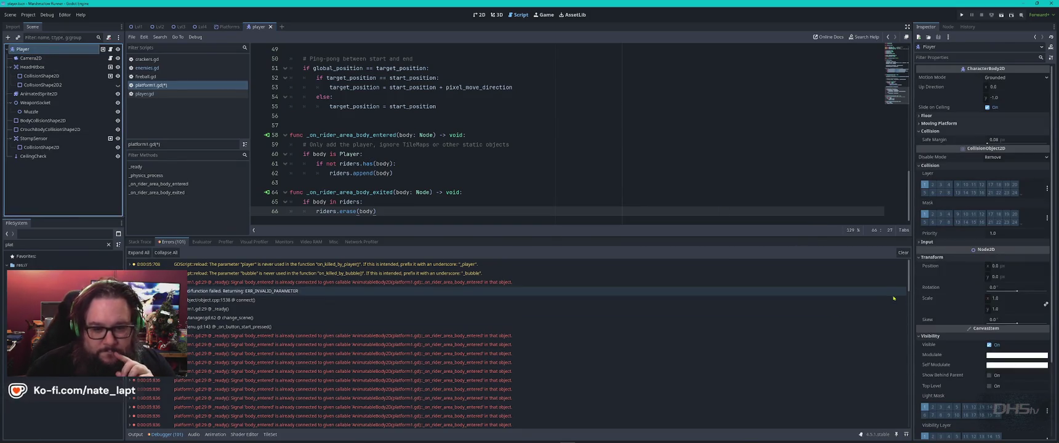
scroll(968, 226, "down", 3)
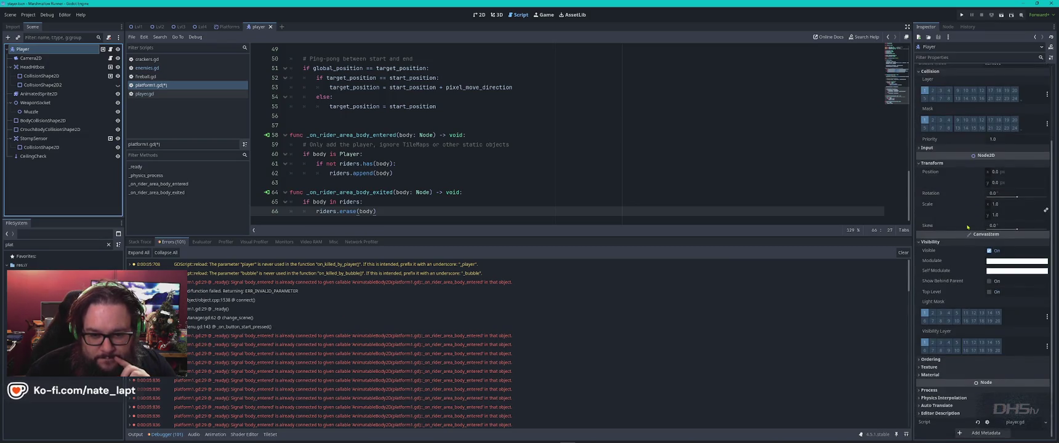
scroll(968, 227, "up", 2)
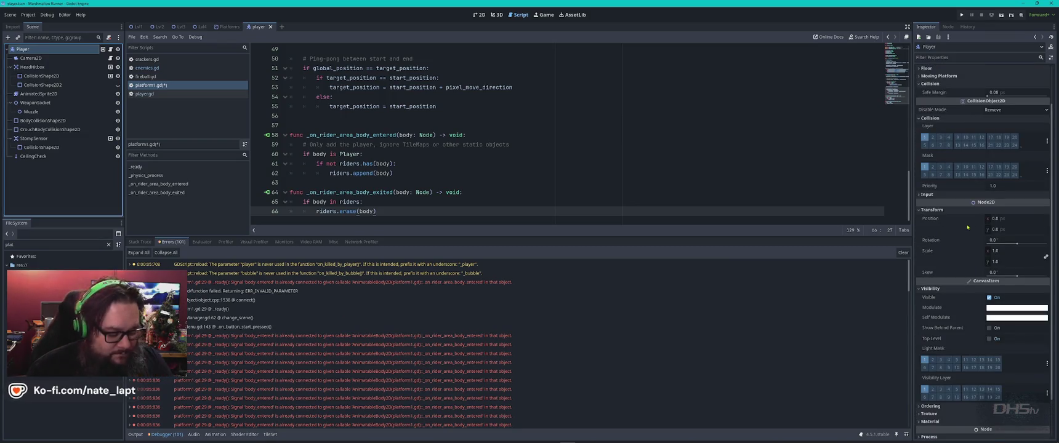
Step: Snip the Player's collision layer settings with Snipping Tool
key("super")
type("snip")
key("Return")
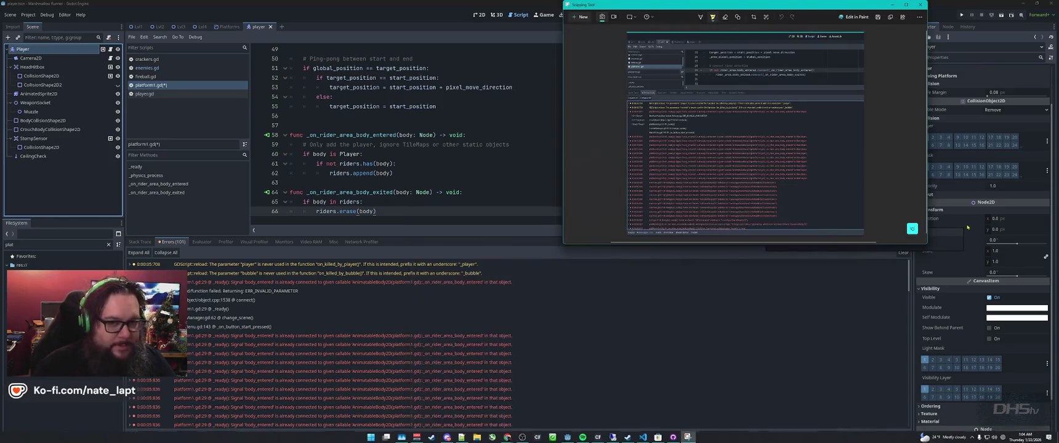
key("ctrl+n")
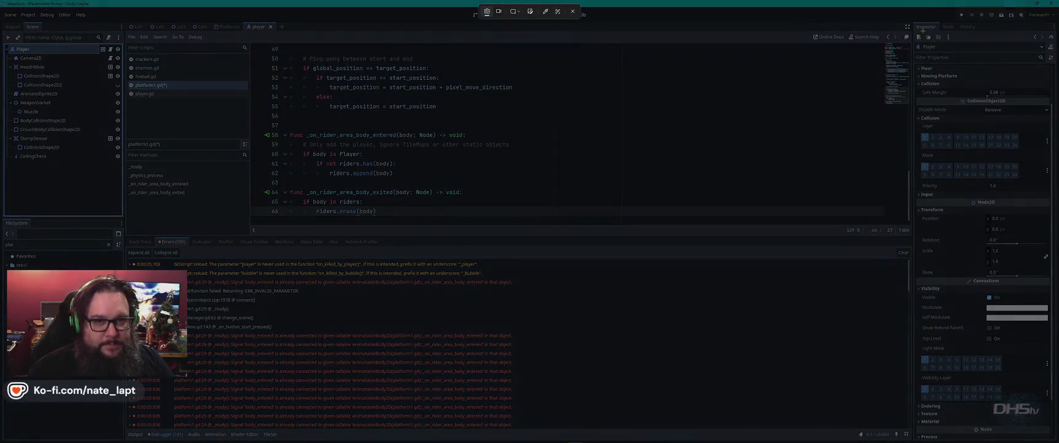
mouse_move(908, 23)
left_mouse_down()
mouse_move(1047, 333)
mouse_move(1057, 429)
left_mouse_up()
key("alt+Tab")
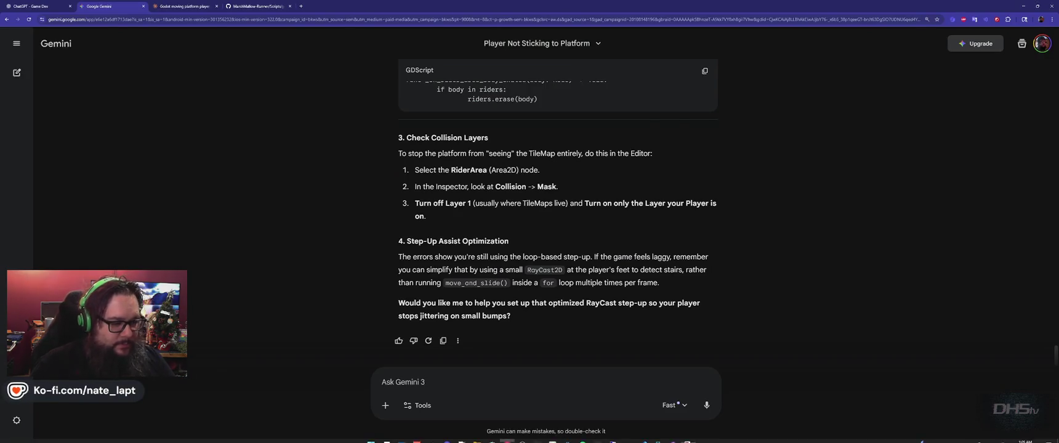
Step: Send 'My player seems to be on Layer 1' with the inspector screenshot
left_click(496, 380)
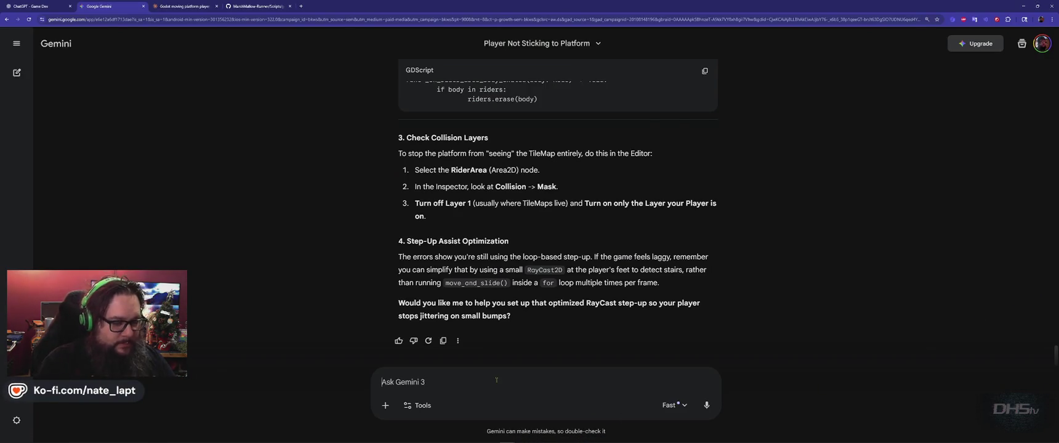
type("My player ")
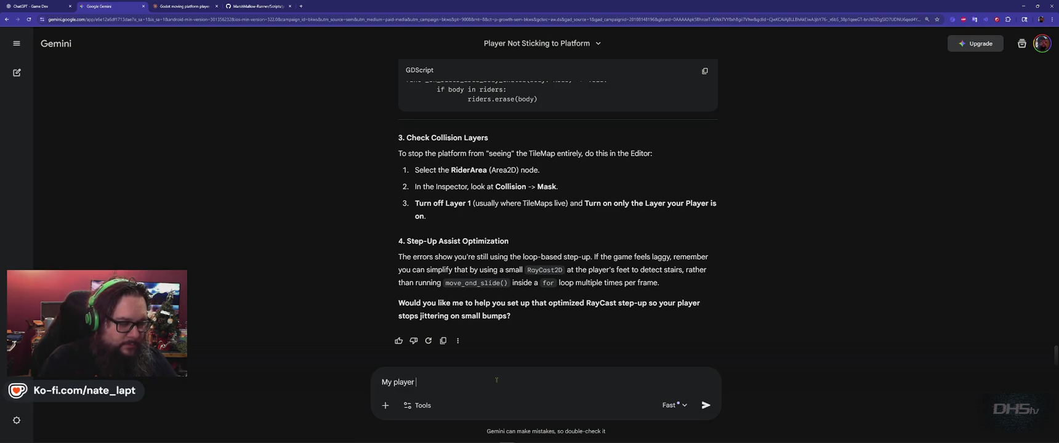
type("seems to be ")
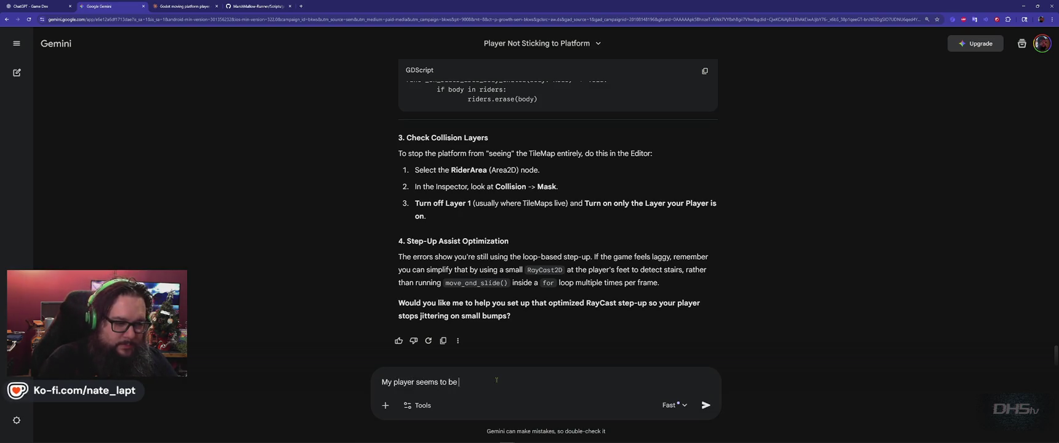
type("on Layer 1")
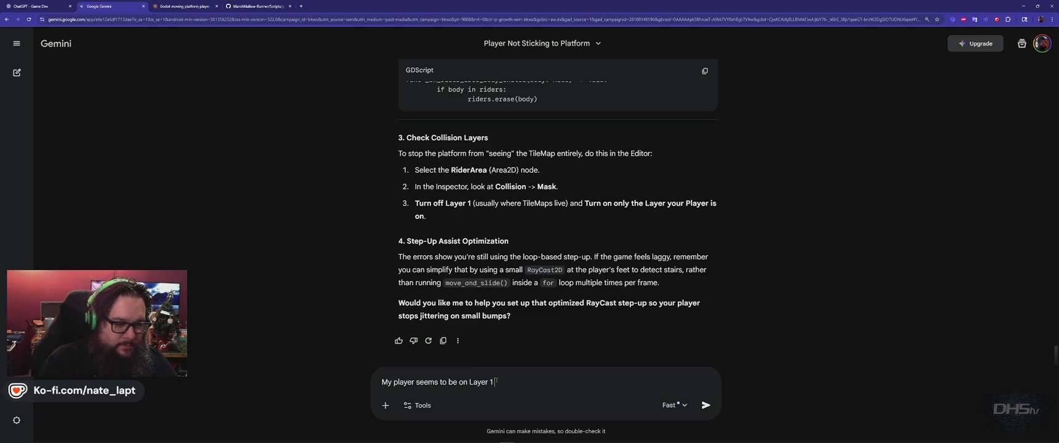
key("ctrl+v")
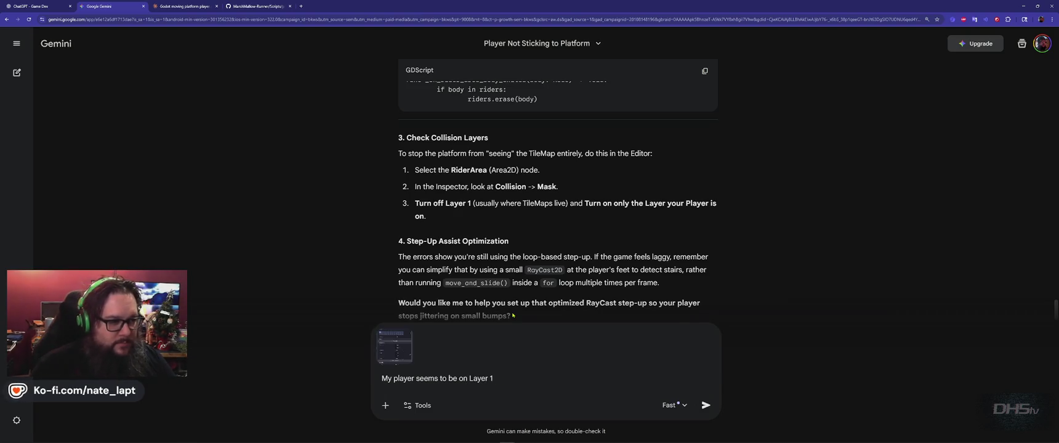
scroll(511, 300, "down", 1)
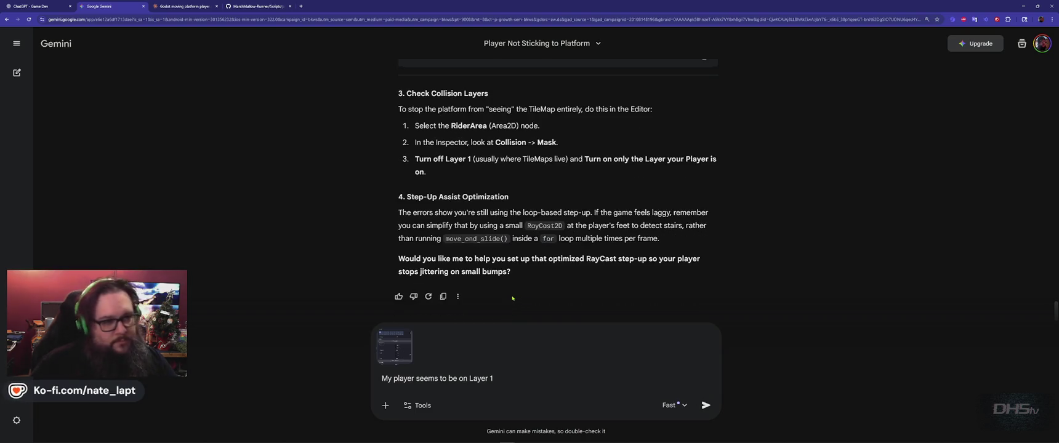
key("Return")
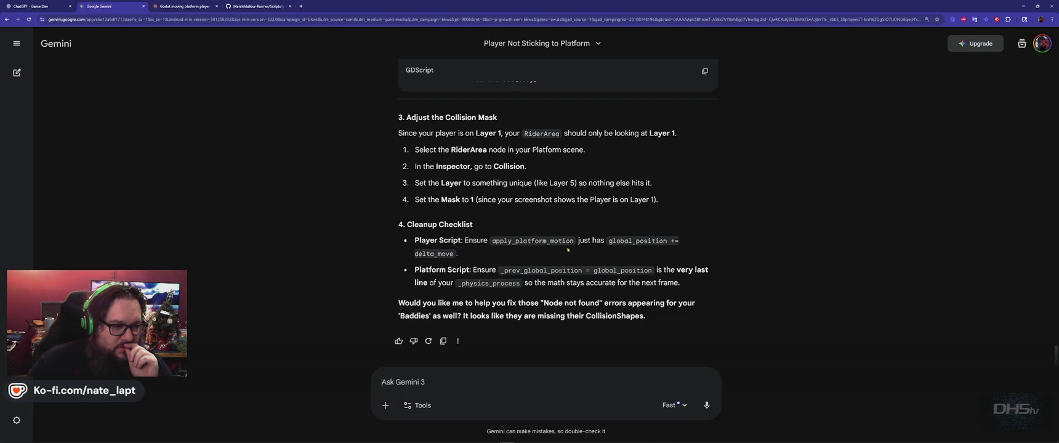
Step: Resubmit the Layer 1 message with an added period, then begin a reply
scroll(568, 249, "up", 10)
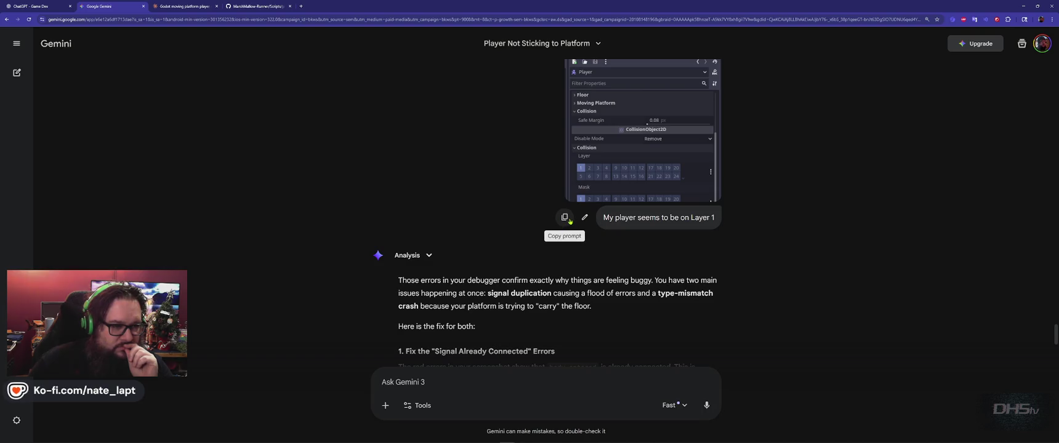
left_click(582, 218)
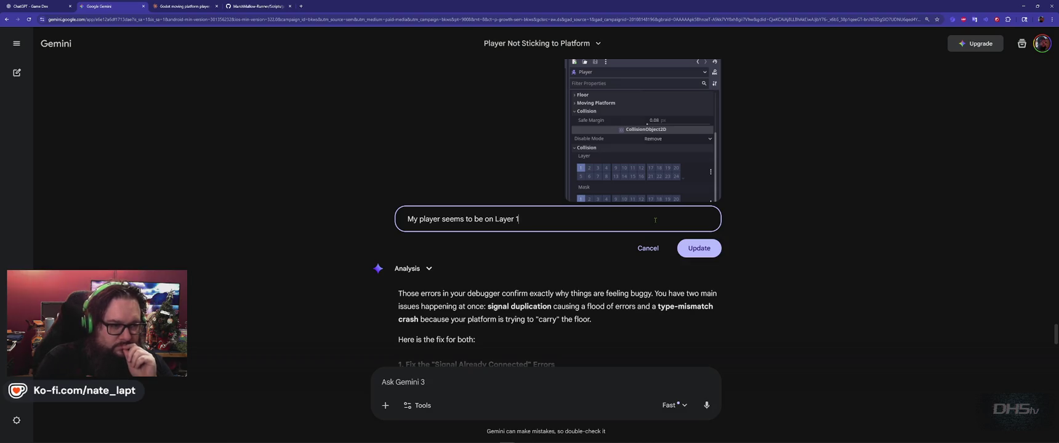
type(".")
key("Return")
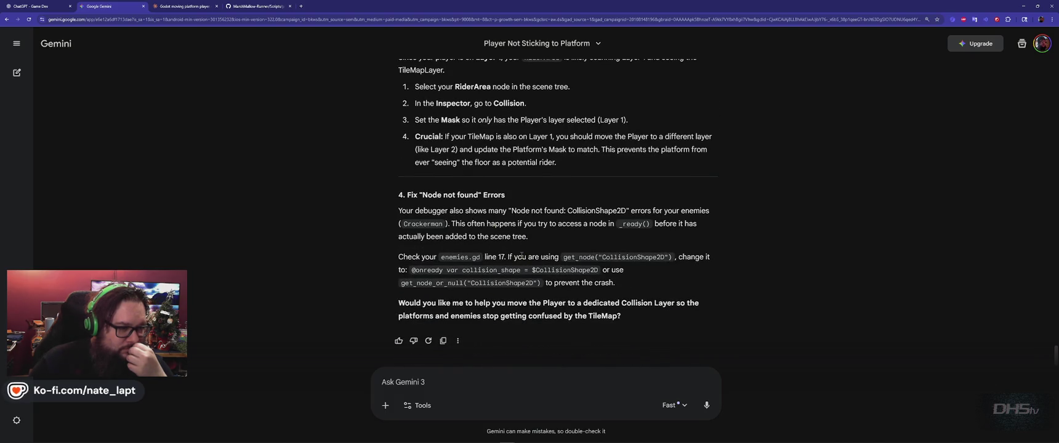
type("You're giving me th")
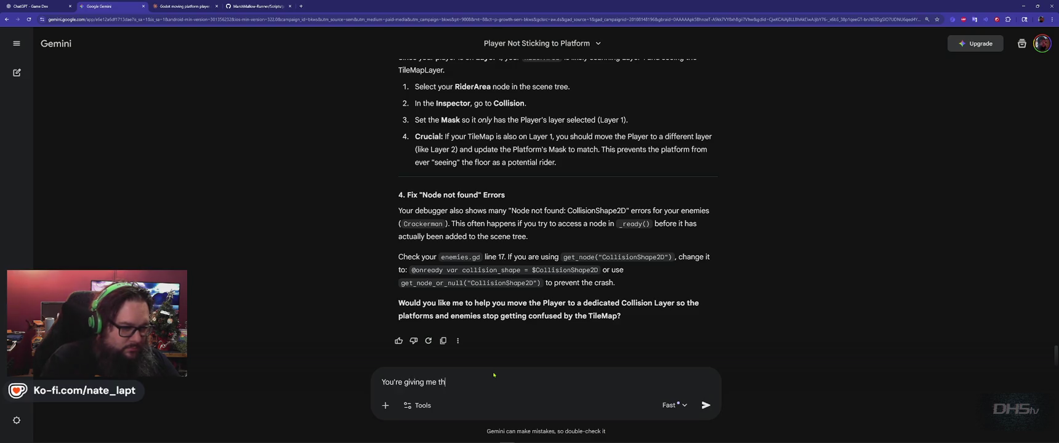
type("e old prompt. ")
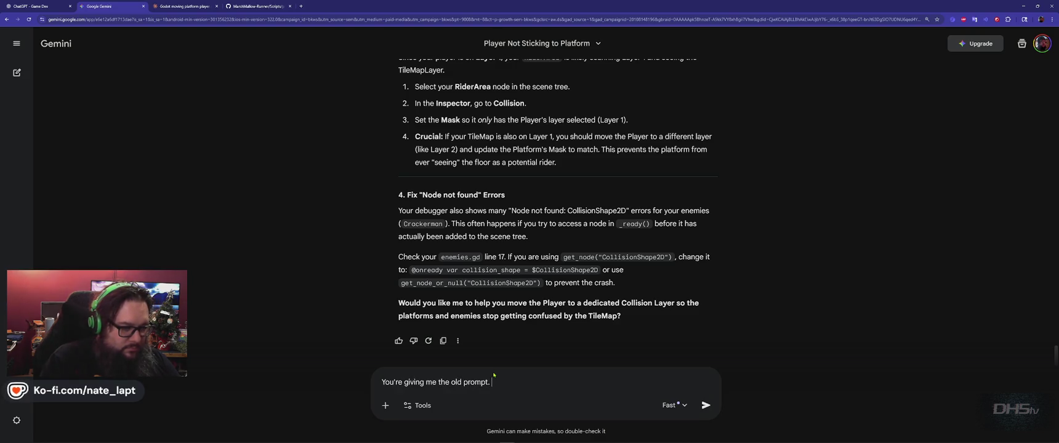
type("Look at my new image and comment.")
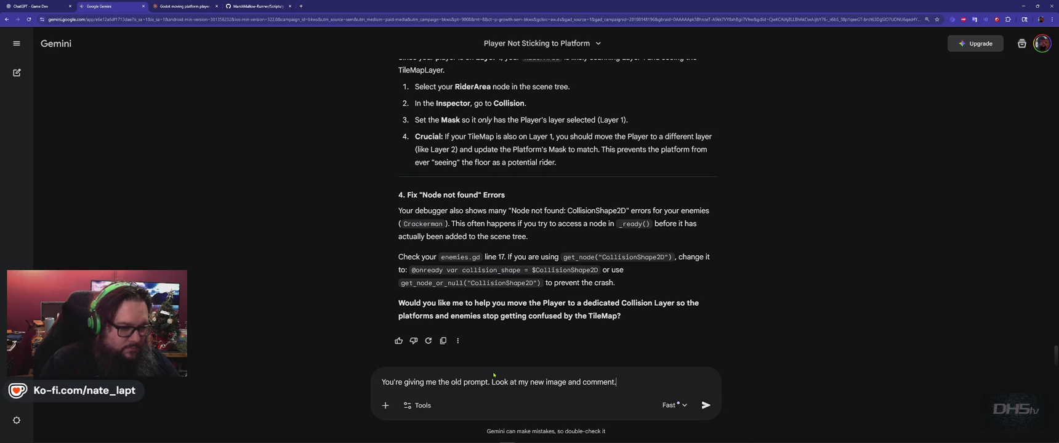
Step: Send the old-prompt complaint, complete Gemini's feedback survey, and paste the screenshot again
key("Return")
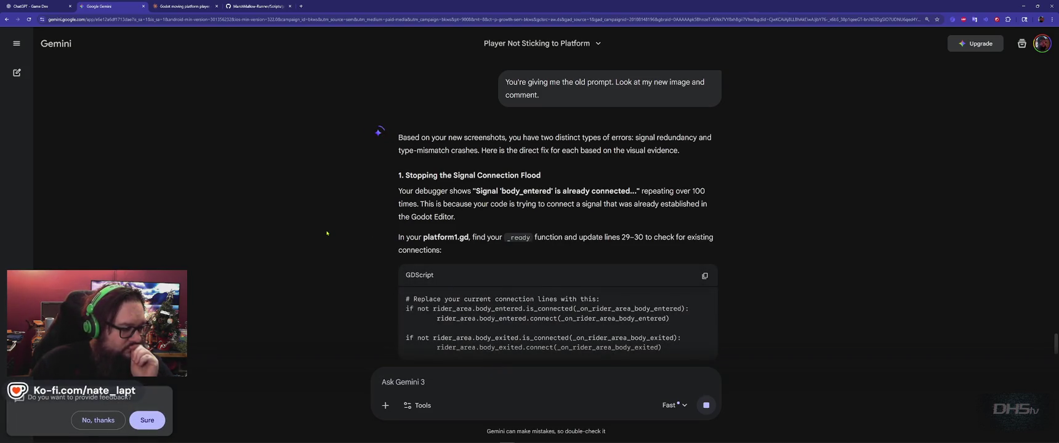
left_click(146, 425)
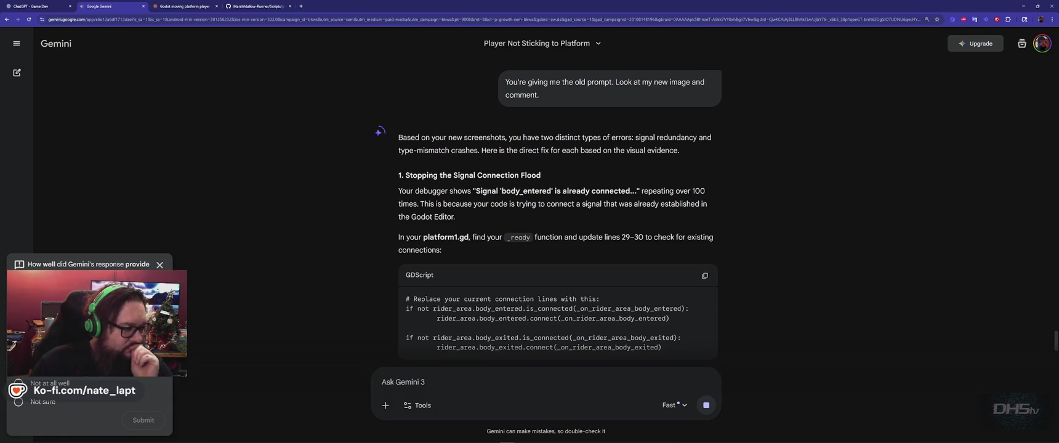
left_click(145, 421)
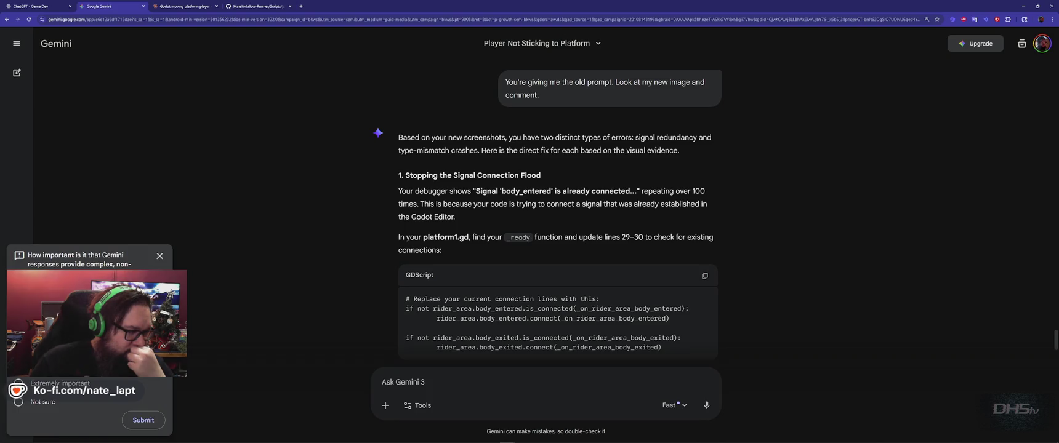
left_click(143, 420)
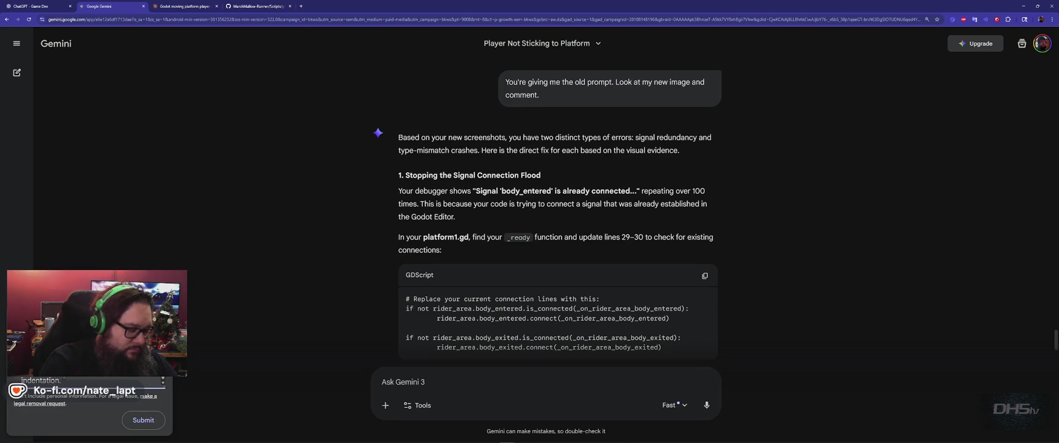
left_click(143, 420)
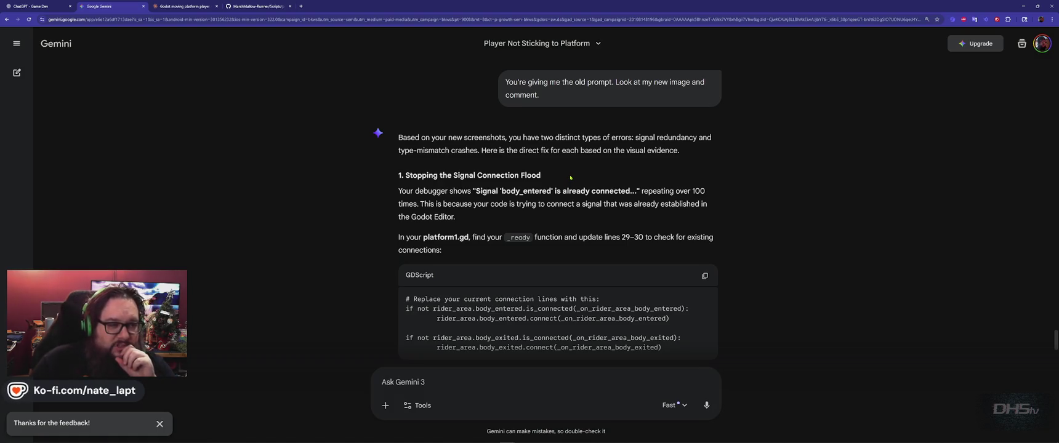
scroll(381, 240, "down", 10)
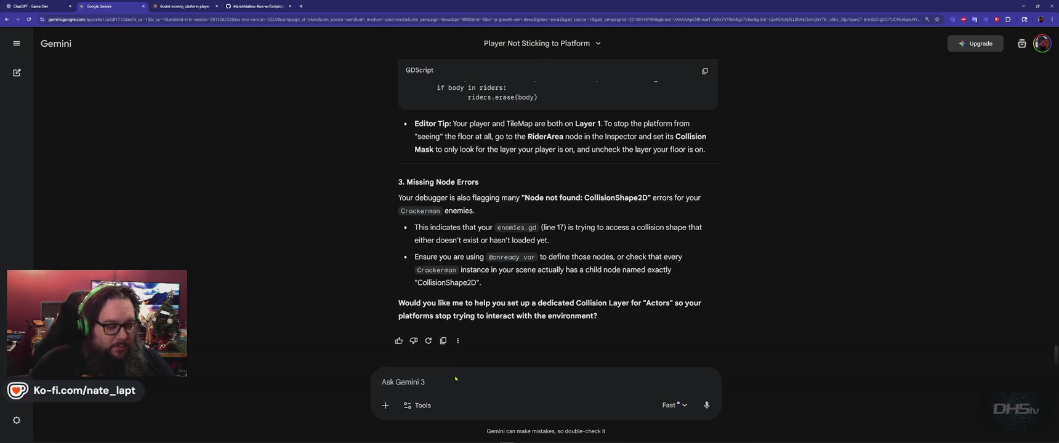
key("ctrl+v")
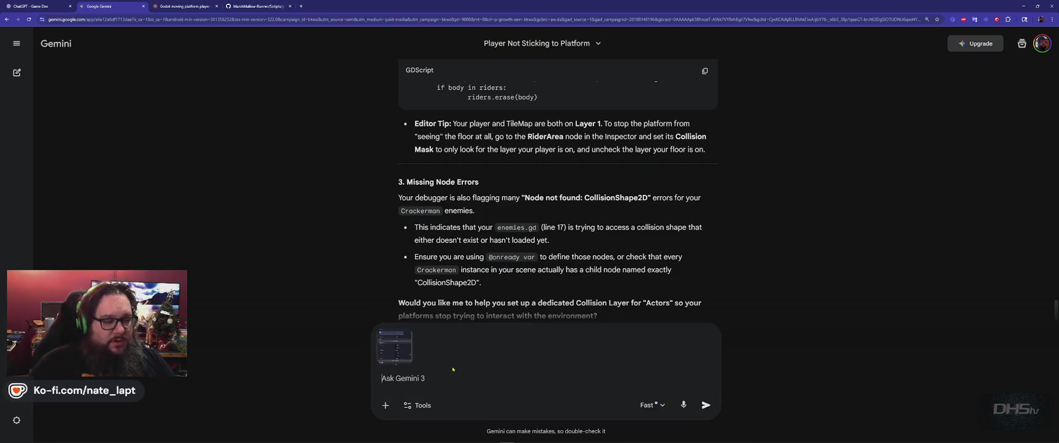
Step: Resend the screenshot with 'My player seems to be on Layer 1.' using the Pro model
scroll(502, 301, "down", 15)
scroll(499, 258, "up", 5)
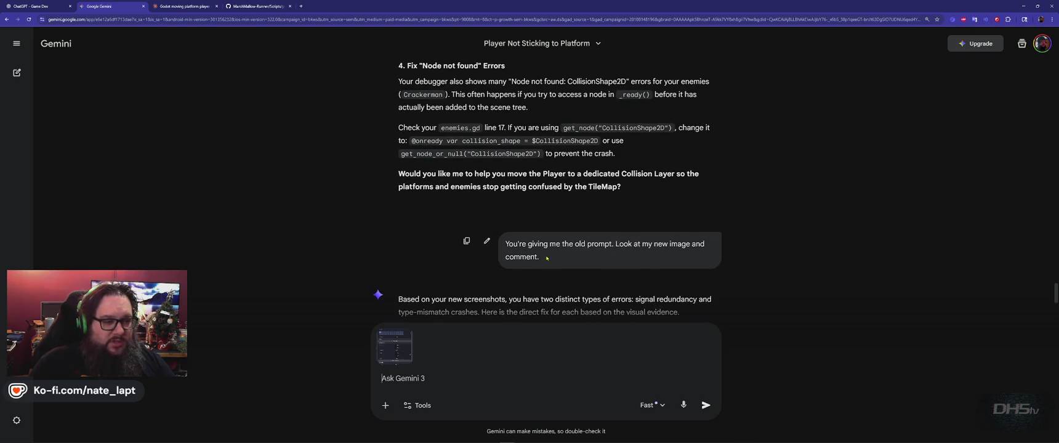
scroll(583, 213, "down", 10)
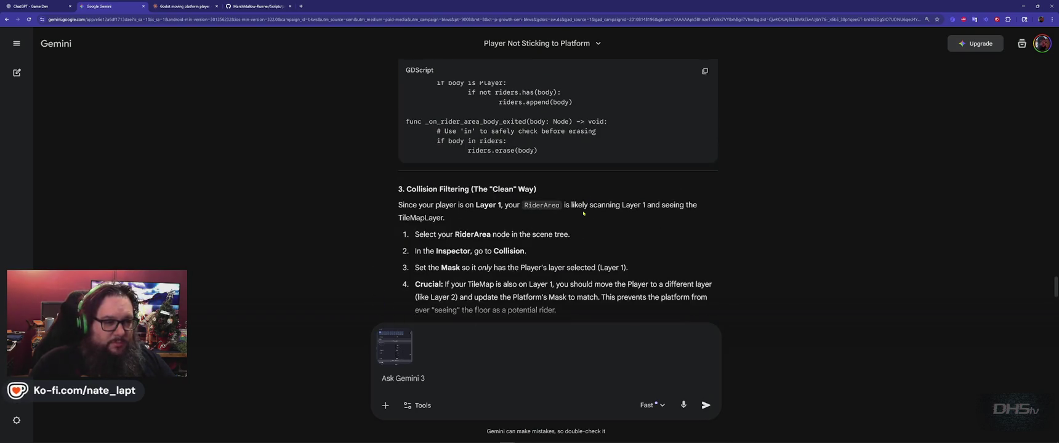
scroll(583, 214, "up", 10)
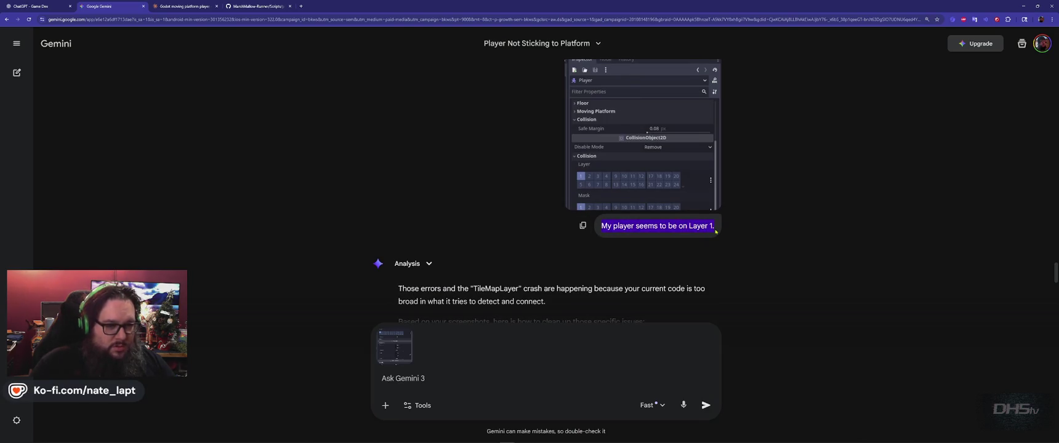
scroll(530, 279, "down", 15)
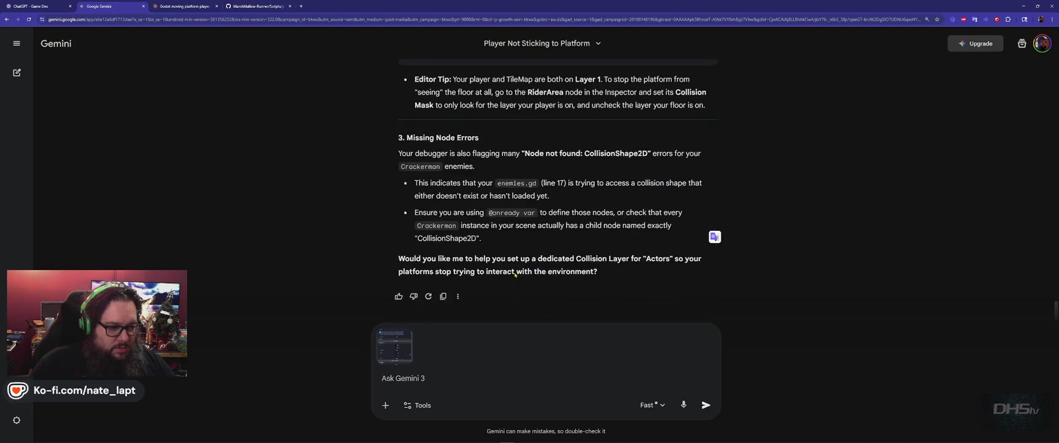
left_click(411, 380)
type("My player seems to be on Layer 1.")
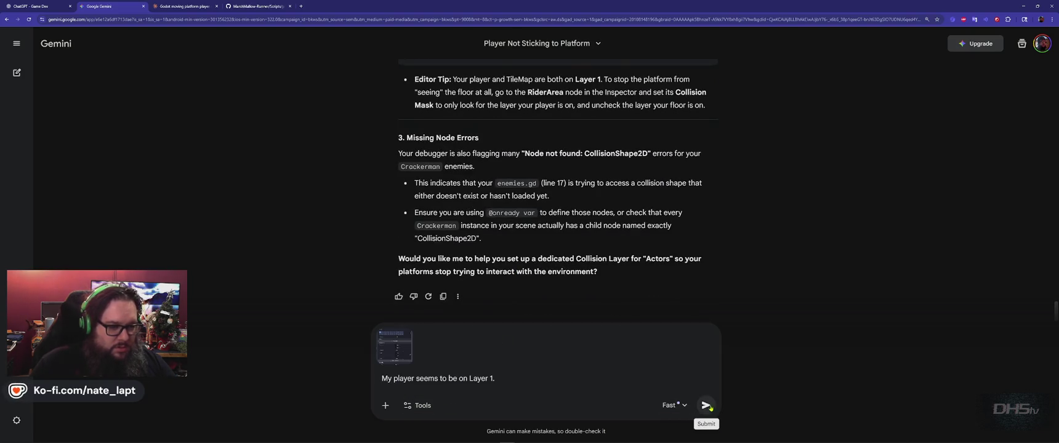
left_click(683, 409)
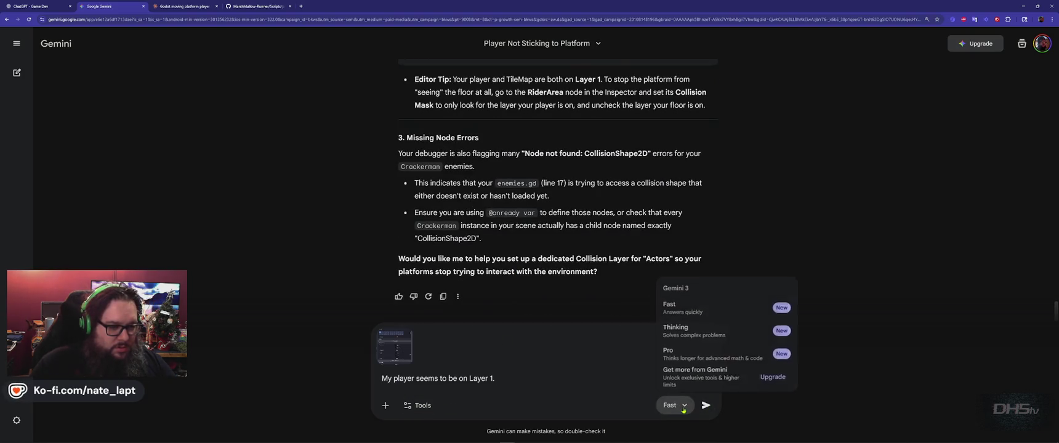
left_click(709, 352)
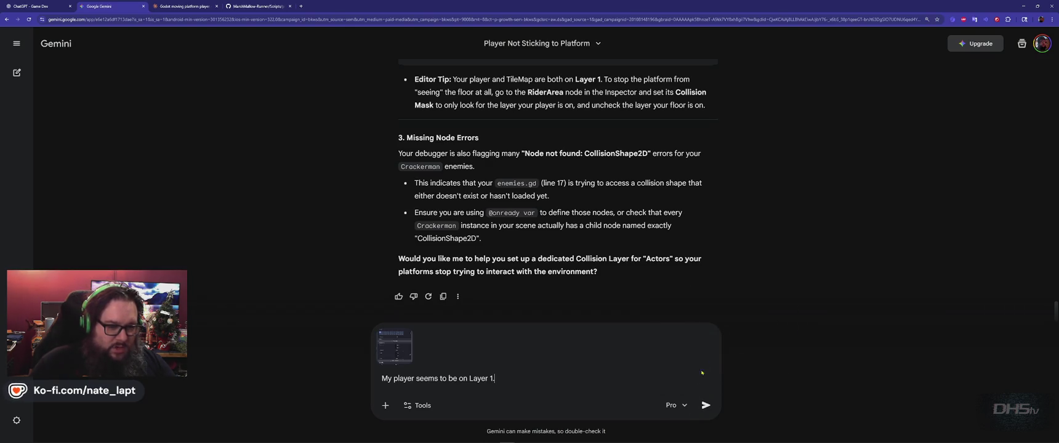
left_click(707, 406)
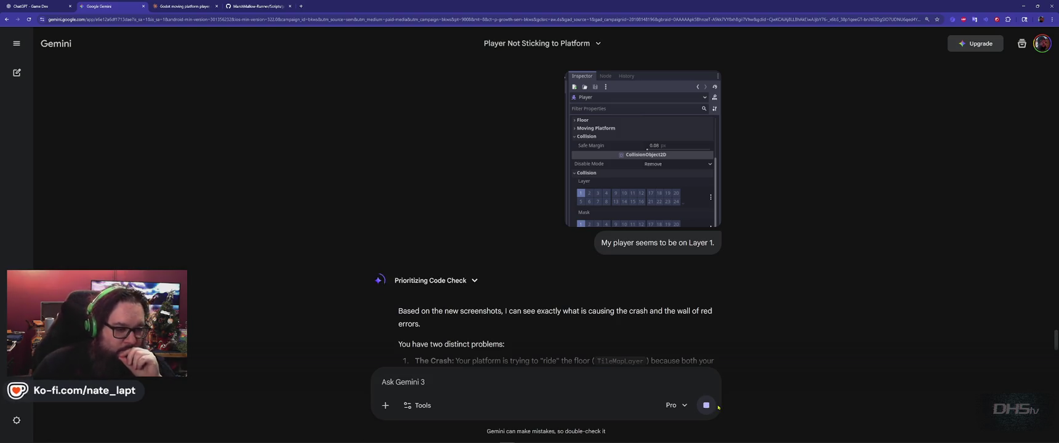
Step: Scroll down through Gemini's reply on fixing the platform crash and signal errors
scroll(730, 380, "down", 2)
scroll(595, 322, "down", 3)
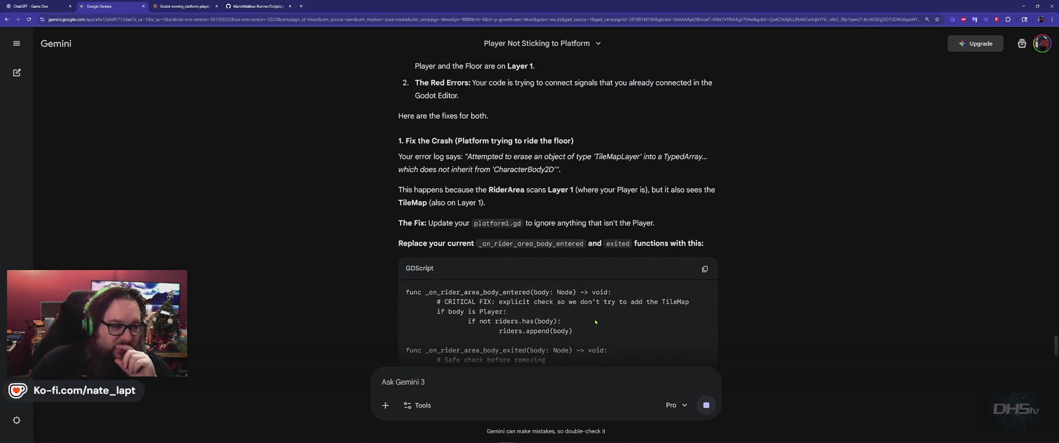
scroll(595, 321, "down", 5)
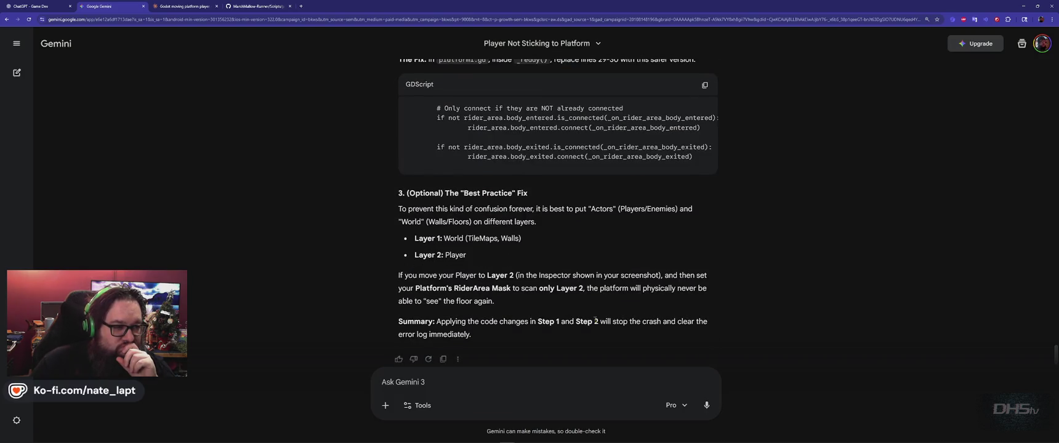
scroll(595, 321, "down", 1)
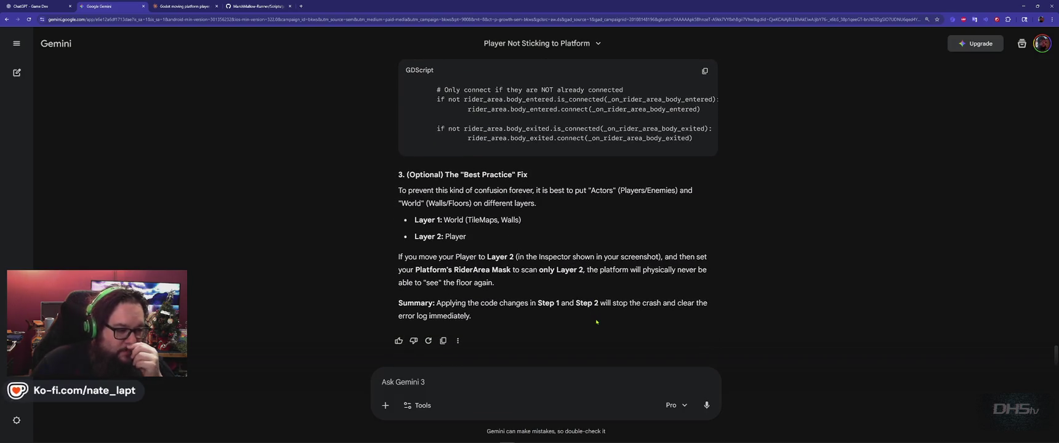
Step: Dismiss the more-options menu and popup, re-read the reply, and return to Godot
left_click(458, 340)
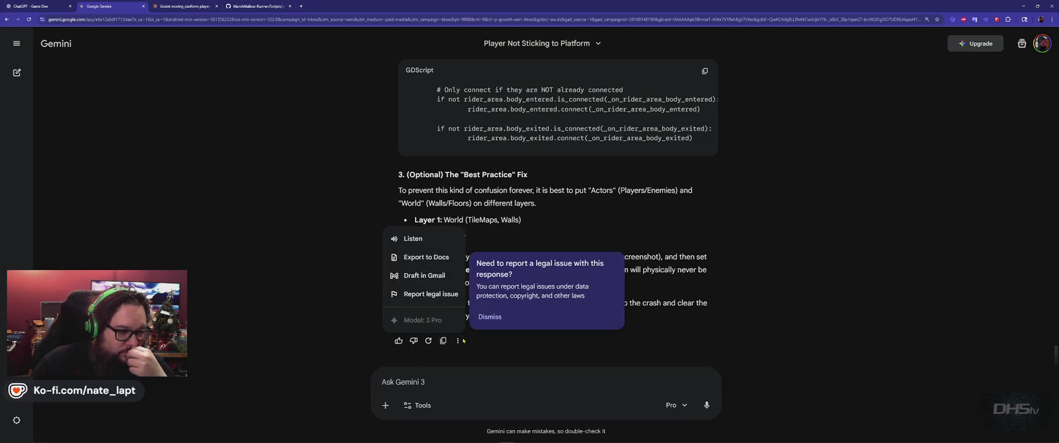
left_click(313, 264)
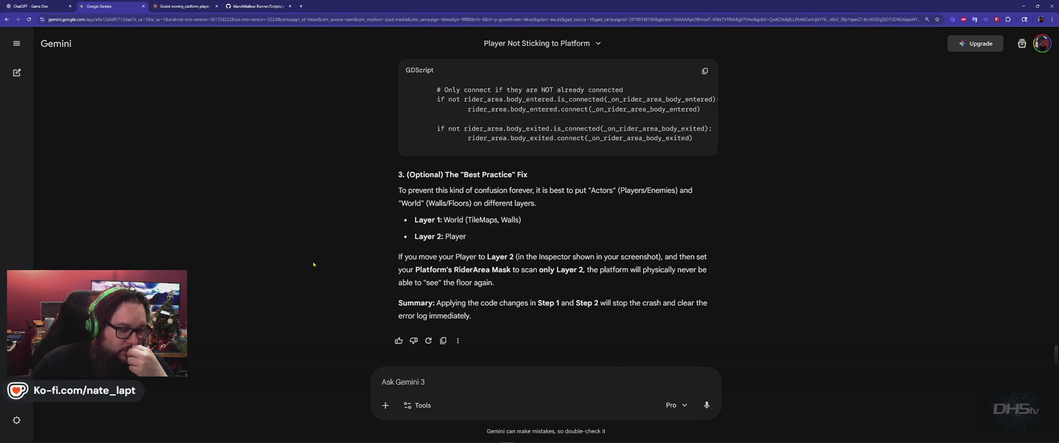
scroll(313, 265, "up", 15)
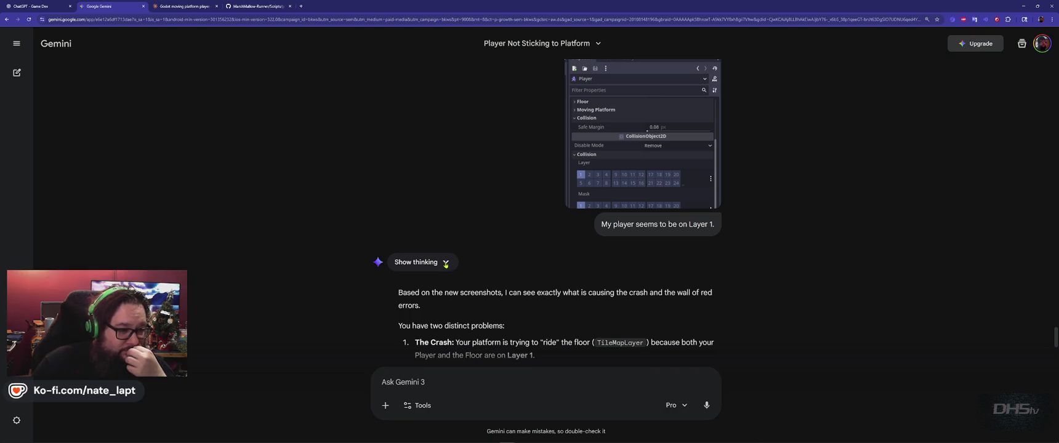
scroll(446, 264, "down", 15)
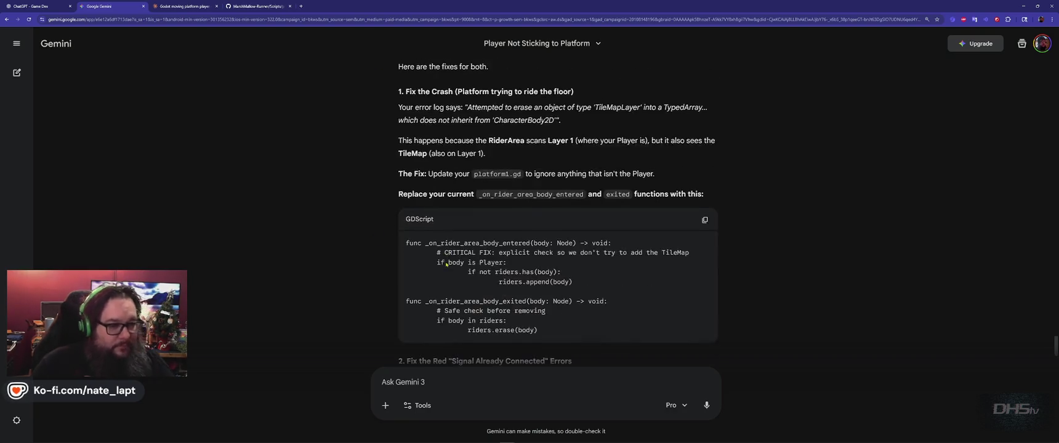
key("alt+Tab")
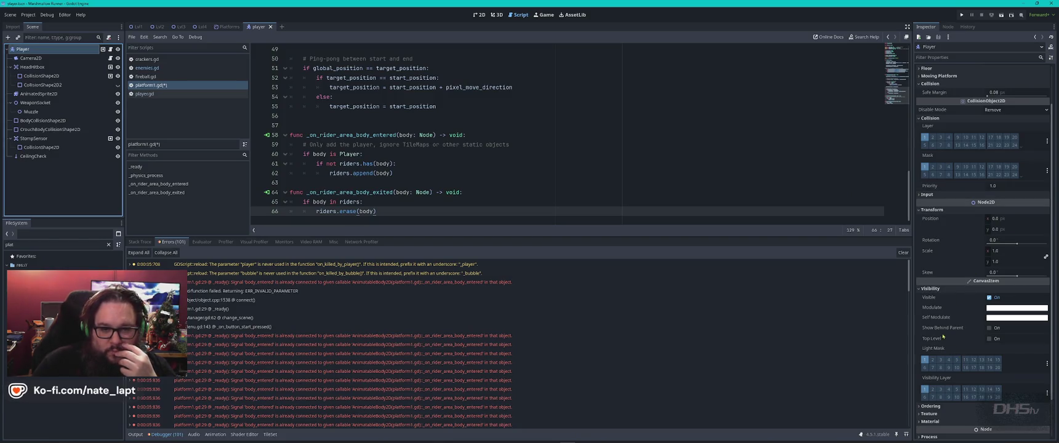
Step: Switch from Godot to the Gemini conversation and back to the editor
mouse_move(941, 161)
key("alt+Tab")
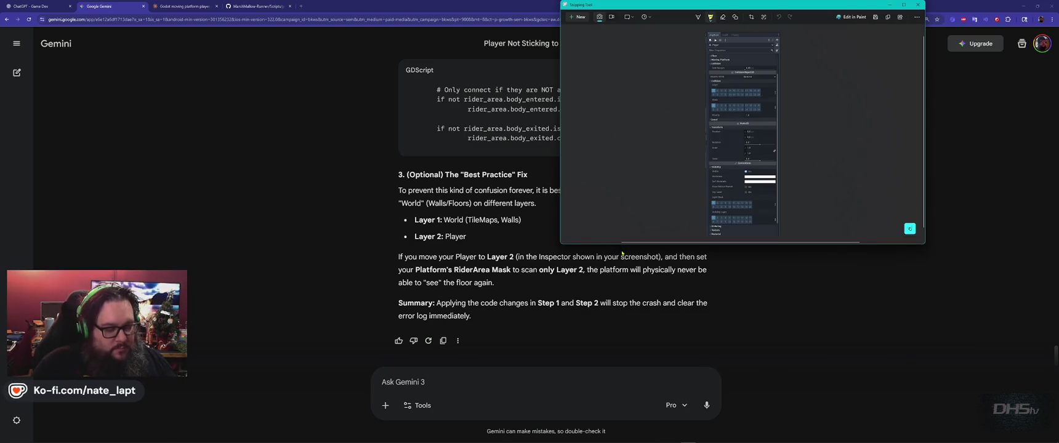
key("alt+Tab")
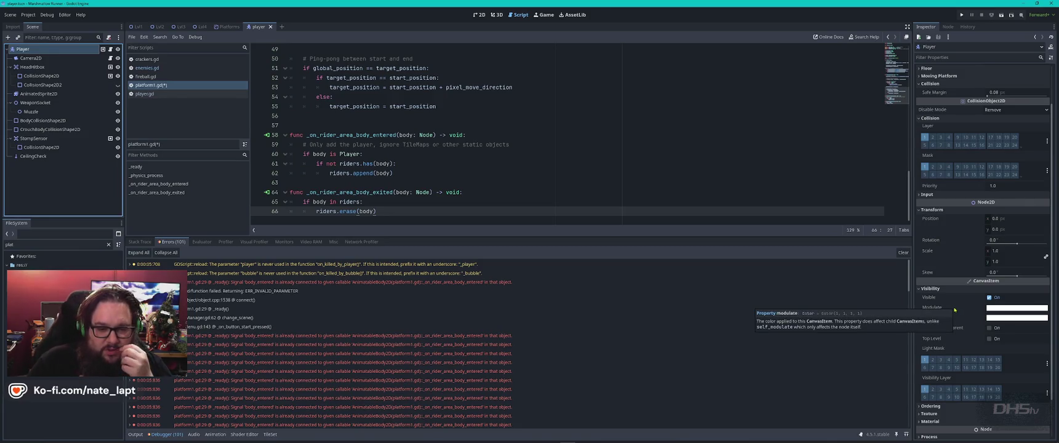
Step: Enable collision layer 2 and mask bit 2 on the Player
scroll(955, 310, "down", 2)
scroll(959, 322, "up", 4)
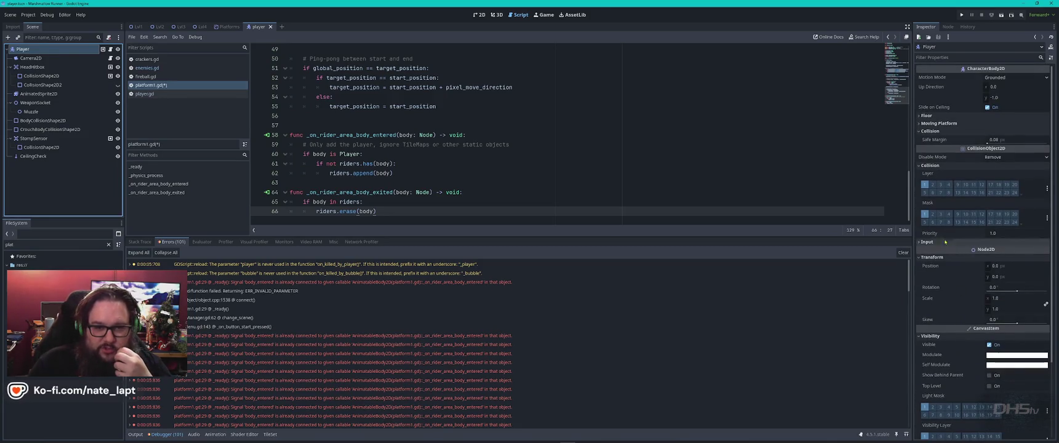
left_click(933, 185)
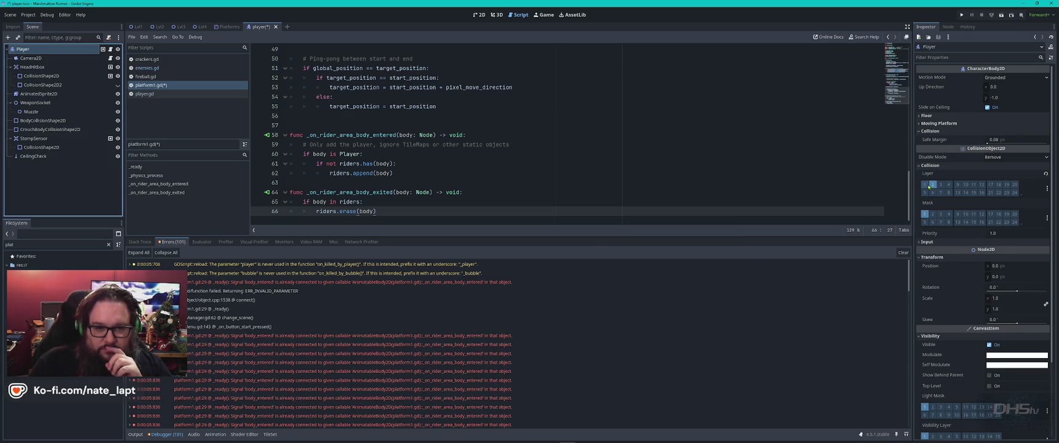
left_click(933, 214)
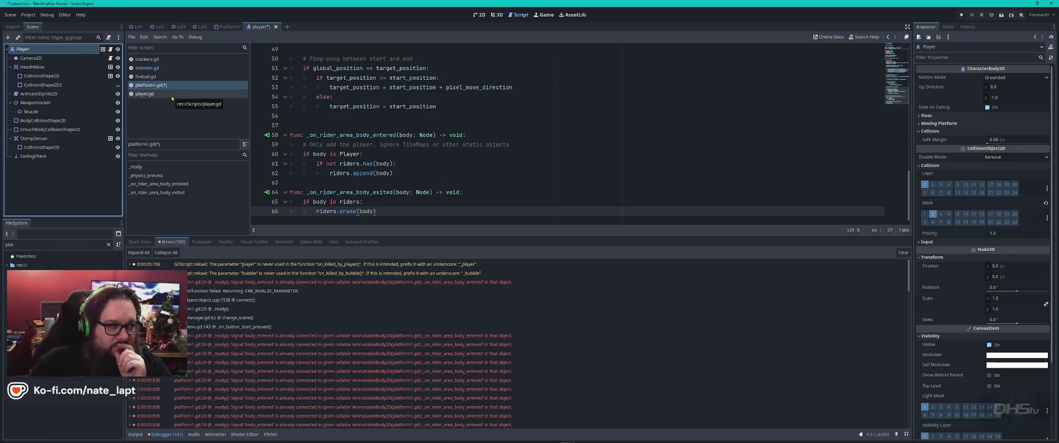
Step: Set the Platforms RiderArea's collision mask to layer 2 only, save, and run the game
left_click(229, 27)
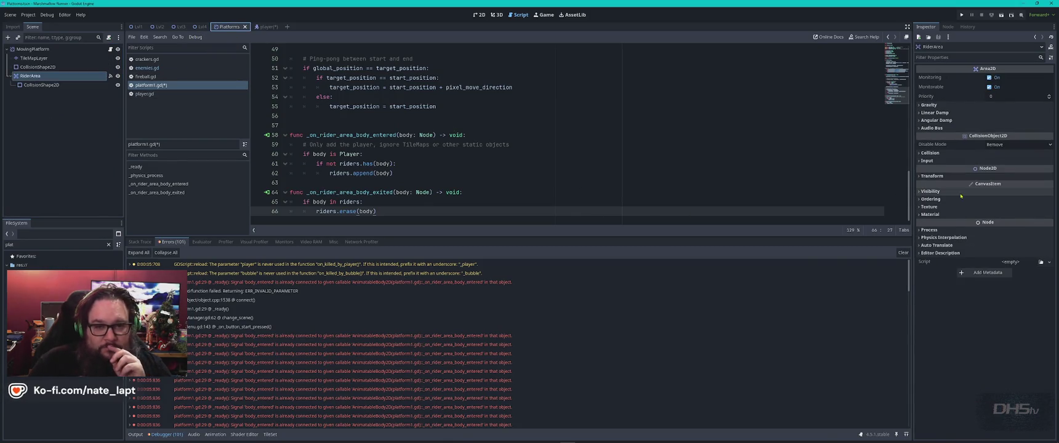
left_click(931, 152)
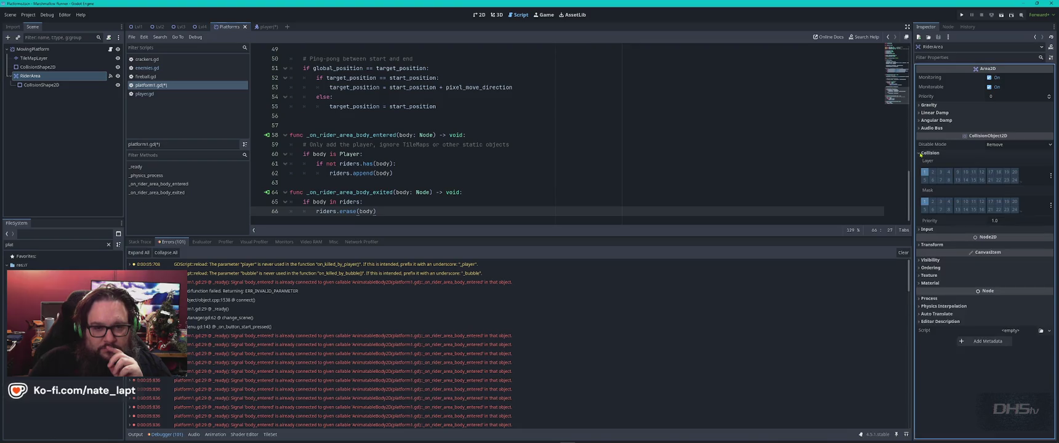
left_click(932, 201)
left_click(924, 201)
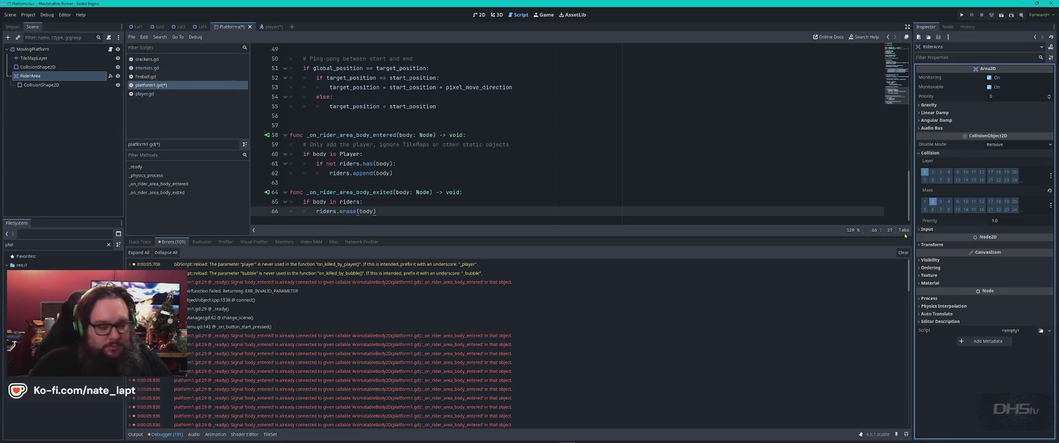
key("ctrl+s")
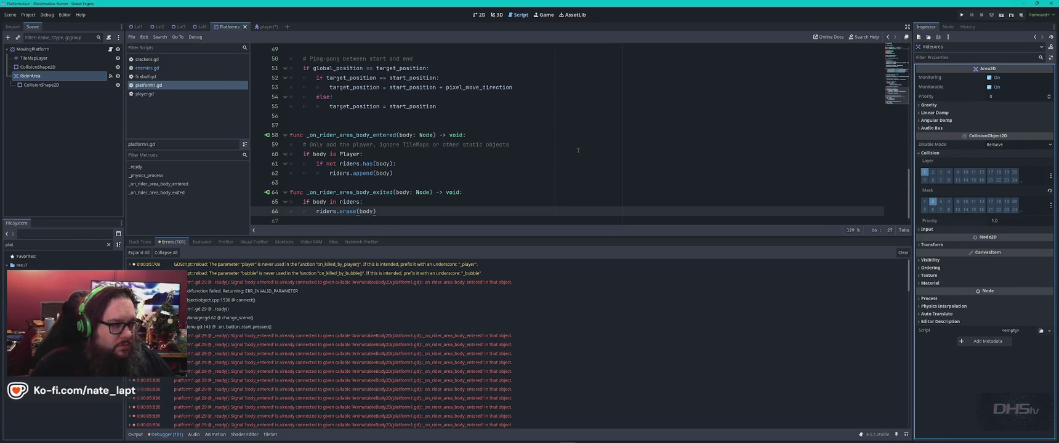
left_click(263, 26)
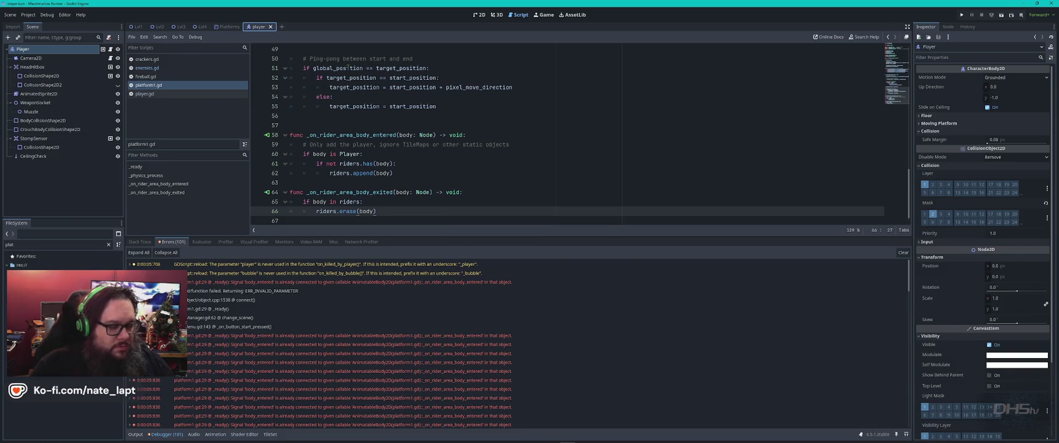
key("F5")
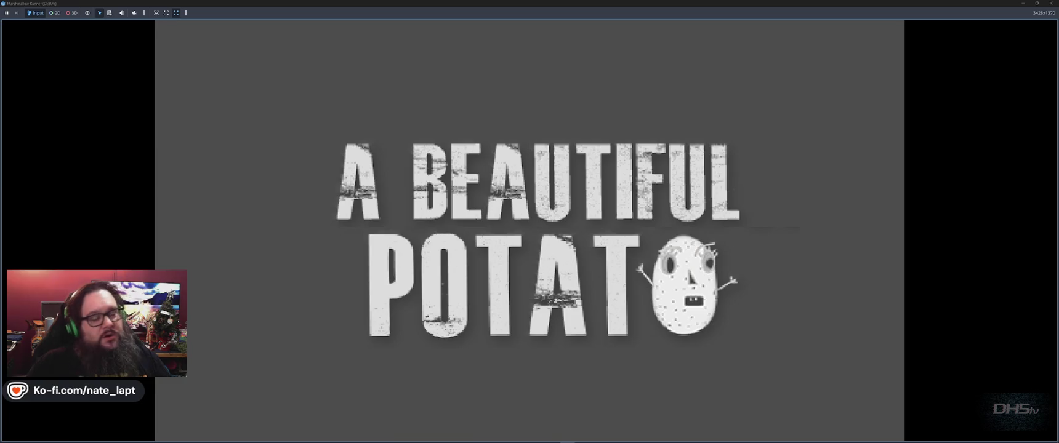
Step: Start the game, stop it, save the Player scene, and relaunch
key("Return")
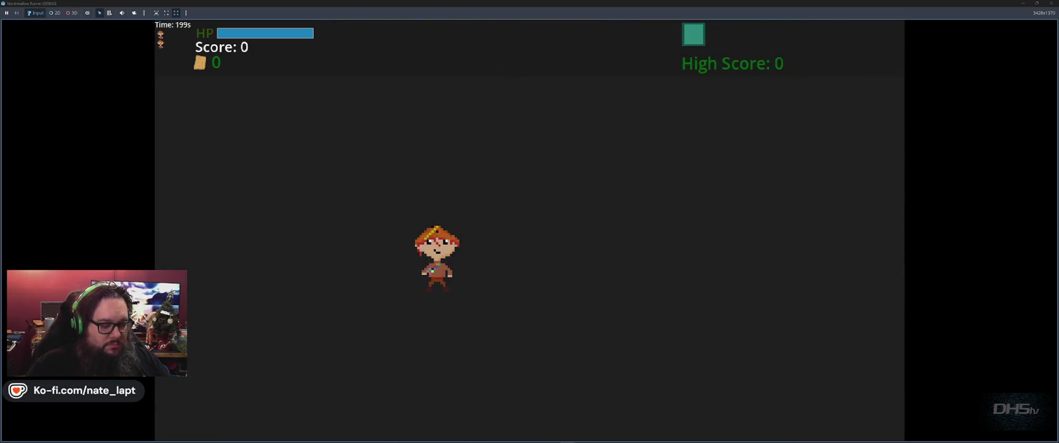
key("F8")
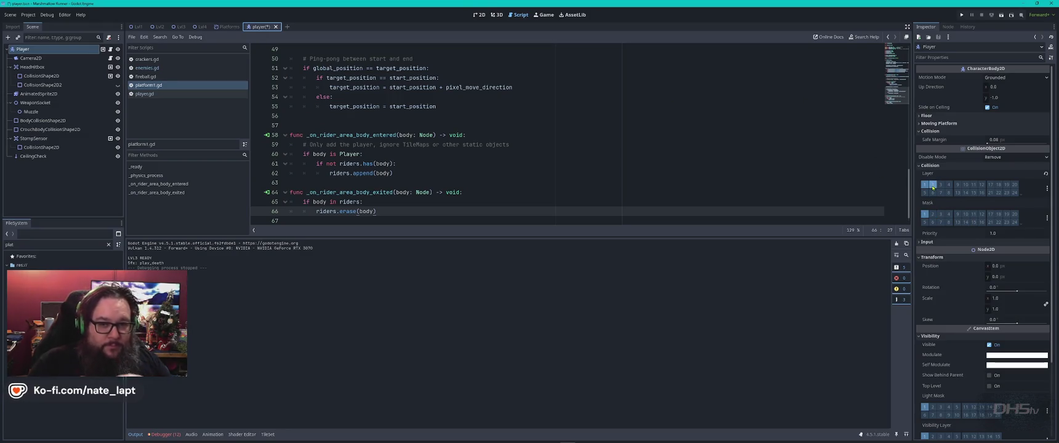
key("ctrl+s")
key("F5")
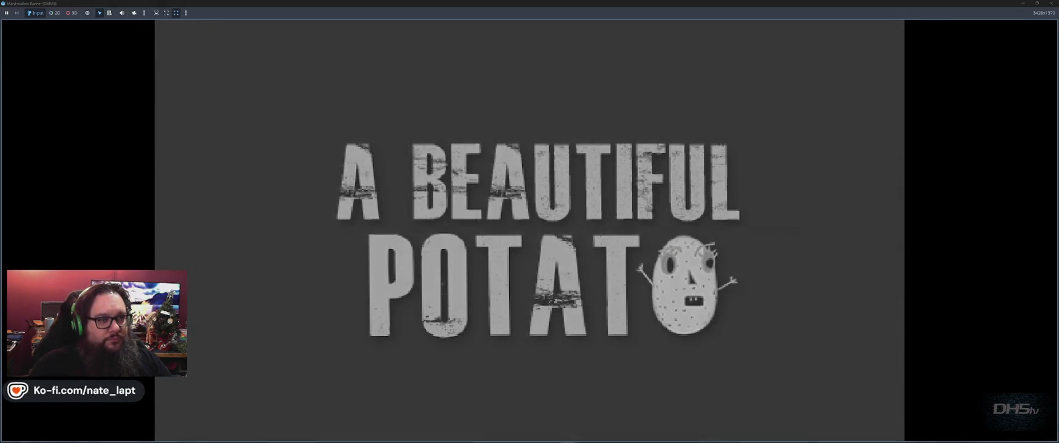
Step: Play the level, jumping and stomping enemies to a score of 1200, then stop
key("Return")
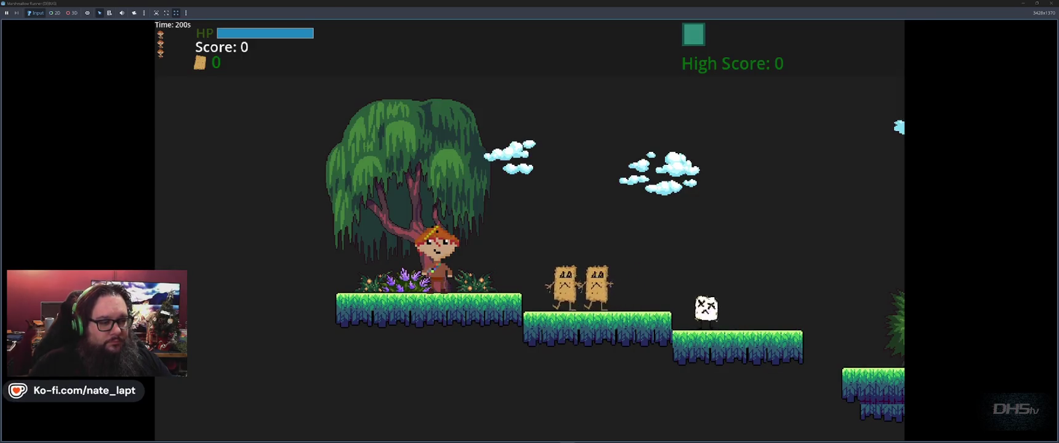
key("space")
key("Right")
key("space")
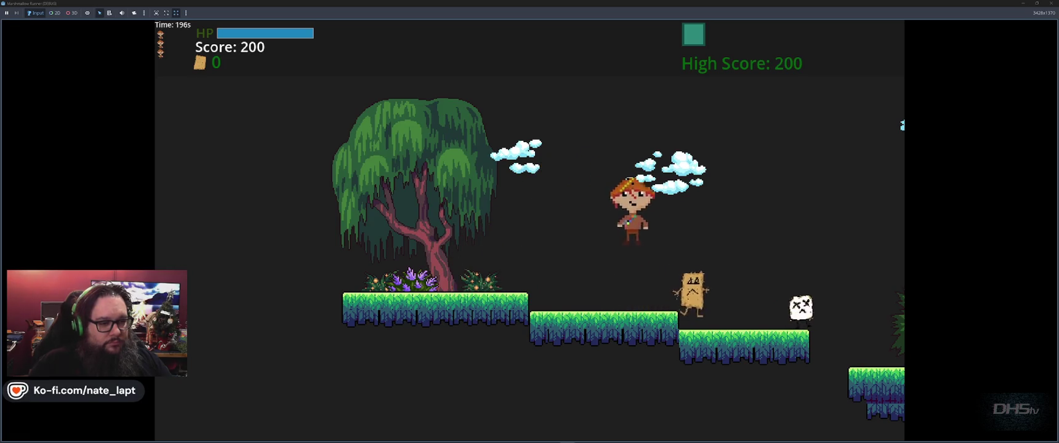
key("space")
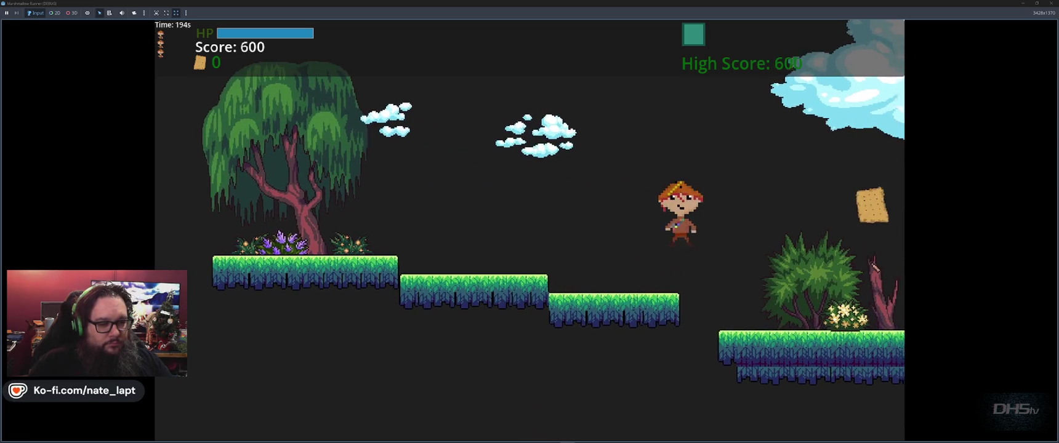
key("Right")
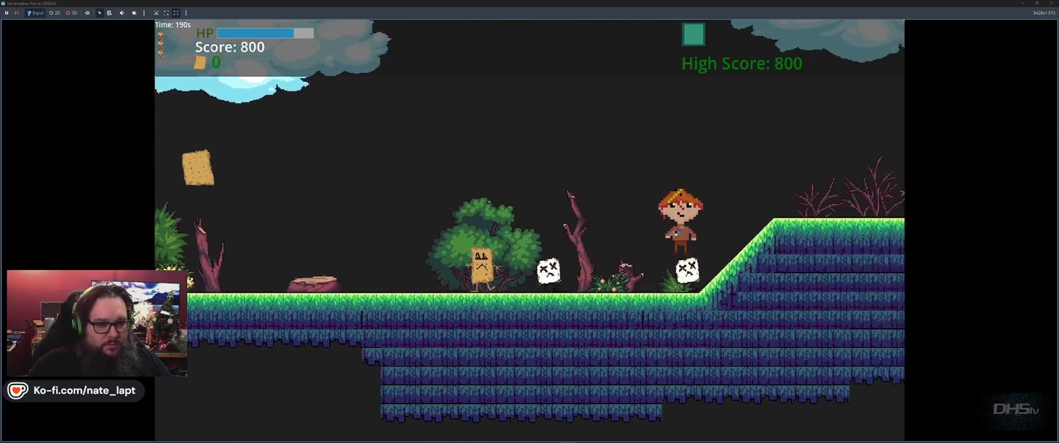
key("space")
key("space")
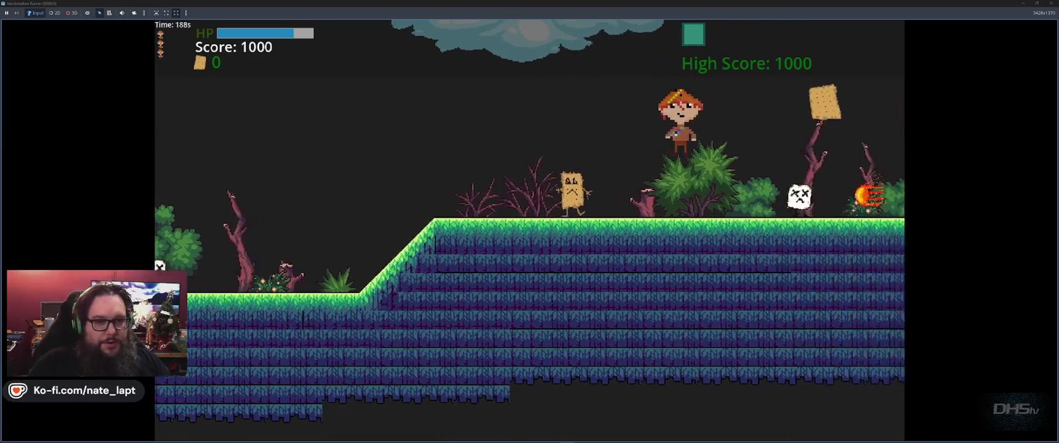
key("Left")
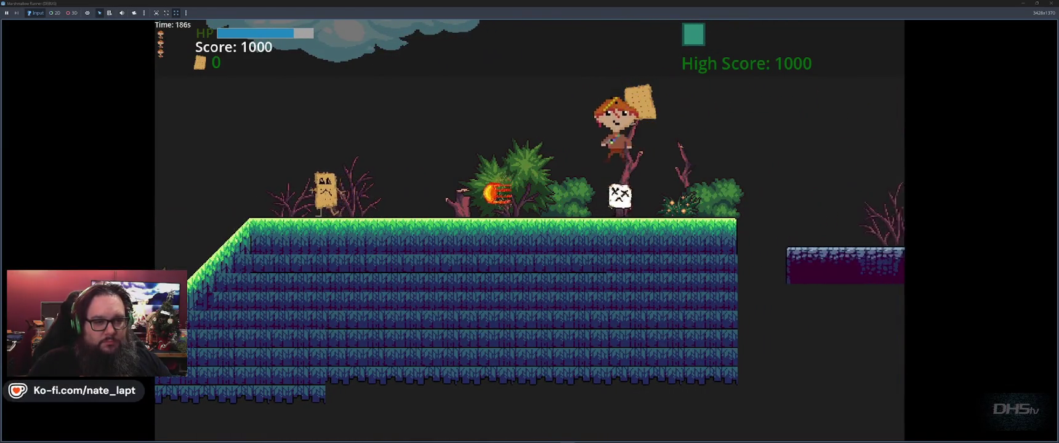
key("space")
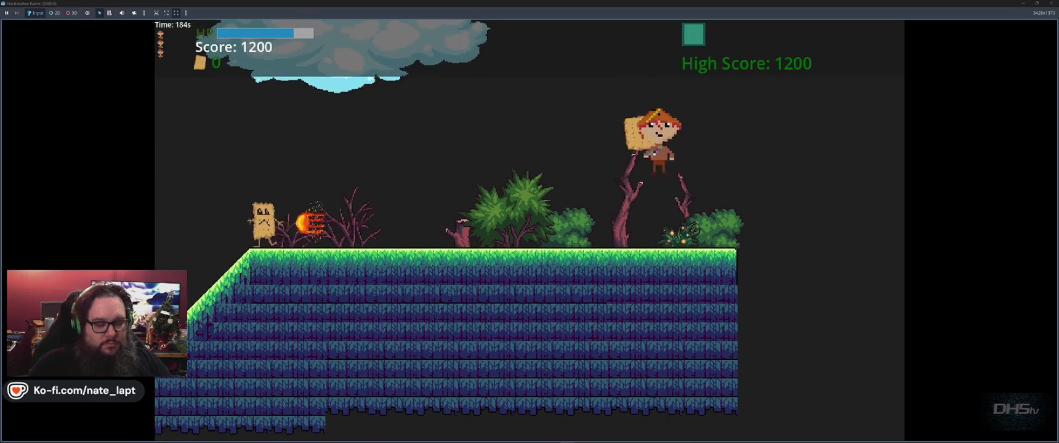
key("F8")
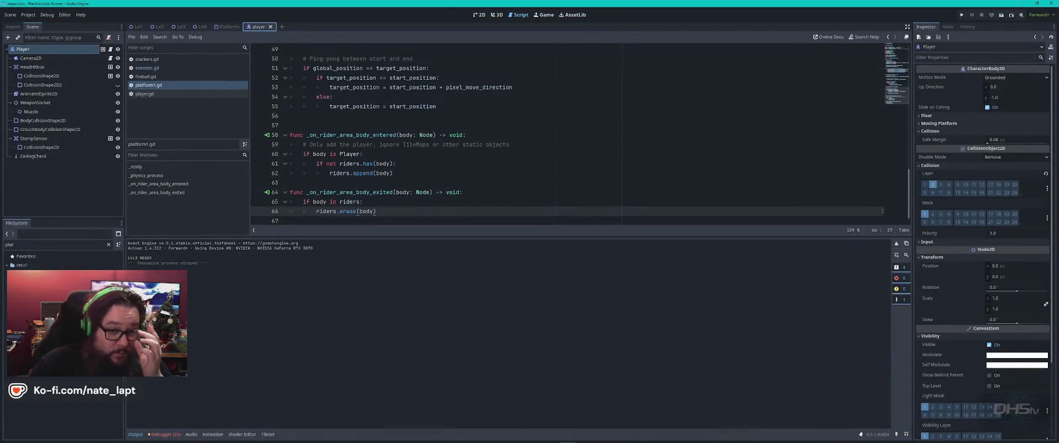
Step: Put the Player back on collision layer 1 and remove layer 2 from RiderArea's mask
left_click(925, 186)
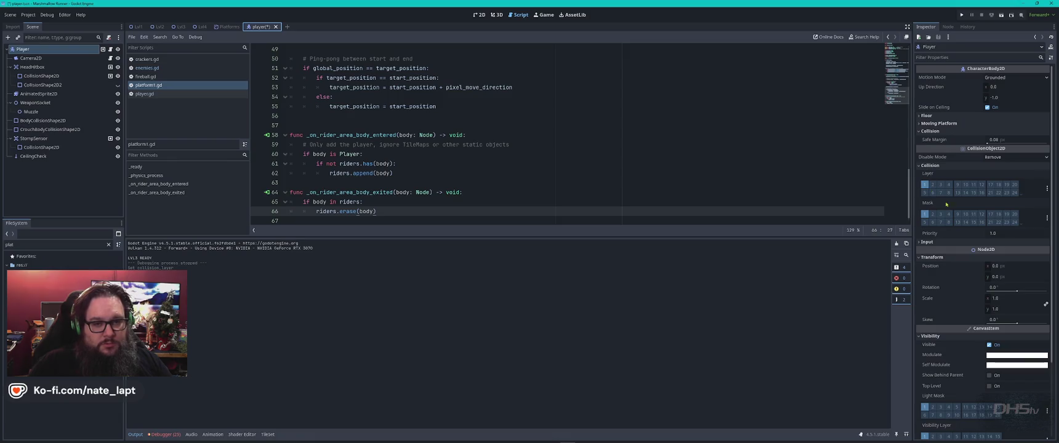
left_click(221, 28)
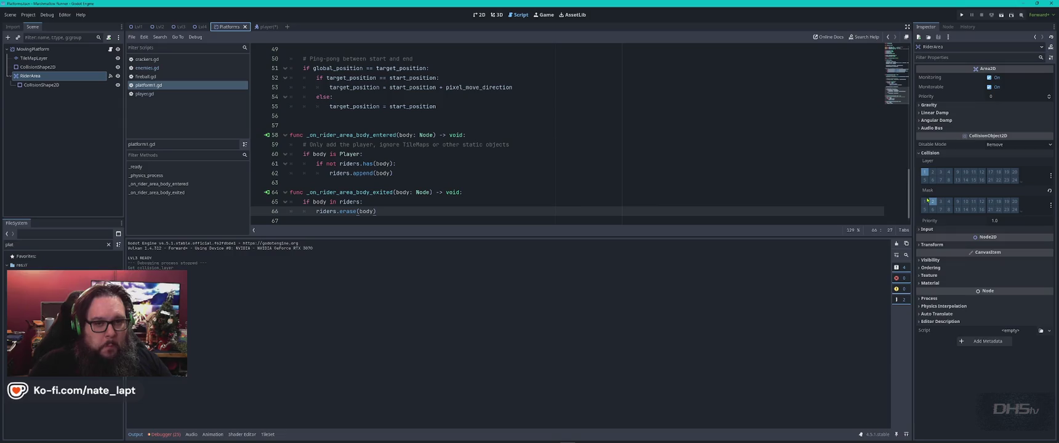
left_click(932, 202)
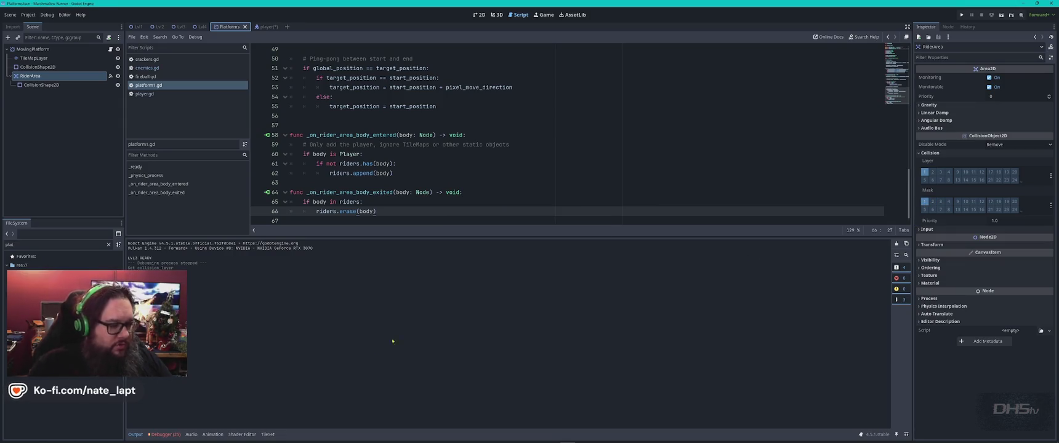
Step: Scroll through the remaining debugger errors
left_click(153, 433)
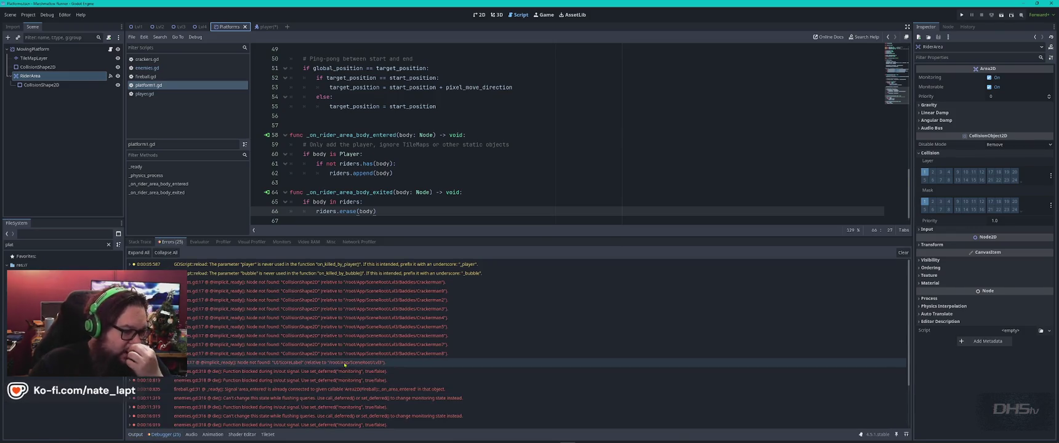
scroll(535, 304, "down", 2)
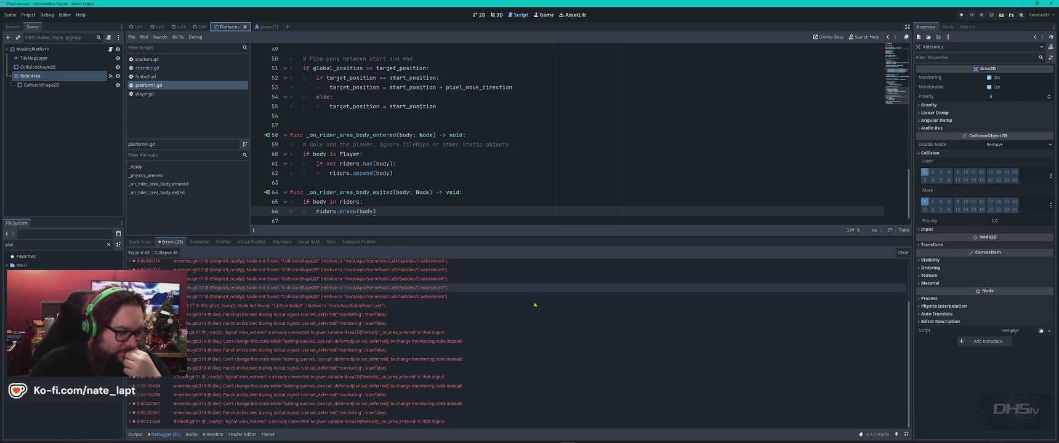
mouse_move(534, 304)
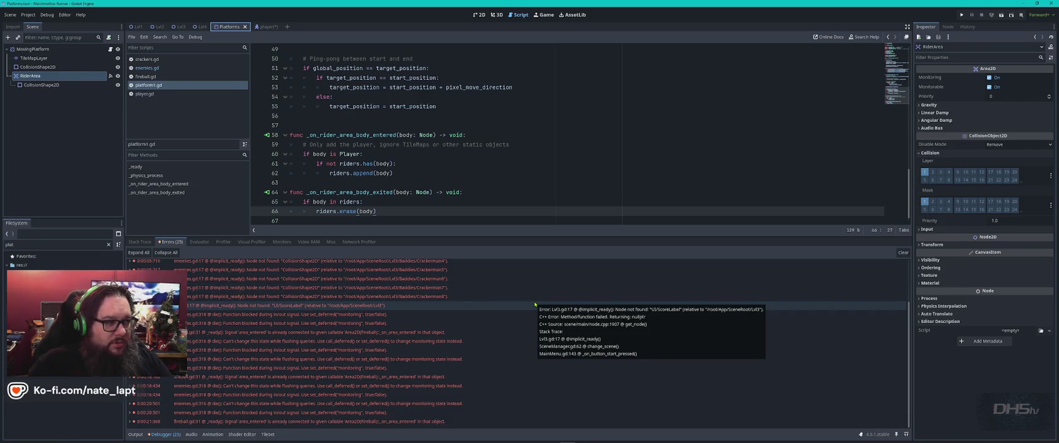
Step: Return to the player scene, check Gemini's answer, and run the game
left_click(265, 26)
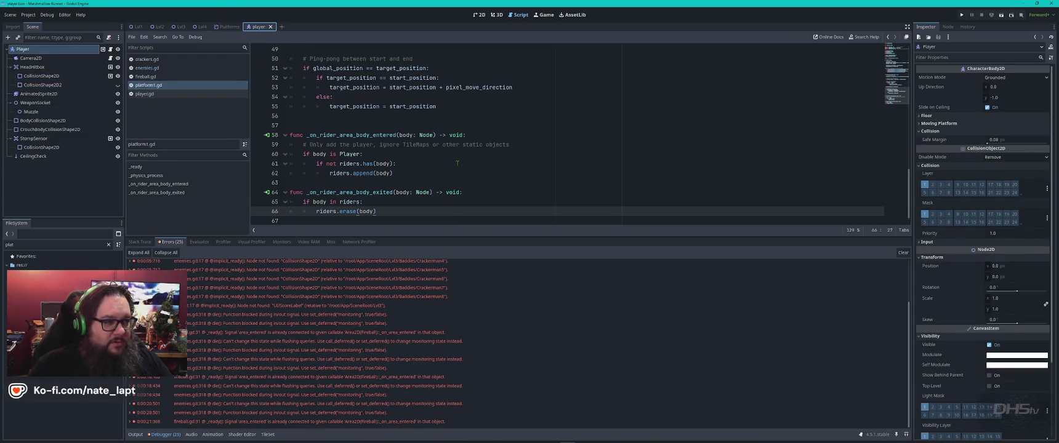
key("alt+Tab")
key("alt+Tab")
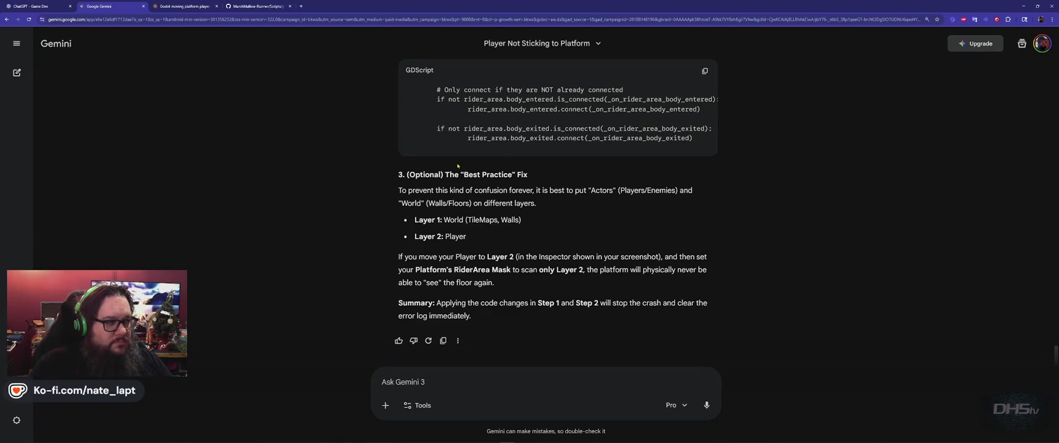
key("alt+Tab")
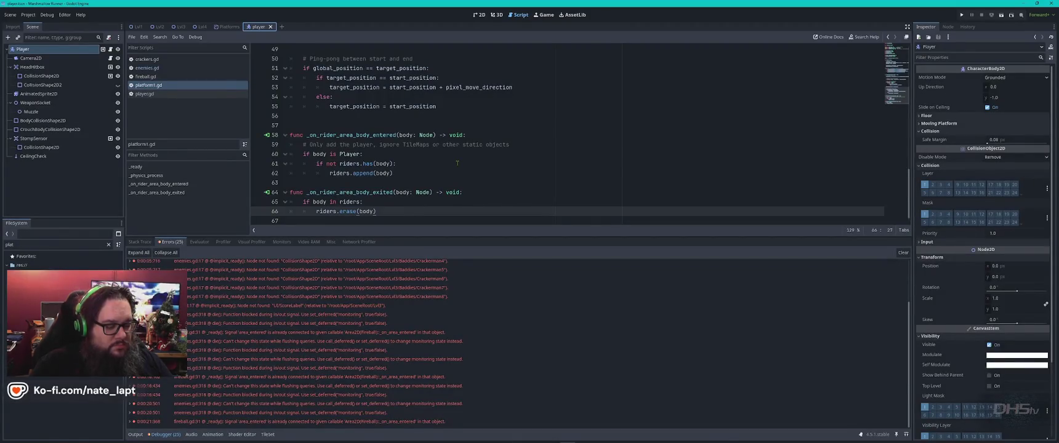
key("F5")
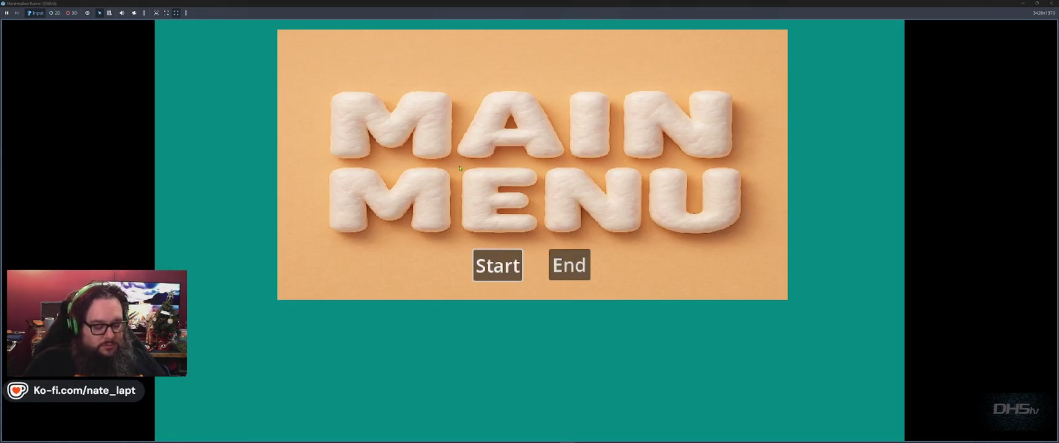
Step: Start the level and stomp toast and marshmallow enemies up to the raised ledge
left_click(497, 266)
key("Right")
key("space")
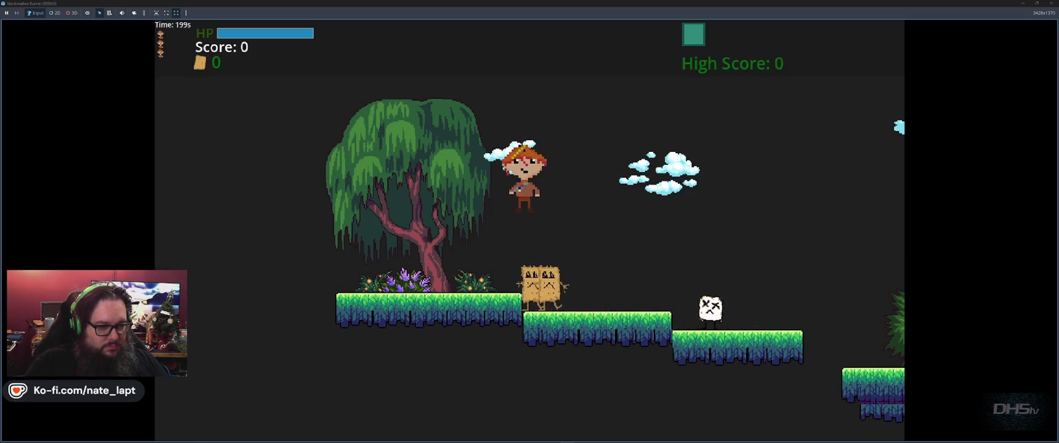
key("space")
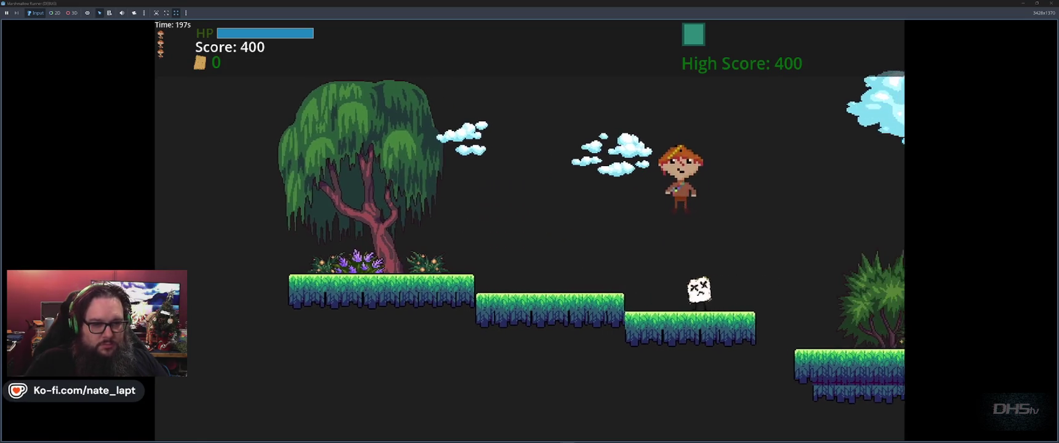
key("space")
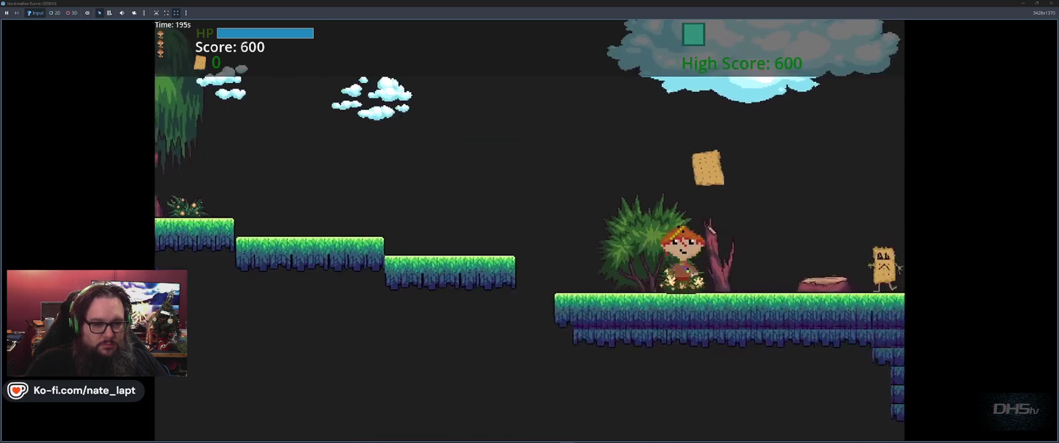
key("space")
key("space")
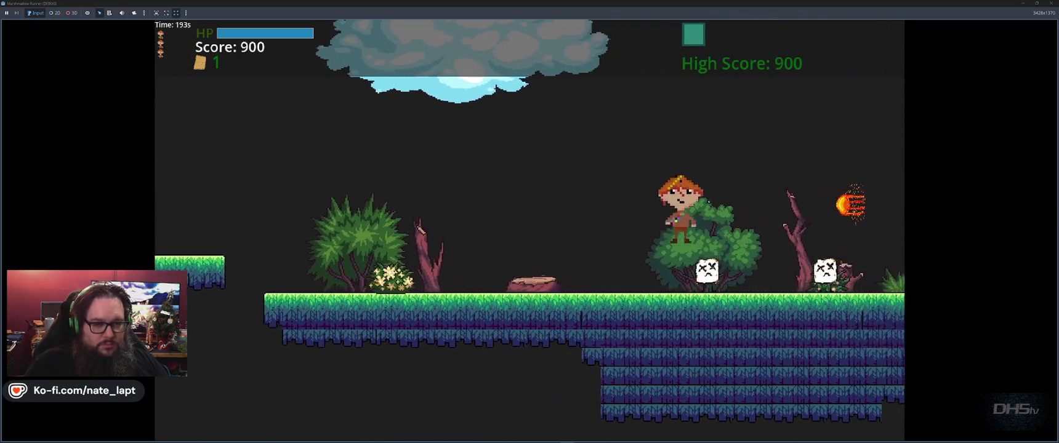
key("Left")
key("Right")
key("space")
key("Right")
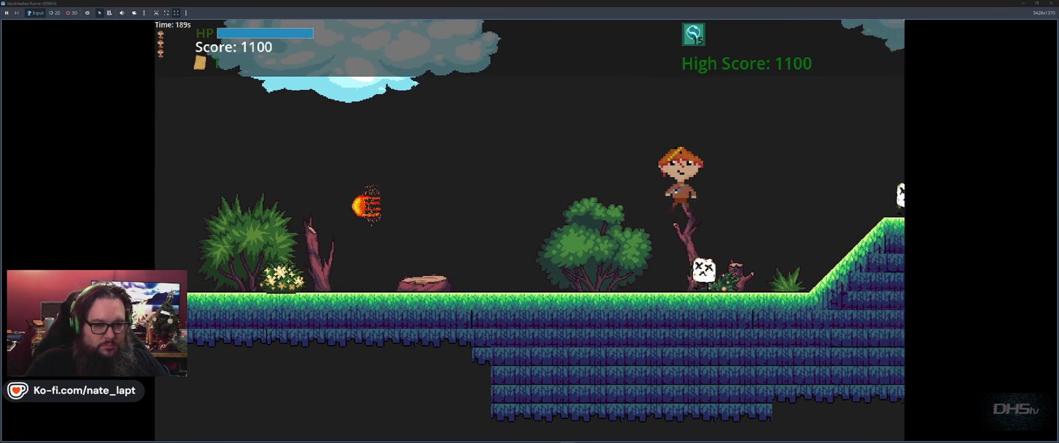
key("Right")
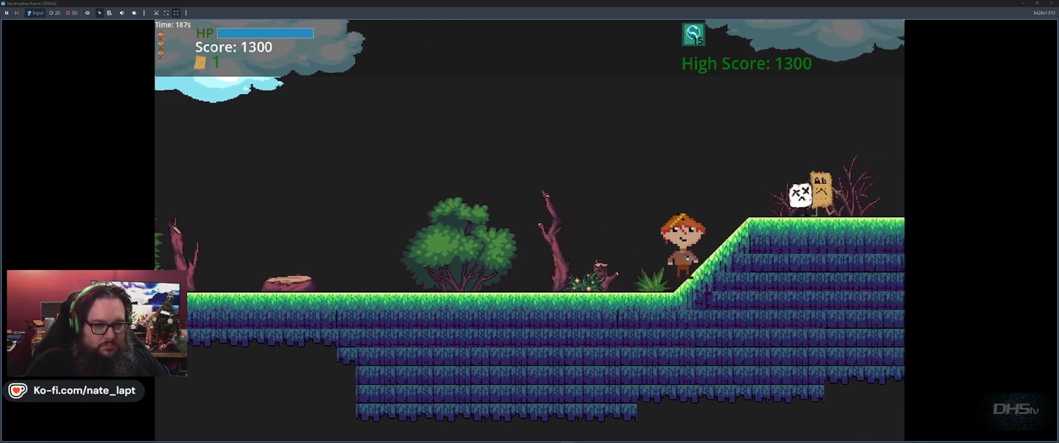
key("space")
key("Right")
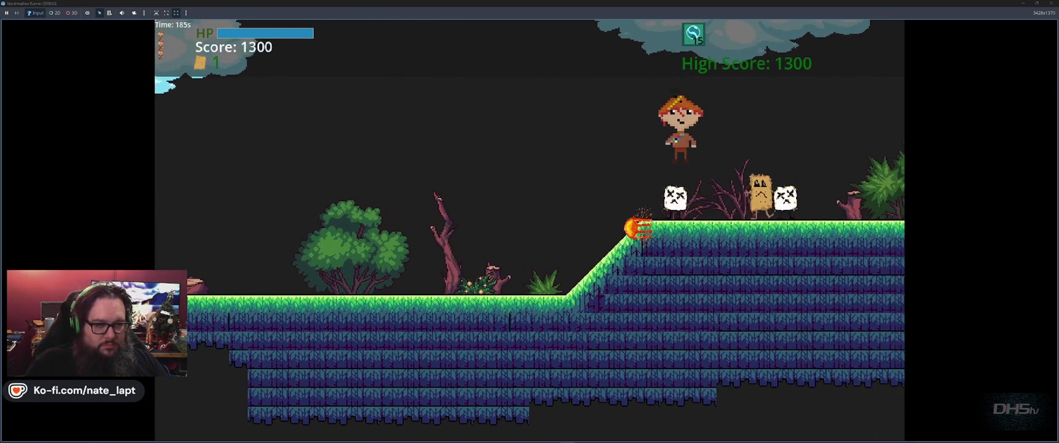
key("Right")
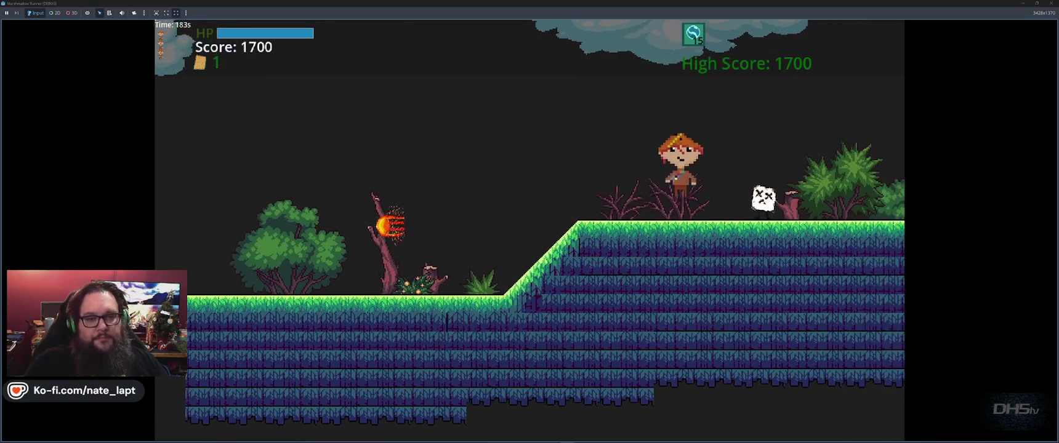
Step: Grab the cracker, reach the floating platform, and stop the run at a score of 2000
key("space")
key("Left")
key("space")
key("Right")
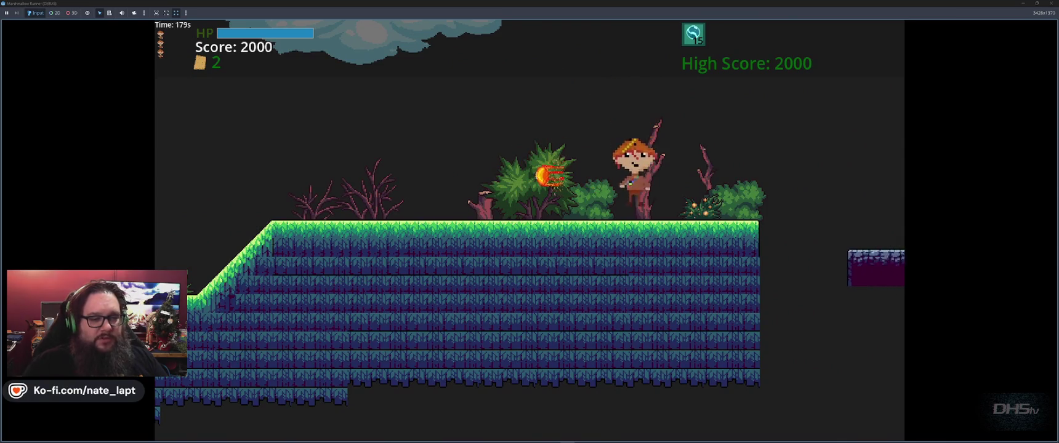
key("Right")
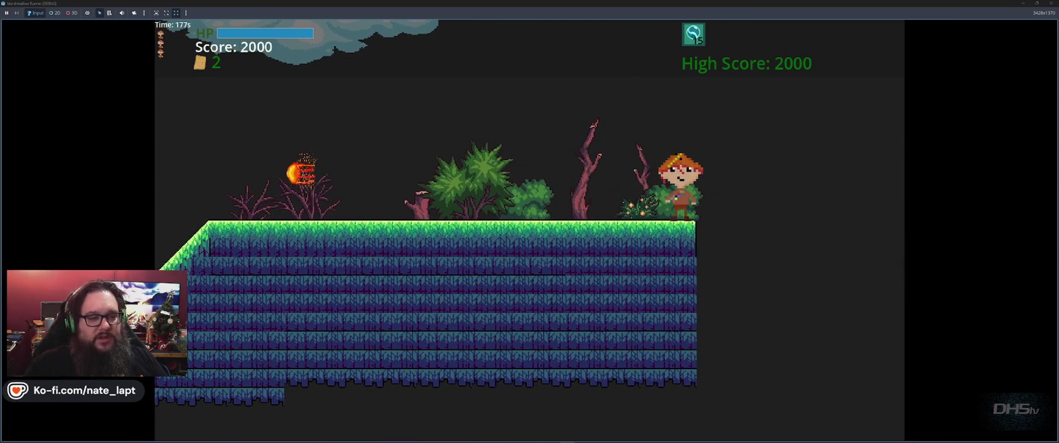
key("Left")
key("Right")
key("Left")
key("space")
key("space")
key("Right")
key("Right")
key("space")
key("space")
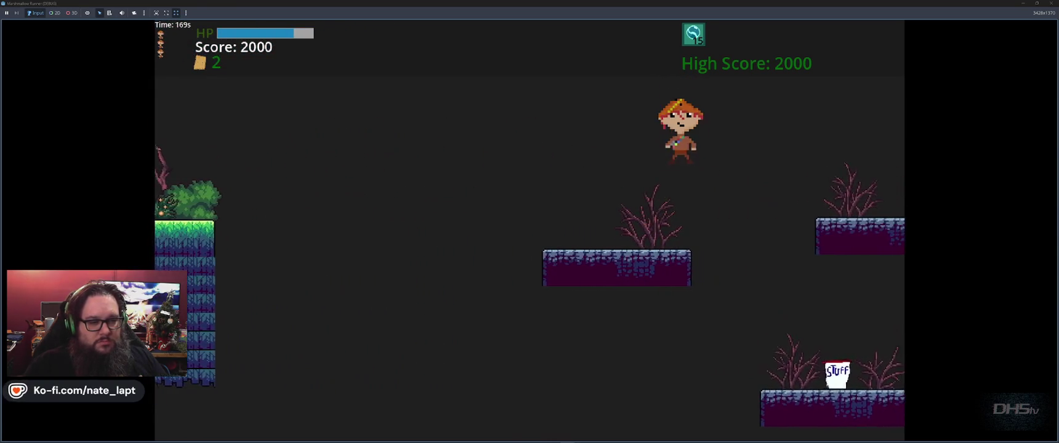
key("Right")
key("Left")
key("Right")
key("F8")
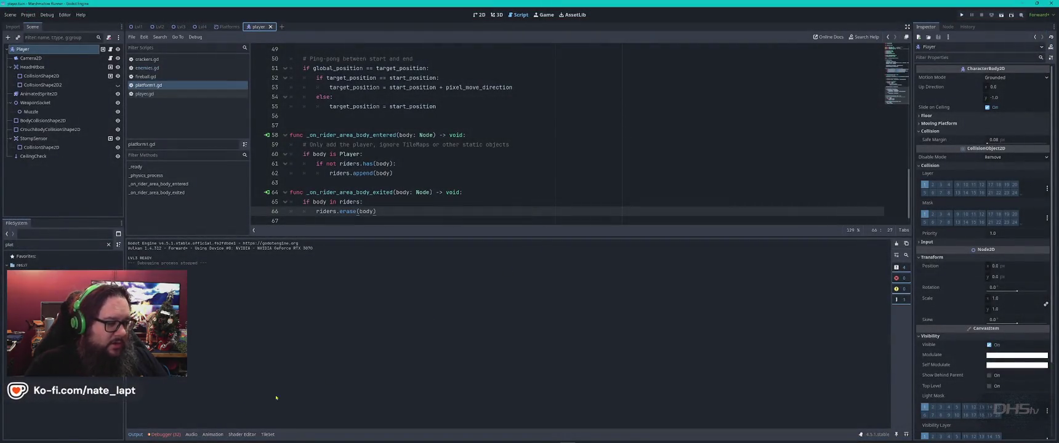
Step: Open the debugger Errors list and jump to the Crackerman2 and die() lines in enemies.gd
left_click(162, 435)
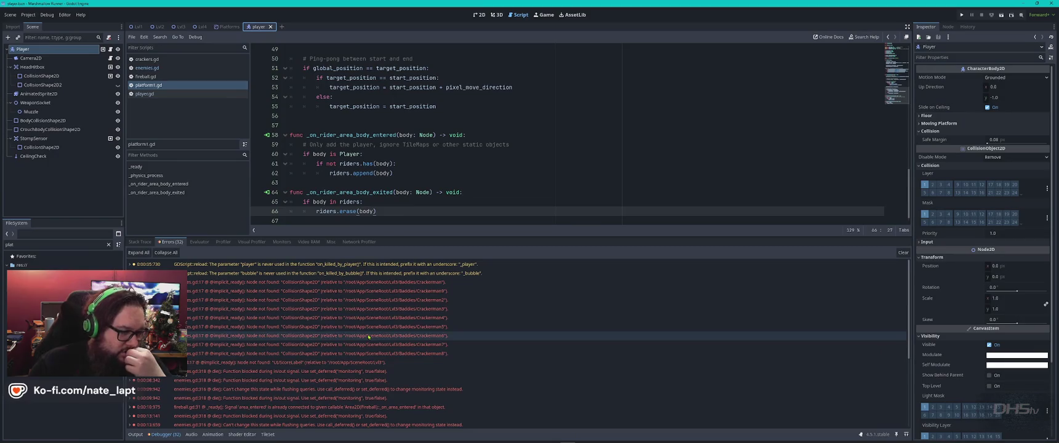
left_click(470, 300)
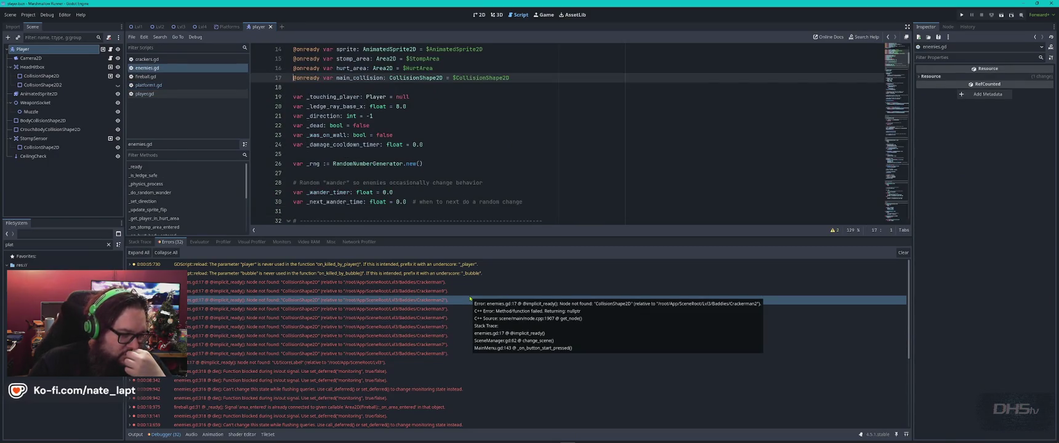
scroll(470, 299, "down", 2)
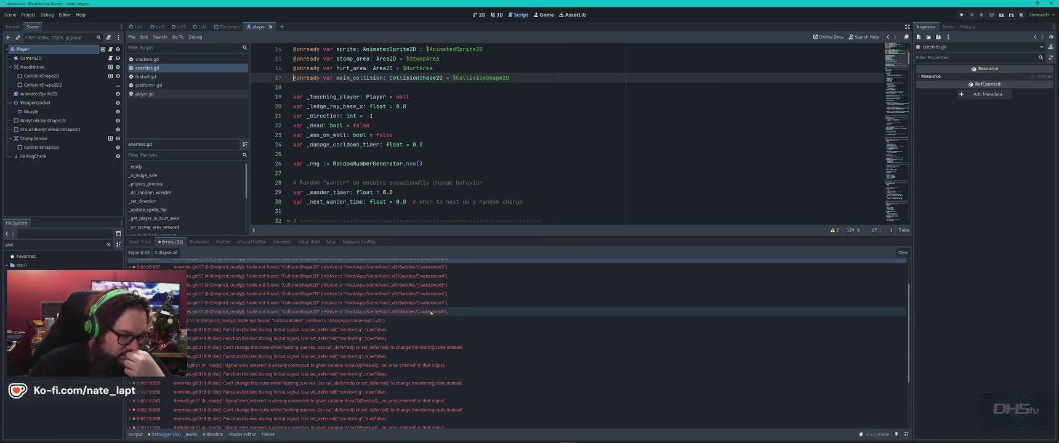
left_click(321, 330)
mouse_move(329, 336)
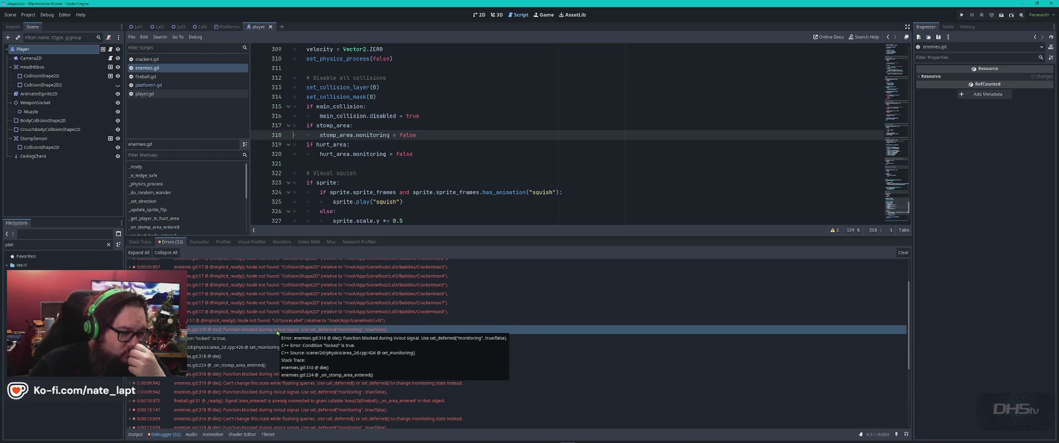
scroll(281, 333, "down", 1)
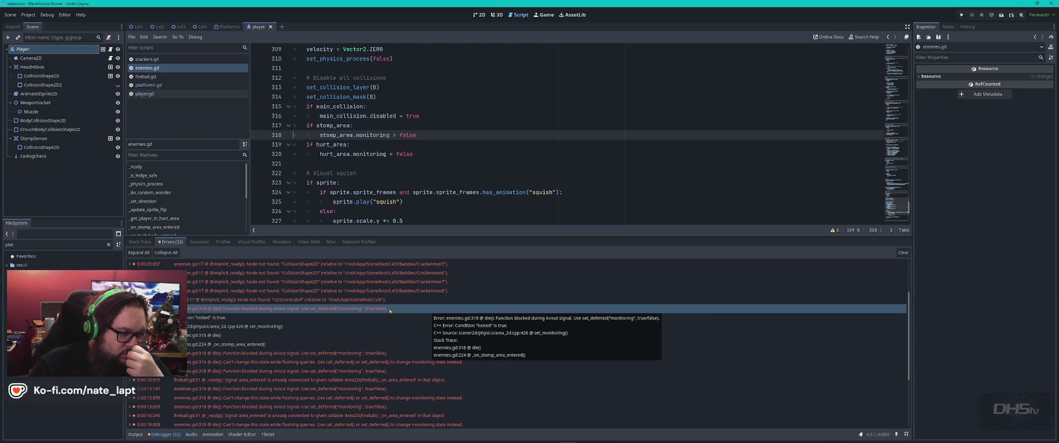
Step: Trace the ScoreLabel error to Lvl3.gd and Crackerman8 to enemies.gd, then start a screen snip
left_click(419, 300)
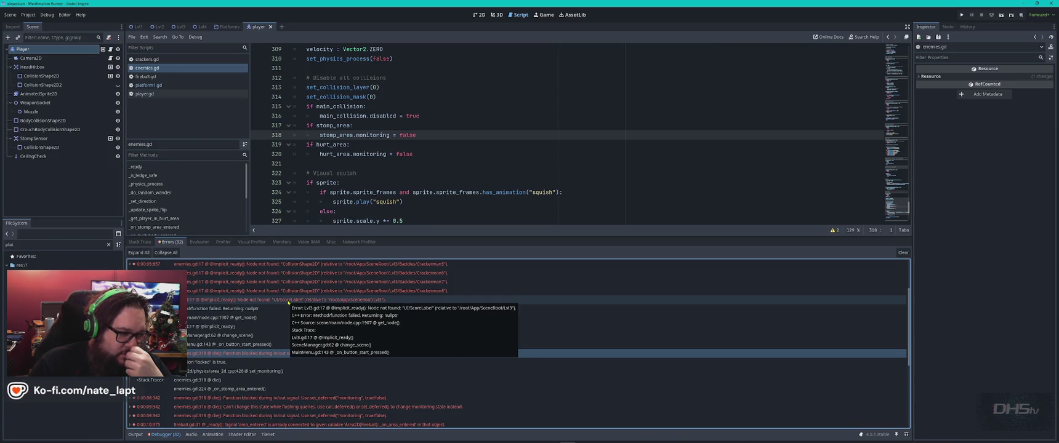
double_click(288, 300)
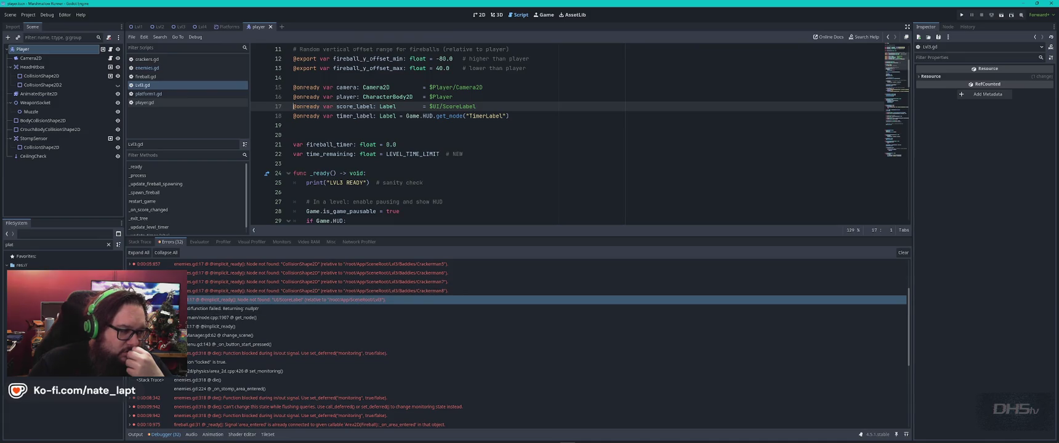
double_click(262, 291)
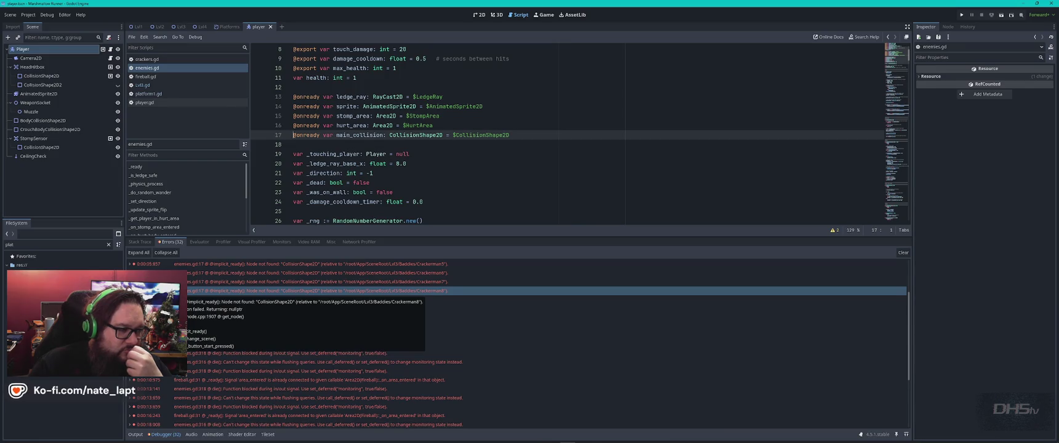
left_click(131, 290)
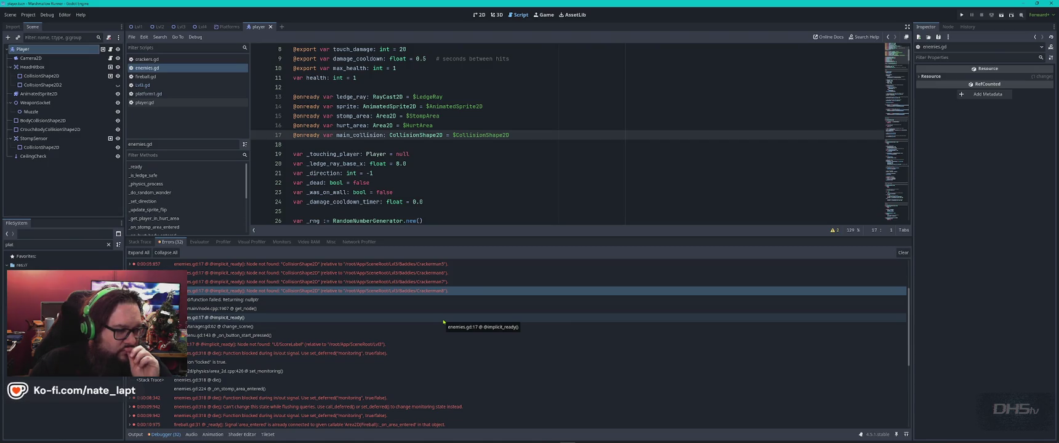
key("super")
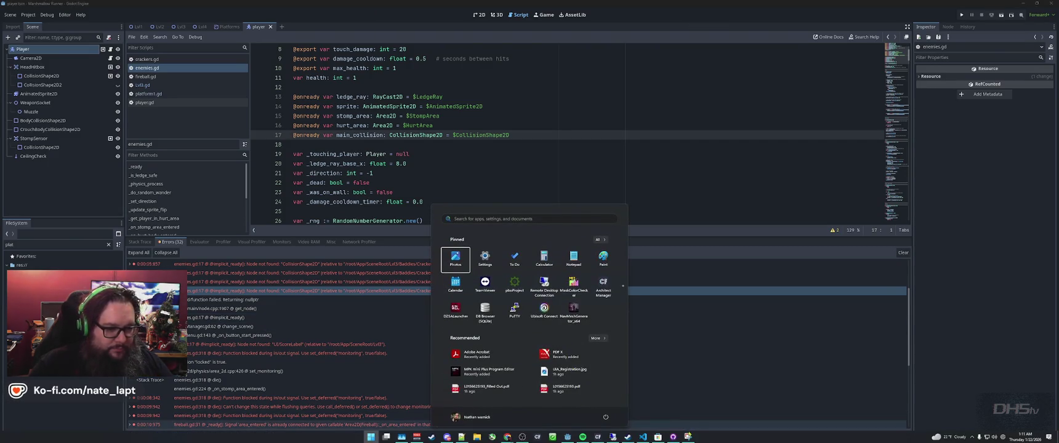
key("ctrl+n")
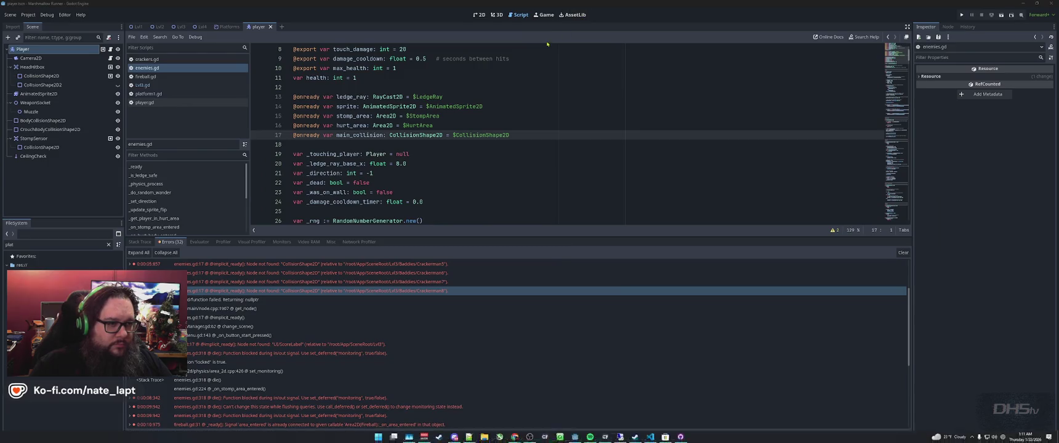